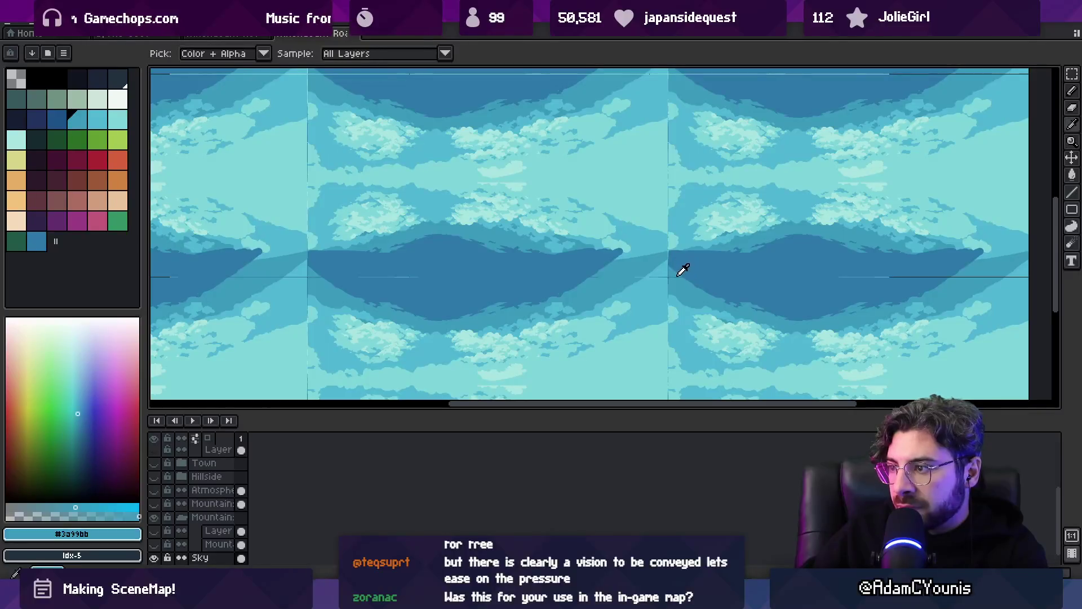
# - Sample blues from the sky tile, settling on the mountain band's dark blue as brush colour
pyautogui.press('b')
pyautogui.keyDown('alt'); pyautogui.click(528, 271); pyautogui.keyUp('alt')
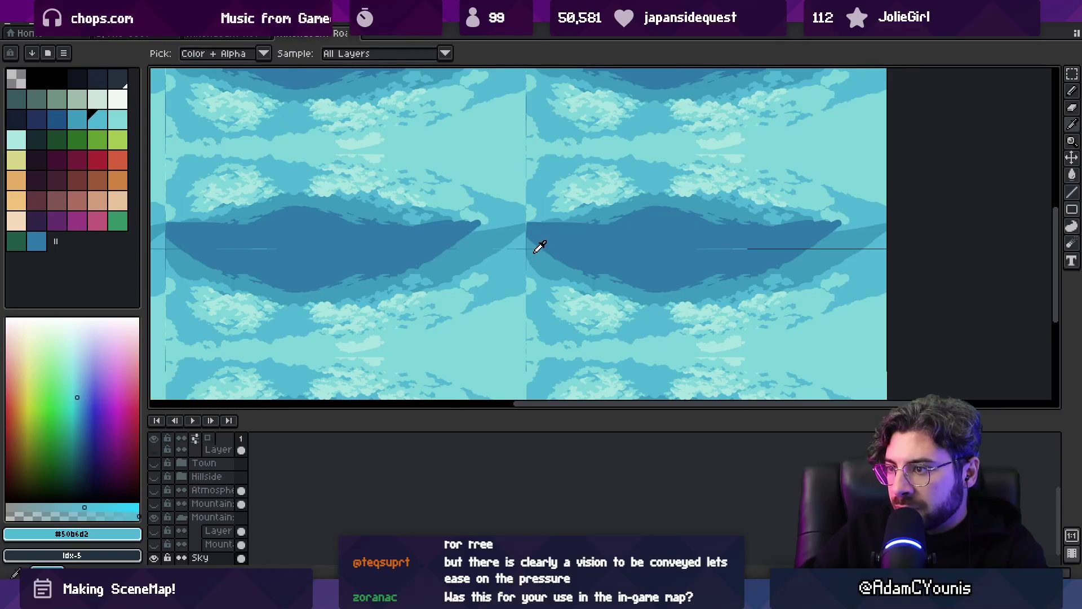
pyautogui.keyDown('alt'); pyautogui.click(528, 249); pyautogui.keyUp('alt')
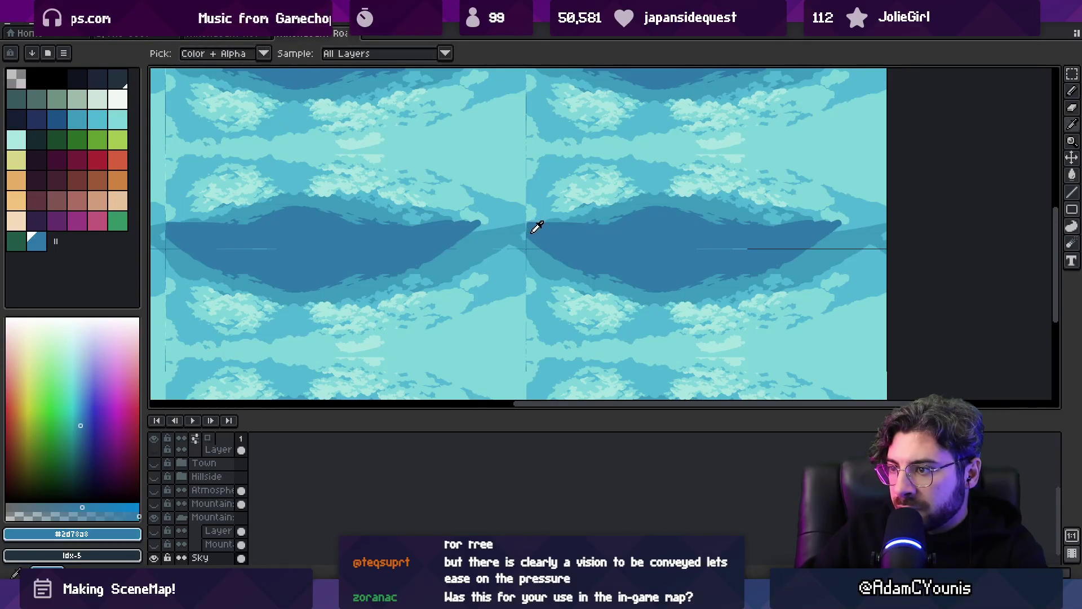
pyautogui.click(522, 233)
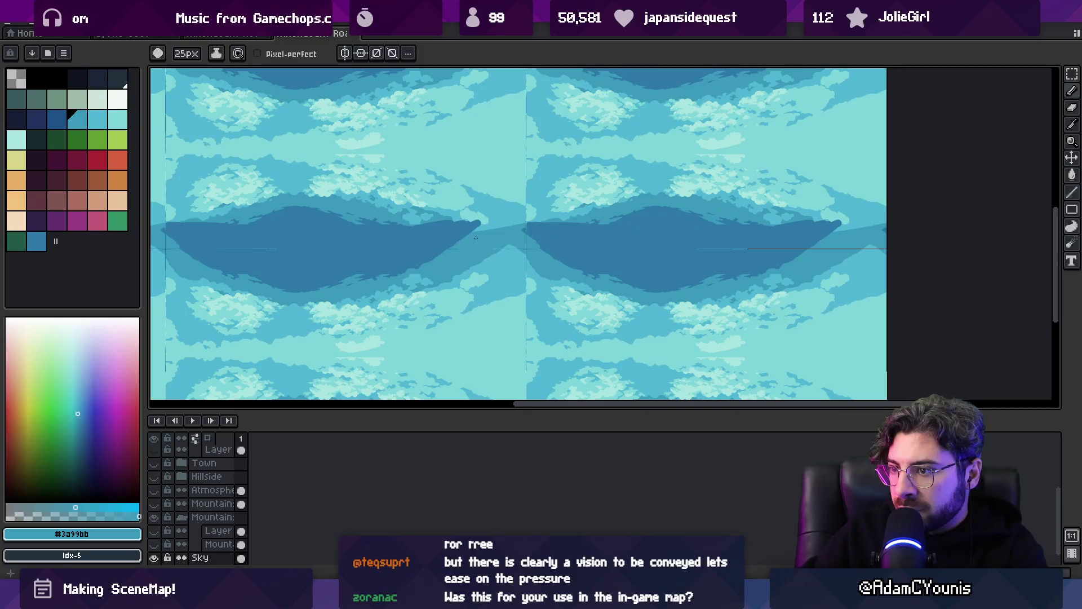
pyautogui.keyDown('alt'); pyautogui.click(509, 247); pyautogui.keyUp('alt')
pyautogui.keyDown('alt'); pyautogui.click(513, 237); pyautogui.keyUp('alt')
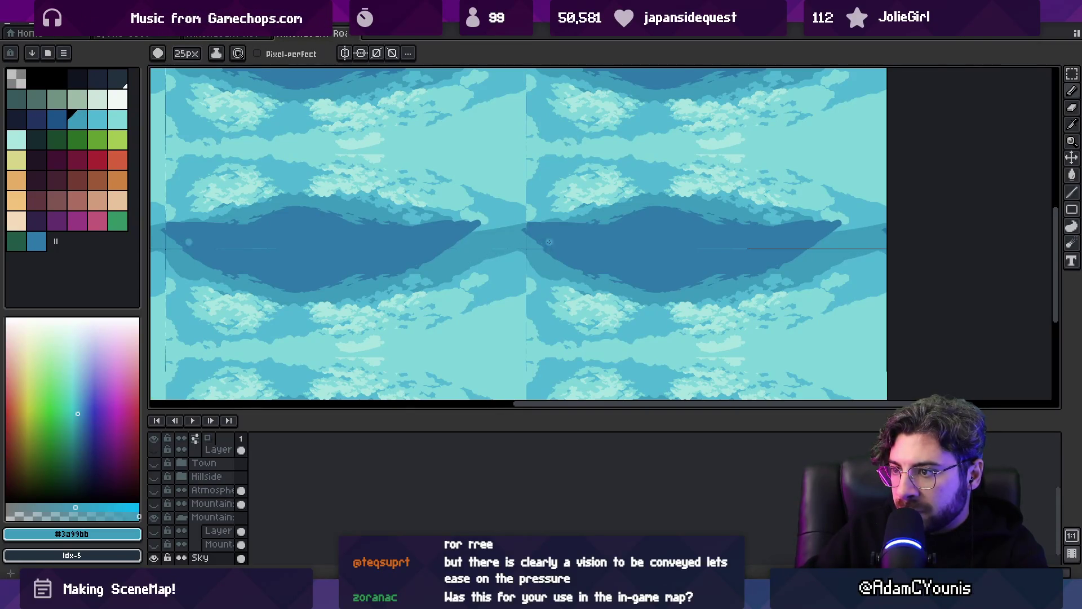
pyautogui.moveTo(439, 251)
pyautogui.mouseDown()
pyautogui.moveTo(510, 250)
pyautogui.moveTo(520, 260)
pyautogui.moveTo(600, 222)
pyautogui.mouseUp()
pyautogui.keyDown('alt'); pyautogui.click(520, 260); pyautogui.keyUp('alt')
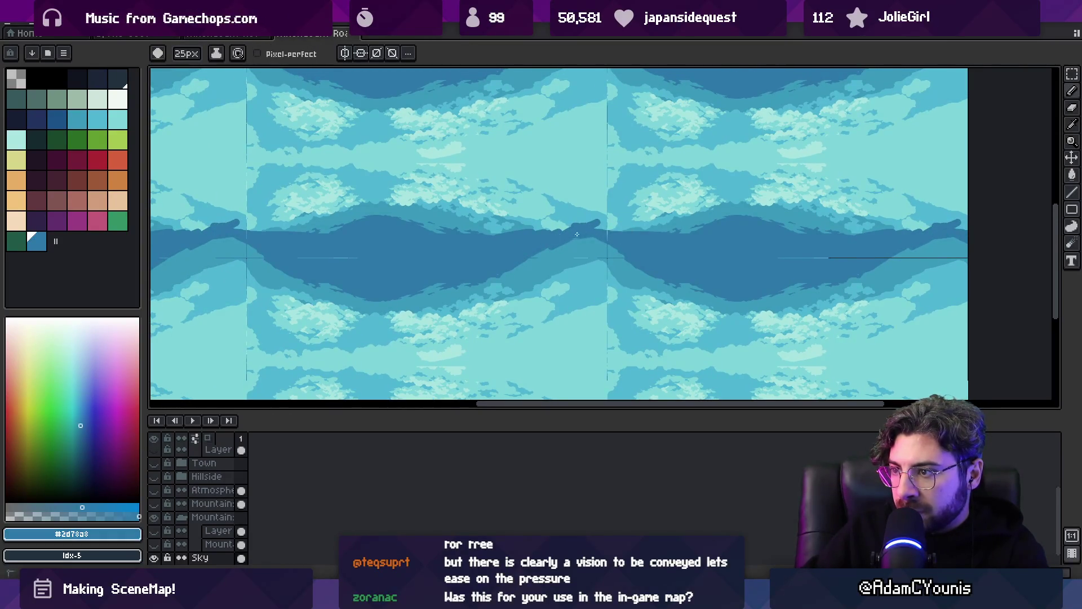
# - Paint dark blue along the mountain ridge top until it forms a straight horizontal edge
pyautogui.moveTo(465, 248); pyautogui.dragTo(585, 263)
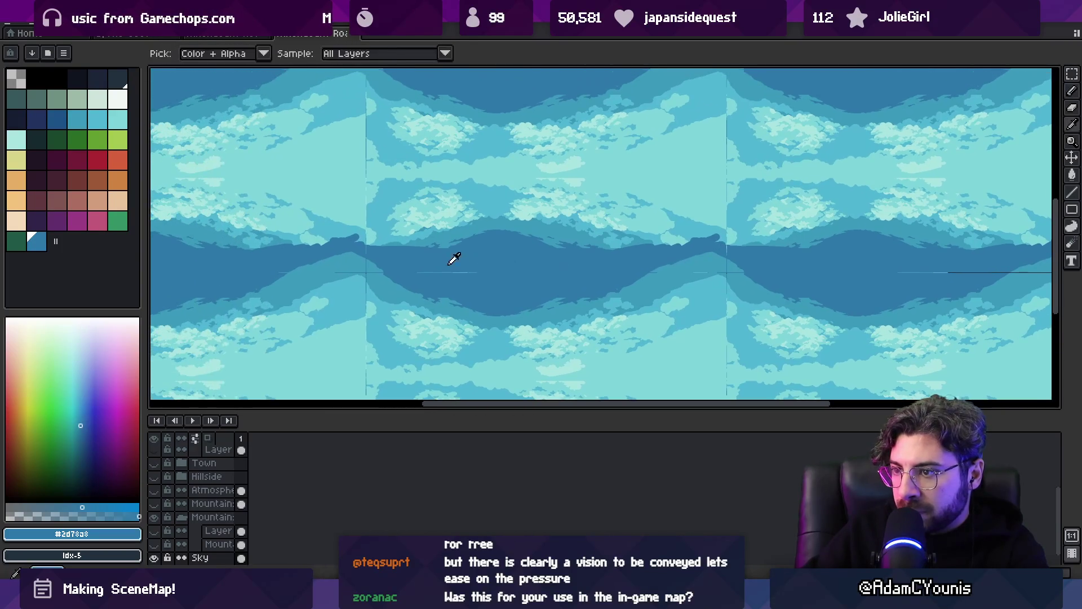
pyautogui.moveTo(359, 247); pyautogui.dragTo(387, 234)
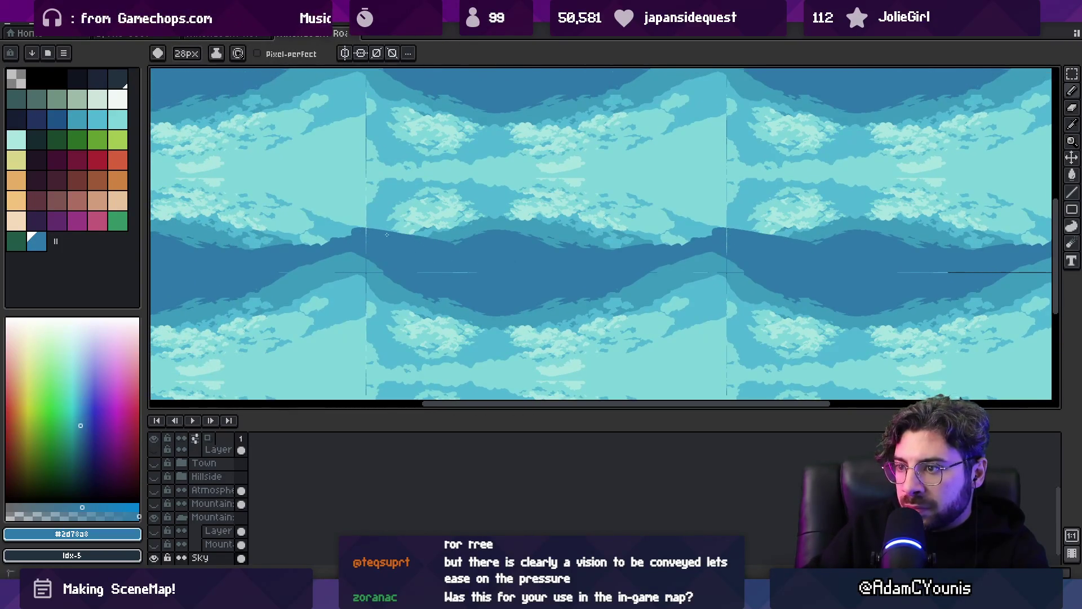
pyautogui.moveTo(461, 239)
pyautogui.mouseDown()
pyautogui.moveTo(620, 233)
pyautogui.moveTo(648, 242)
pyautogui.moveTo(601, 239)
pyautogui.mouseUp()
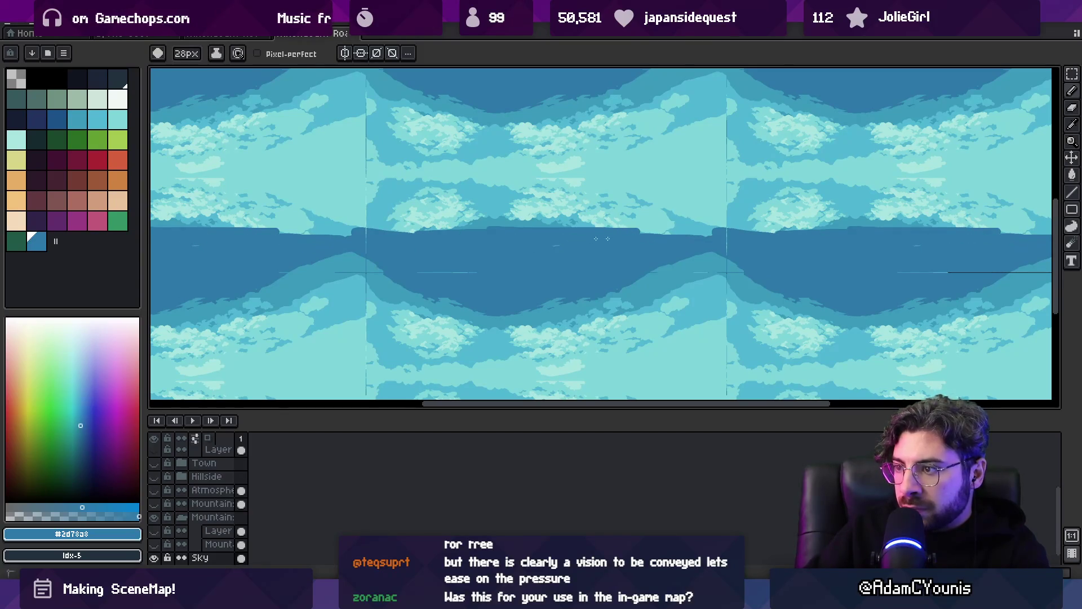
pyautogui.moveTo(710, 234); pyautogui.dragTo(637, 230)
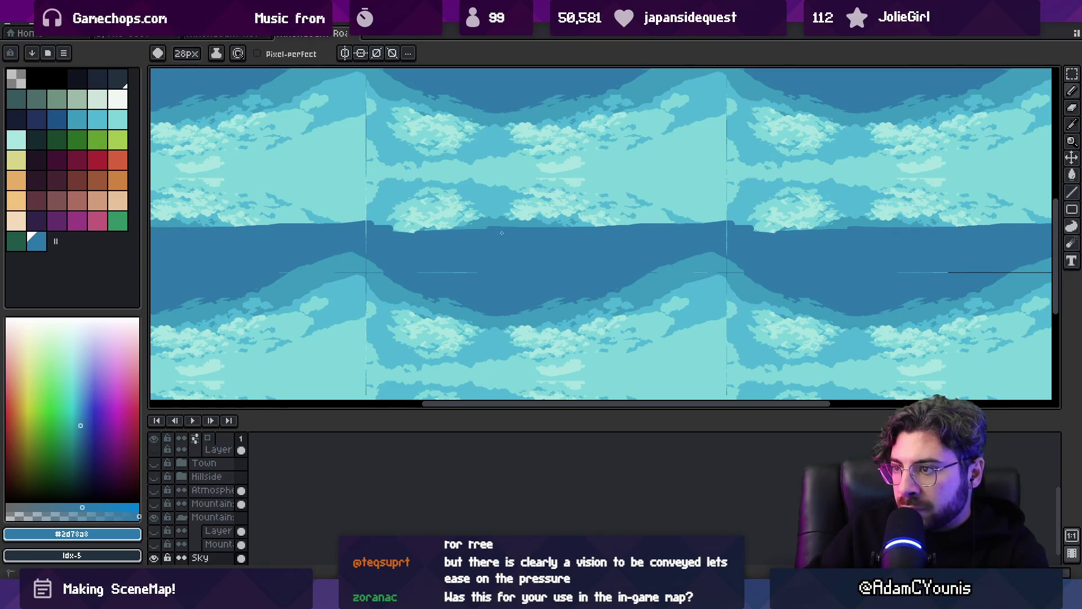
pyautogui.moveTo(365, 225); pyautogui.dragTo(724, 221)
pyautogui.press('alt')
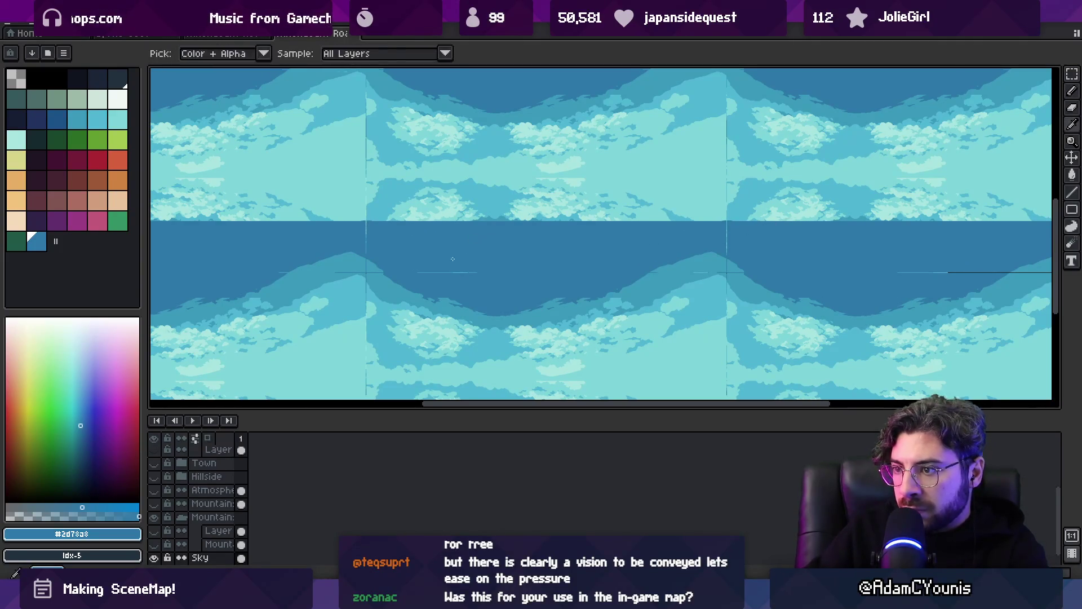
pyautogui.scroll(-3, 495, 265)
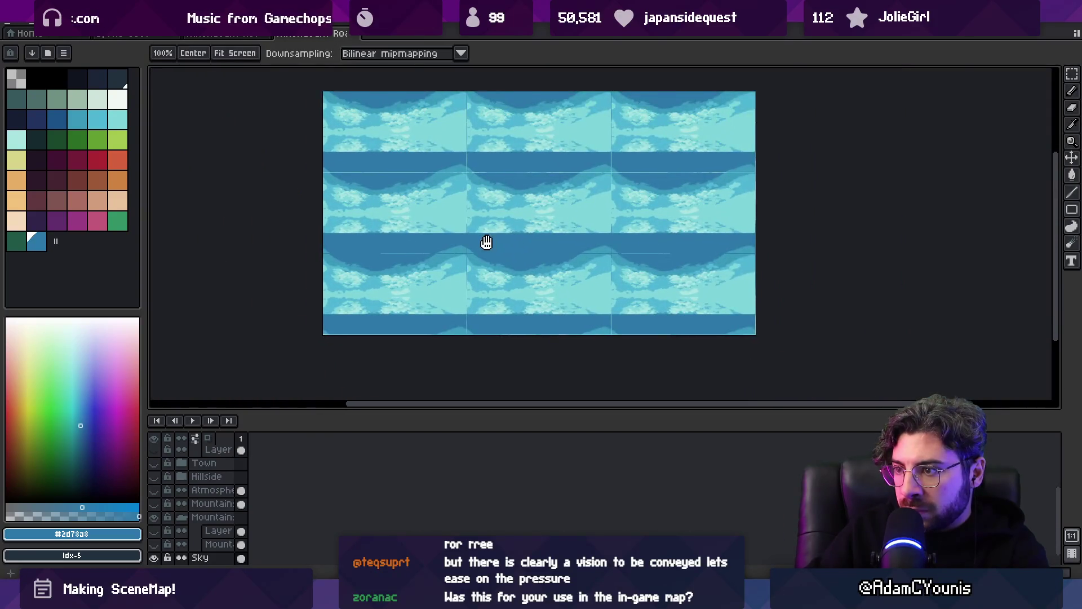
# - Set View > Tiled Mode to None so the canvas stops repeating
pyautogui.scroll(1, 491, 269)
pyautogui.scroll(2, 526, 262)
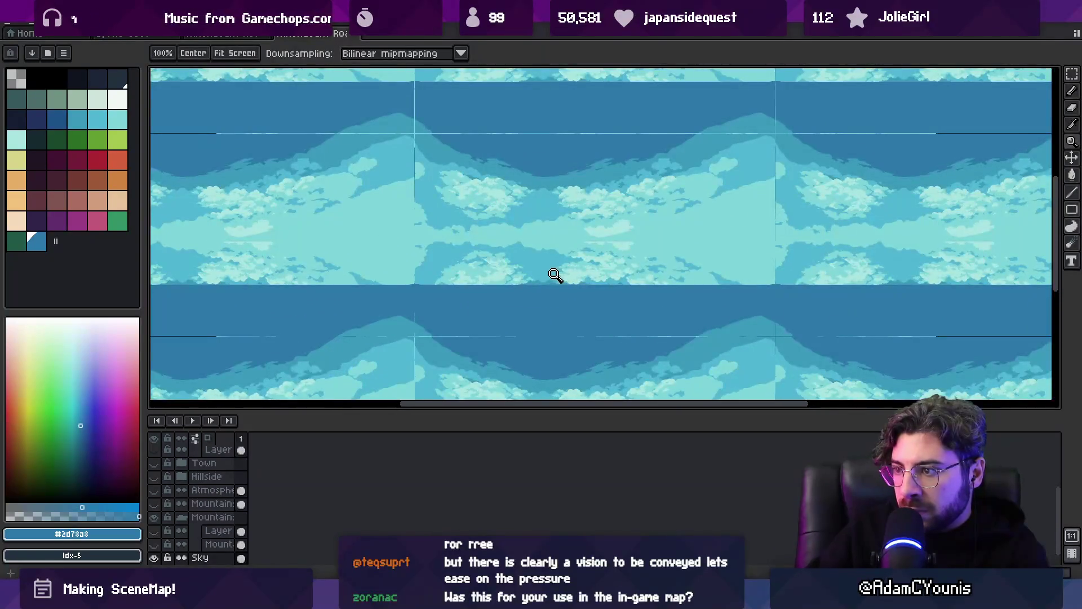
pyautogui.press('v')
pyautogui.hotkey('alt', 'v')
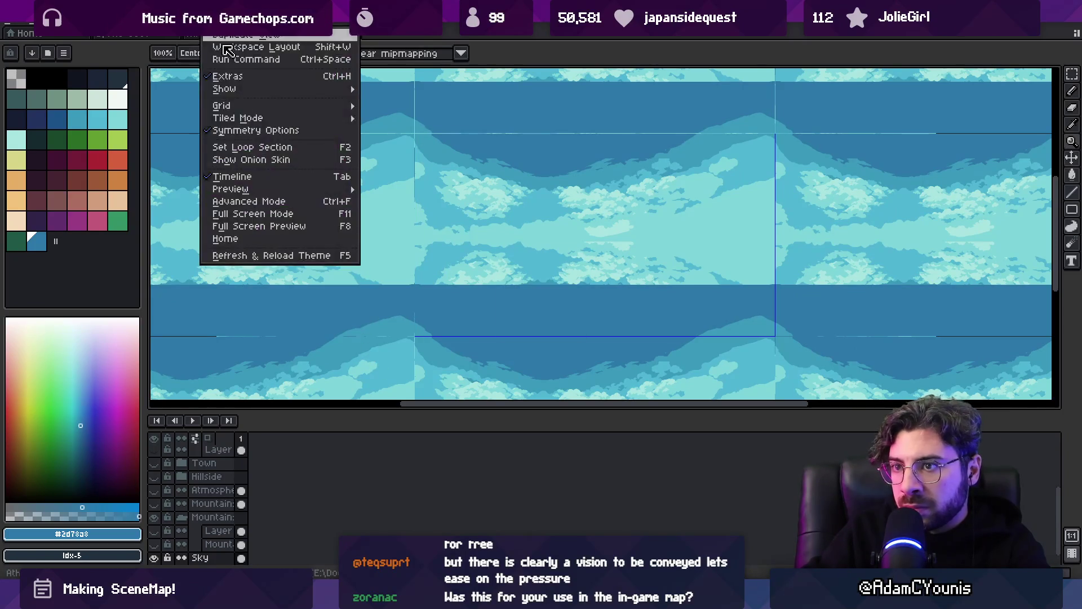
pyautogui.moveTo(262, 118)
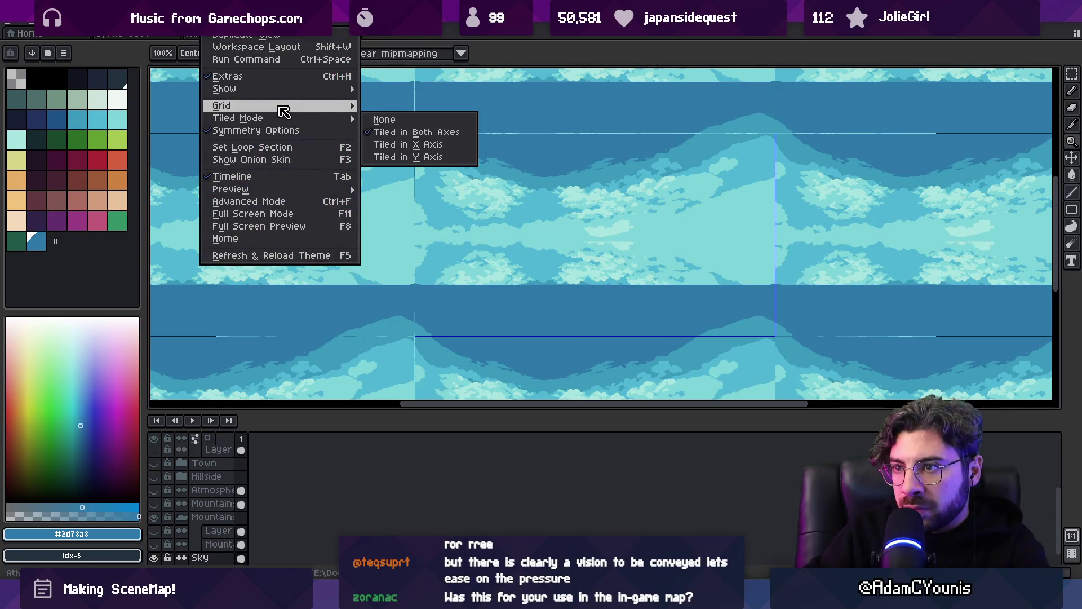
pyautogui.click(397, 121)
# - Show the Town, Hillside, Atmosphere, Mountain and snowy peak layers to reveal the full landscape
pyautogui.click(158, 447)
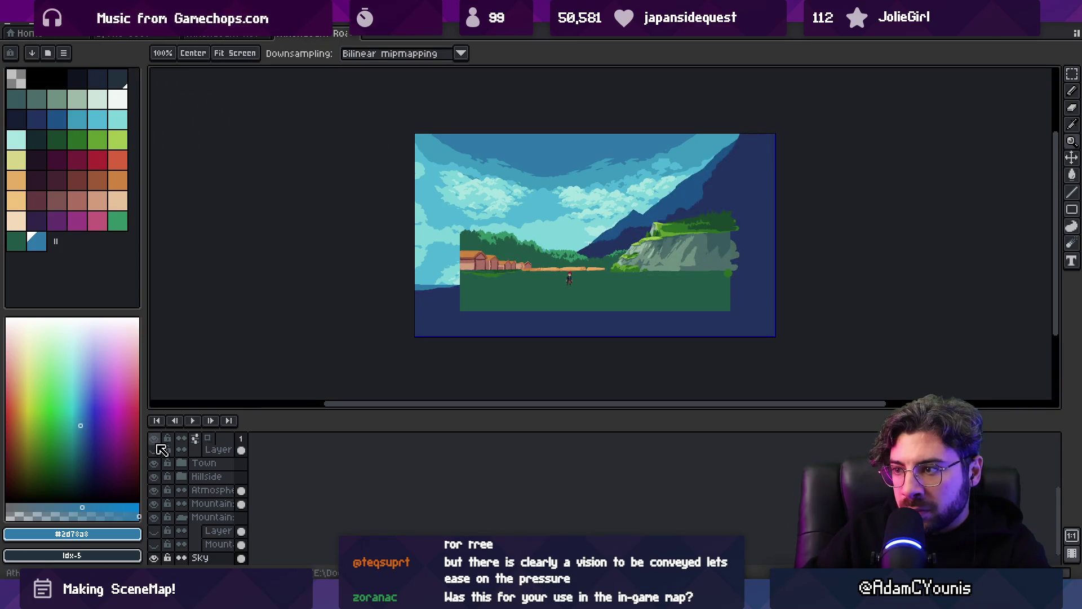
pyautogui.scroll(2, 435, 285)
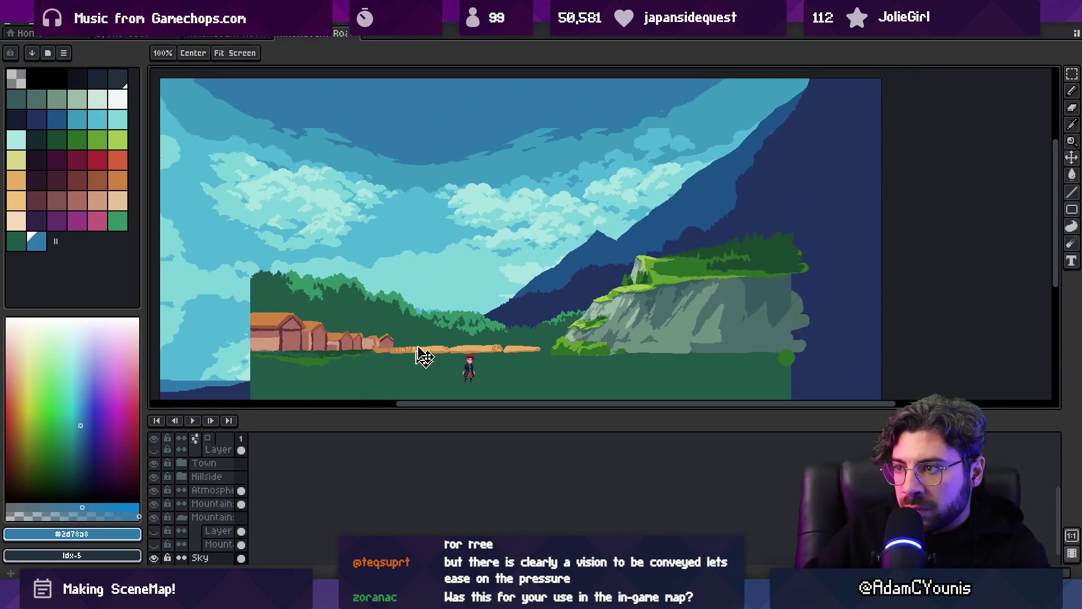
pyautogui.scroll(-2, 416, 355)
pyautogui.press('v')
pyautogui.click(617, 240)
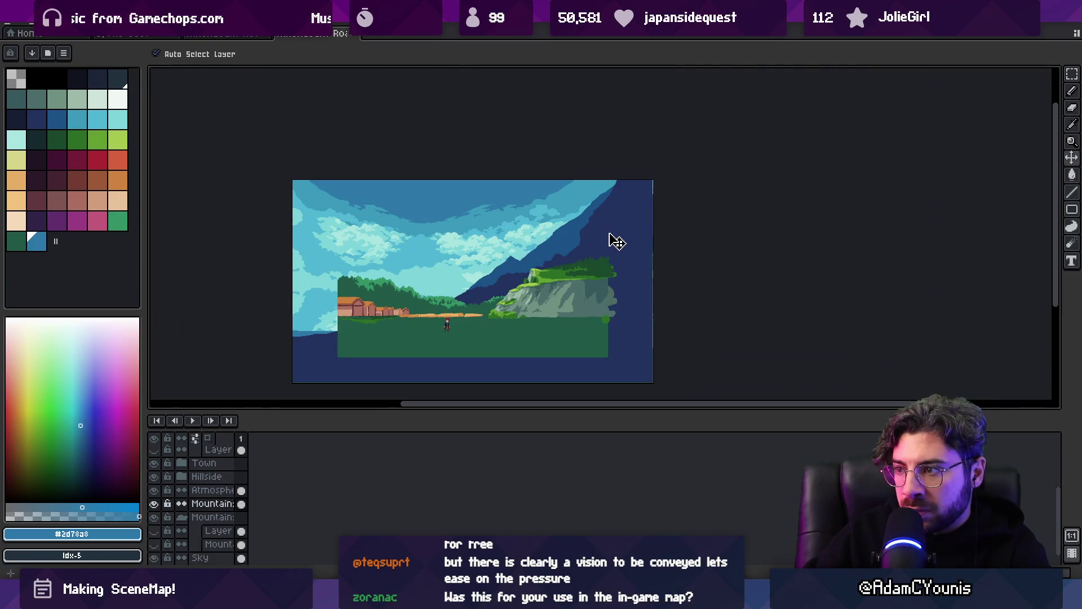
pyautogui.click(157, 546)
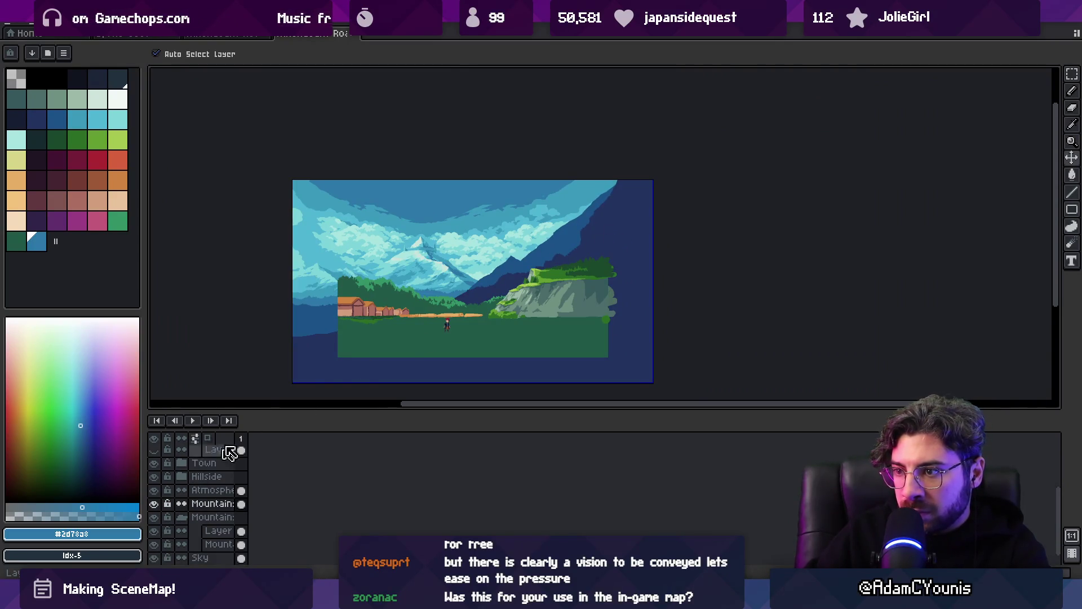
pyautogui.click(398, 317)
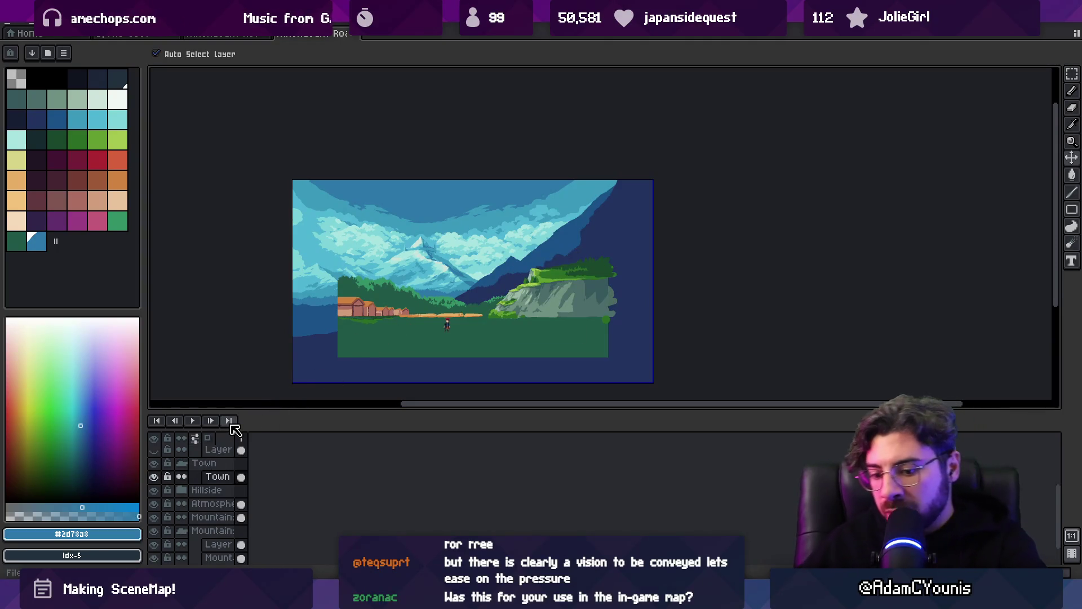
pyautogui.hotkey('alt', 'Tab')
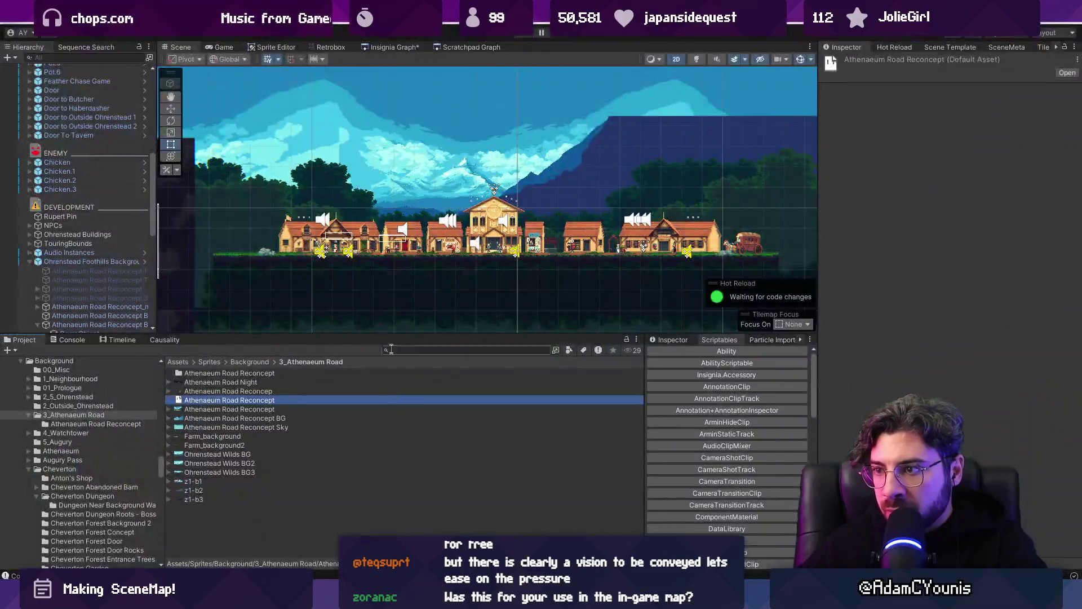
# - View the Ohrenstead node's thumbnail in the Insignia Graph SceneMap
pyautogui.scroll(3, 380, 227)
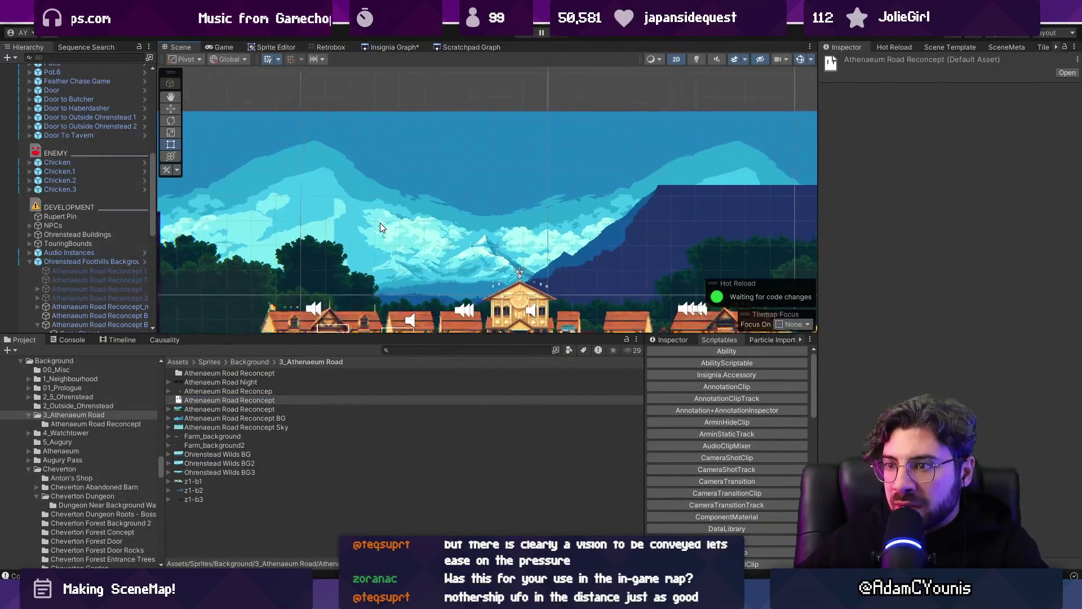
pyautogui.click(398, 48)
pyautogui.click(181, 46)
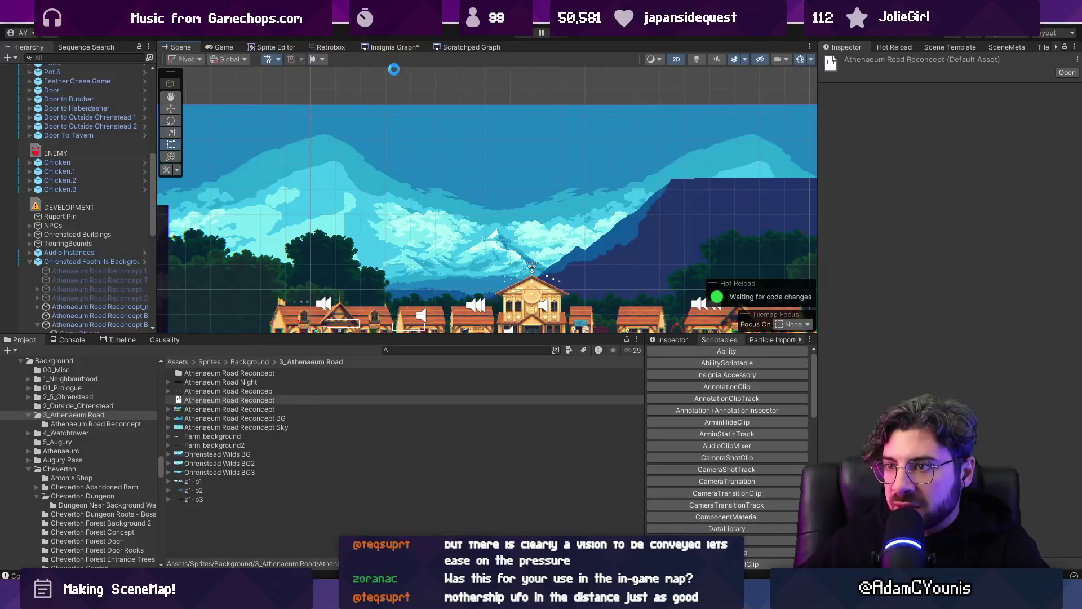
pyautogui.click(400, 48)
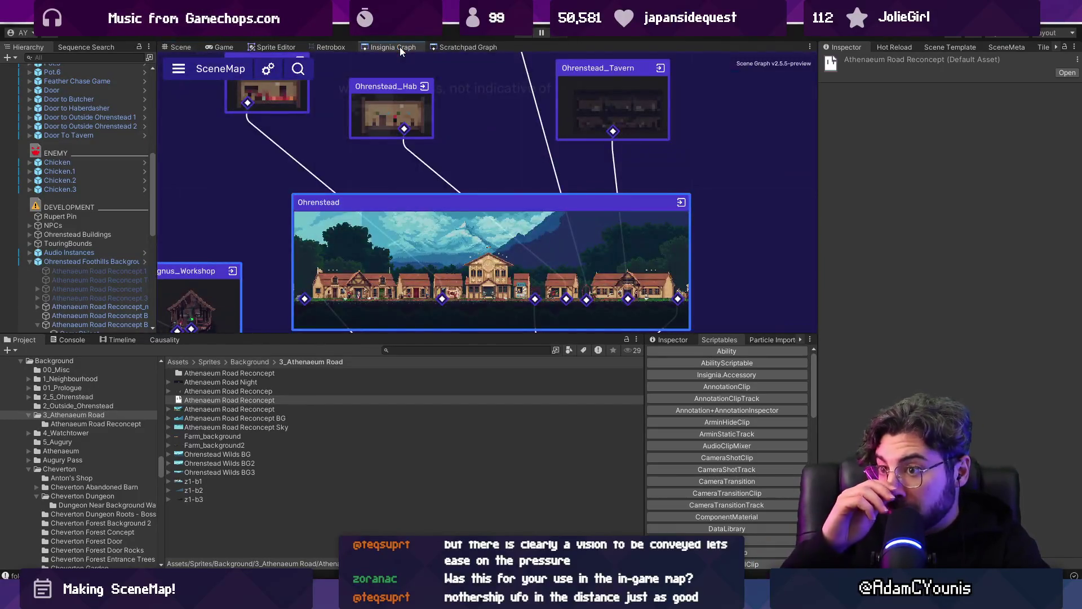
pyautogui.moveTo(257, 127); pyautogui.dragTo(282, 93)
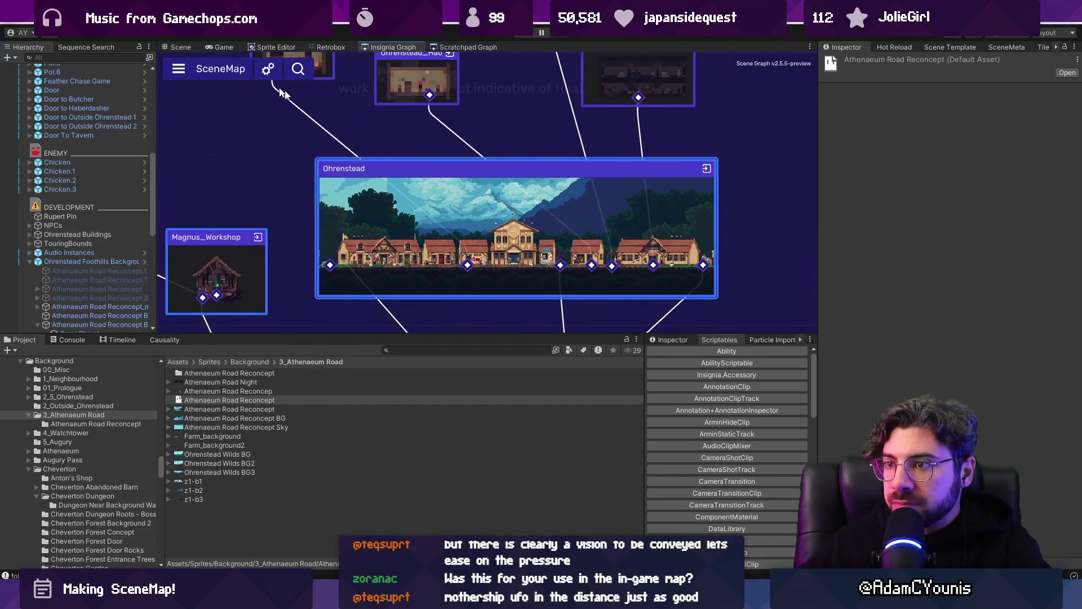
# - In the Scene view, select the Ohrenstead Foothills Background object, then return to Aseprite
pyautogui.click(172, 47)
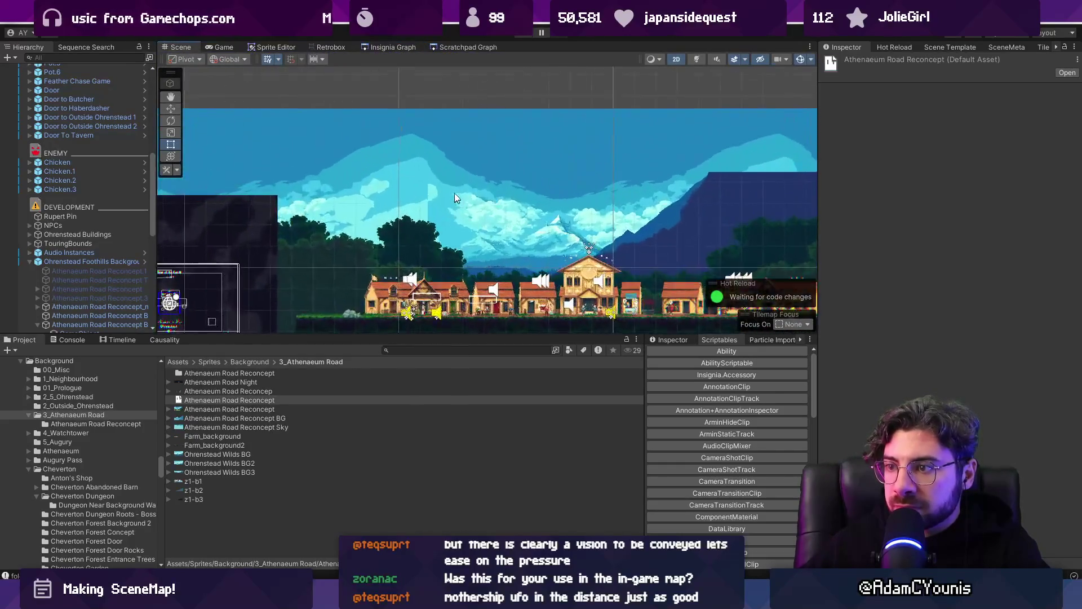
pyautogui.scroll(2, 456, 193)
pyautogui.click(442, 211)
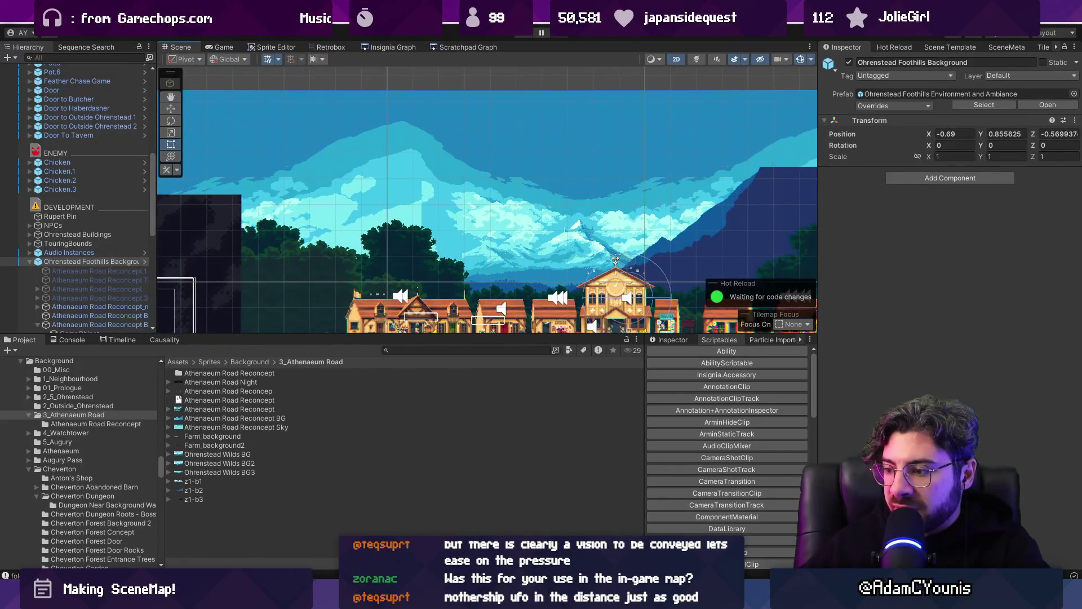
pyautogui.hotkey('alt', 'Tab')
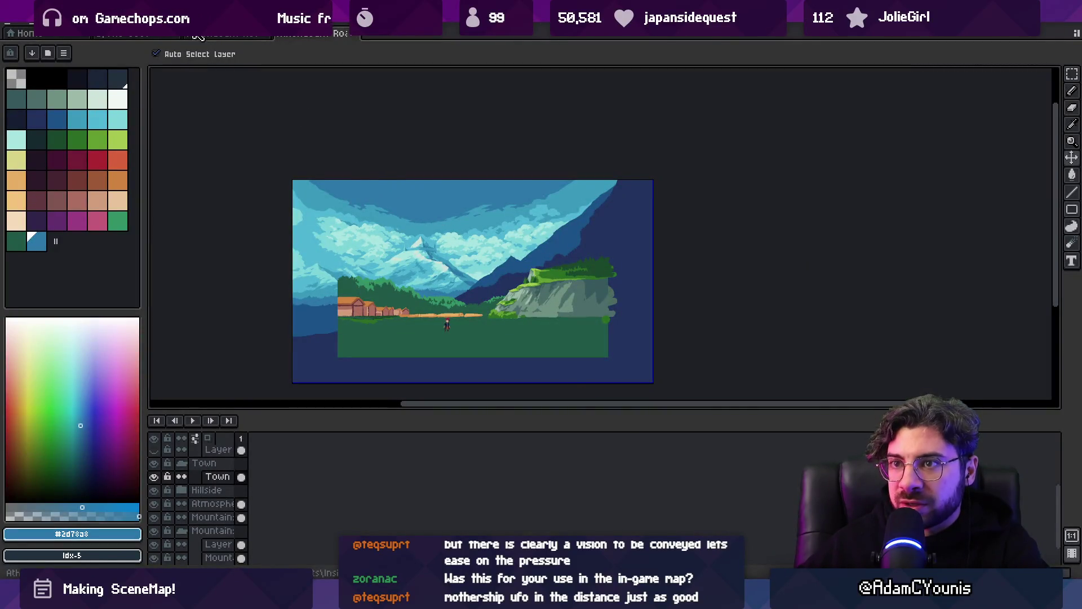
# - Turn on tiled mode in both directions for the canvas
pyautogui.click(209, 24)
pyautogui.moveTo(262, 107)
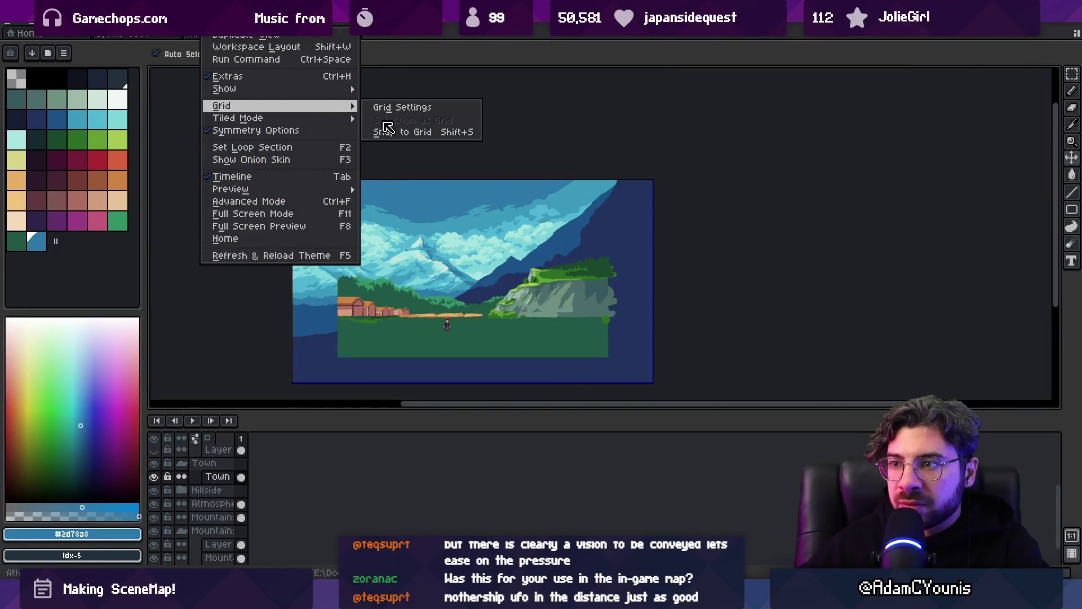
pyautogui.moveTo(299, 117)
pyautogui.click(398, 132)
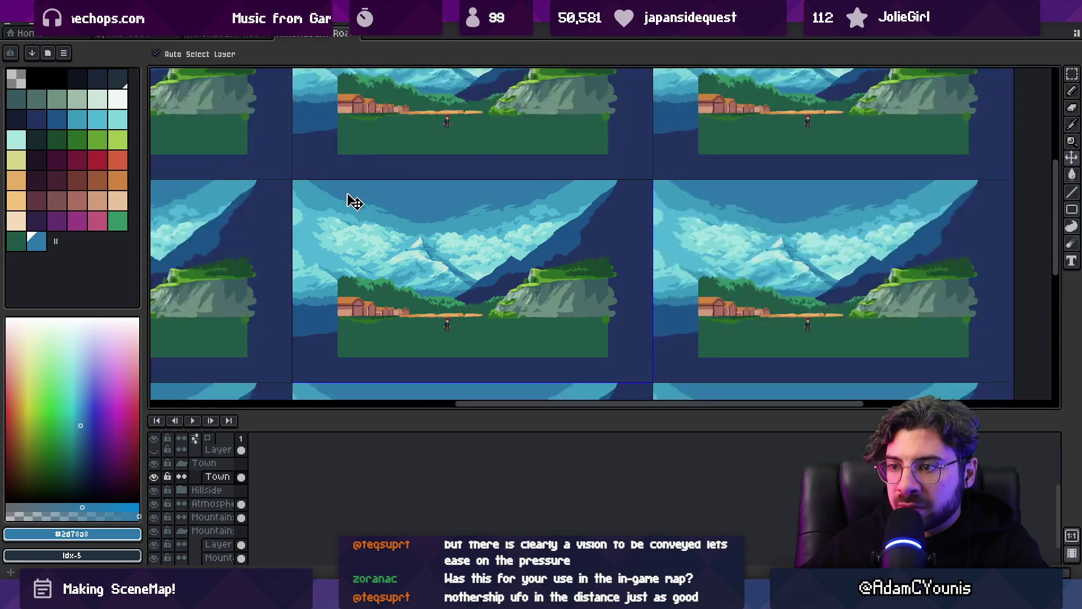
pyautogui.scroll(-1, 355, 257)
pyautogui.scroll(-1, 197, 490)
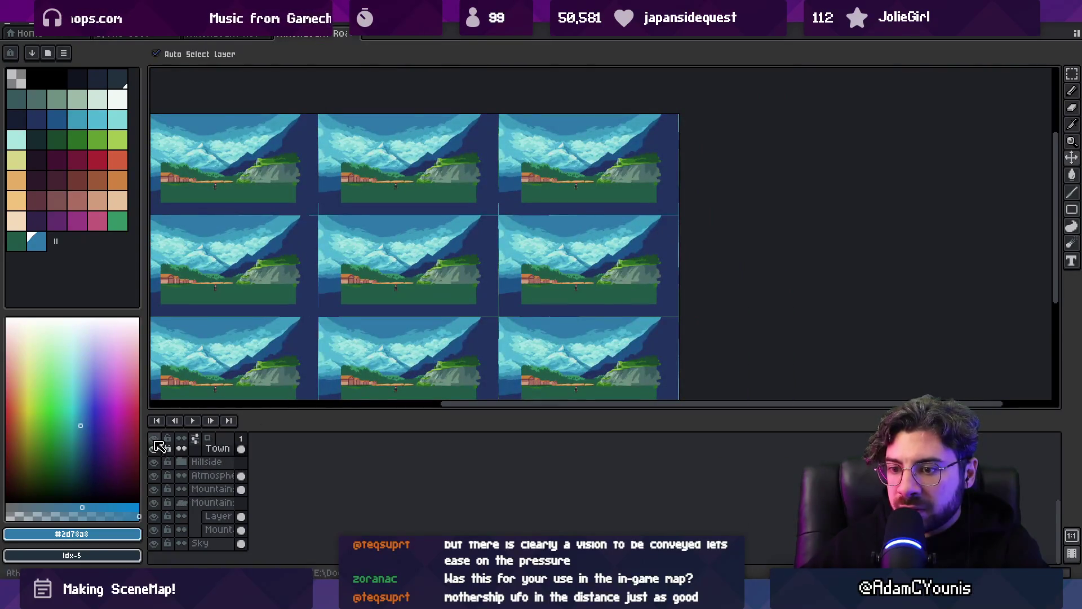
# - Hide every layer except Sky and pan around the tiled sky
pyautogui.click(158, 442)
pyautogui.click(154, 542)
pyautogui.moveTo(290, 332); pyautogui.dragTo(381, 313)
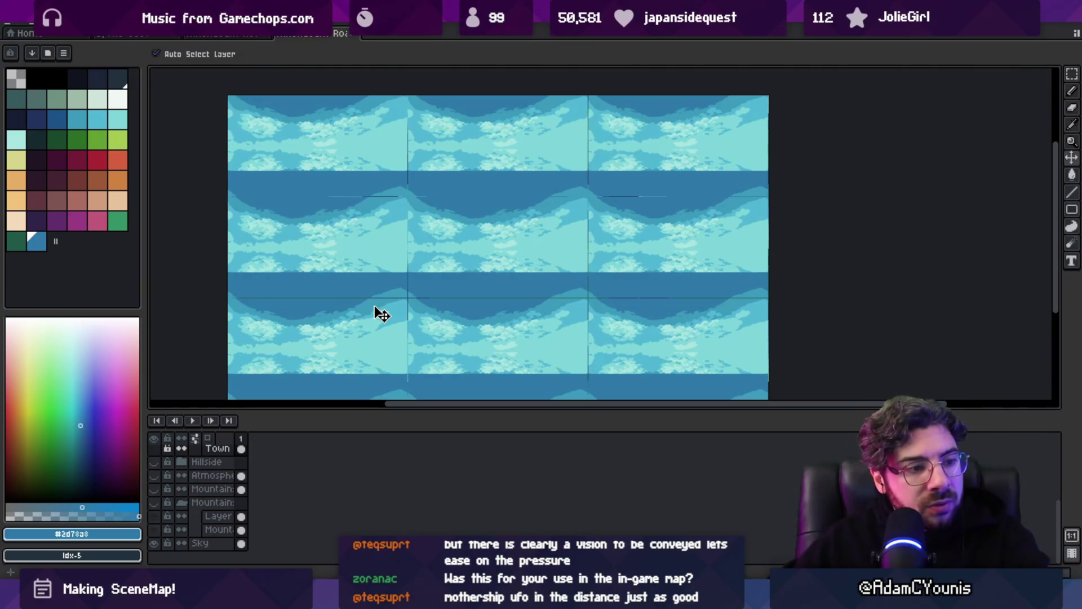
pyautogui.moveTo(555, 406); pyautogui.dragTo(529, 398)
pyautogui.moveTo(508, 362); pyautogui.dragTo(510, 302)
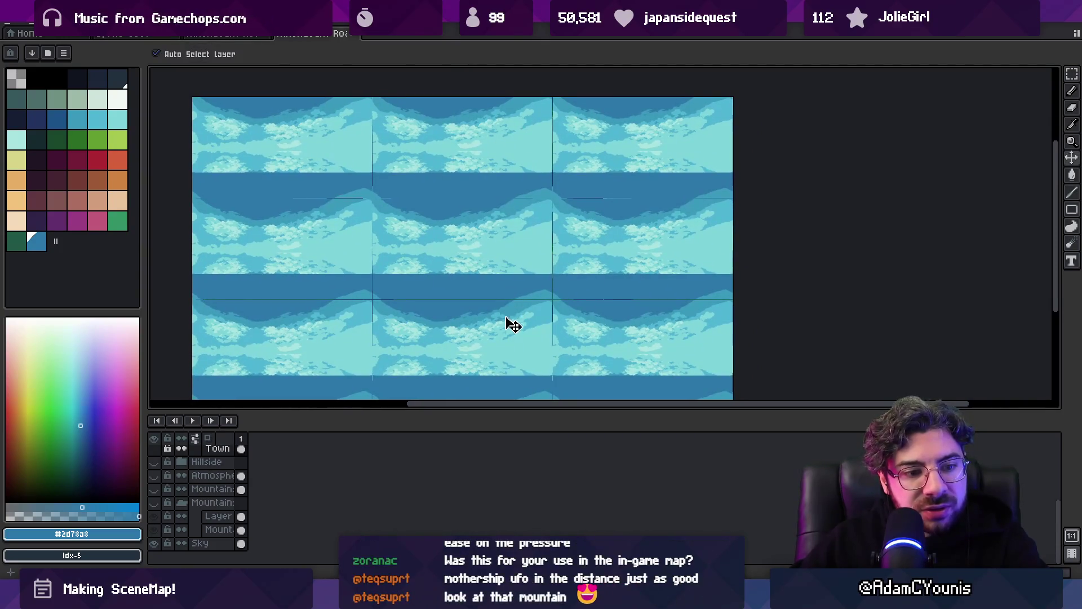
pyautogui.scroll(5, 367, 195)
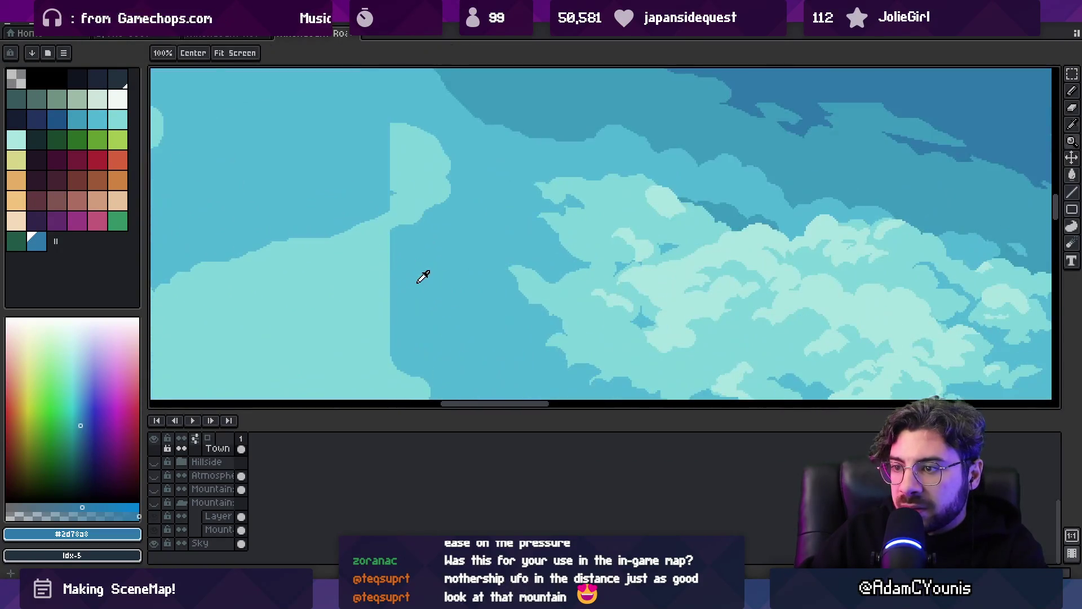
# - Sample #7dd4d9, then #50b6d2 from the sky, keeping #50b6d2 as the foreground colour
pyautogui.keyDown('alt'); pyautogui.click(423, 277); pyautogui.keyUp('alt')
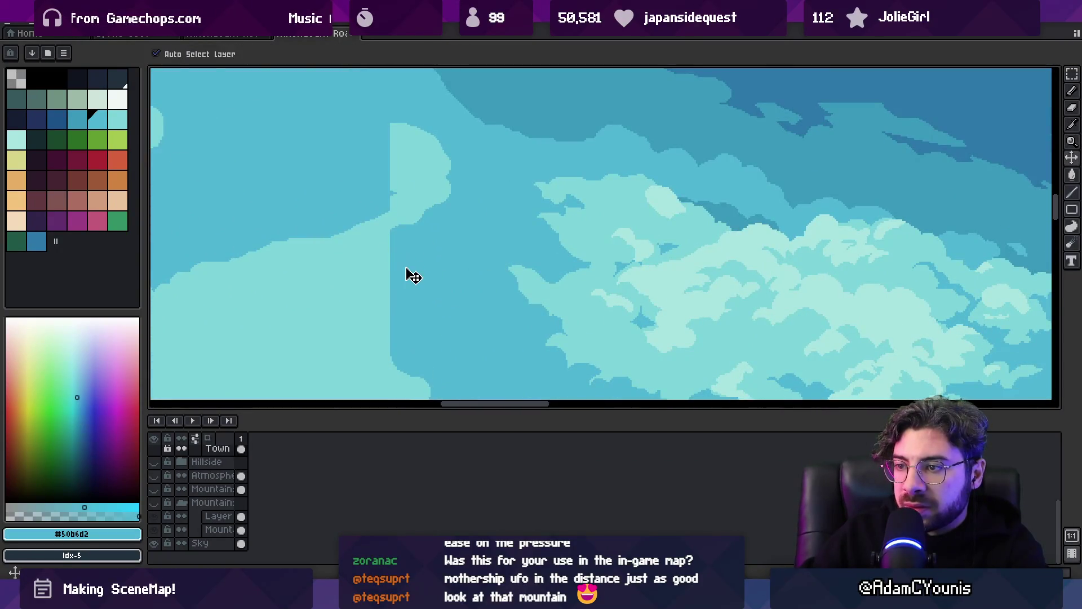
pyautogui.scroll(-3, 395, 271)
pyautogui.scroll(3, 406, 276)
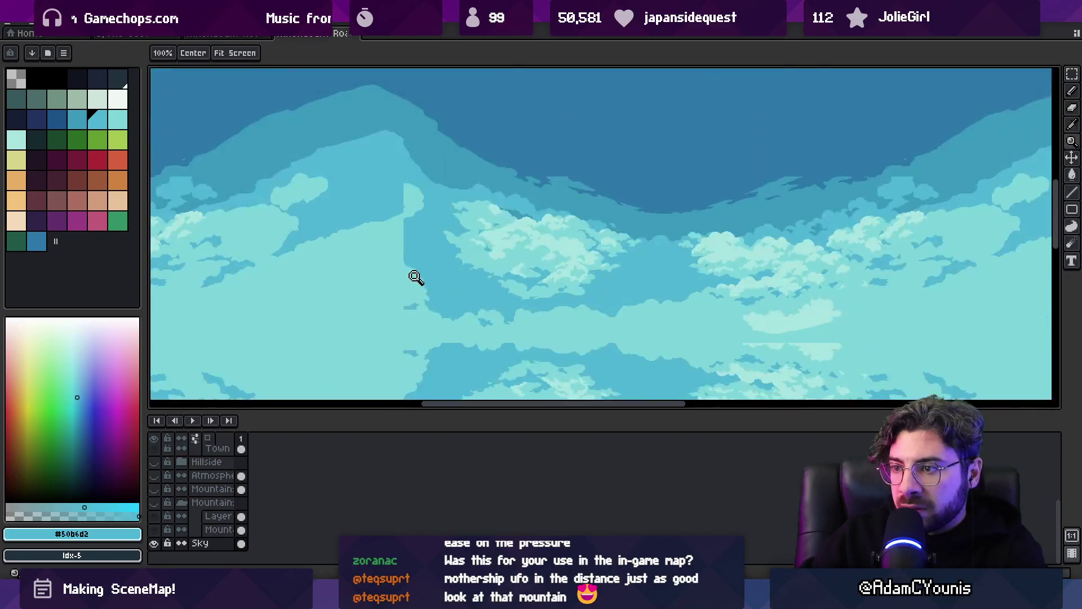
pyautogui.keyDown('alt'); pyautogui.click(411, 285); pyautogui.keyUp('alt')
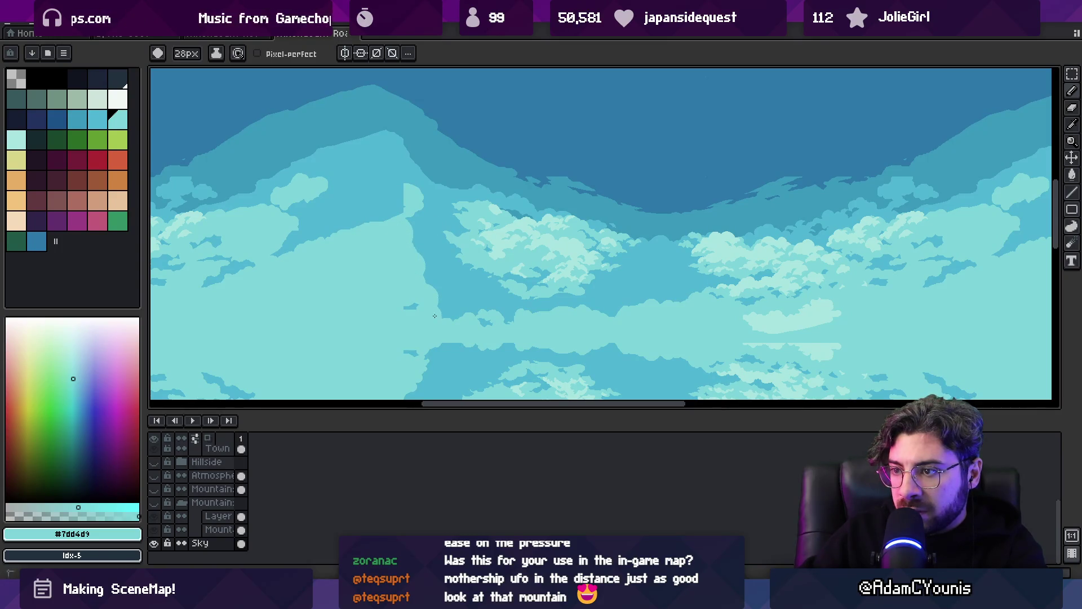
pyautogui.keyDown('alt'); pyautogui.click(428, 241); pyautogui.keyUp('alt')
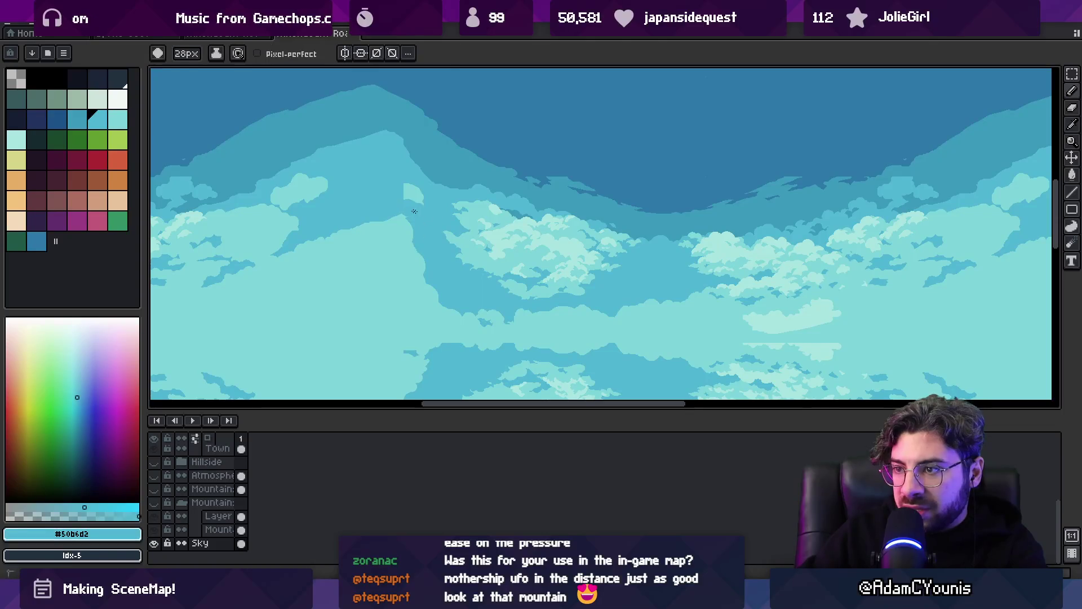
pyautogui.scroll(-3, 423, 210)
pyautogui.scroll(3, 417, 219)
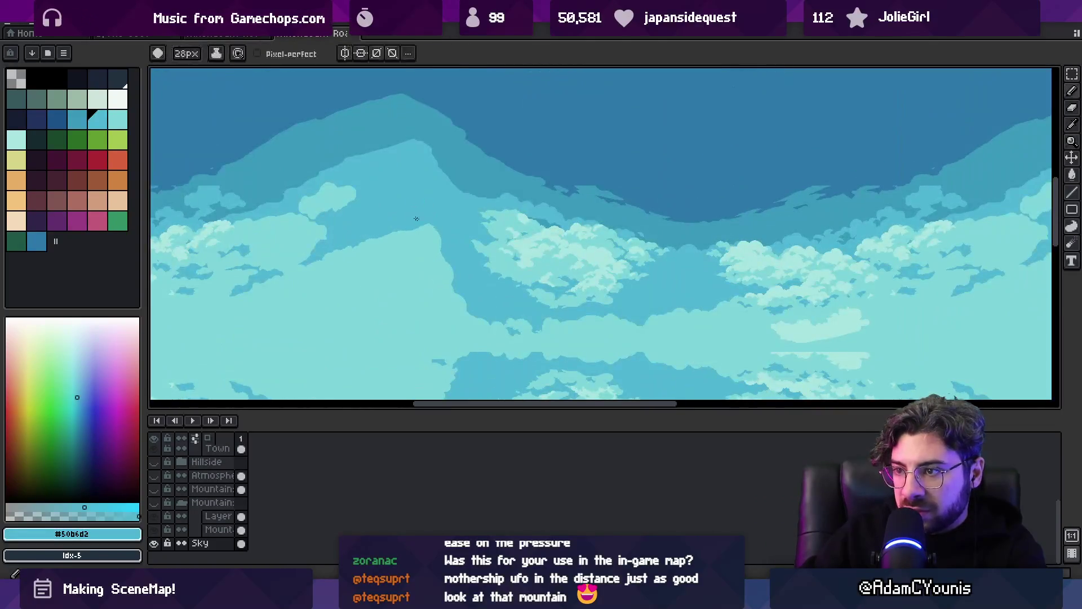
pyautogui.scroll(-3, 451, 235)
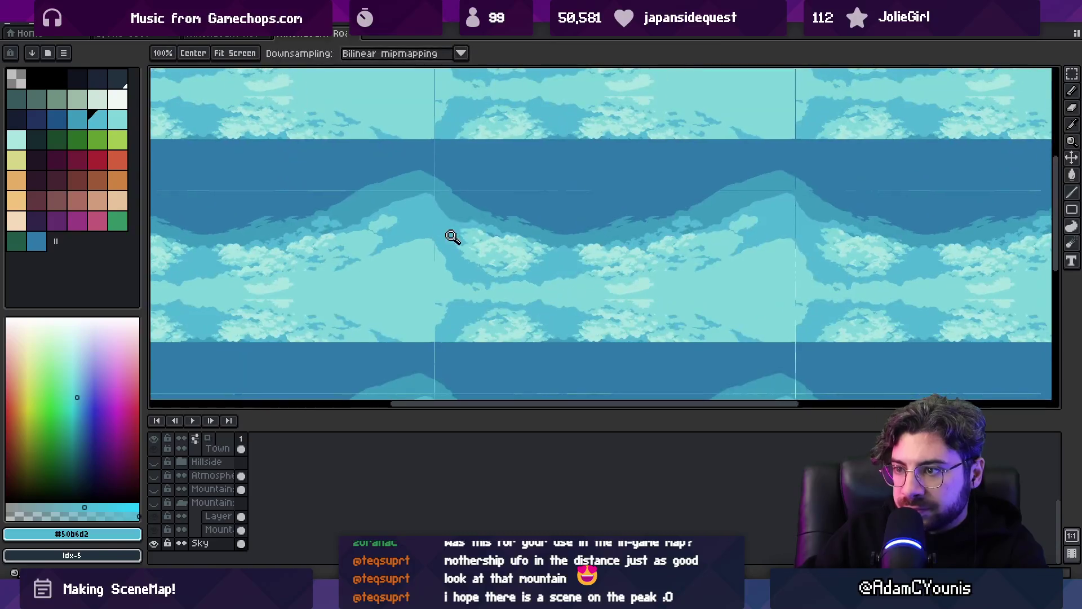
# - Show the Mountain group over the sky and compare it briefly against the Unity scene
pyautogui.click(156, 503)
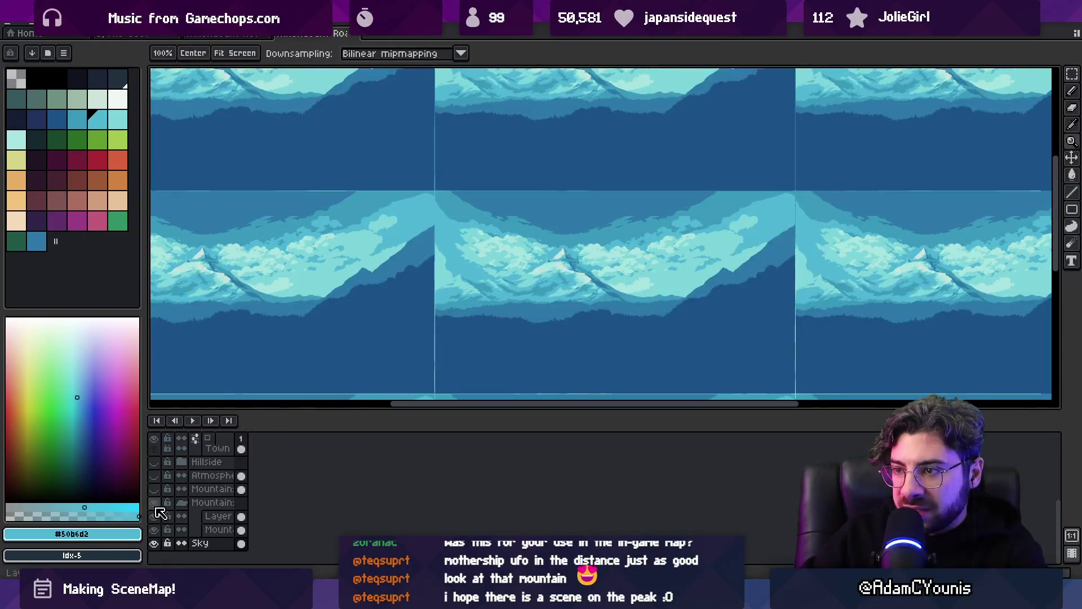
pyautogui.moveTo(442, 288)
pyautogui.mouseDown()
pyautogui.moveTo(416, 265)
pyautogui.moveTo(416, 276)
pyautogui.mouseUp()
pyautogui.hotkey('alt', 'Tab')
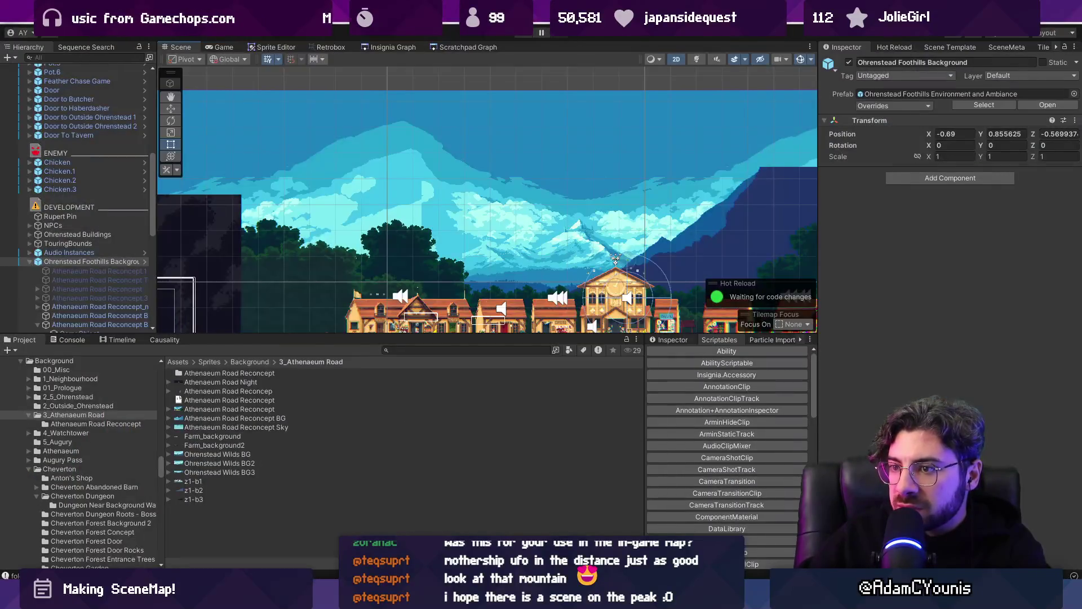
pyautogui.hotkey('alt', 'Tab')
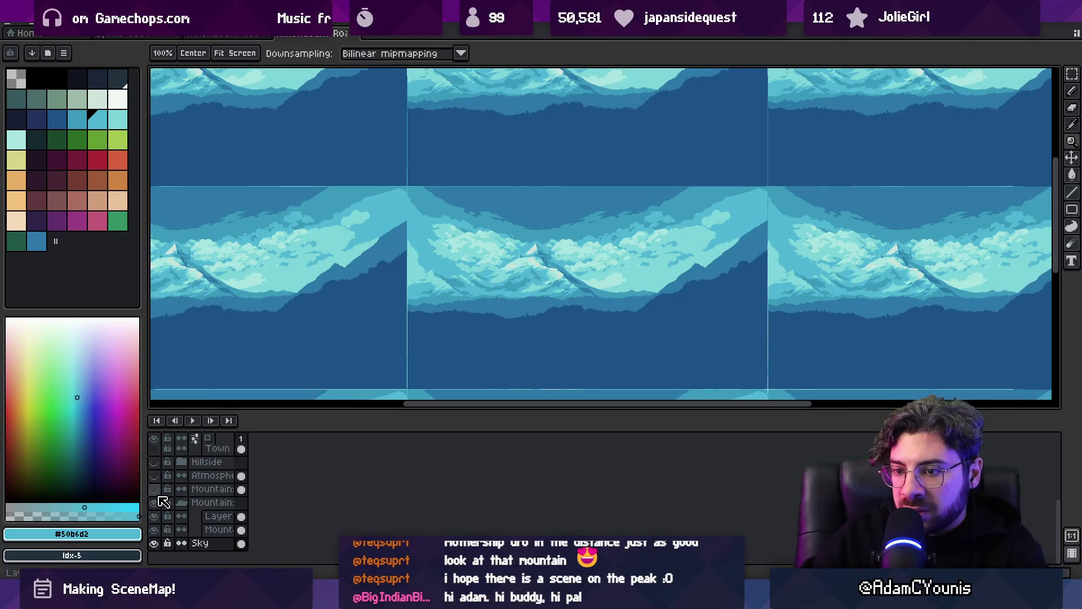
# - Toggle the Mount layer to compare, then re-show Town, Hillside, Atmosphere and Mountain layers
pyautogui.click(157, 530)
pyautogui.click(157, 531)
pyautogui.click(158, 531)
pyautogui.click(158, 531)
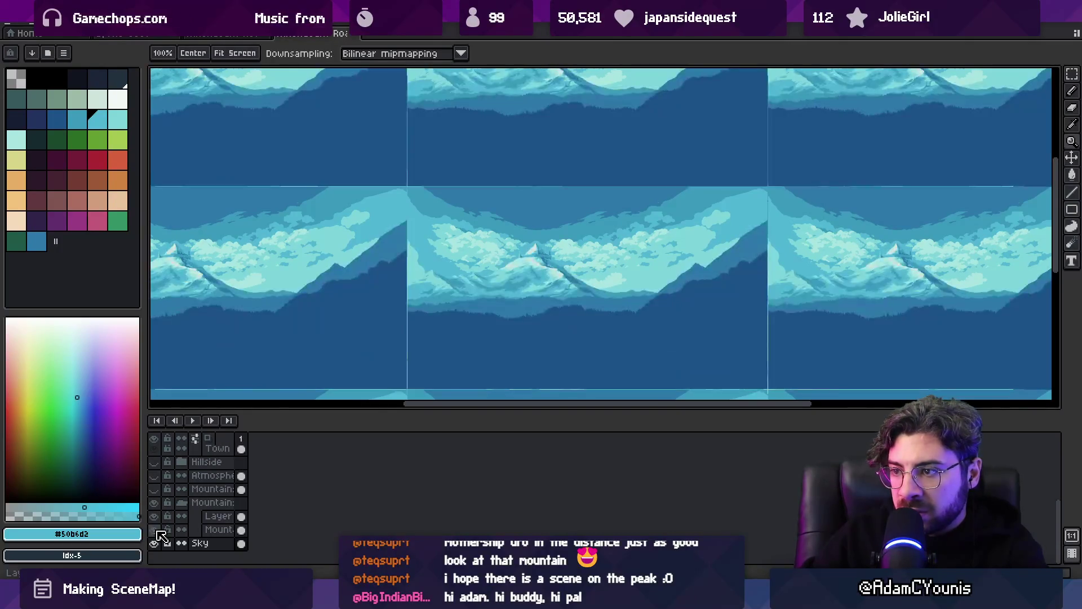
pyautogui.click(157, 531)
pyautogui.click(158, 531)
pyautogui.click(158, 531)
pyautogui.click(158, 531)
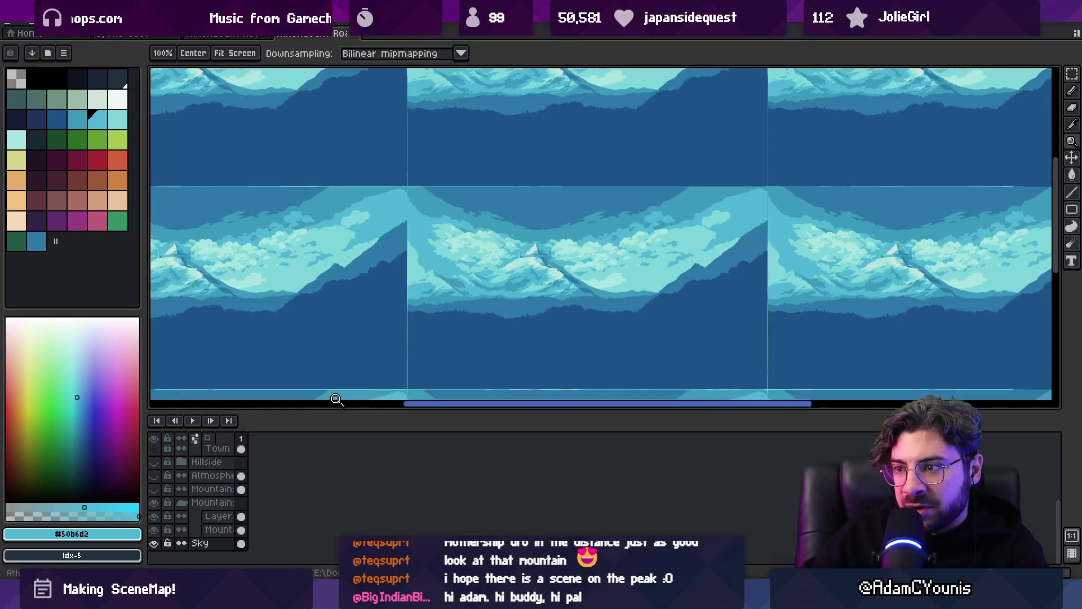
pyautogui.moveTo(154, 489); pyautogui.dragTo(154, 448)
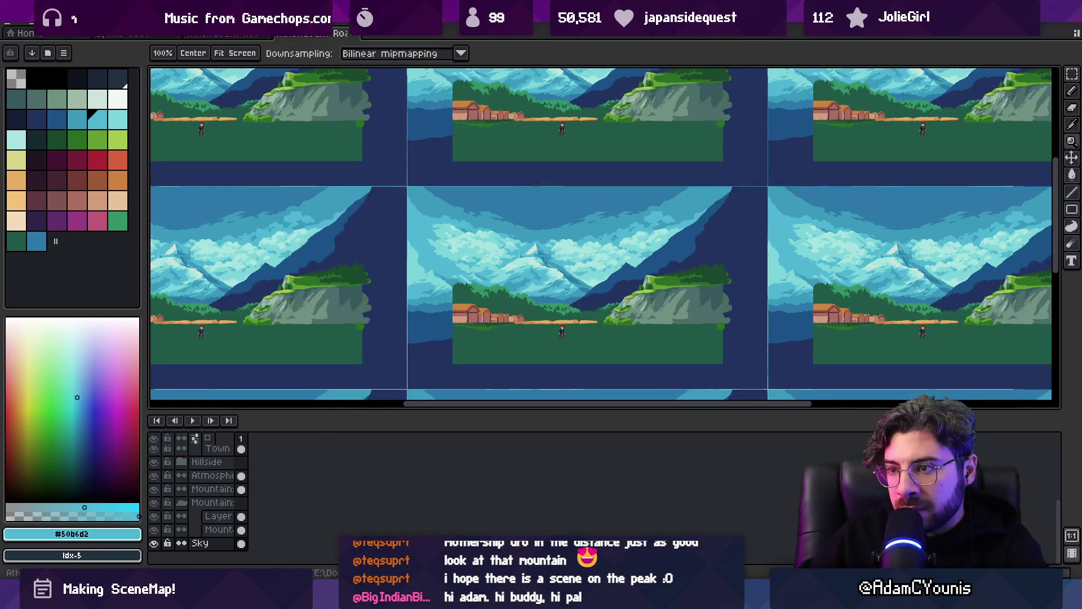
pyautogui.hotkey('alt', 'Tab')
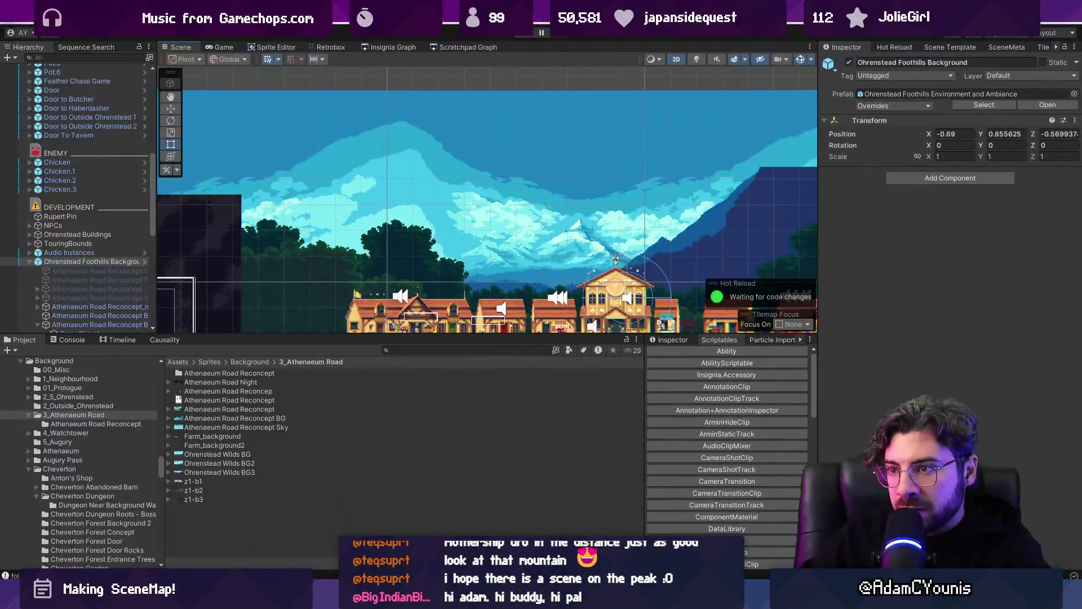
# - Refresh the Ohrenstead node's thumbnail in the SceneMap graph
pyautogui.click(275, 47)
pyautogui.click(222, 47)
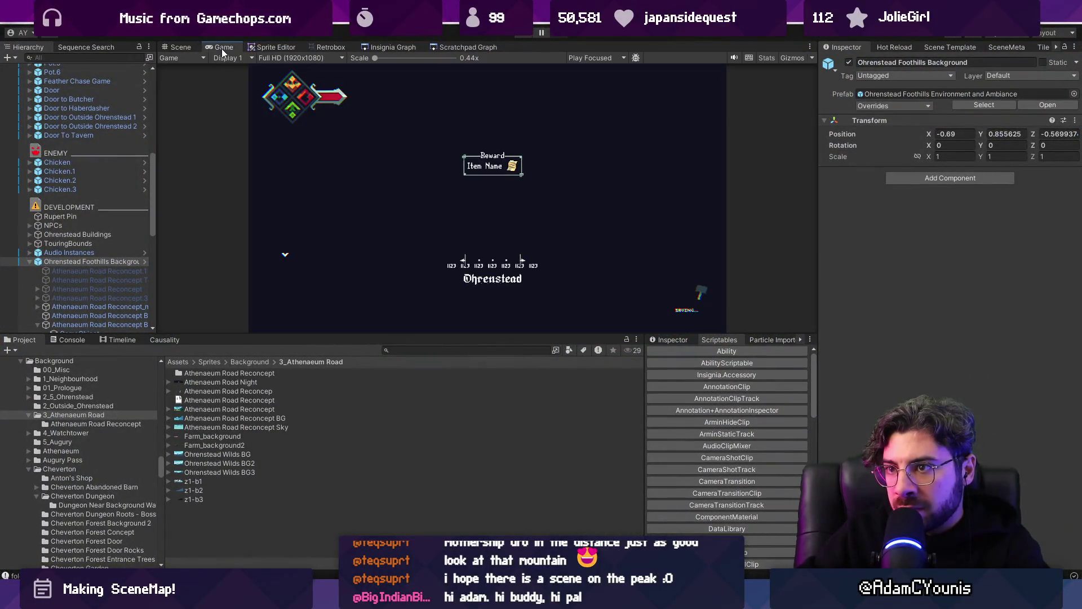
pyautogui.click(393, 47)
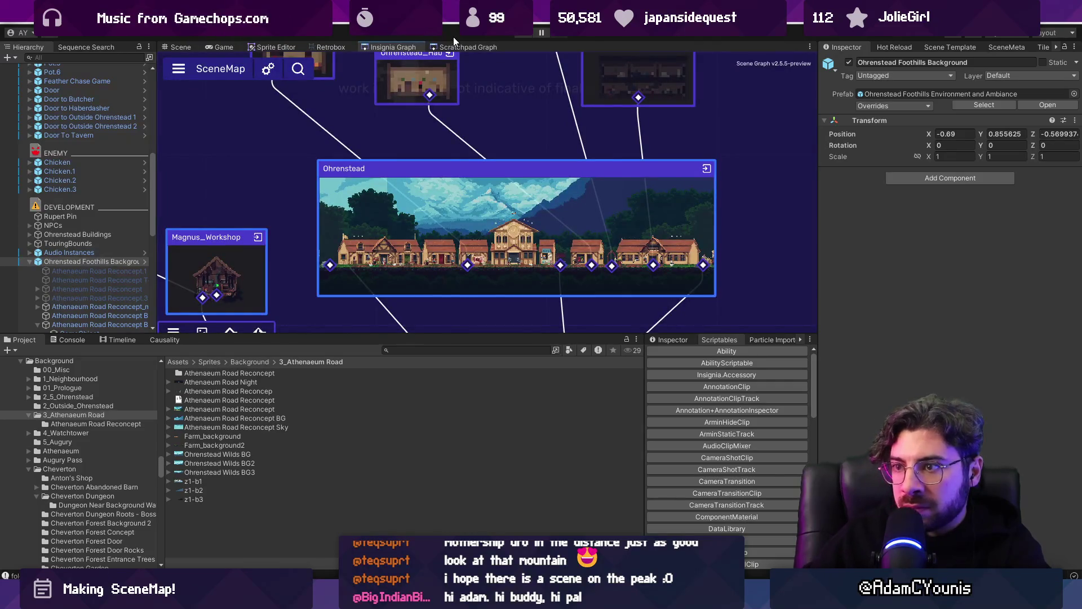
pyautogui.scroll(3, 377, 169)
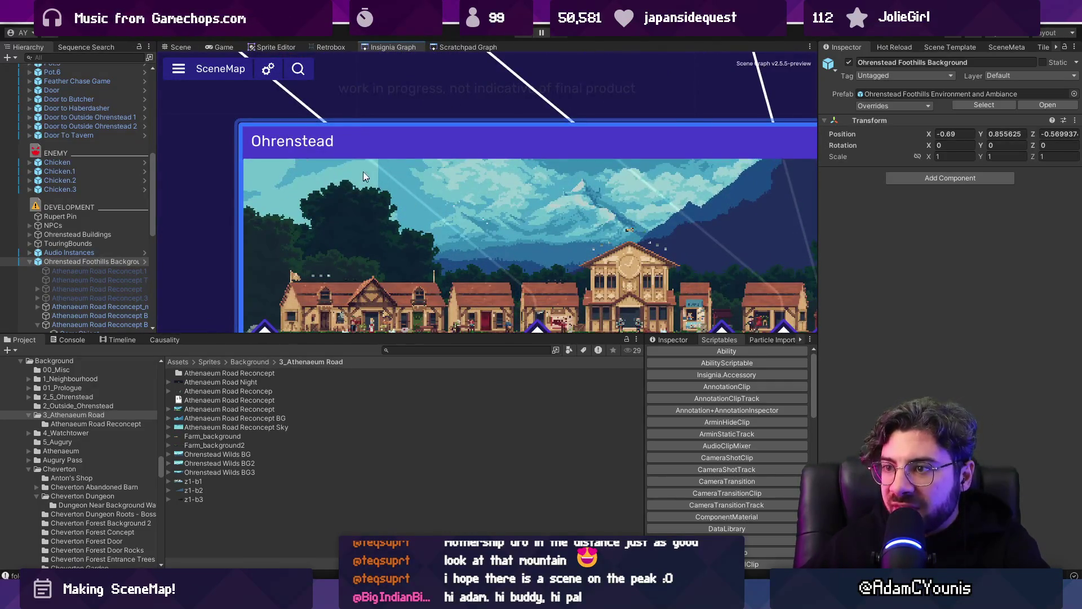
pyautogui.scroll(-3, 367, 185)
pyautogui.rightClick(370, 201)
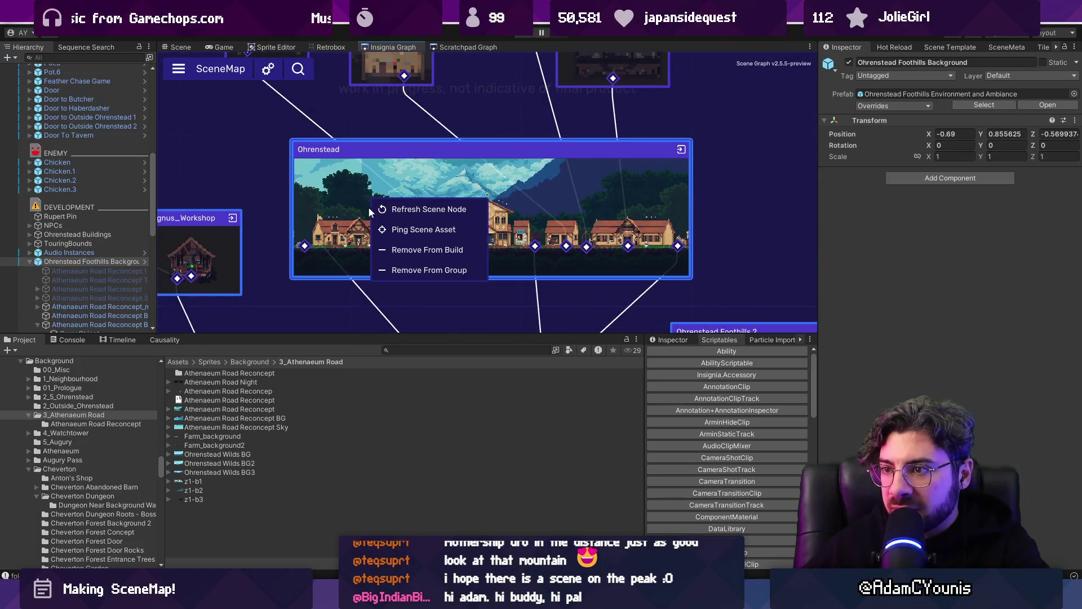
pyautogui.click(380, 208)
pyautogui.scroll(-2, 350, 206)
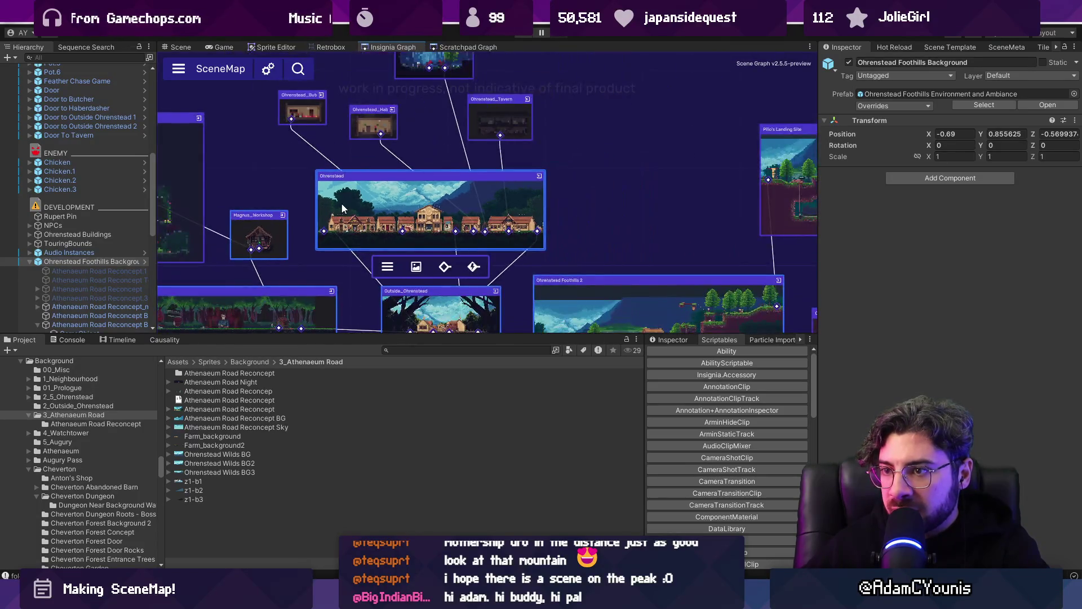
pyautogui.click(522, 319)
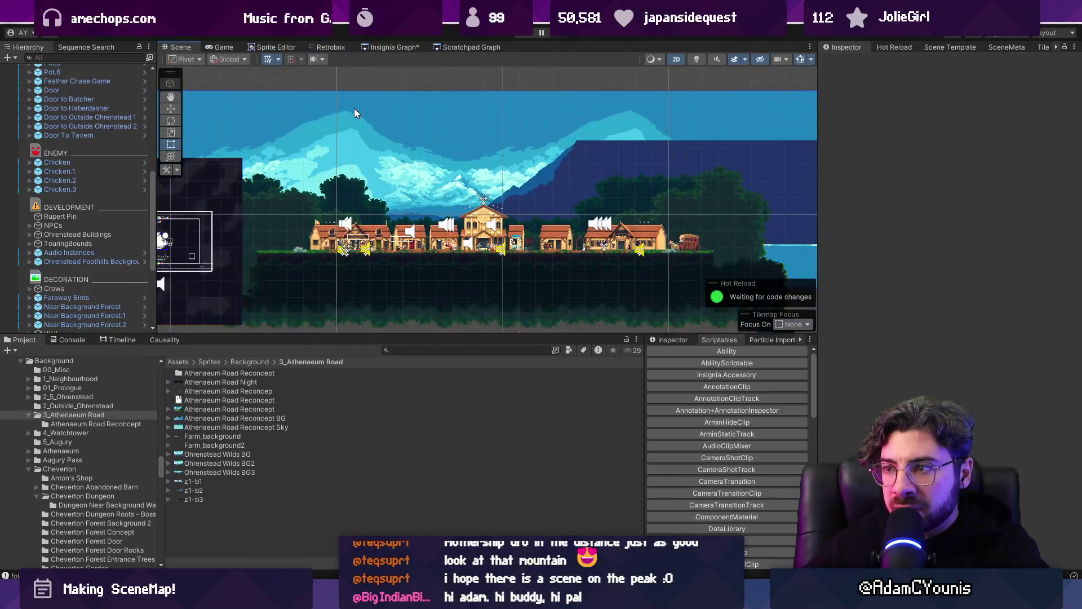
# - Open the Ohrenstead Foothills 2 scene from the graph and select its Atmosphere backdrop sprite
pyautogui.click(381, 47)
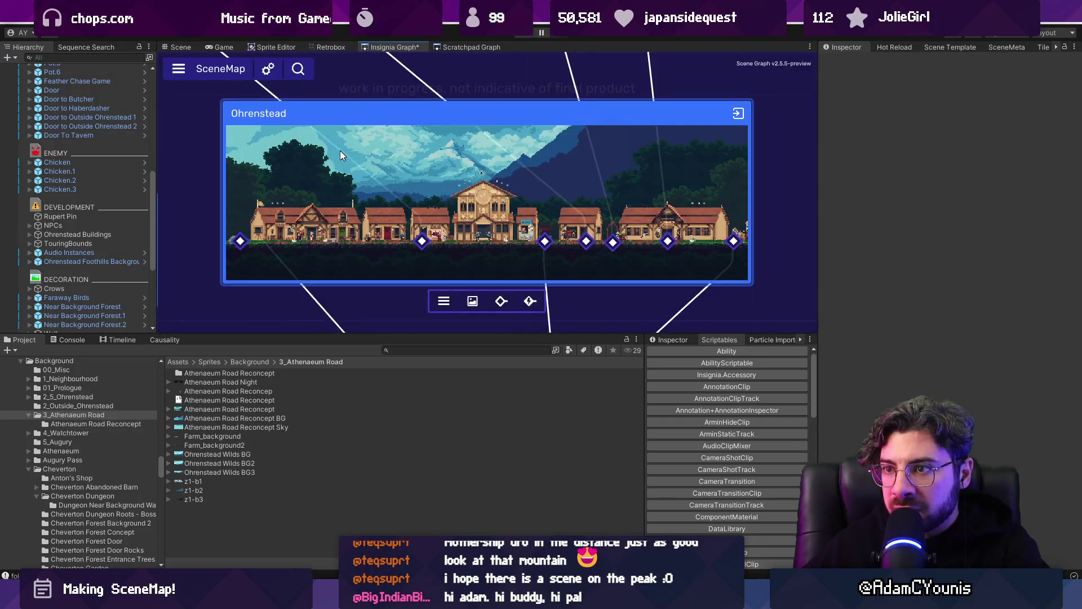
pyautogui.scroll(3, 307, 133)
pyautogui.scroll(-3, 317, 121)
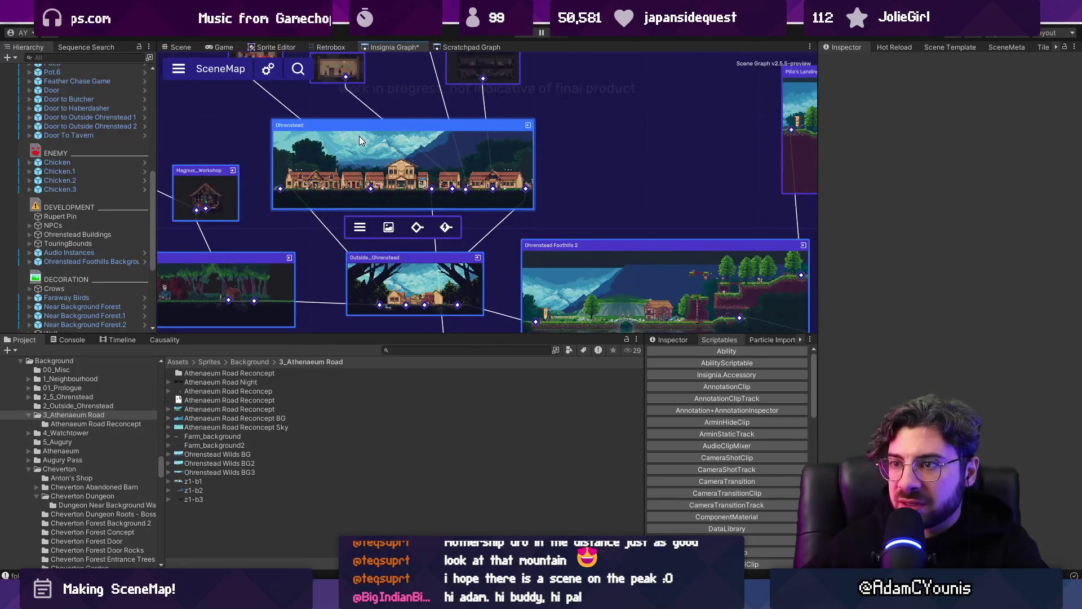
pyautogui.scroll(3, 319, 131)
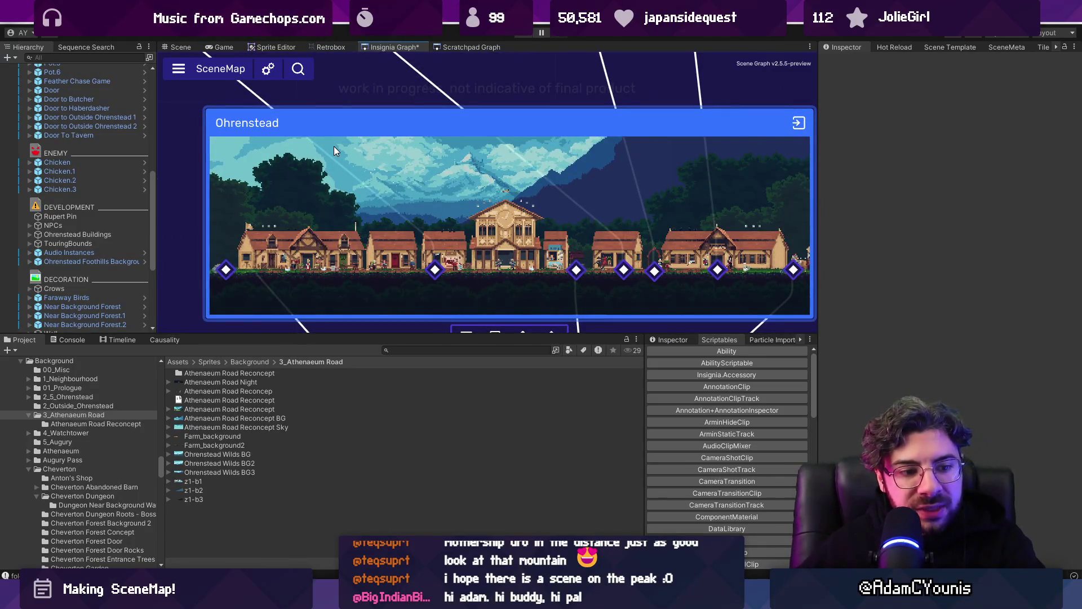
pyautogui.scroll(-4, 364, 155)
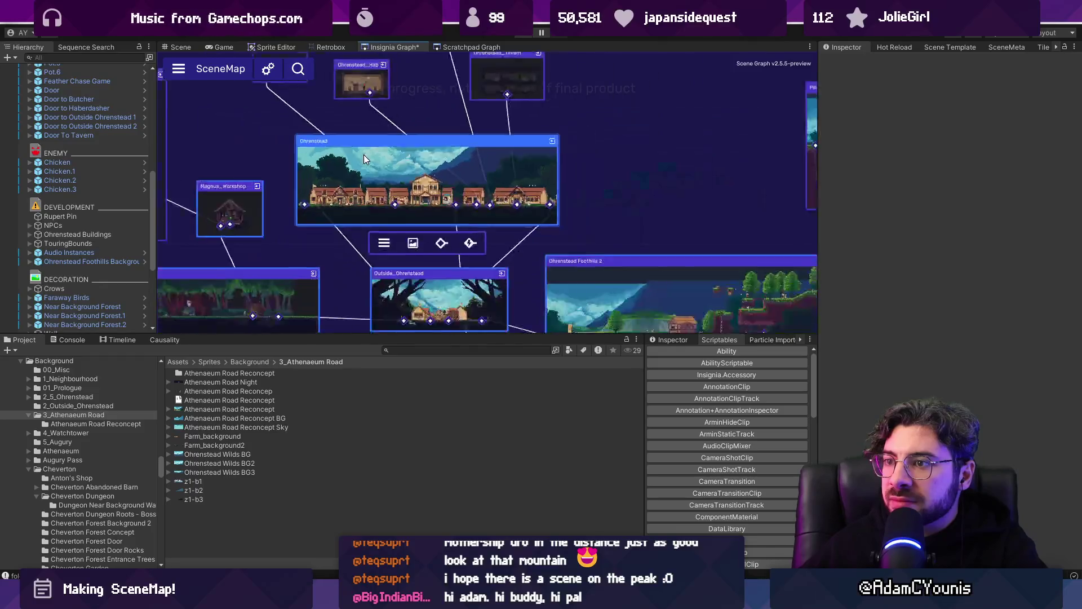
pyautogui.scroll(5, 488, 212)
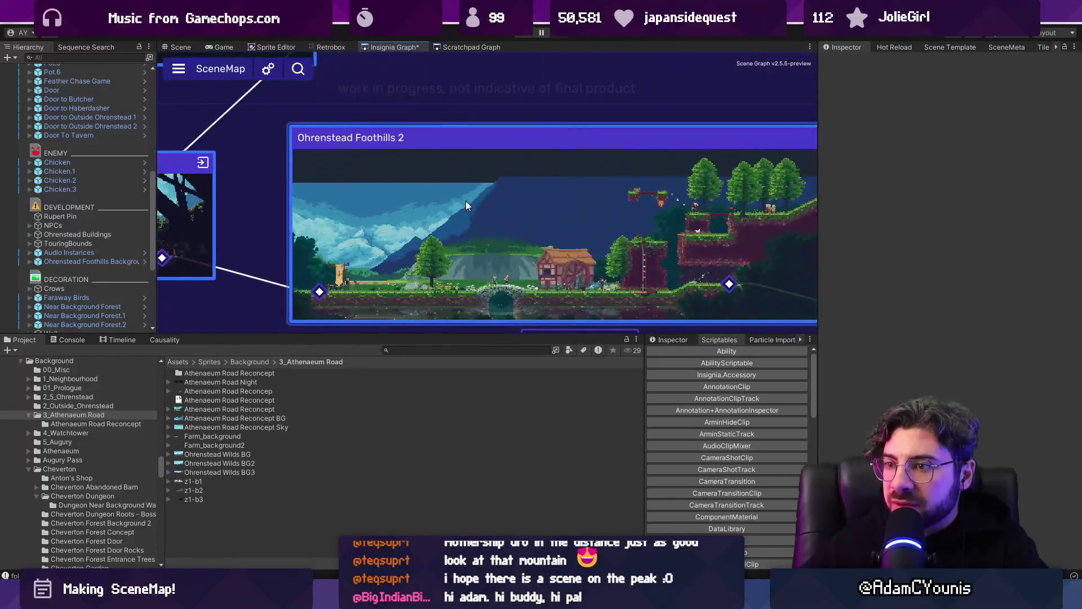
pyautogui.doubleClick(438, 202)
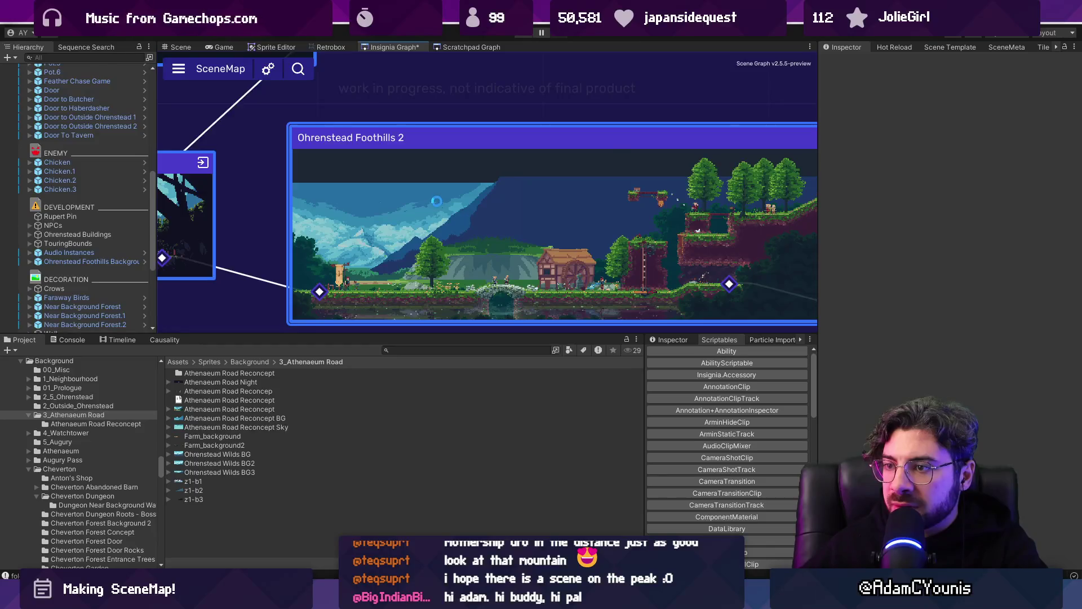
pyautogui.click(293, 150)
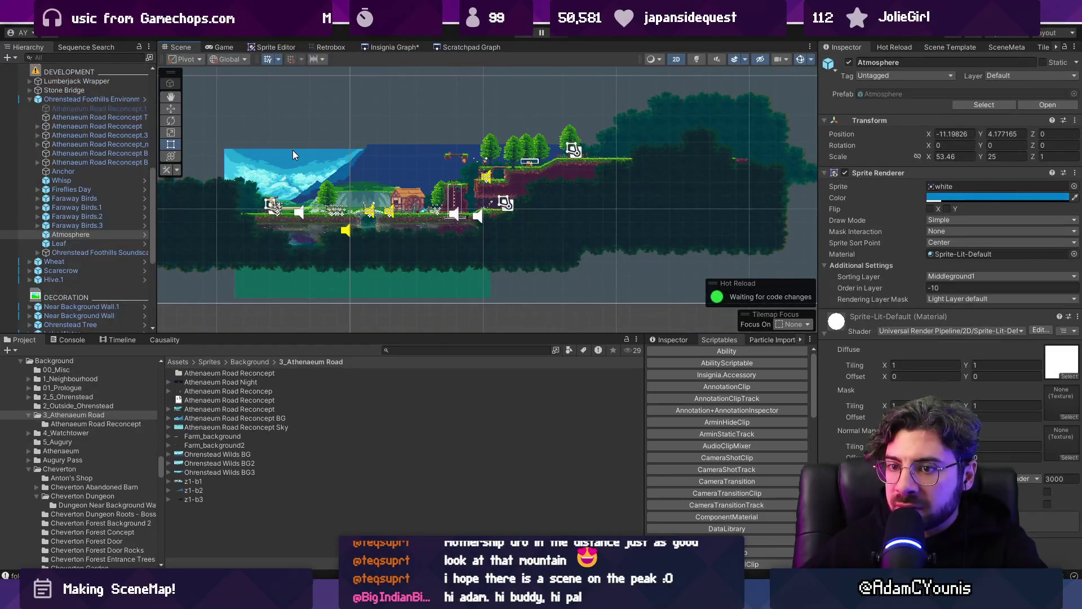
# - Open the Outside_Ohrenstead and Ohrenstead town scenes, selecting each one's sky background sprite
pyautogui.click(367, 47)
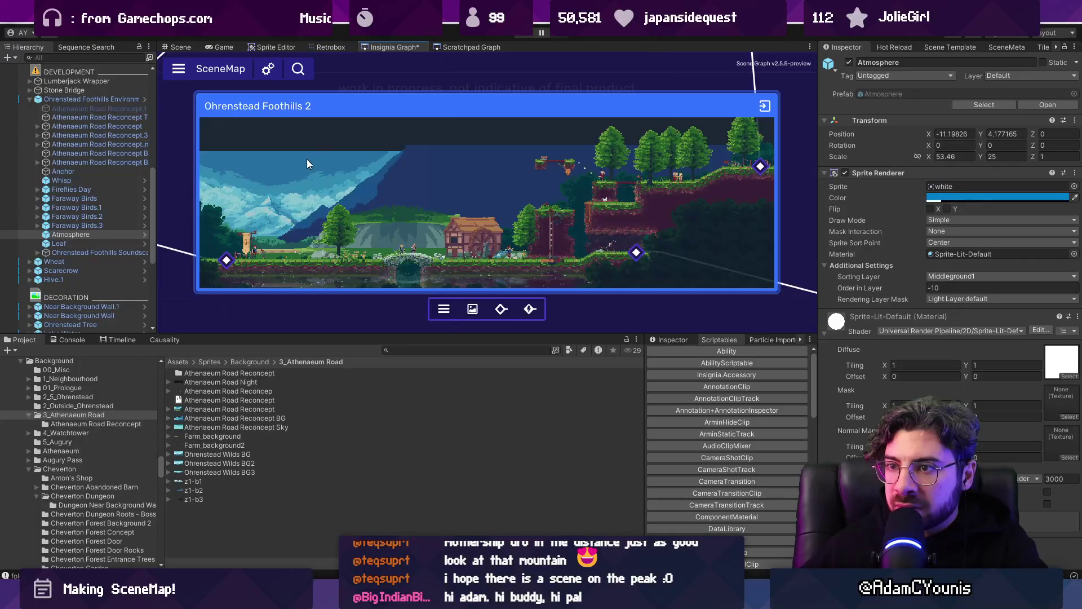
pyautogui.scroll(-5, 306, 159)
pyautogui.doubleClick(313, 170)
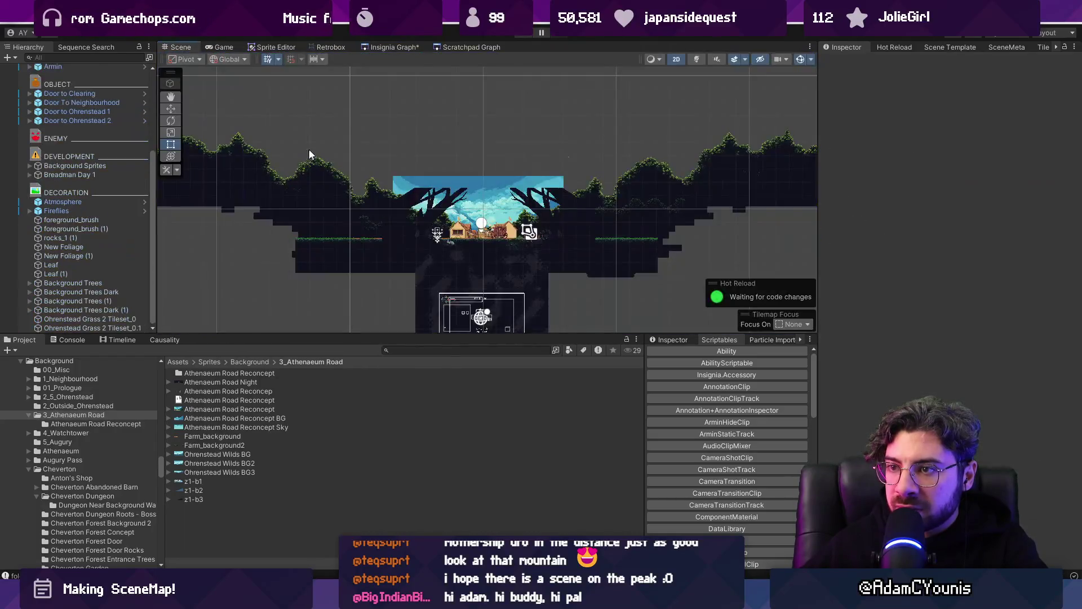
pyautogui.click(453, 184)
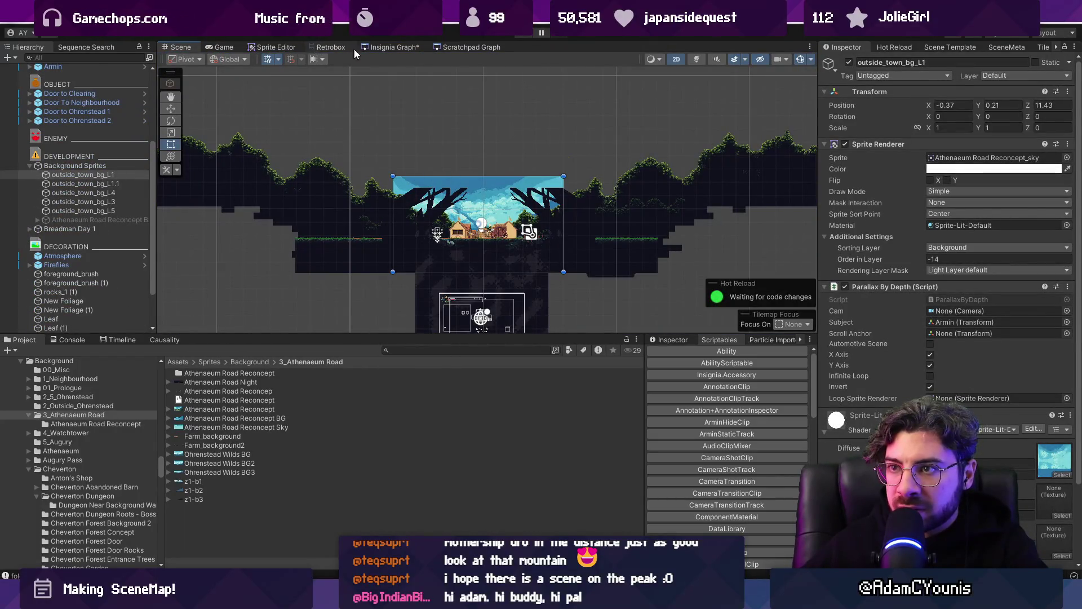
pyautogui.click(367, 47)
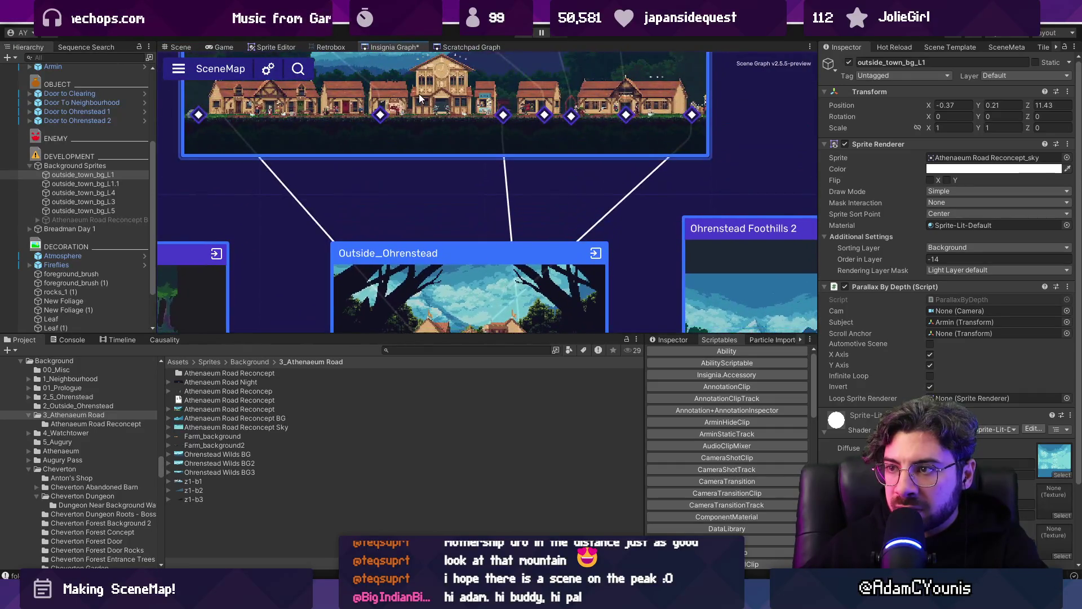
pyautogui.doubleClick(418, 93)
pyautogui.click(341, 116)
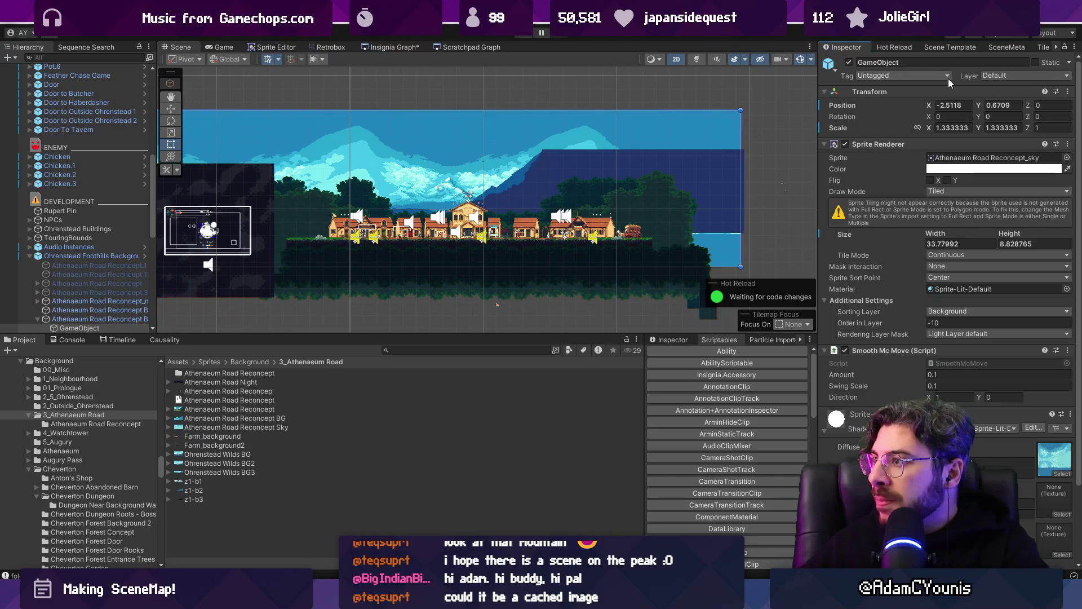
# - Apply the Ohrenstead sky sprite's Size override to its prefab
pyautogui.rightClick(846, 130)
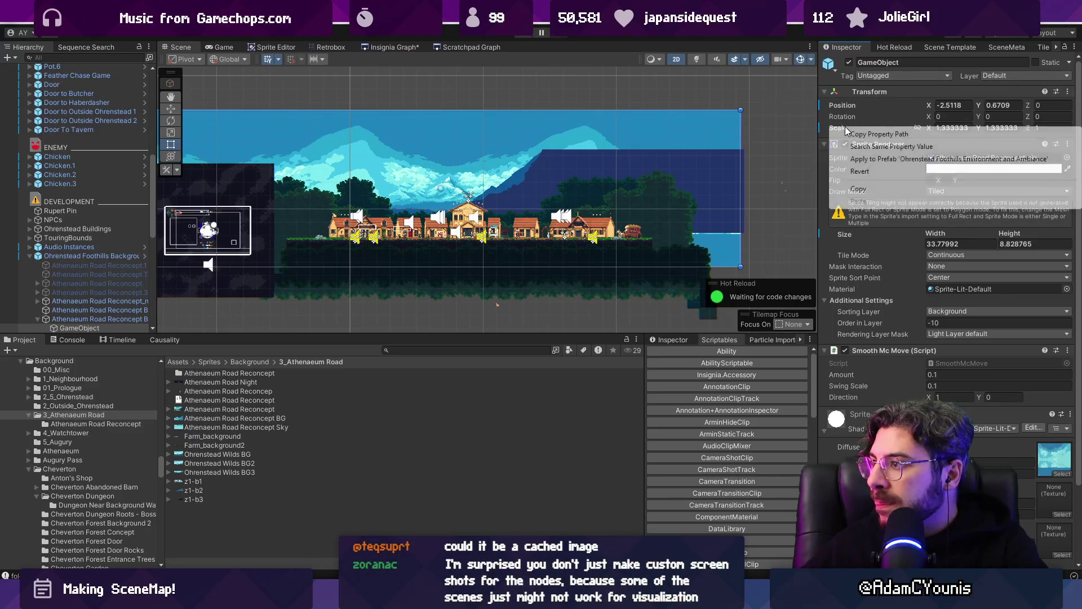
pyautogui.click(848, 236)
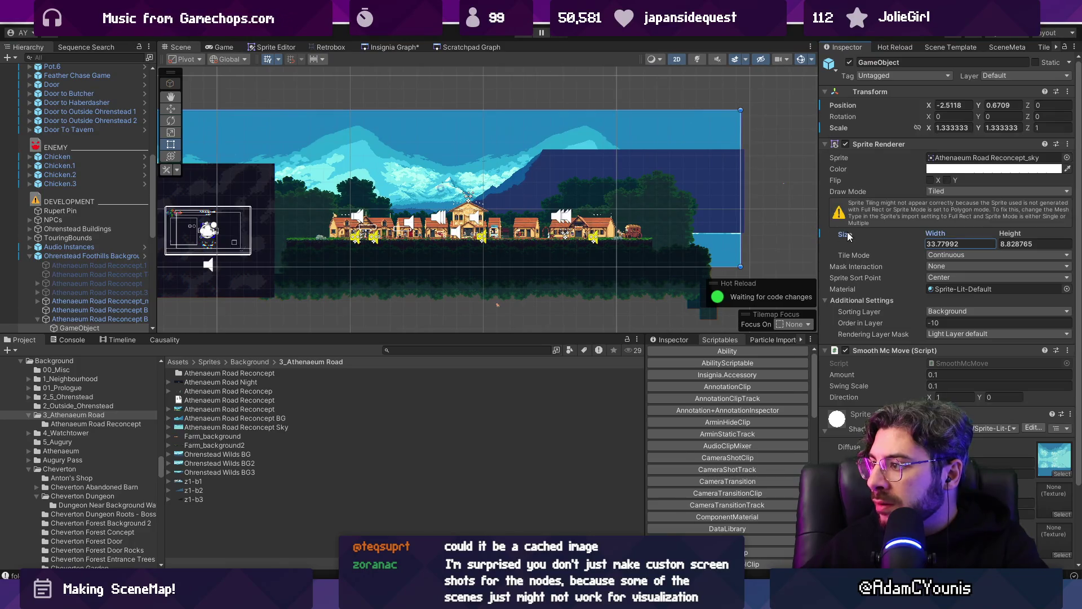
pyautogui.rightClick(935, 235)
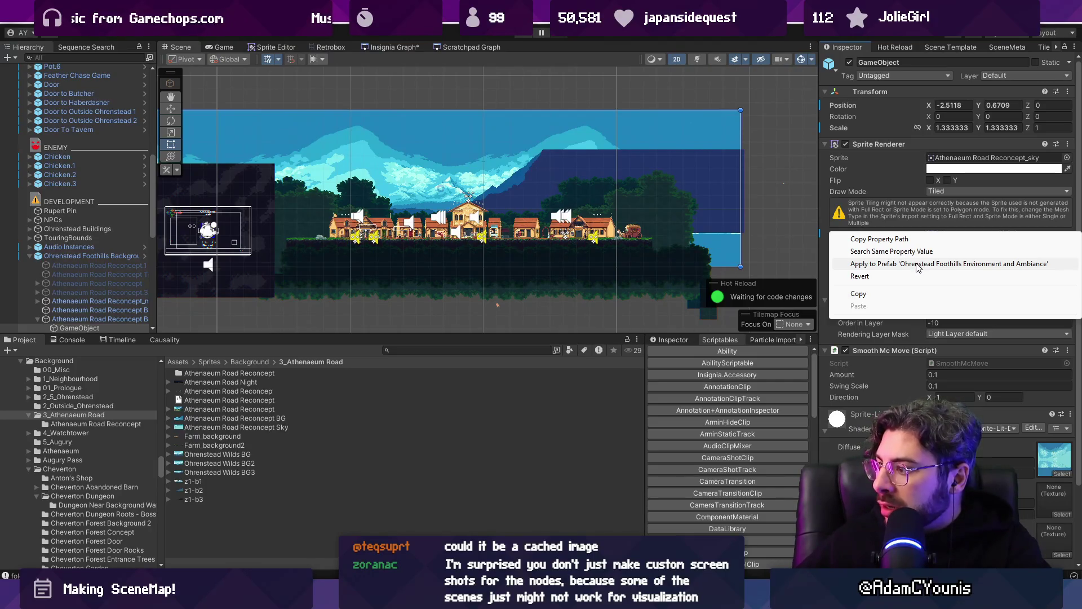
pyautogui.click(917, 267)
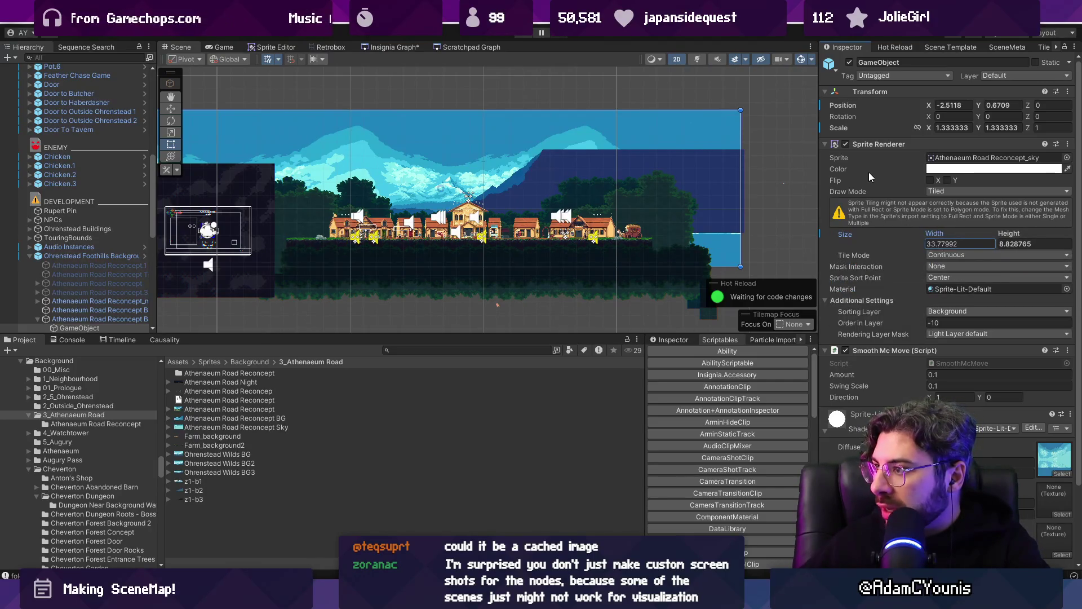
pyautogui.click(857, 193)
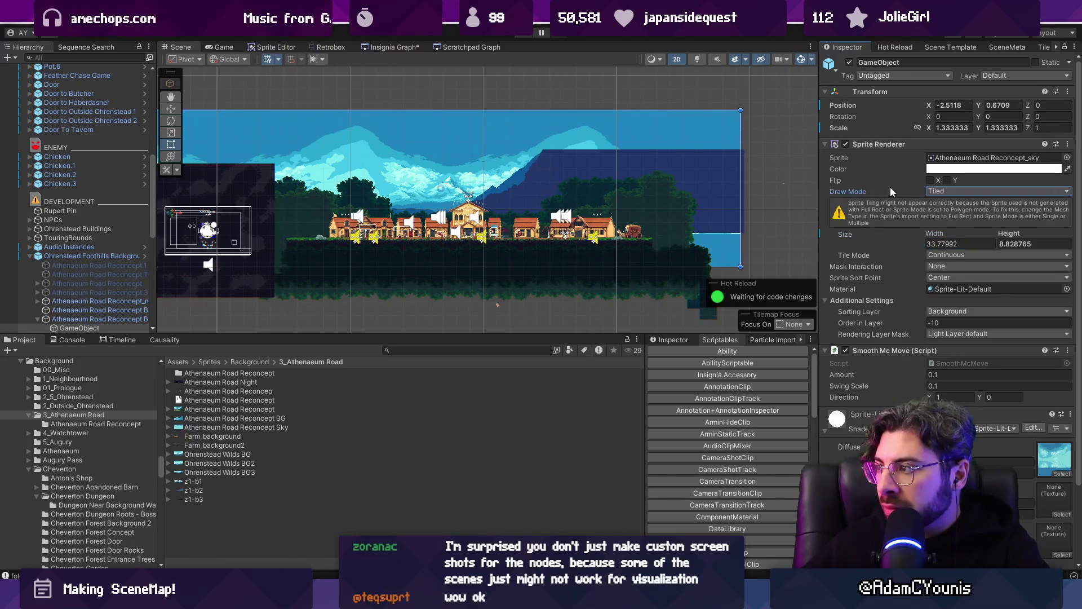
pyautogui.hotkey('ctrl', 'z')
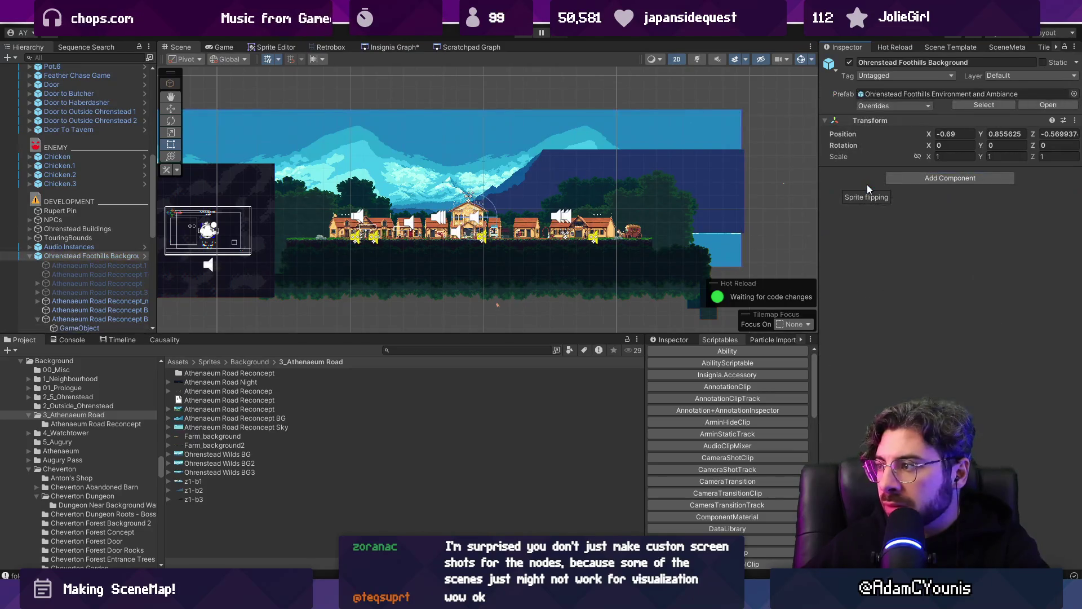
pyautogui.hotkey('ctrl', 'y')
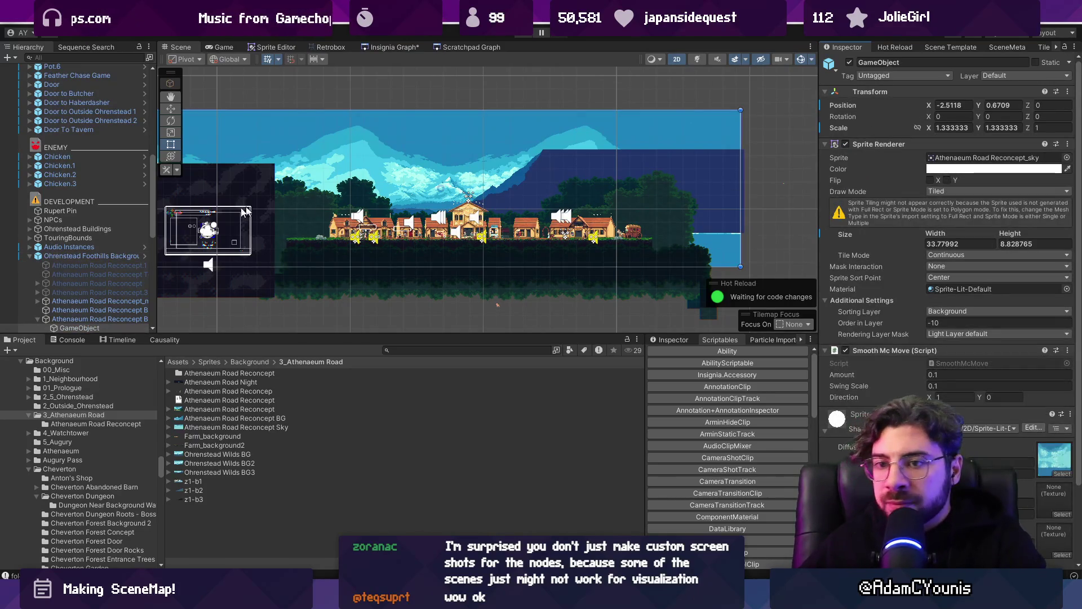
pyautogui.scroll(-5, 76, 248)
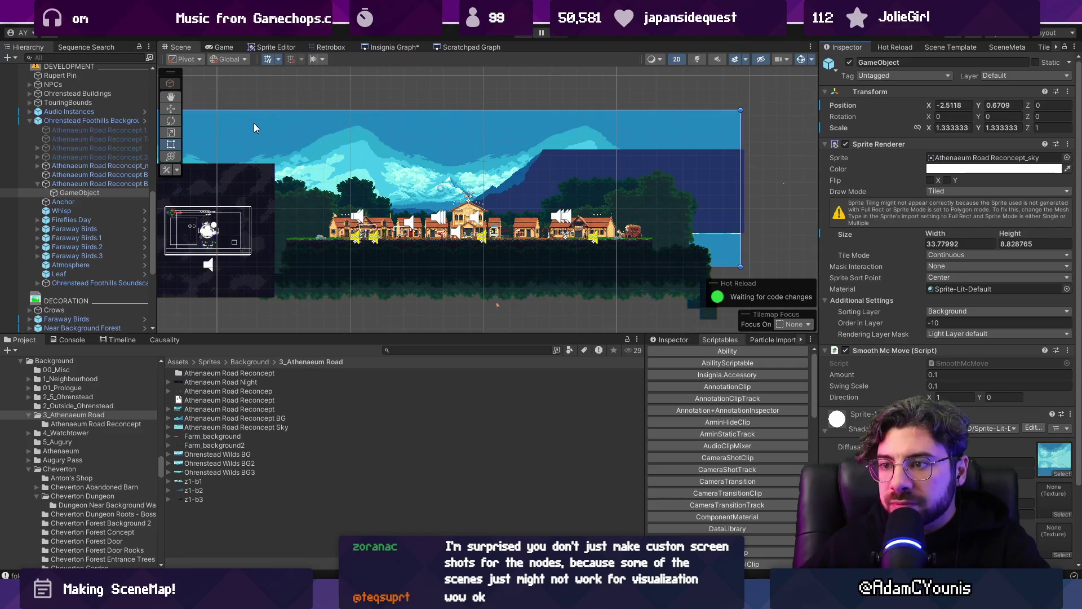
# - Open Ohrenstead Foothills 2 from the SceneMap graph and select its Atmosphere sprite
pyautogui.click(377, 47)
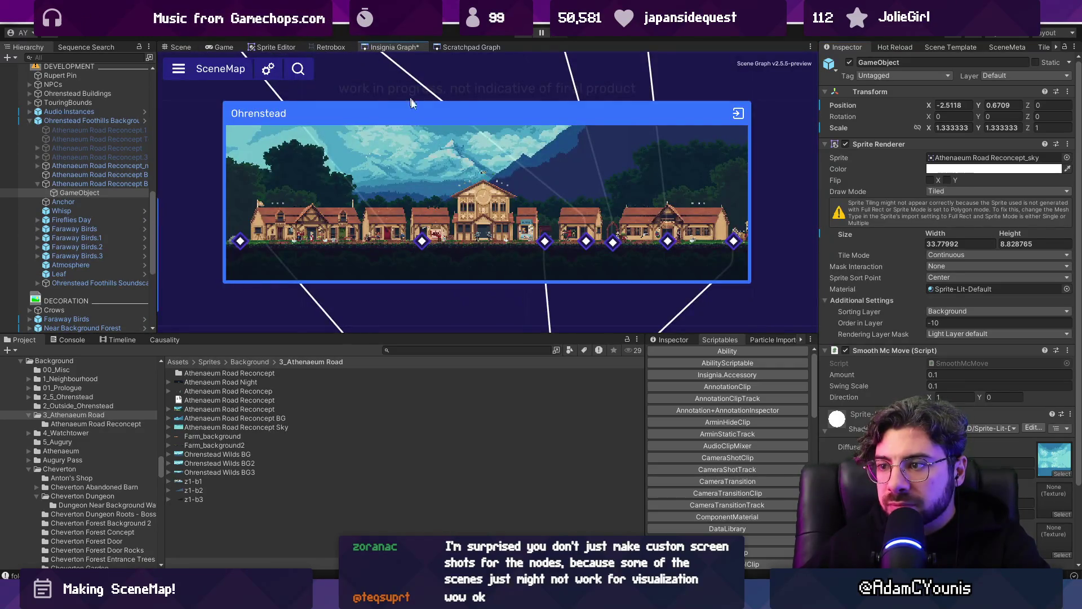
pyautogui.scroll(-5, 447, 148)
pyautogui.doubleClick(474, 228)
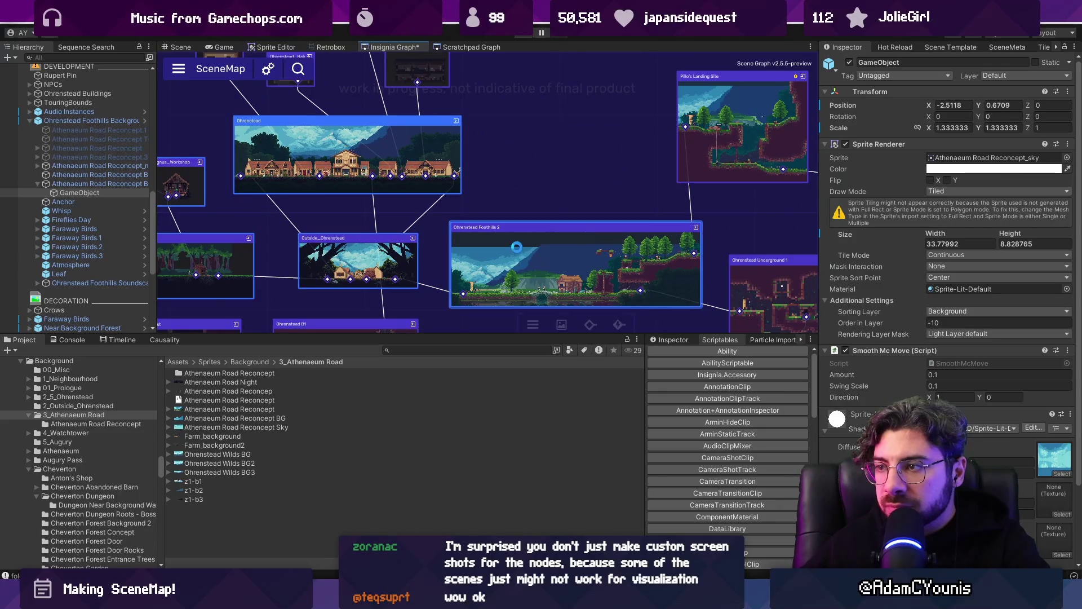
pyautogui.click(274, 151)
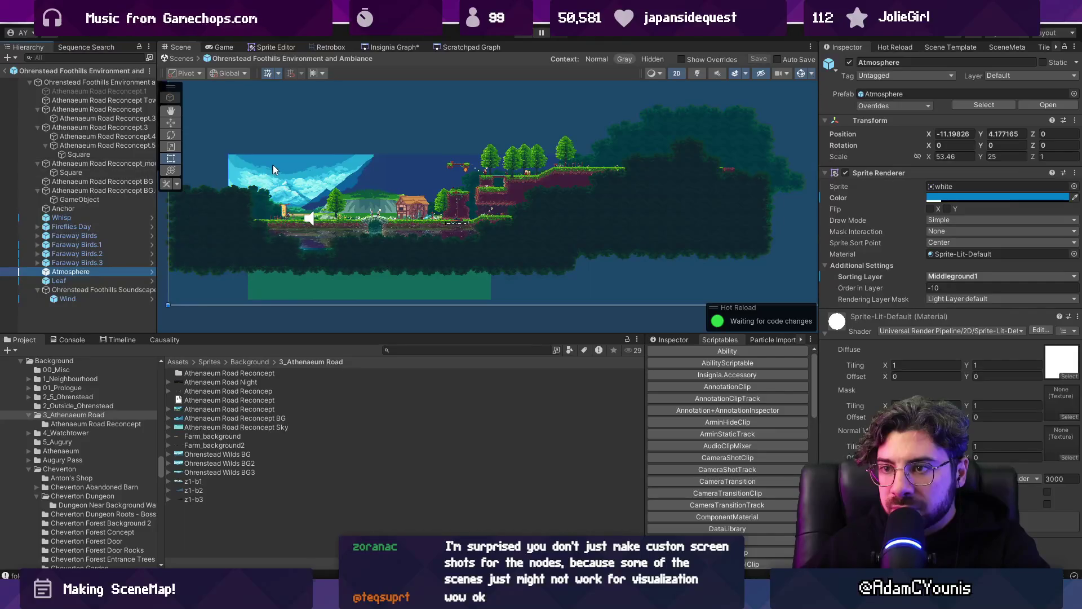
# - Select the sky sprite, set its draw mode to Tiled, and stretch it larger up, left and right
pyautogui.click(100, 199)
pyautogui.press('f')
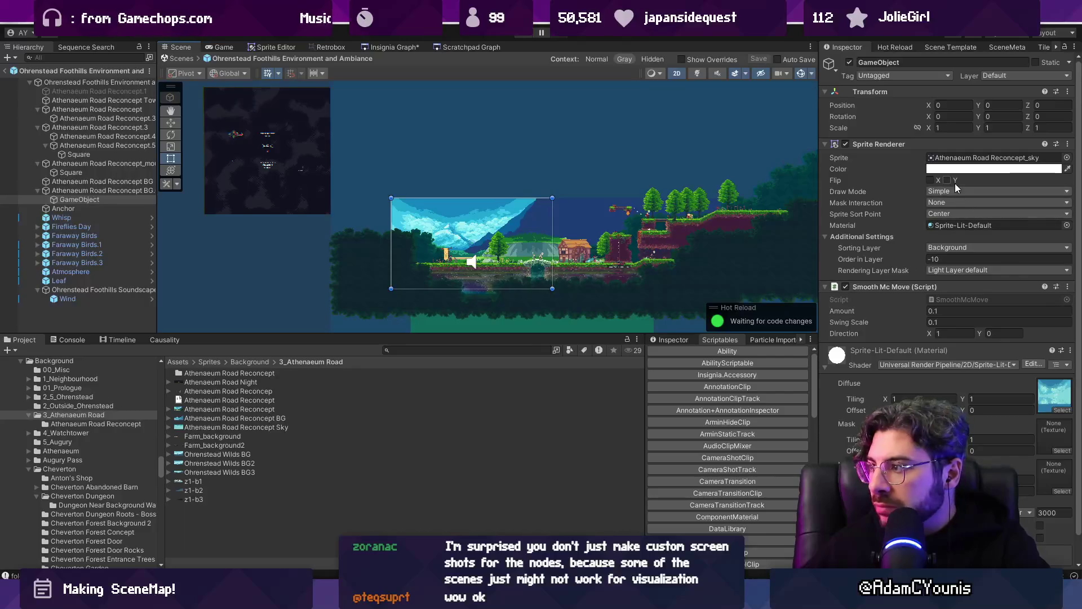
pyautogui.click(958, 194)
pyautogui.click(955, 229)
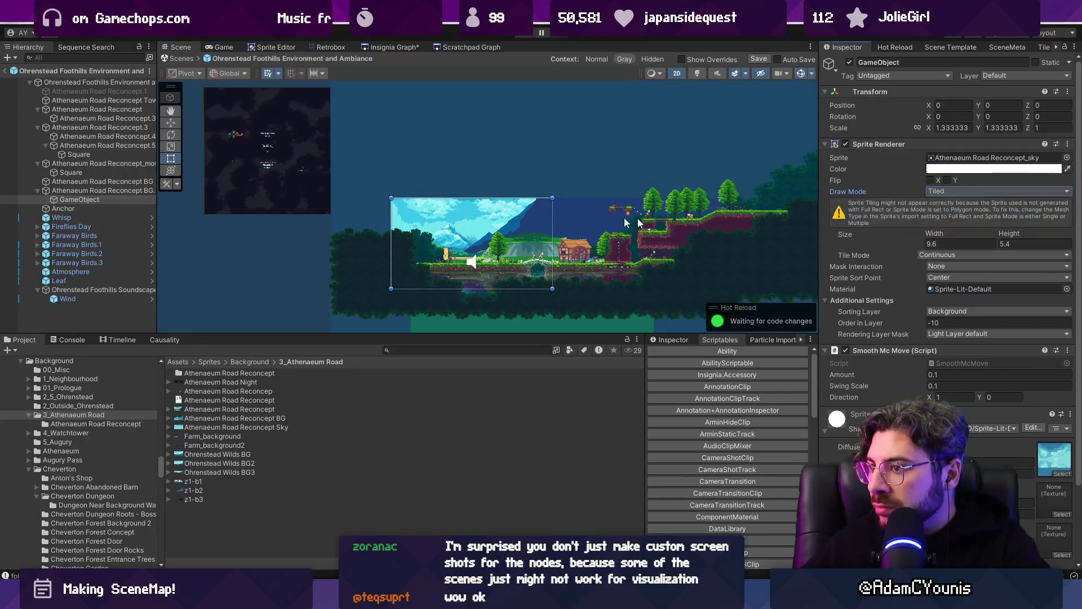
pyautogui.moveTo(391, 196); pyautogui.dragTo(263, 140)
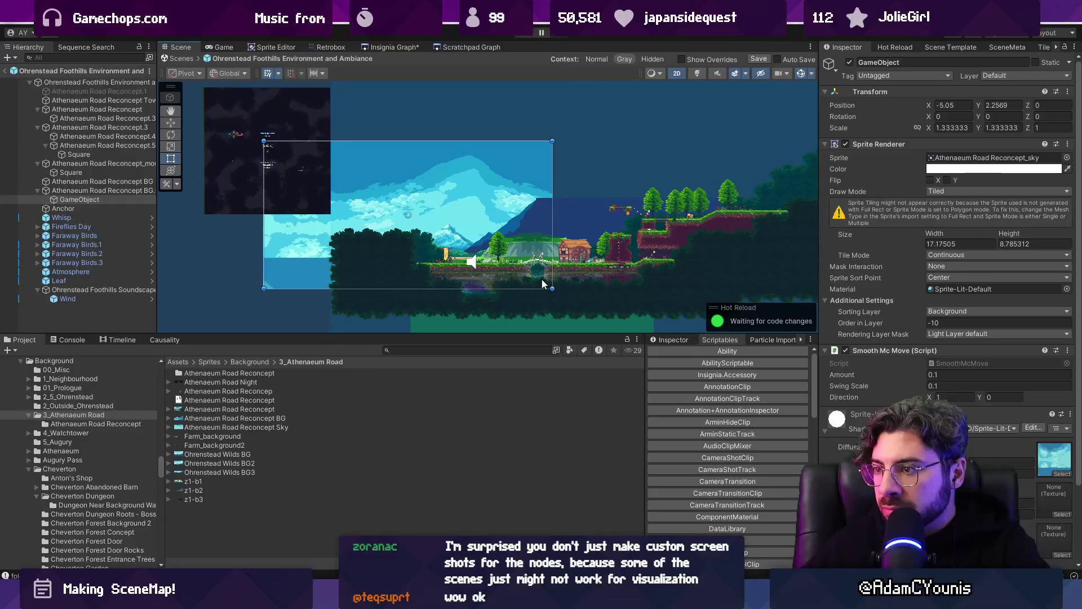
pyautogui.moveTo(553, 286); pyautogui.dragTo(788, 287)
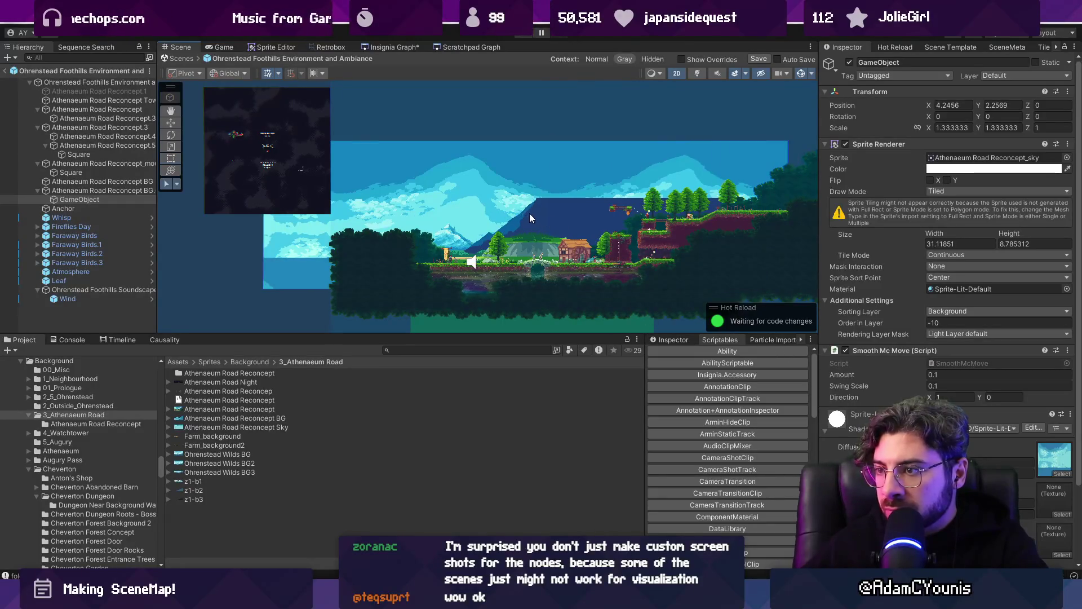
# - Reposition the sky sprite, trying Y -1.45 before settling at Y 0.97 shifted slightly right
pyautogui.scroll(-1, 455, 164)
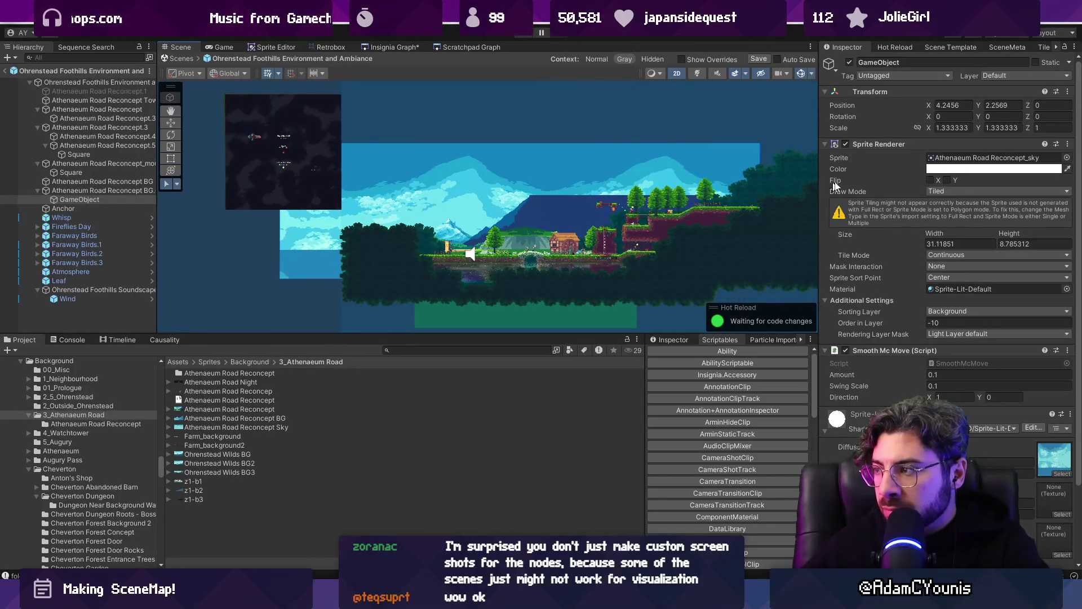
pyautogui.write('-1.45')
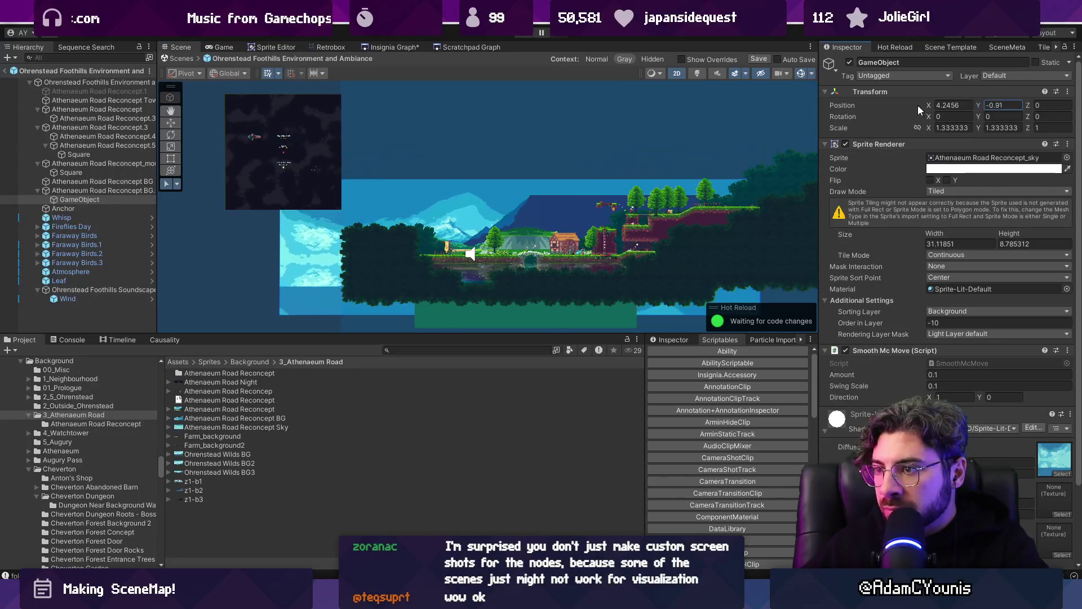
pyautogui.click(930, 105)
pyautogui.moveTo(930, 104)
pyautogui.mouseDown()
pyautogui.moveTo(1029, 103)
pyautogui.moveTo(860, 106)
pyautogui.moveTo(1003, 103)
pyautogui.mouseUp()
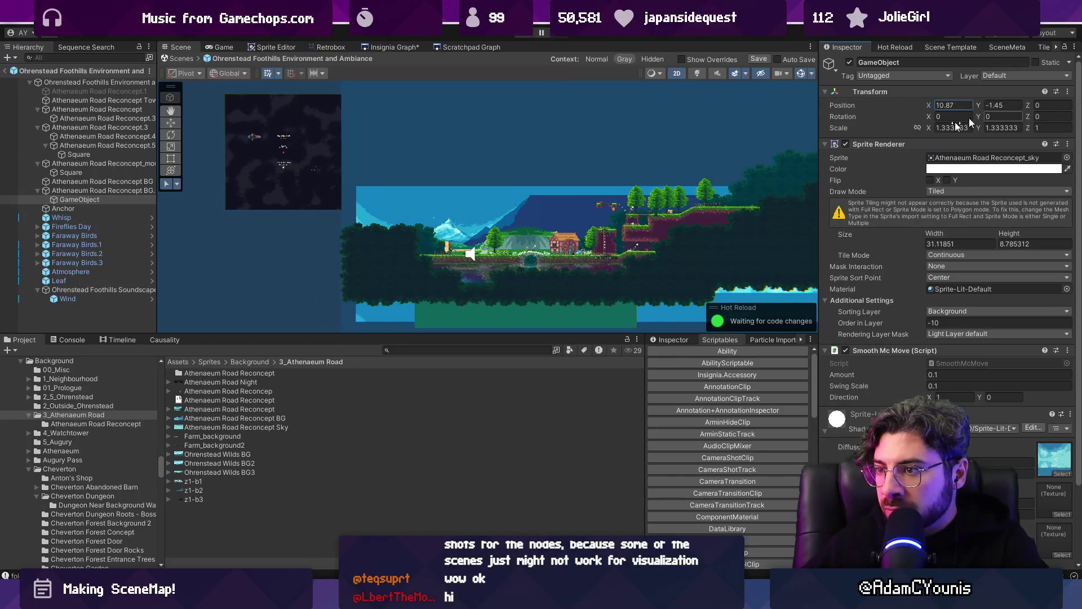
pyautogui.scroll(5, 467, 194)
pyautogui.scroll(-3, 414, 247)
pyautogui.scroll(3, 502, 207)
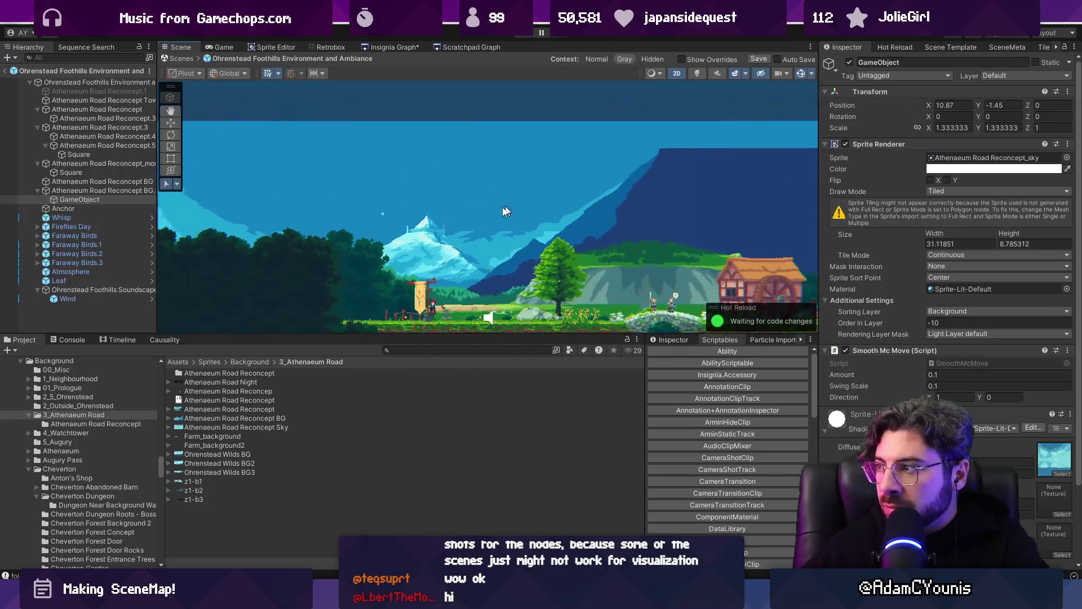
pyautogui.moveTo(979, 106); pyautogui.dragTo(1000, 96)
pyautogui.moveTo(929, 104); pyautogui.dragTo(974, 103)
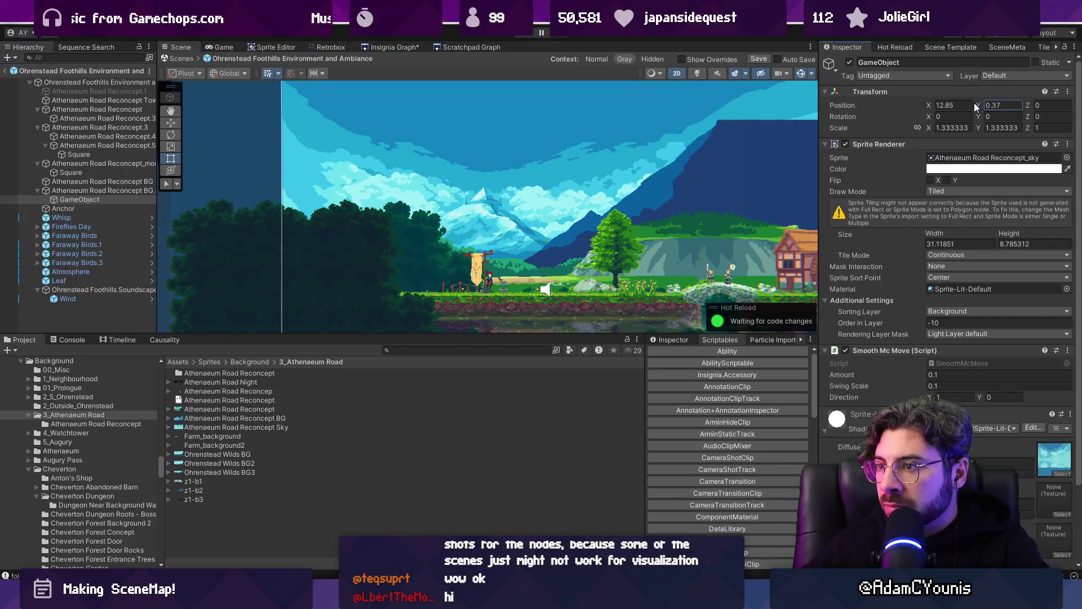
# - Try widening the sky sprite leftward and moving it, undoing both attempts
pyautogui.scroll(-3, 509, 158)
pyautogui.moveTo(311, 167); pyautogui.dragTo(264, 169)
pyautogui.hotkey('ctrl', 'z')
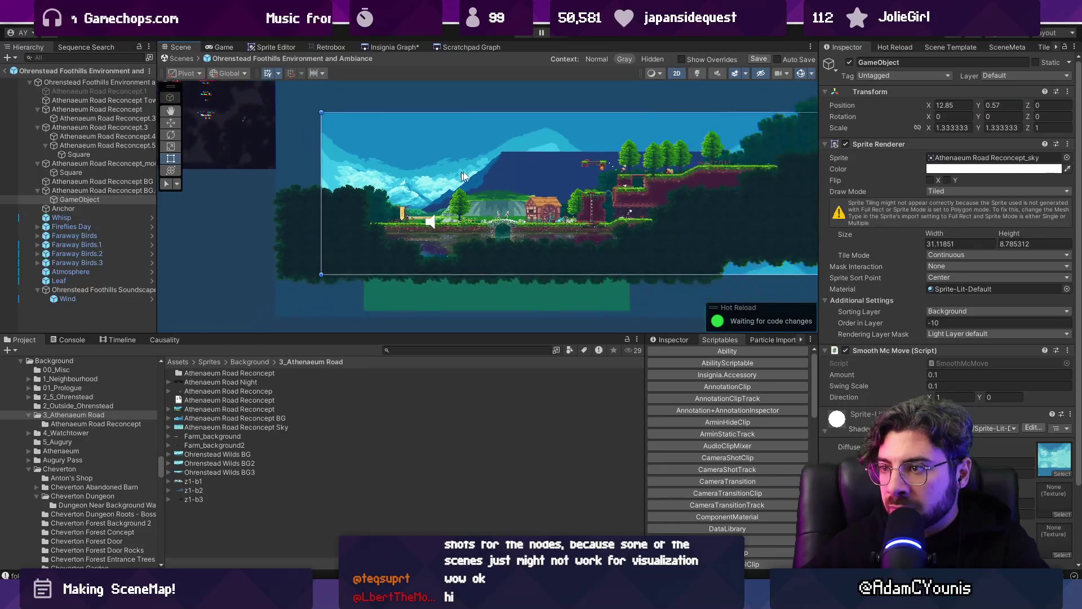
pyautogui.scroll(-2, 456, 172)
pyautogui.press('f')
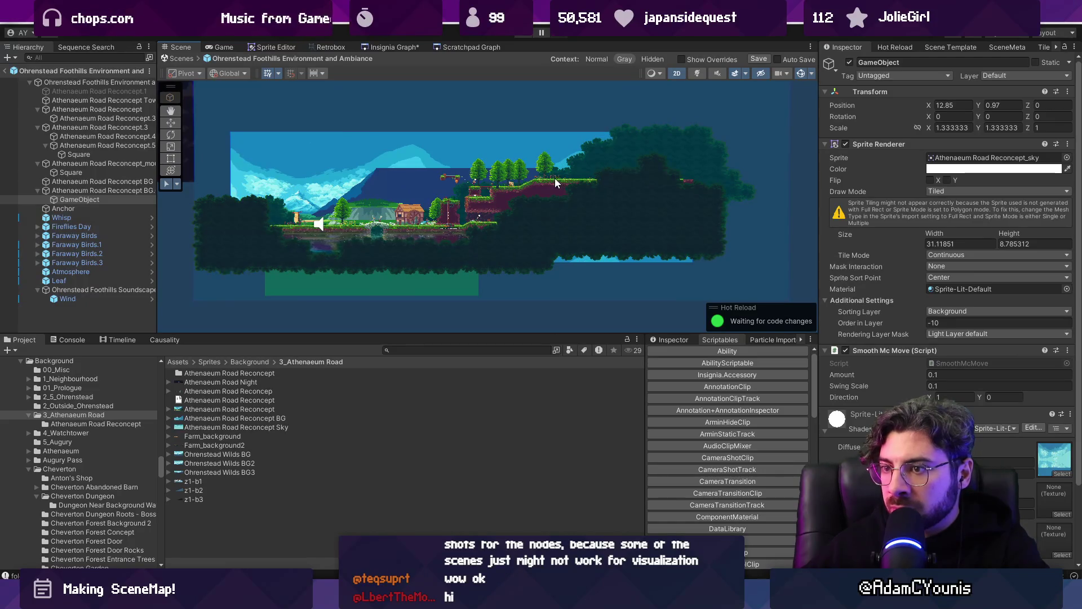
pyautogui.moveTo(399, 167); pyautogui.dragTo(376, 163)
pyautogui.hotkey('ctrl', 'z')
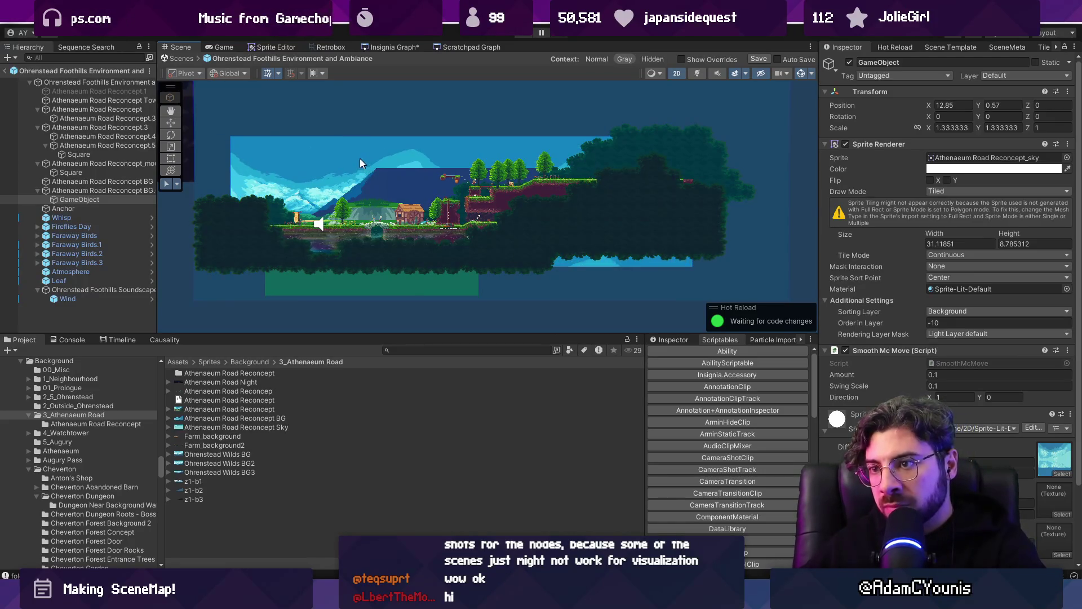
# - Stretch the sky sprite far right with the Rect tool, move it behind the level, and save
pyautogui.press('r')
pyautogui.press('t')
pyautogui.moveTo(693, 187); pyautogui.dragTo(941, 184)
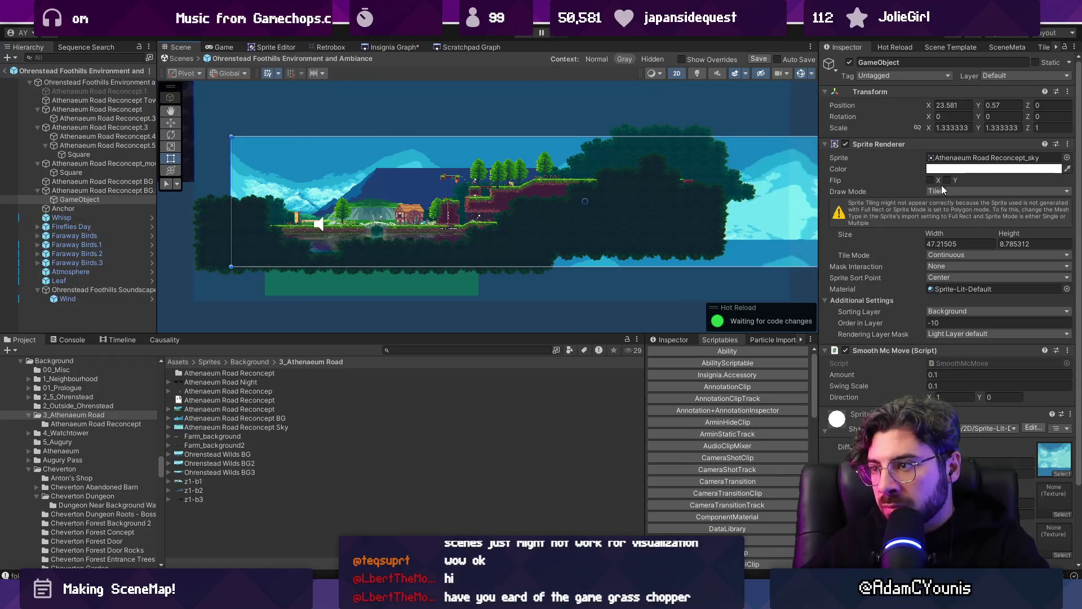
pyautogui.press('w')
pyautogui.moveTo(635, 204)
pyautogui.mouseDown()
pyautogui.moveTo(404, 202)
pyautogui.moveTo(449, 201)
pyautogui.mouseUp()
pyautogui.scroll(5, 295, 202)
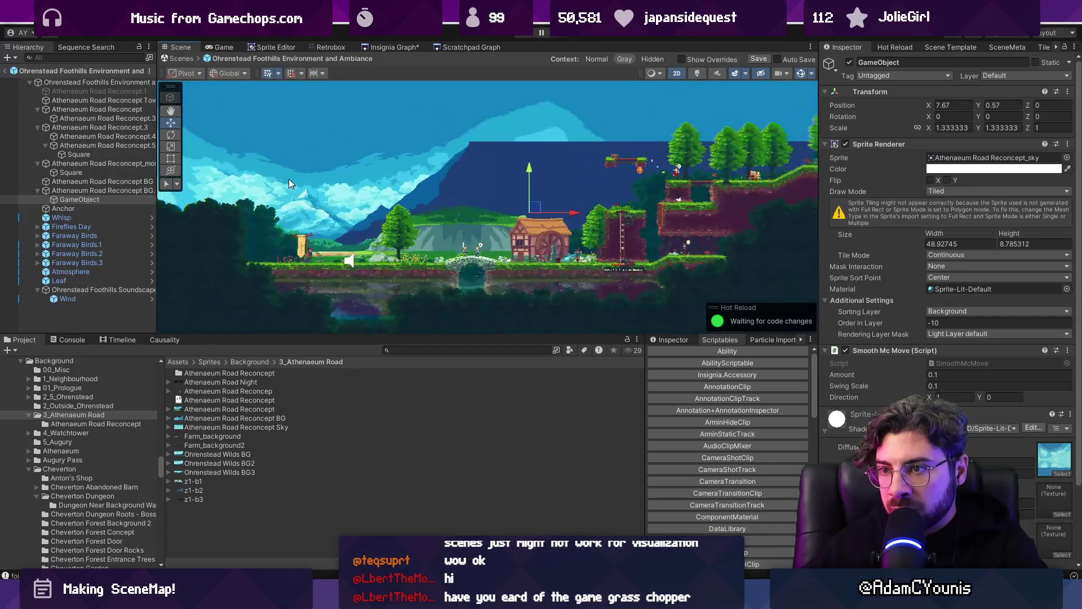
pyautogui.scroll(-4, 388, 198)
pyautogui.hotkey('ctrl', 's')
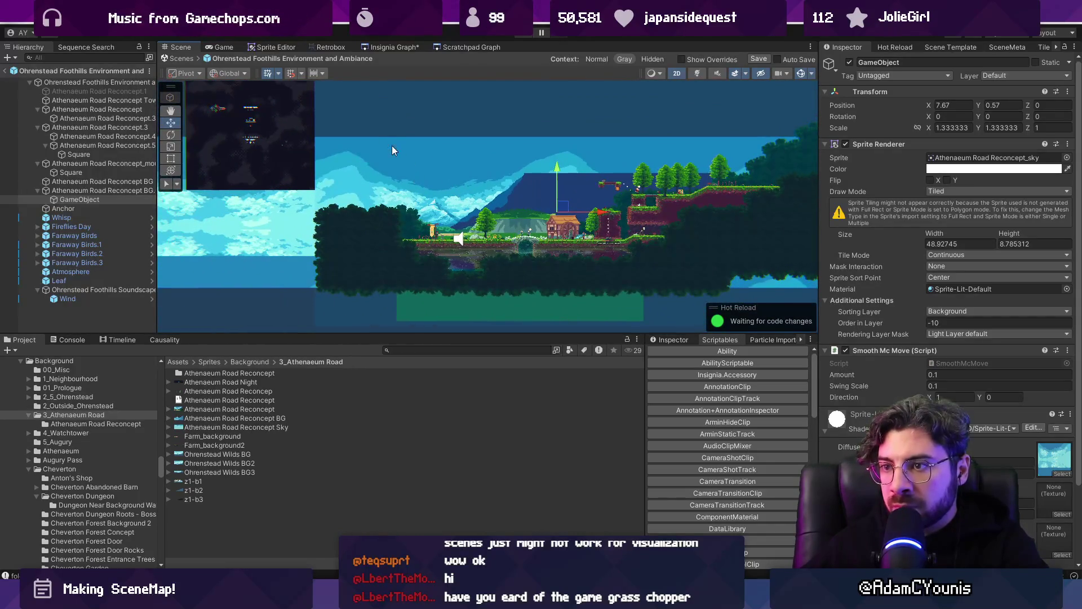
# - Exit prefab mode and inspect the Ohrenstead Foothills 2 node in the SceneMap graph
pyautogui.click(183, 58)
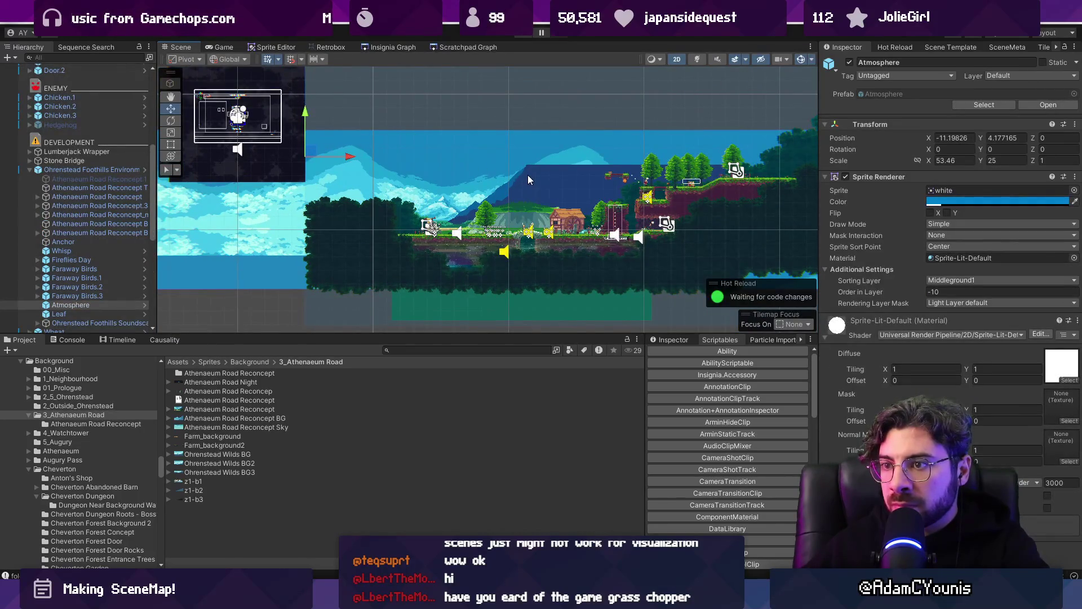
pyautogui.scroll(-5, 525, 174)
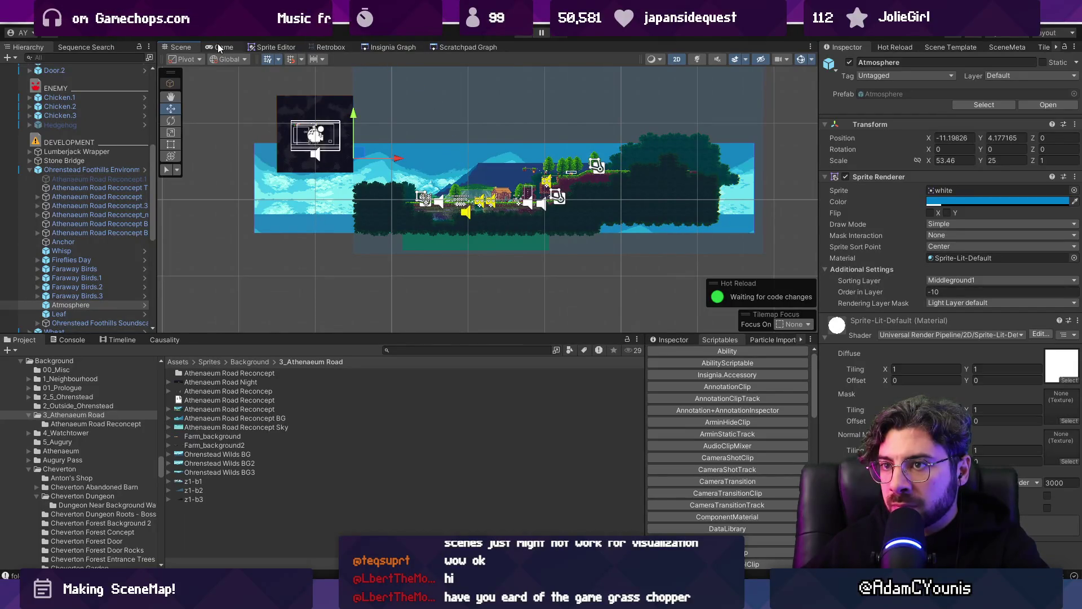
pyautogui.click(374, 47)
pyautogui.doubleClick(405, 103)
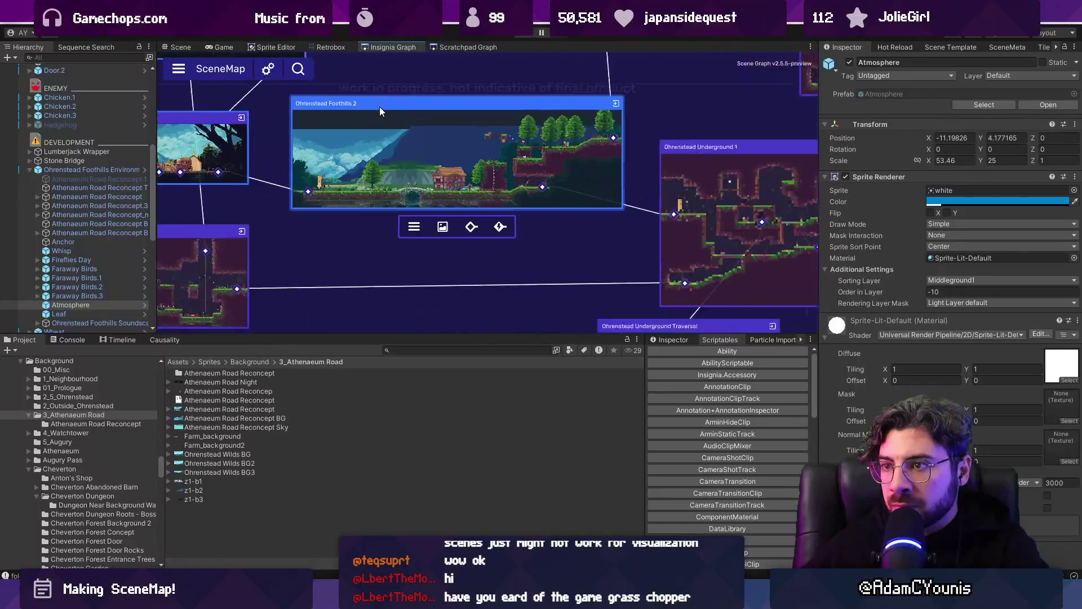
pyautogui.click(182, 47)
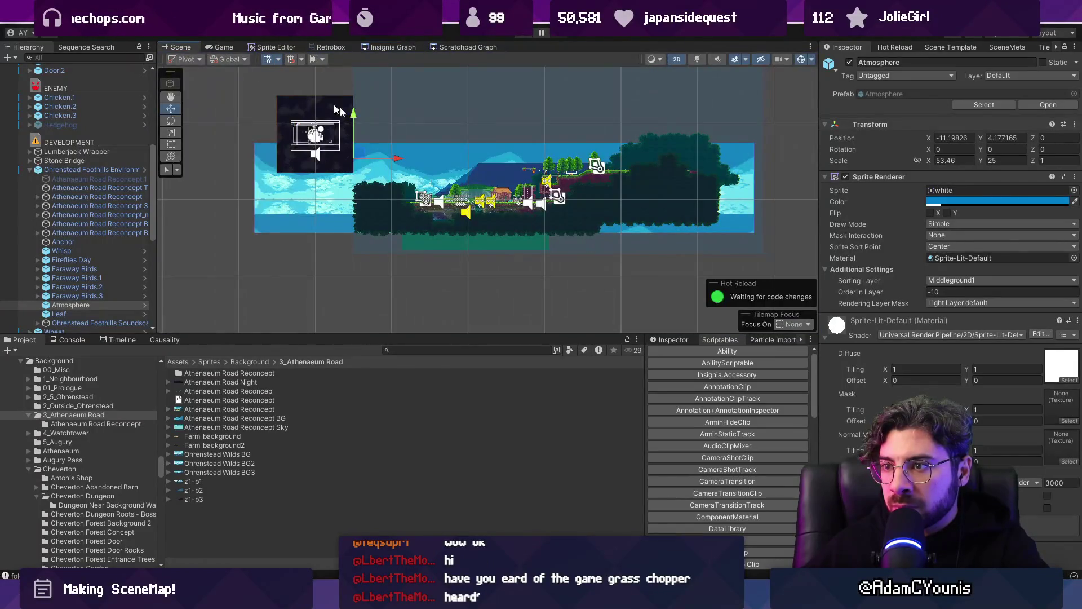
pyautogui.scroll(10, 460, 180)
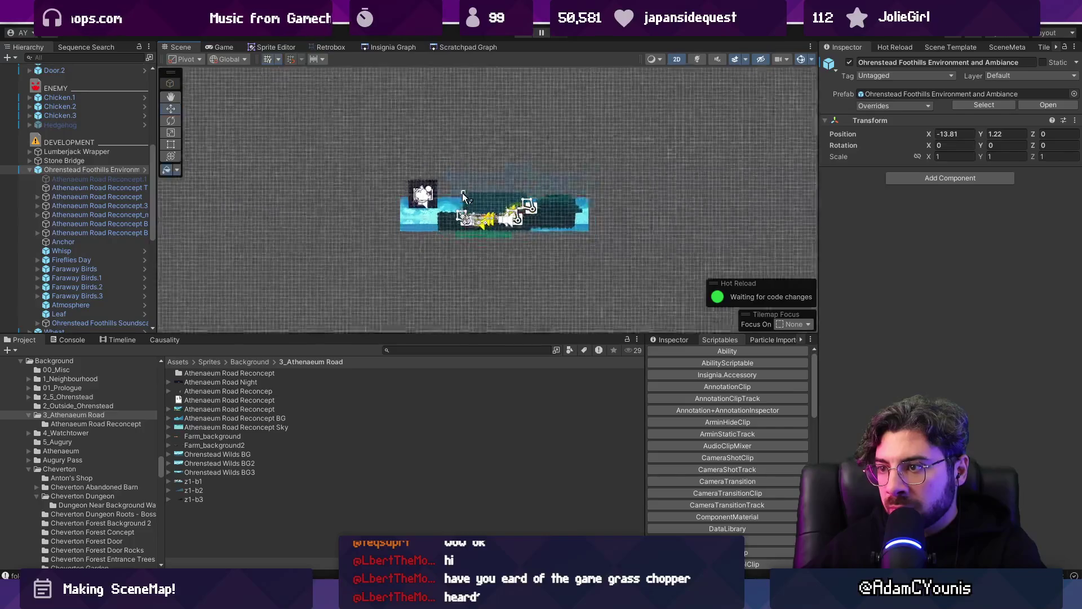
pyautogui.scroll(-10, 460, 183)
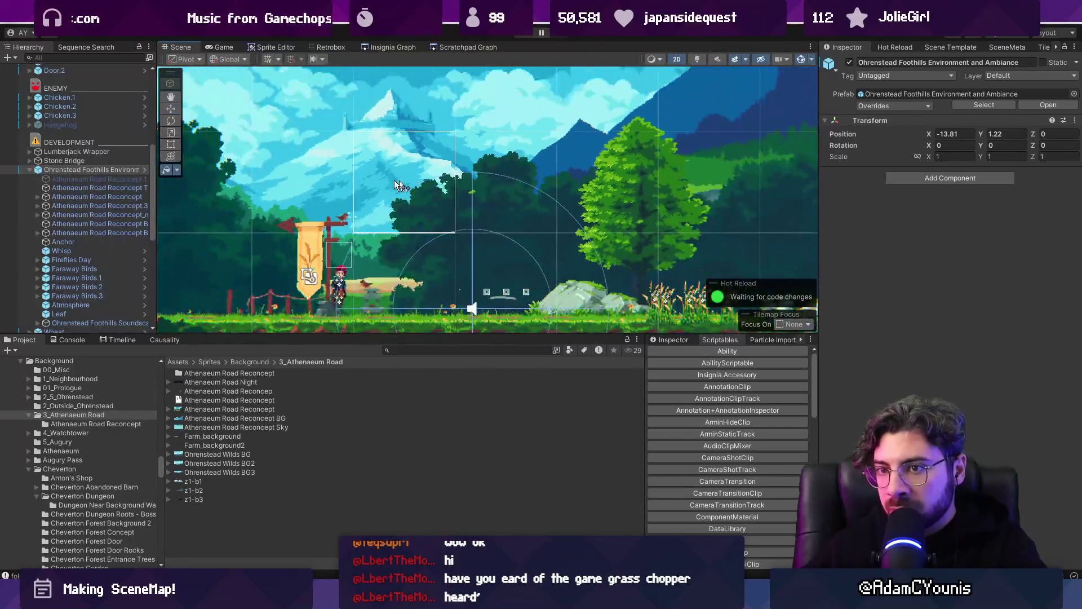
# - Reselect the sky backdrop in the Foothills environment prefab, then open the Foothills 2 node's SceneMap menu
pyautogui.click(146, 168)
pyautogui.scroll(-5, 338, 197)
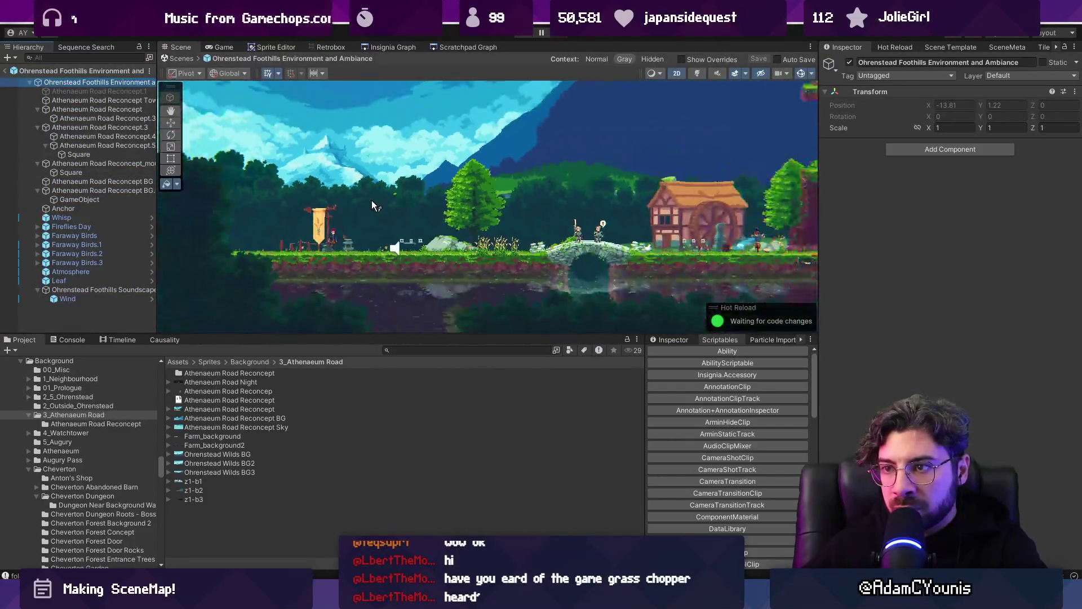
pyautogui.click(126, 192)
pyautogui.click(122, 199)
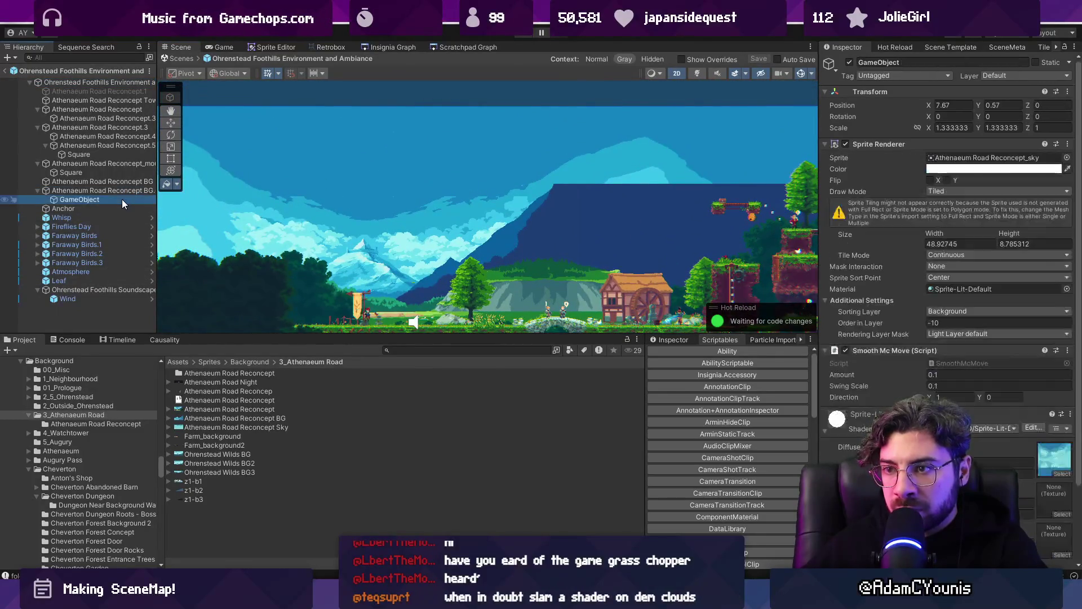
pyautogui.scroll(-4, 332, 221)
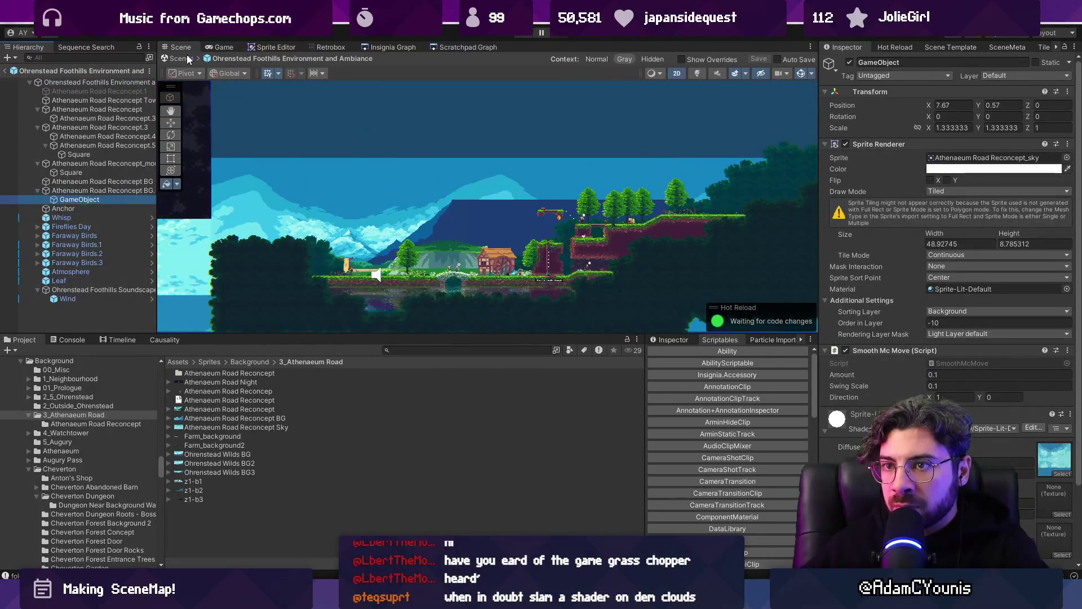
pyautogui.click(5, 70)
pyautogui.click(381, 48)
pyautogui.rightClick(394, 186)
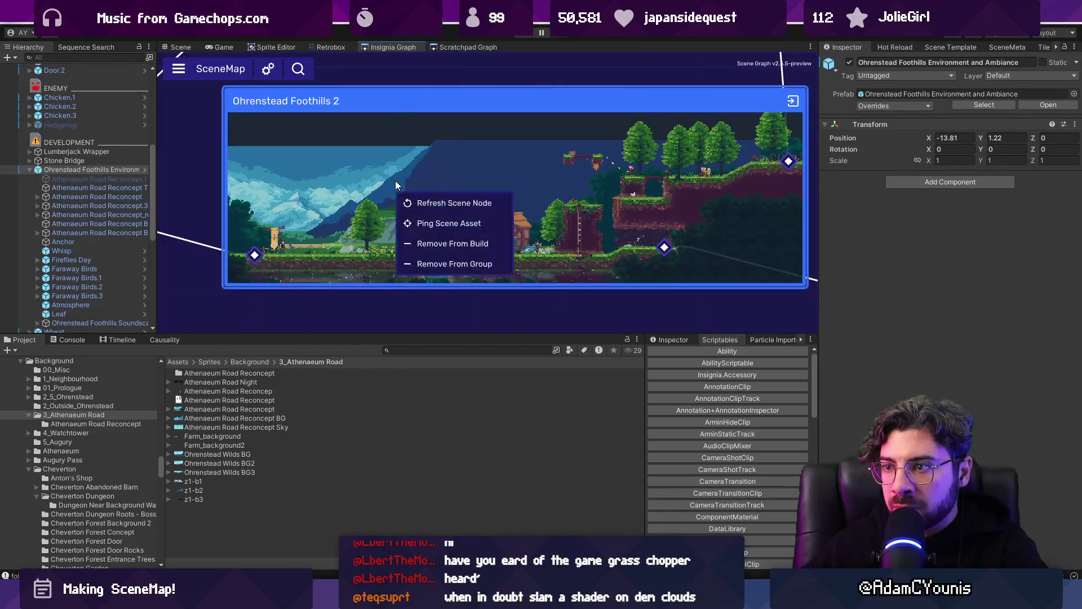
# - Apply Refresh Scene Node to Ohrenstead Foothills 2, open that scene, and save the modified scene
pyautogui.click(410, 201)
pyautogui.scroll(-5, 285, 219)
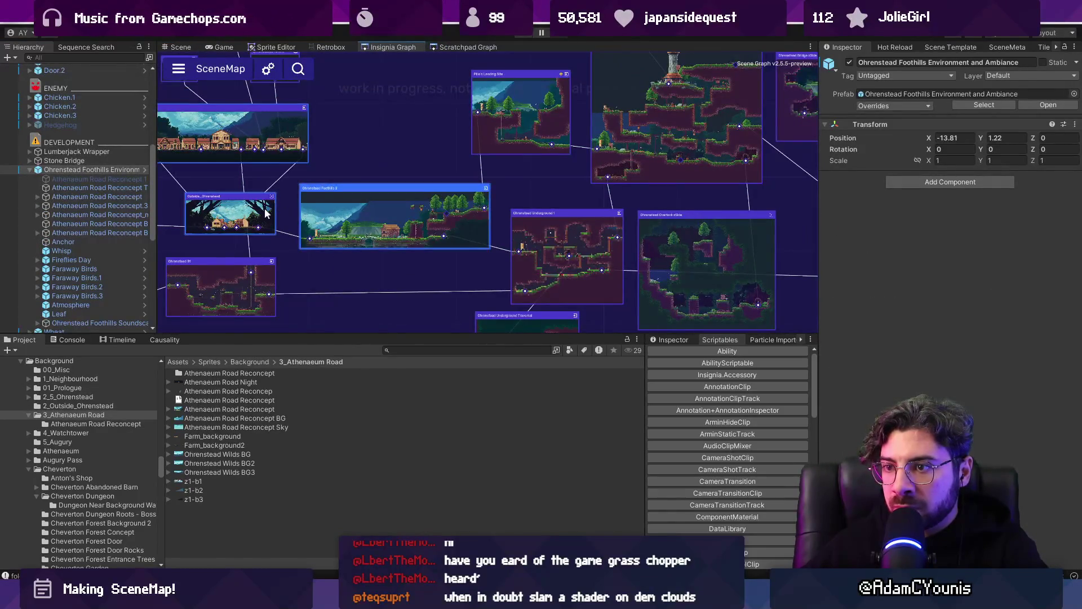
pyautogui.doubleClick(395, 217)
pyautogui.click(536, 319)
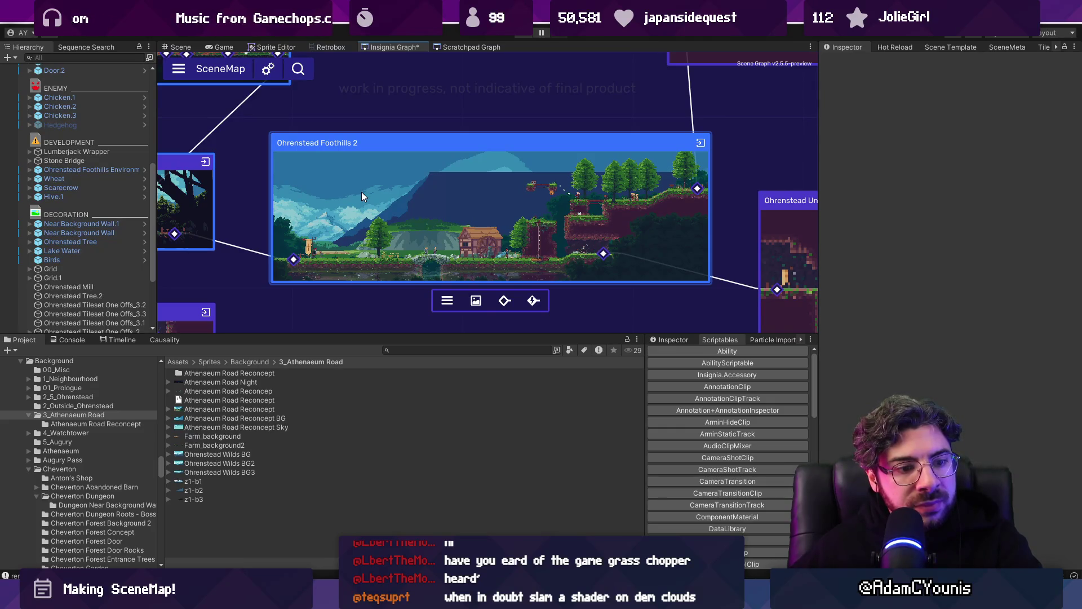
pyautogui.scroll(-2, 358, 187)
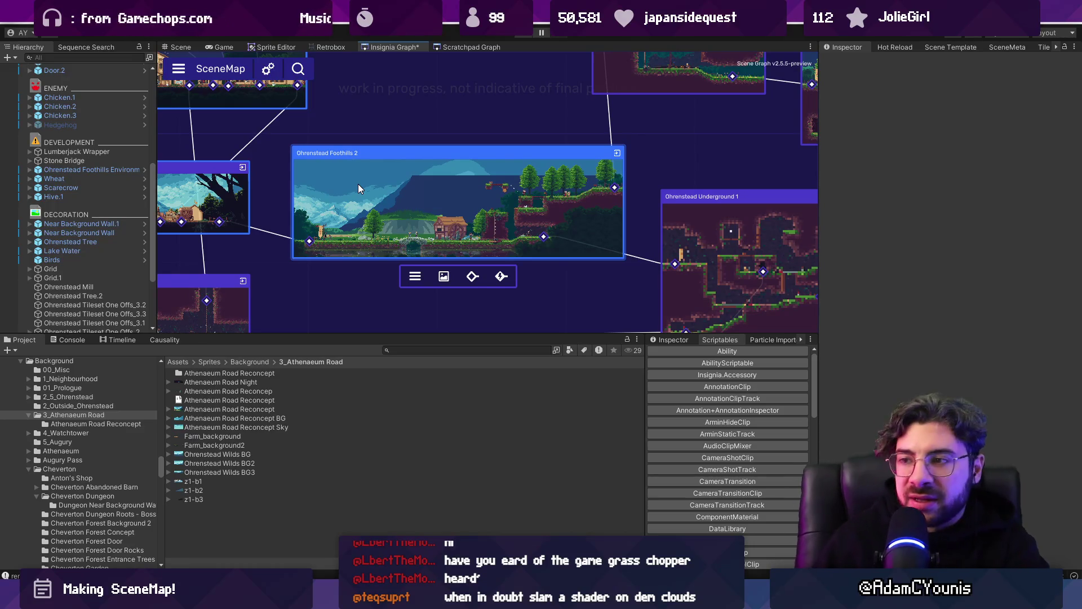
pyautogui.scroll(-5, 358, 184)
pyautogui.scroll(8, 355, 233)
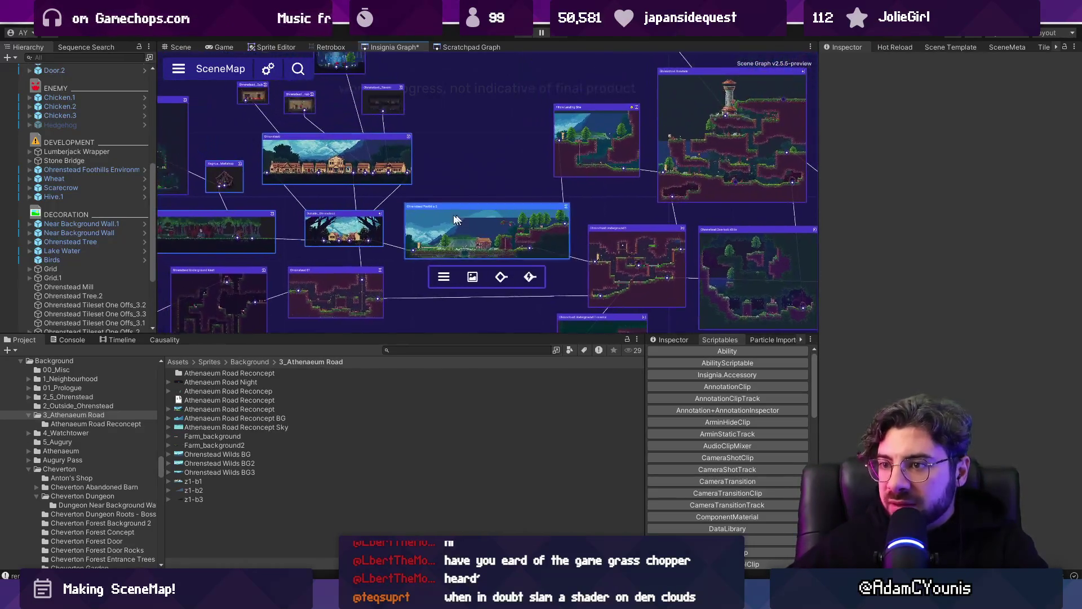
# - Move the Ohrenstead Underground 1 node slightly upward in the SceneMap graph
pyautogui.scroll(-3, 361, 232)
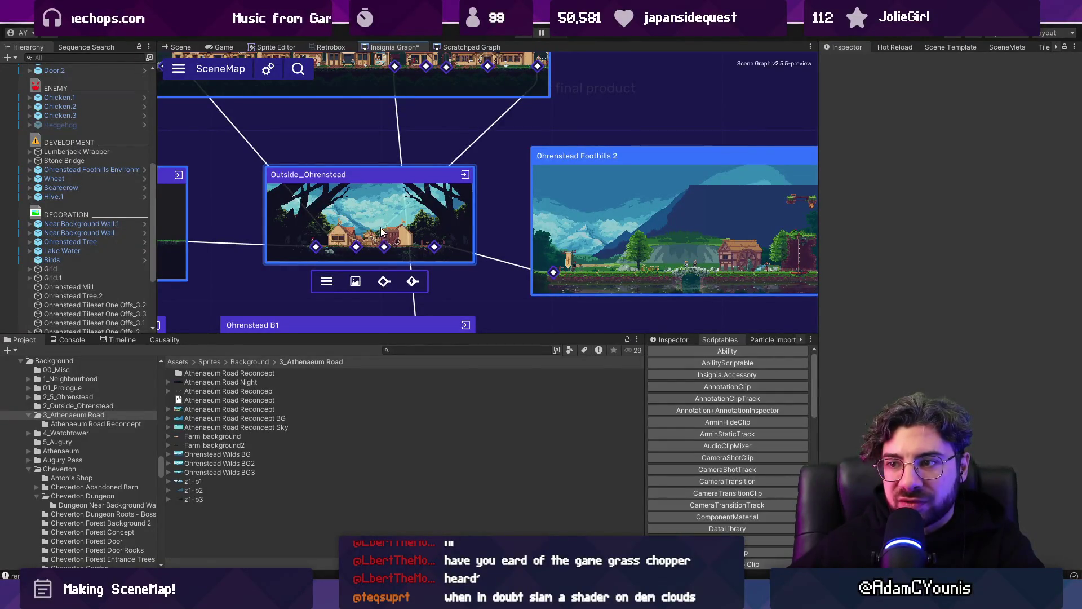
pyautogui.scroll(-2, 382, 231)
pyautogui.scroll(-2, 382, 231)
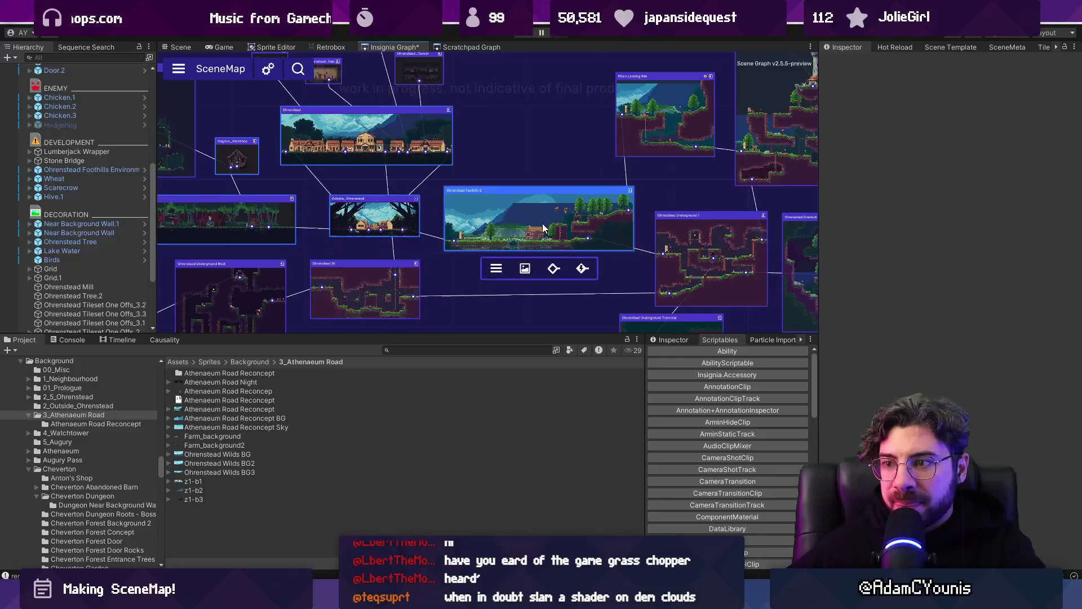
pyautogui.scroll(3, 543, 223)
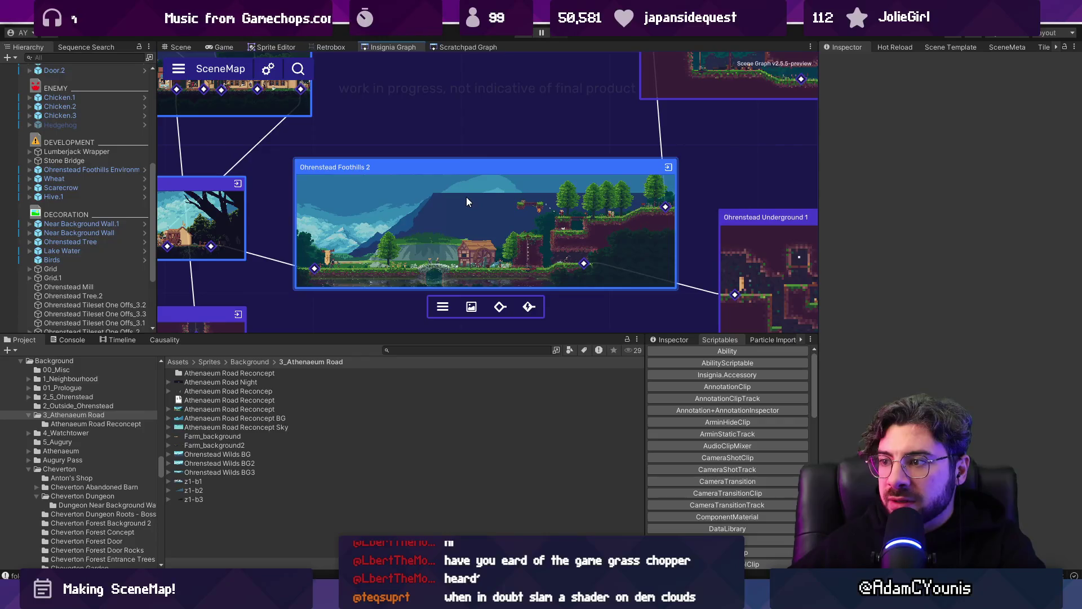
pyautogui.scroll(-3, 466, 198)
pyautogui.scroll(-3, 466, 197)
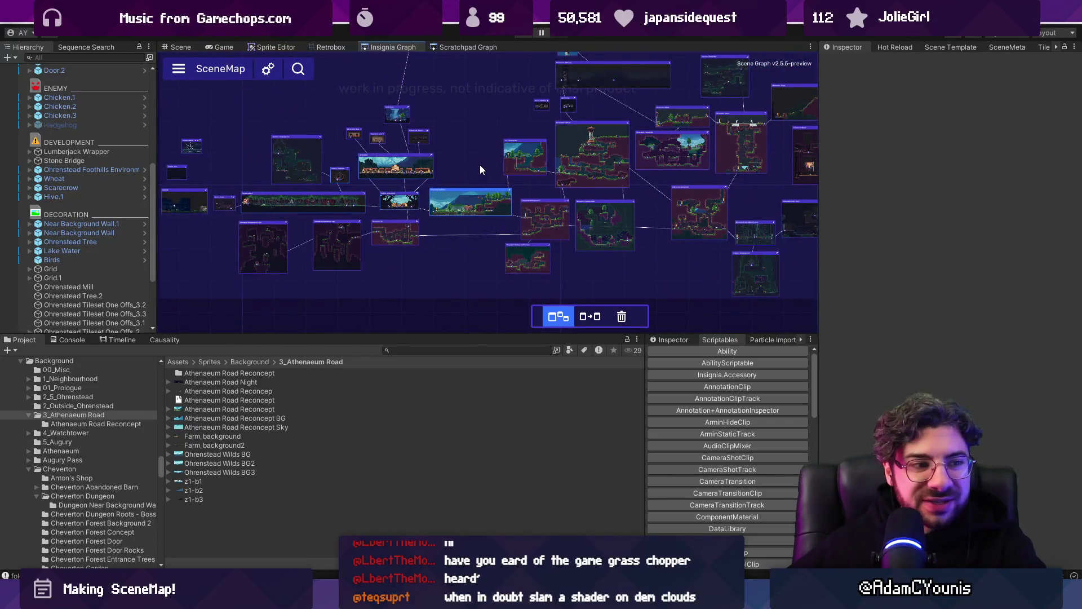
pyautogui.scroll(2, 455, 187)
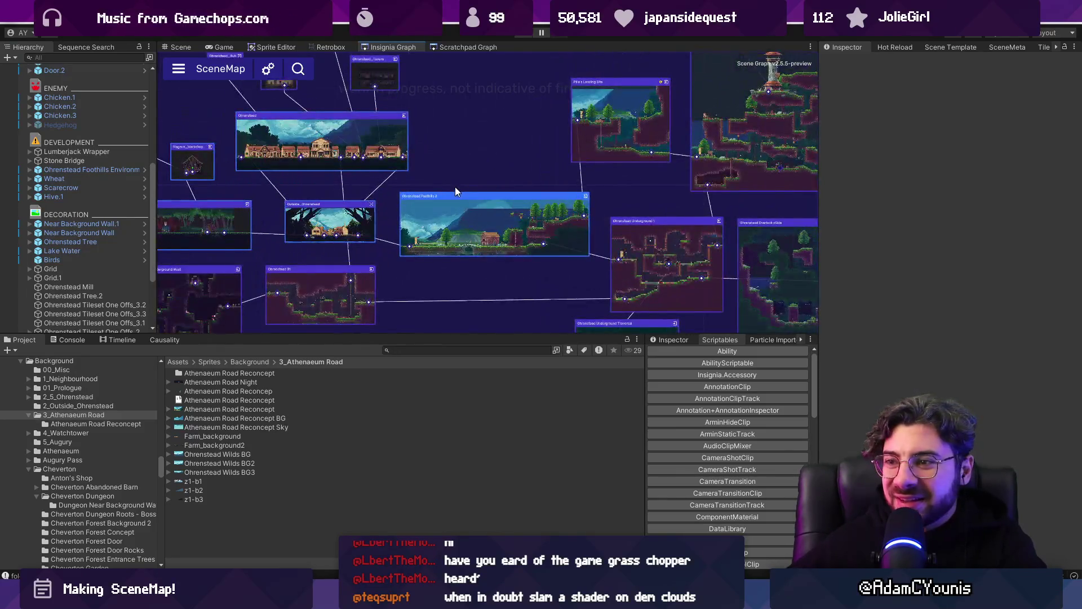
pyautogui.scroll(-1, 464, 191)
pyautogui.scroll(5, 589, 233)
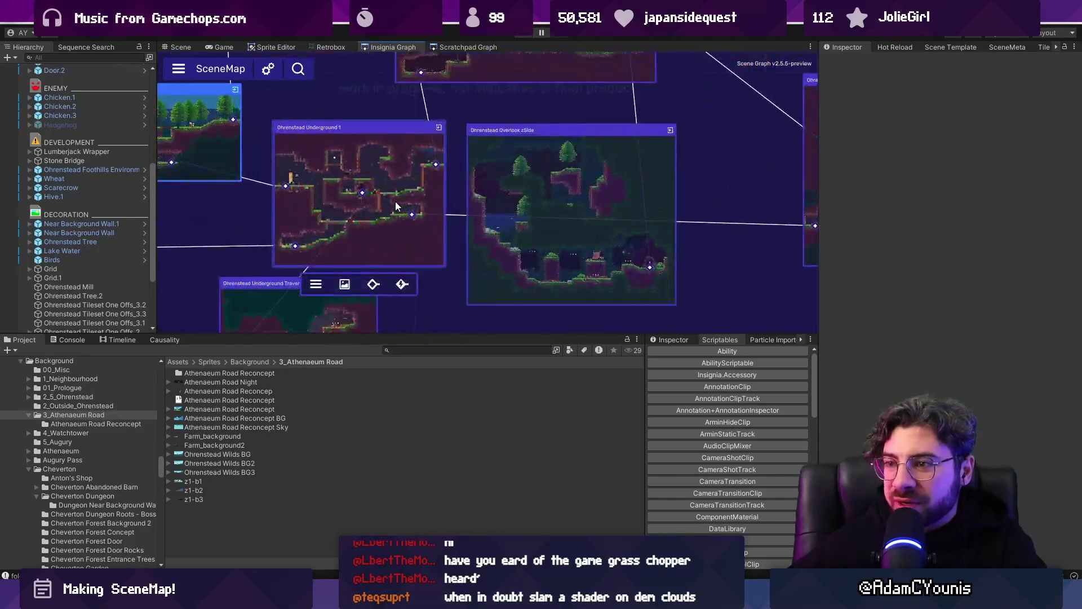
pyautogui.moveTo(404, 181); pyautogui.dragTo(405, 185)
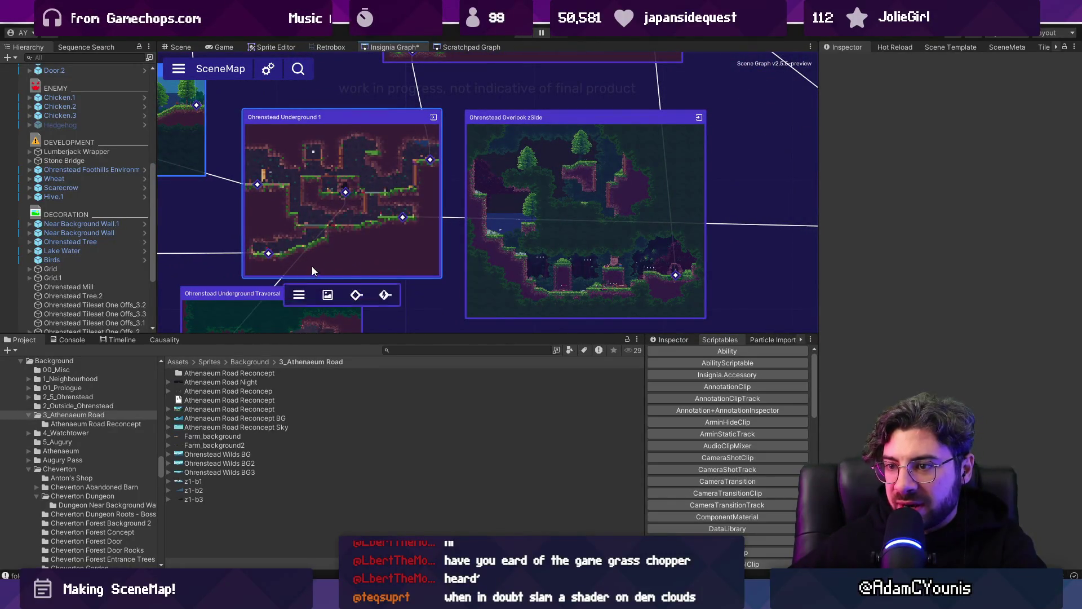
pyautogui.moveTo(298, 272); pyautogui.dragTo(295, 243)
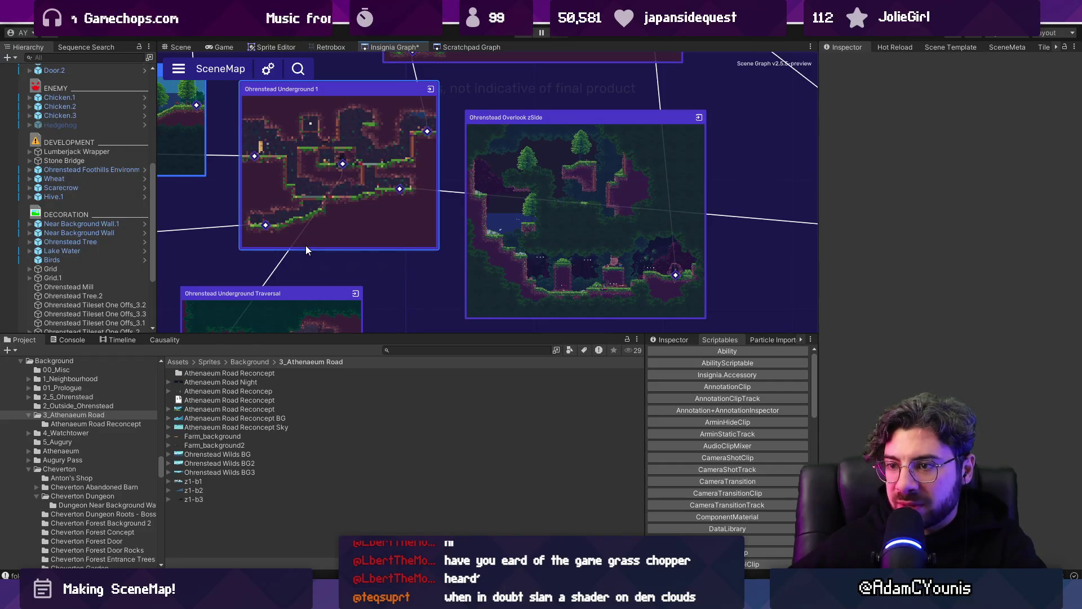
# - Refresh the Ohrenstead Underground 1 node and drag the splitter down to make the SceneMap taller
pyautogui.rightClick(308, 244)
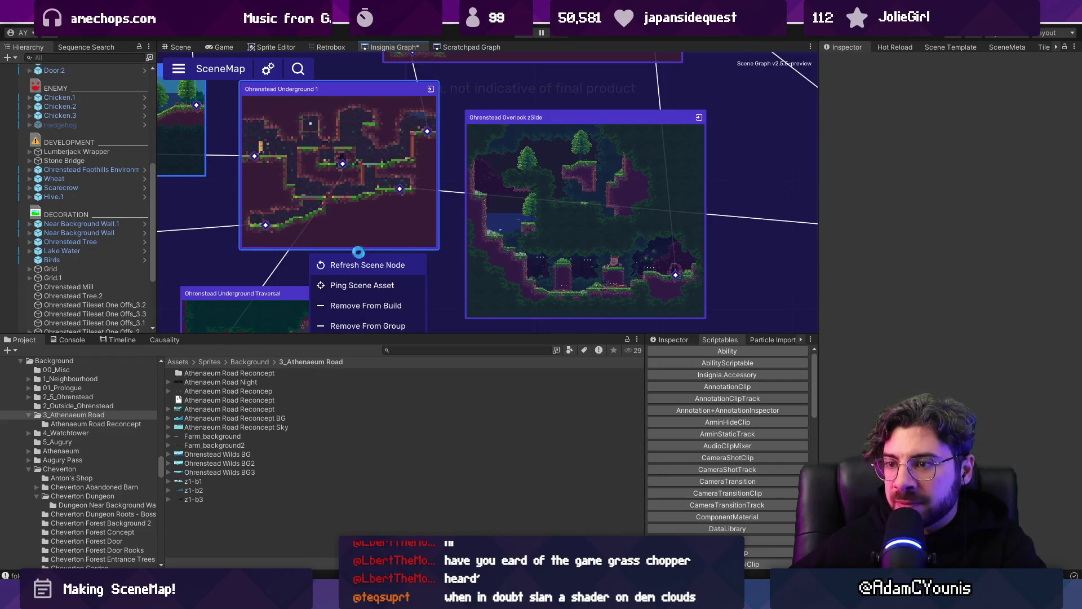
pyautogui.click(351, 216)
pyautogui.scroll(-5, 428, 198)
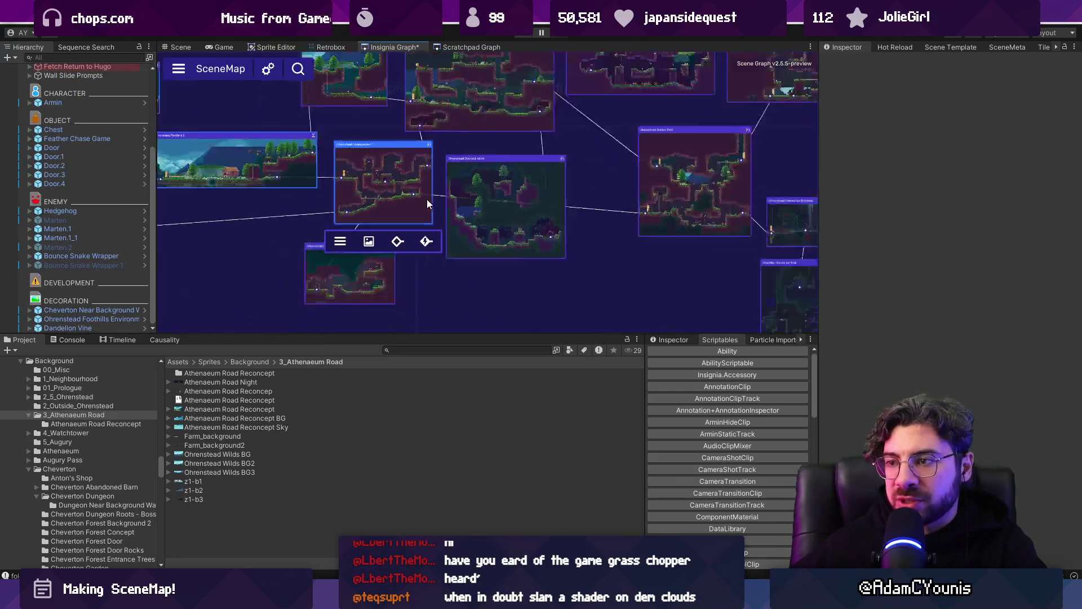
pyautogui.scroll(3, 330, 163)
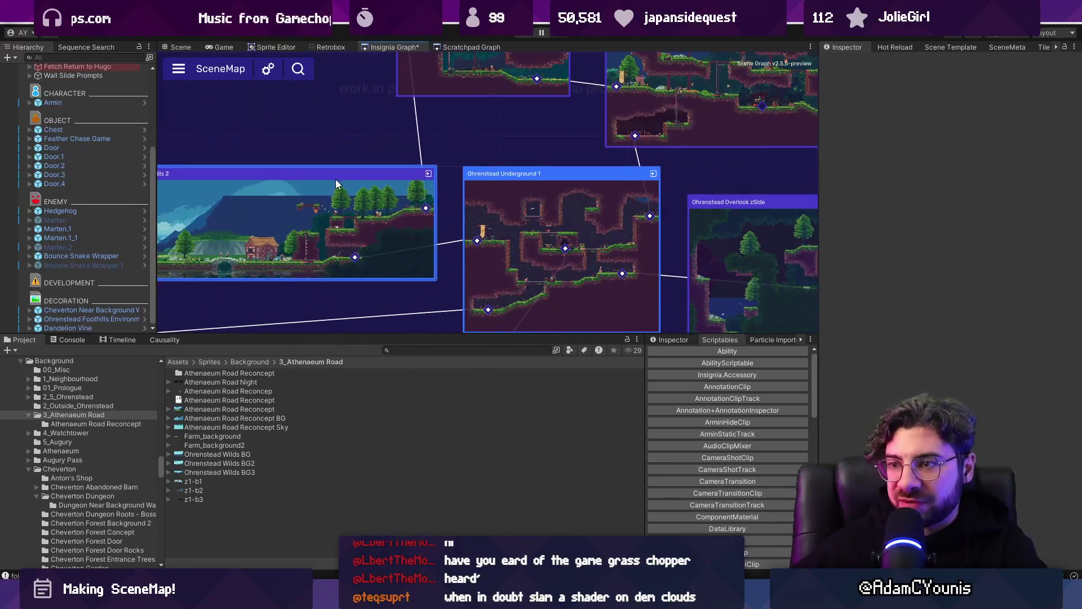
pyautogui.scroll(-2, 309, 165)
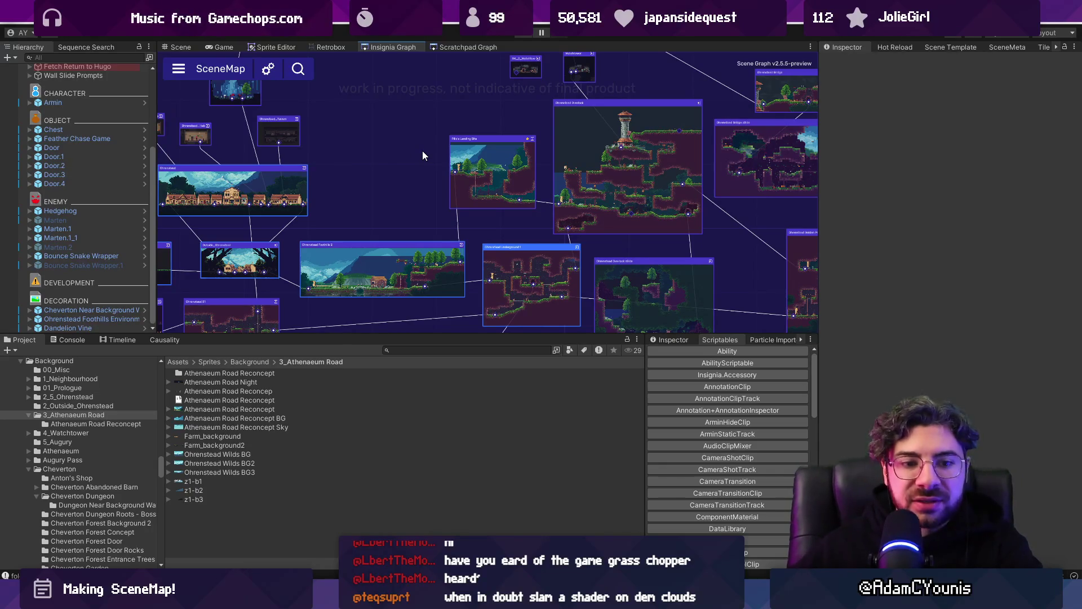
pyautogui.moveTo(394, 335); pyautogui.dragTo(394, 403)
pyautogui.scroll(-2, 355, 260)
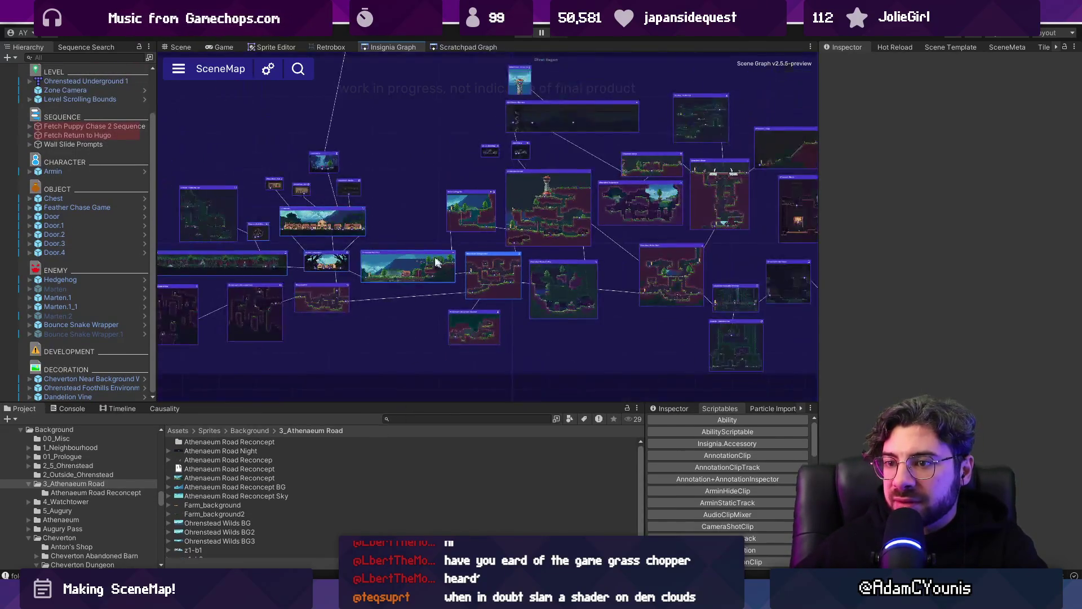
pyautogui.scroll(5, 350, 264)
pyautogui.click(380, 191)
pyautogui.scroll(3, 394, 189)
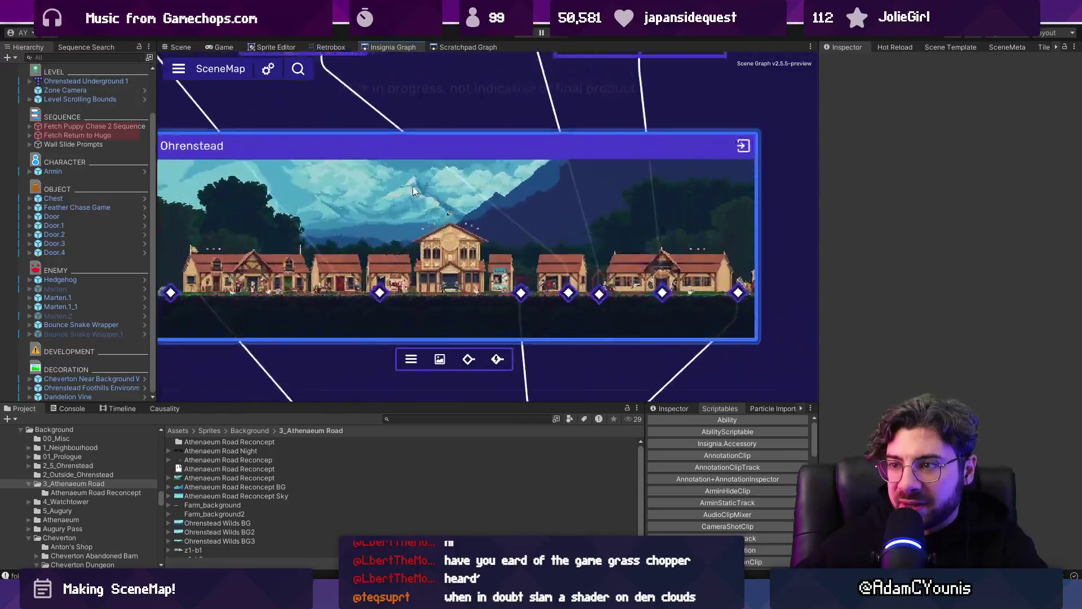
pyautogui.scroll(-5, 438, 192)
pyautogui.click(451, 217)
pyautogui.scroll(5, 423, 188)
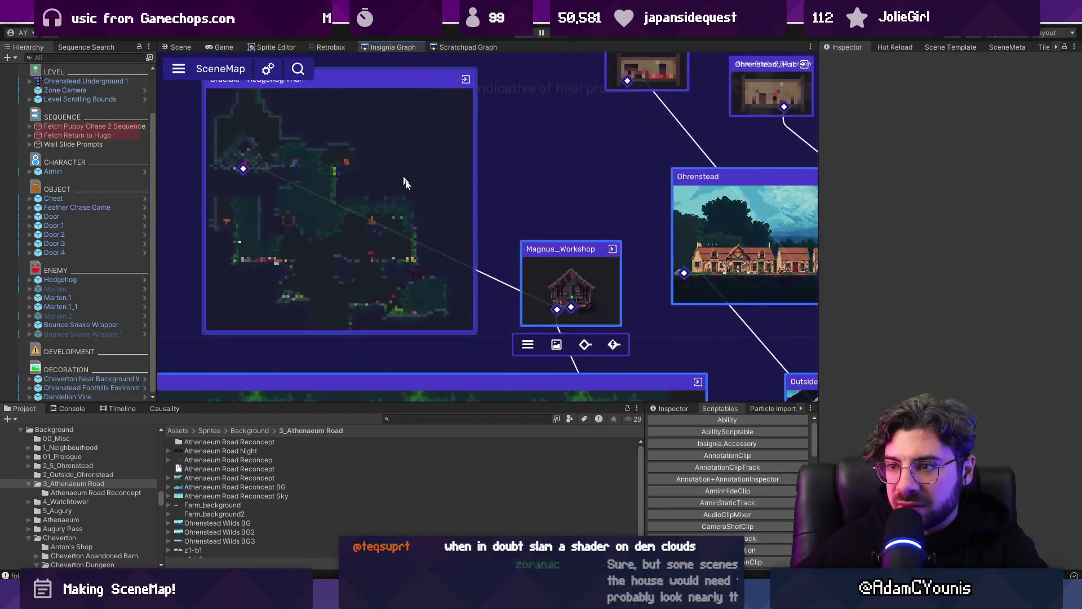
pyautogui.scroll(-5, 589, 299)
pyautogui.scroll(5, 470, 269)
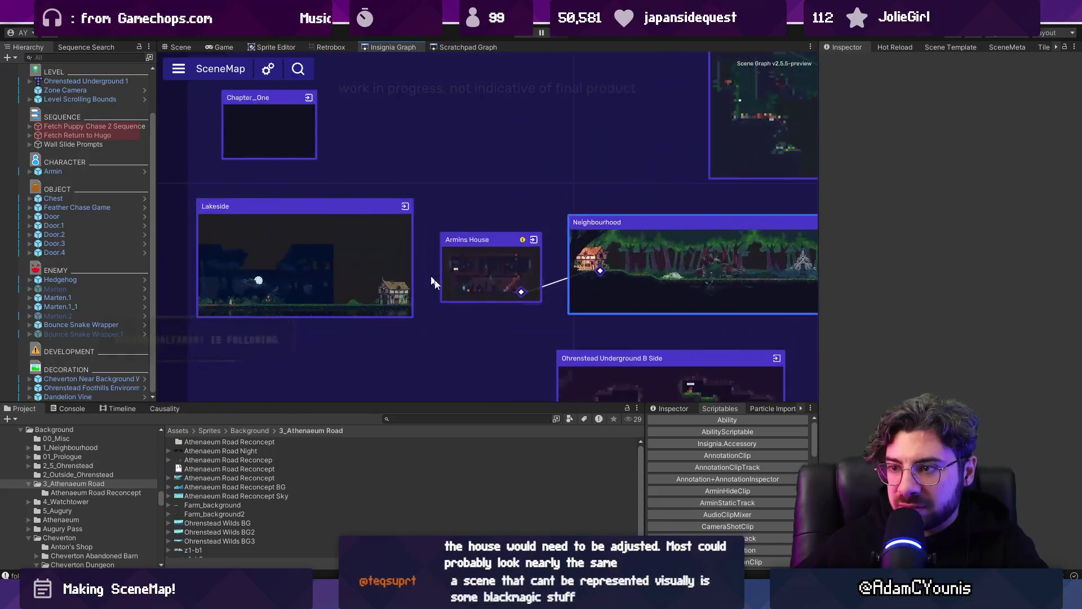
pyautogui.click(470, 269)
pyautogui.scroll(-5, 470, 269)
pyautogui.click(485, 250)
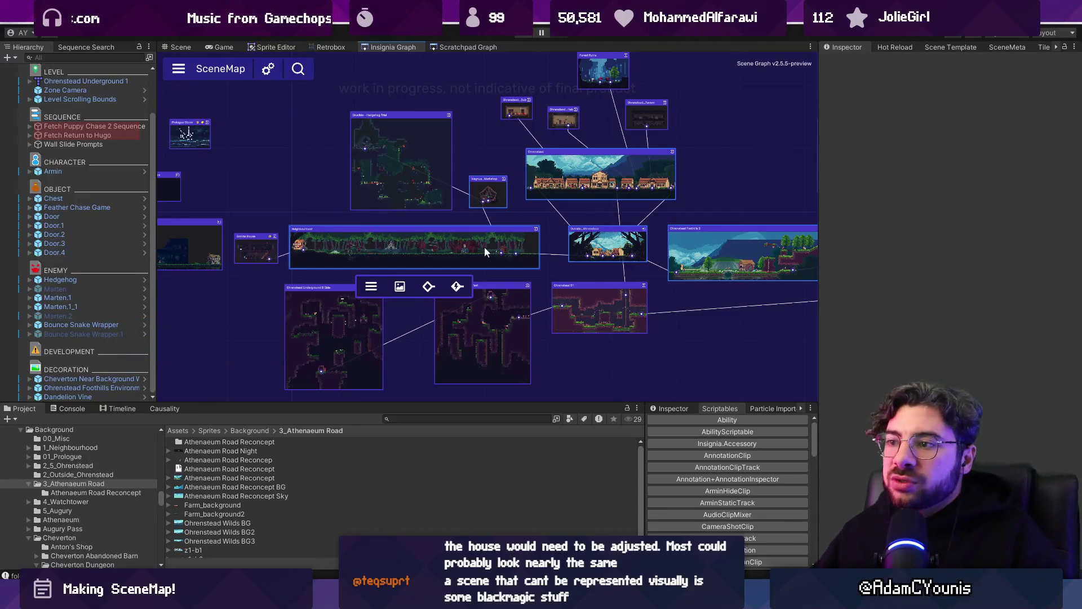
pyautogui.moveTo(541, 224); pyautogui.dragTo(135, 228)
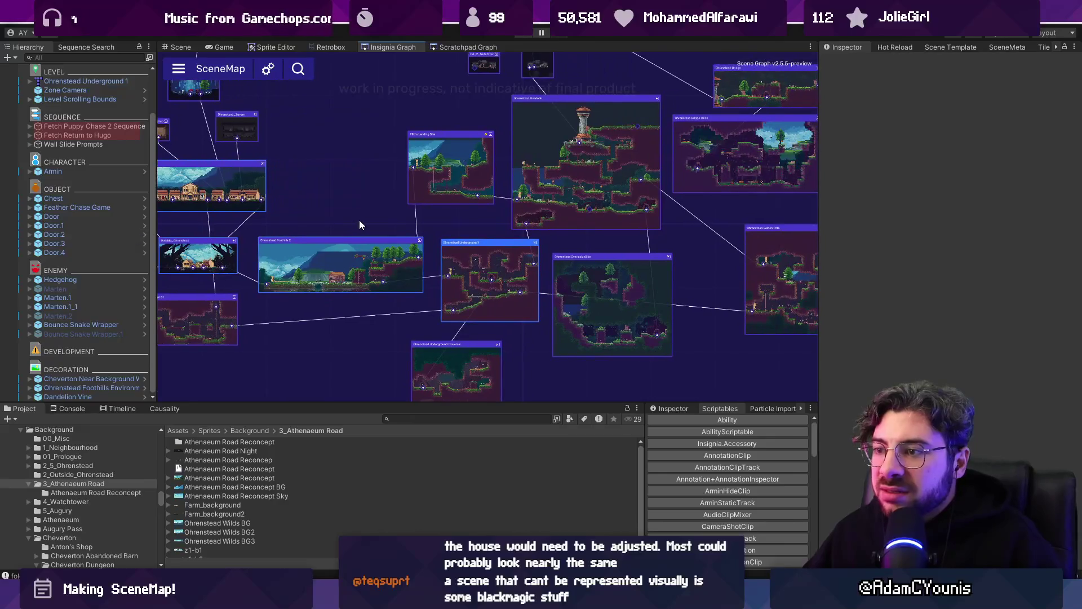
pyautogui.moveTo(459, 219)
pyautogui.mouseDown()
pyautogui.moveTo(248, 201)
pyautogui.moveTo(120, 227)
pyautogui.mouseUp()
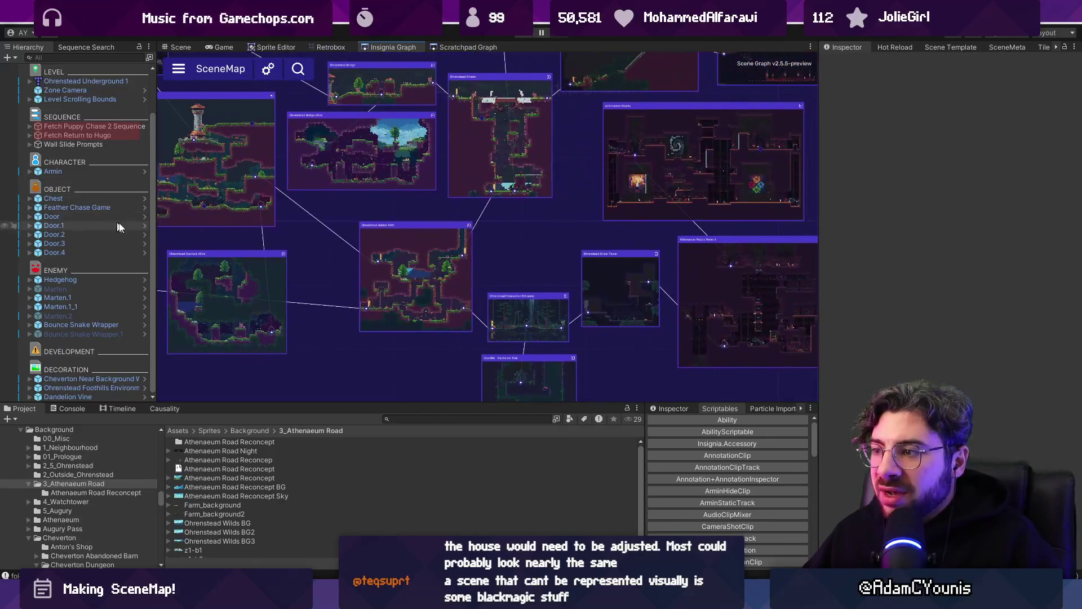
pyautogui.scroll(6, 368, 217)
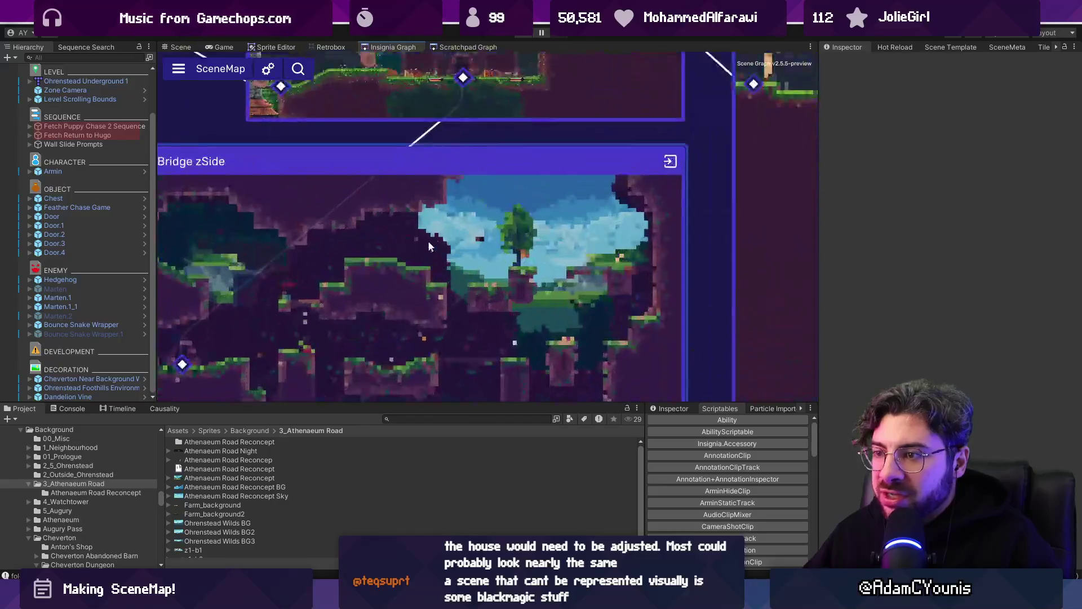
pyautogui.scroll(-2, 415, 245)
# - Refresh the Ohrenstead Bridge zSide node's thumbnail with Refresh Scene Node
pyautogui.rightClick(396, 311)
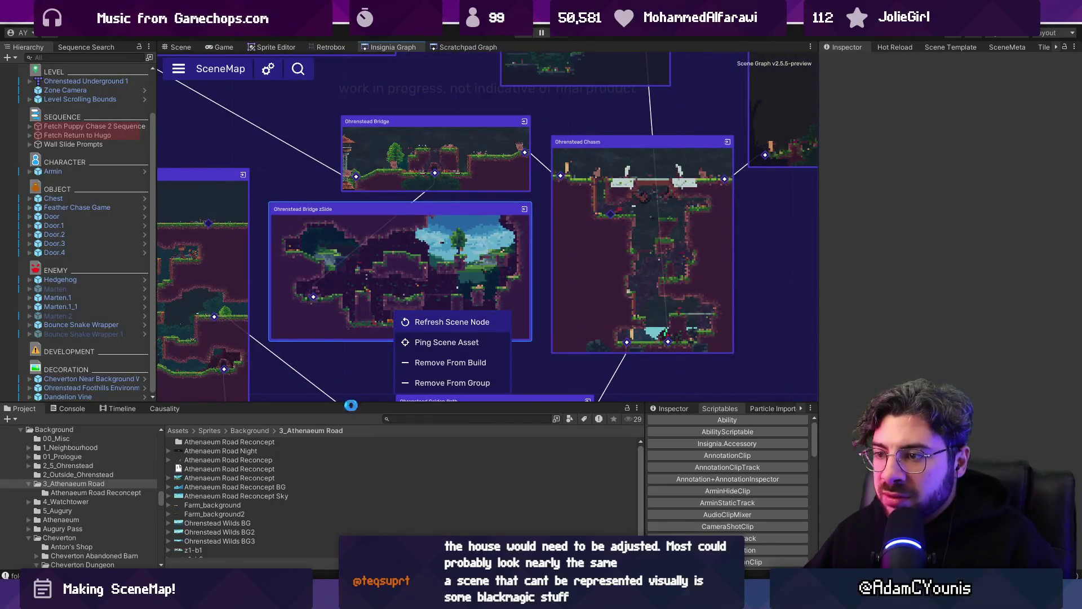
pyautogui.click(451, 322)
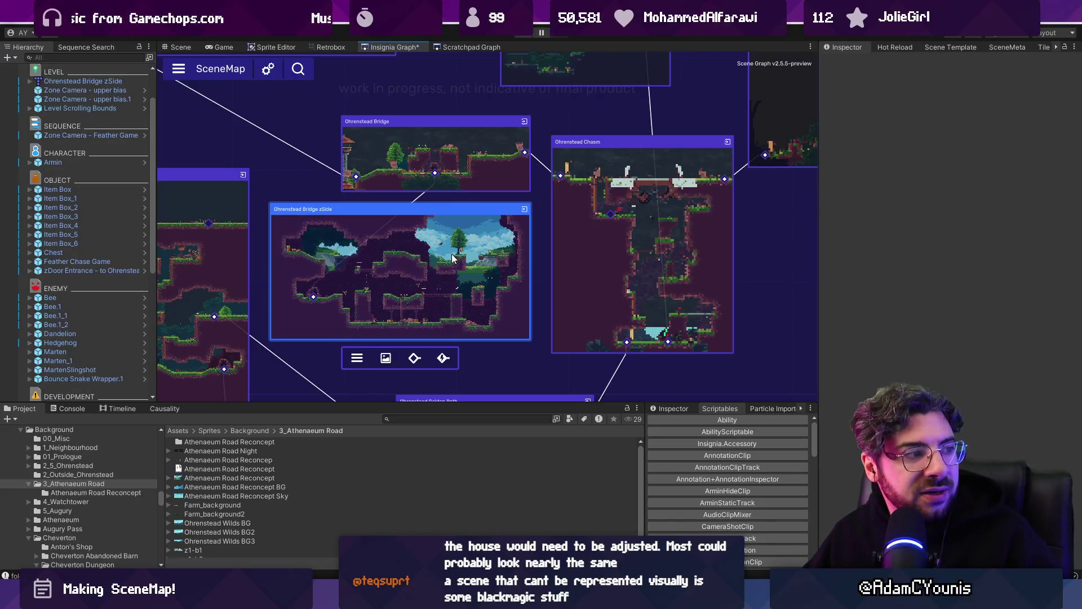
pyautogui.scroll(5, 389, 284)
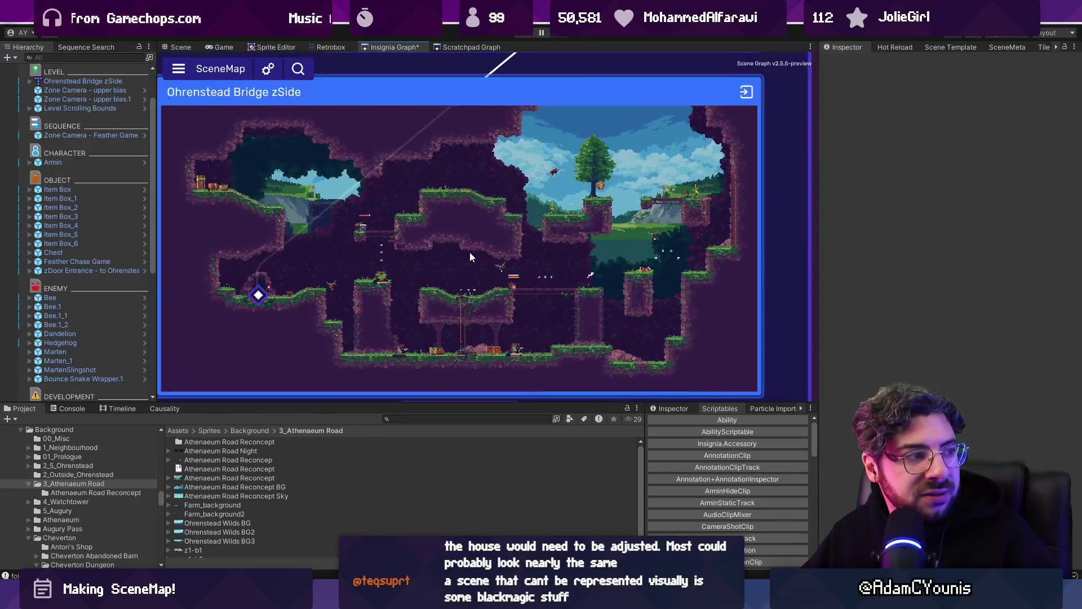
pyautogui.scroll(-5, 437, 220)
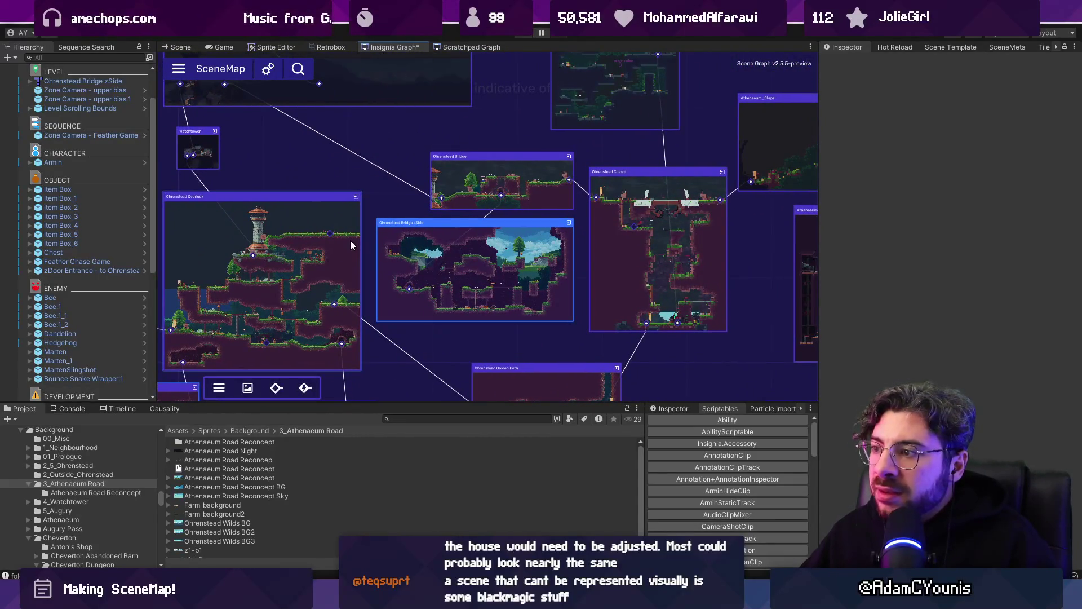
pyautogui.scroll(-3, 426, 248)
pyautogui.scroll(4, 426, 248)
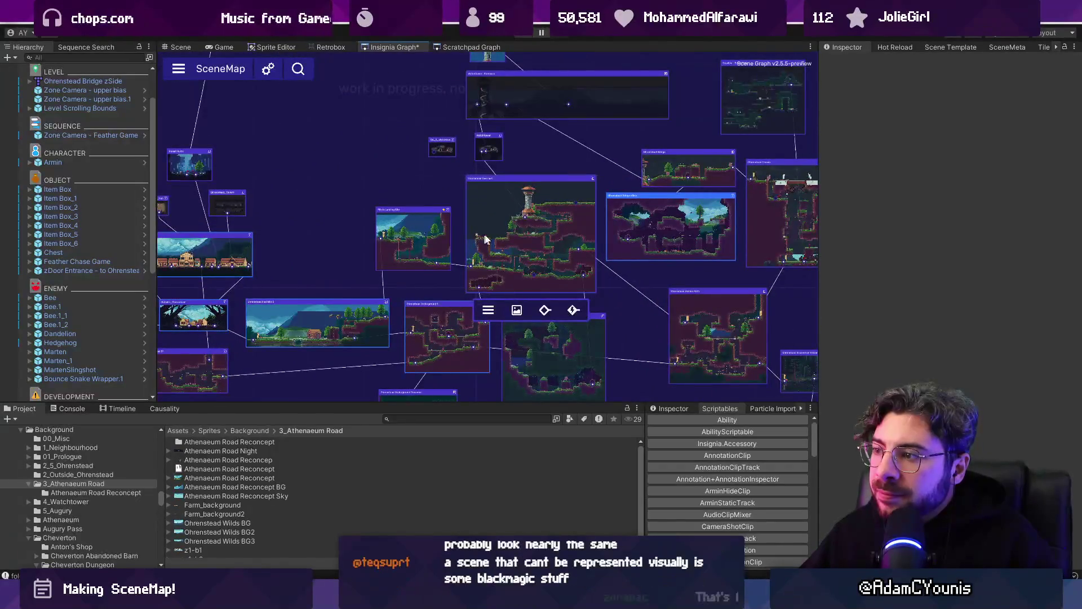
pyautogui.scroll(1, 593, 224)
# - View and close the SceneMap project settings, then bring up the Ohrenstead Overlook node's actions
pyautogui.moveTo(593, 224); pyautogui.dragTo(504, 222)
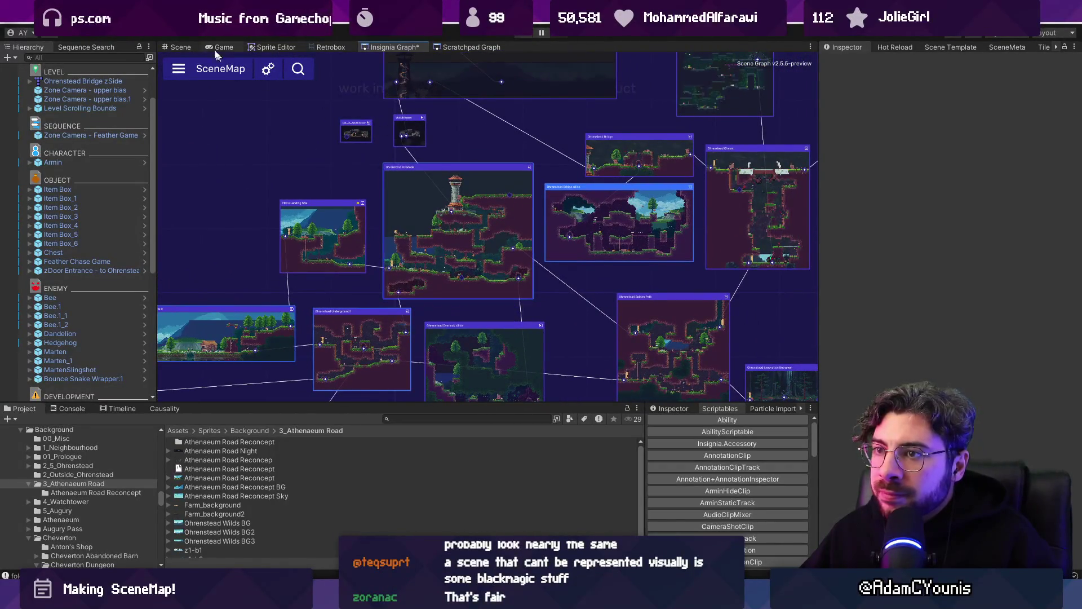
pyautogui.click(268, 69)
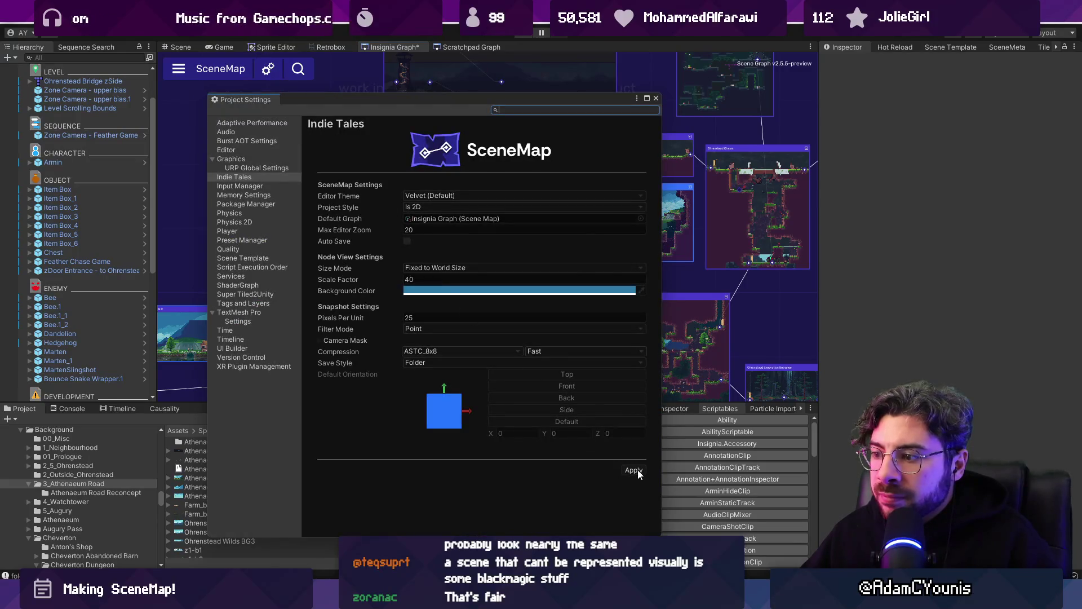
pyautogui.click(655, 98)
pyautogui.rightClick(471, 229)
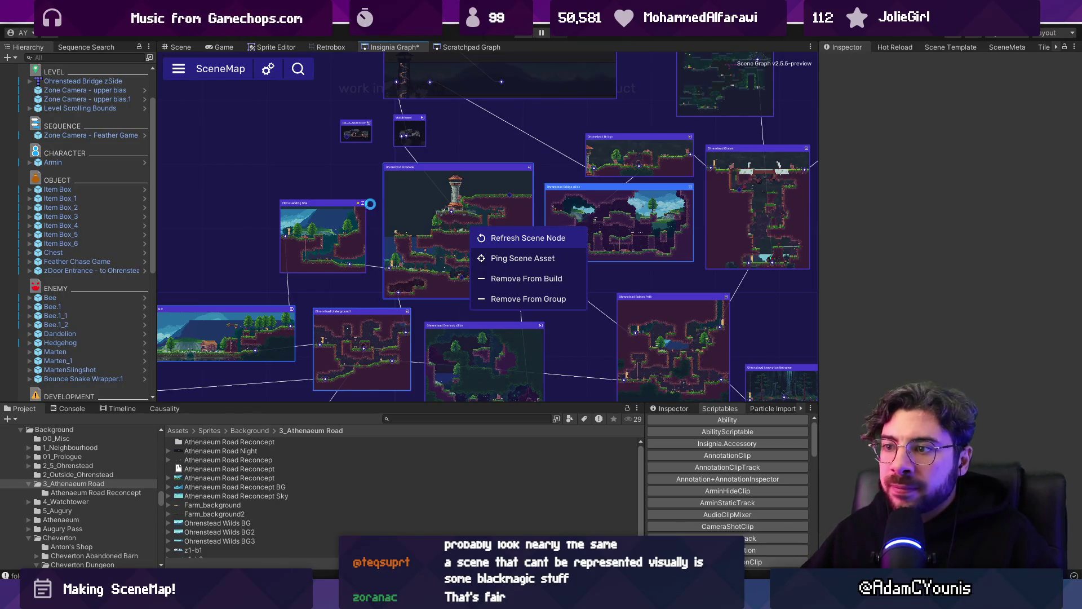
# - Refresh the Ohrenstead Overlook thumbnail and glance at the level view before returning to the graph
pyautogui.doubleClick(456, 212)
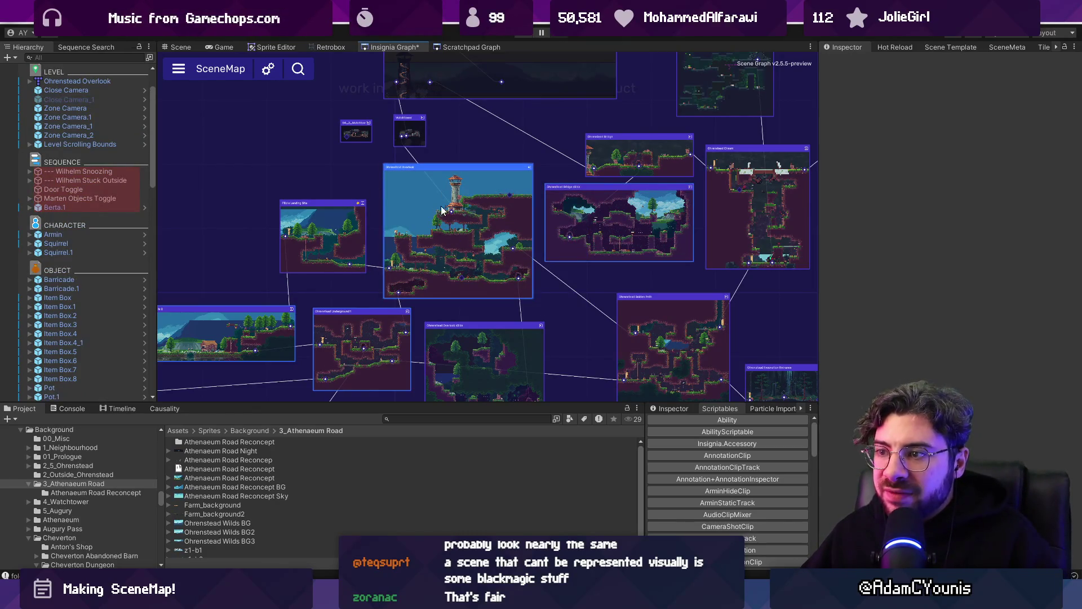
pyautogui.scroll(3, 456, 213)
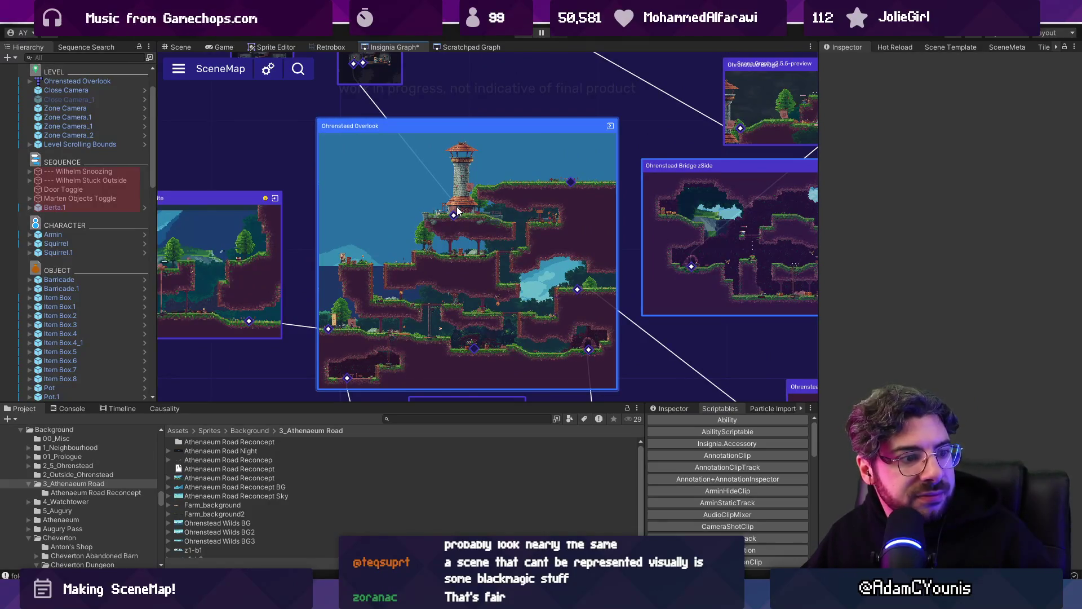
pyautogui.scroll(-2, 457, 208)
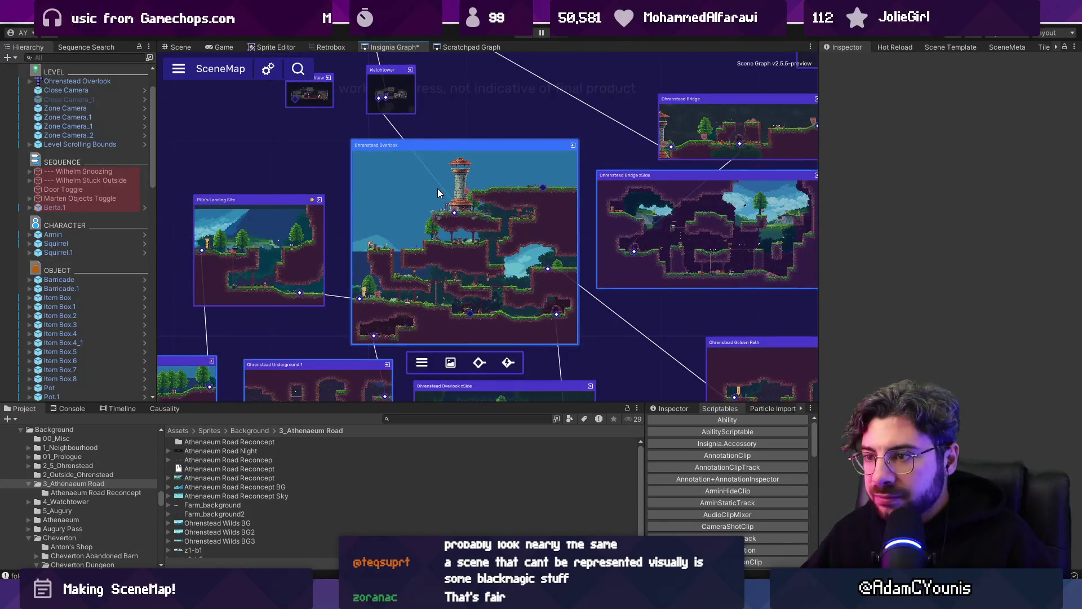
pyautogui.scroll(-2, 432, 191)
pyautogui.scroll(2, 434, 190)
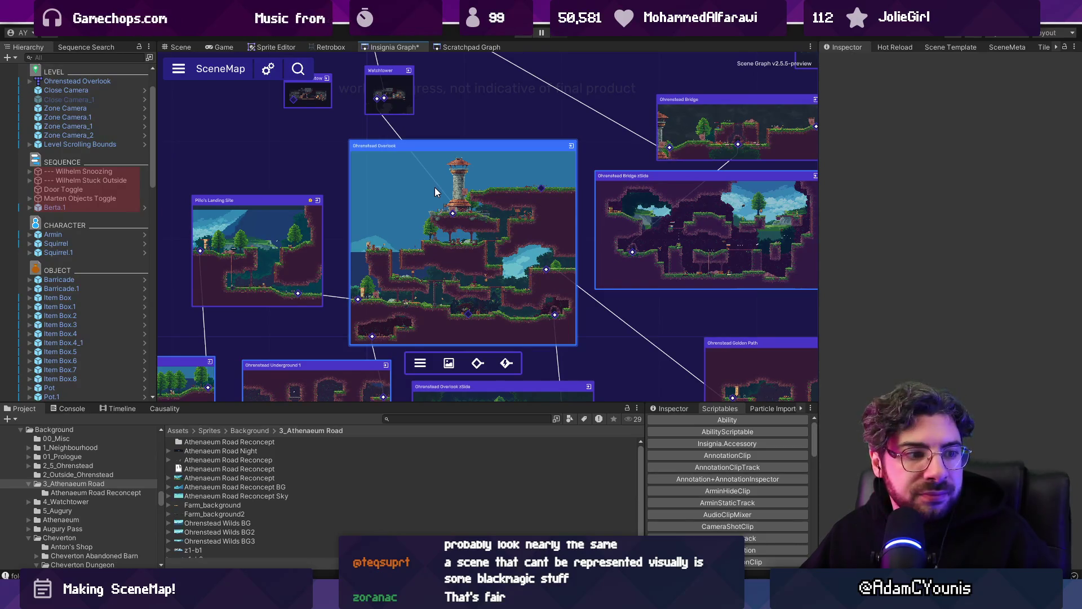
pyautogui.click(178, 45)
pyautogui.click(391, 46)
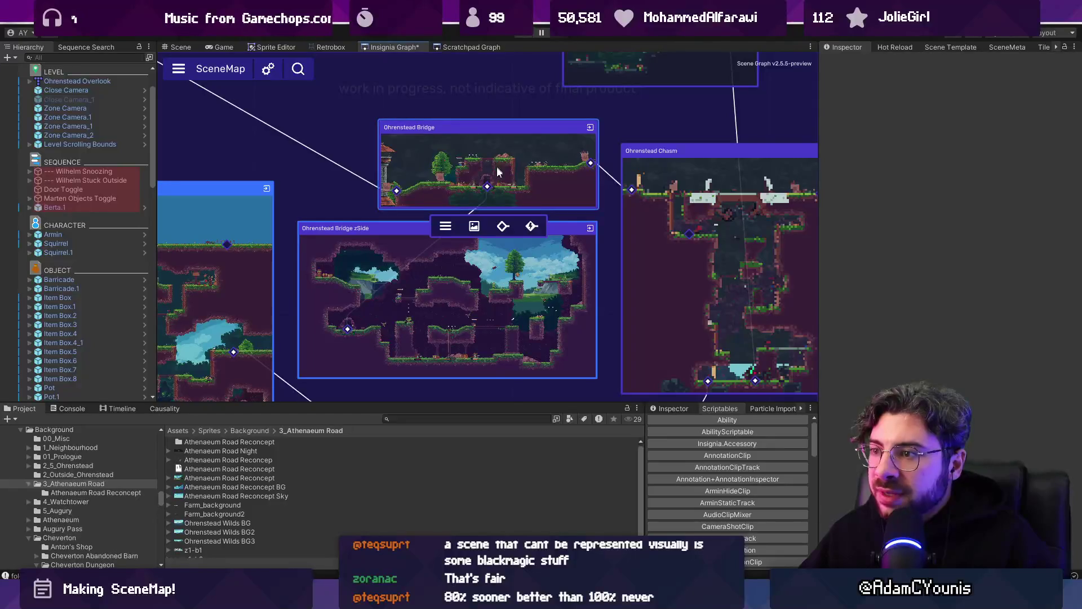
# - Refresh the Ohrenstead Bridge and Ohrenstead Chasm node thumbnails
pyautogui.rightClick(467, 165)
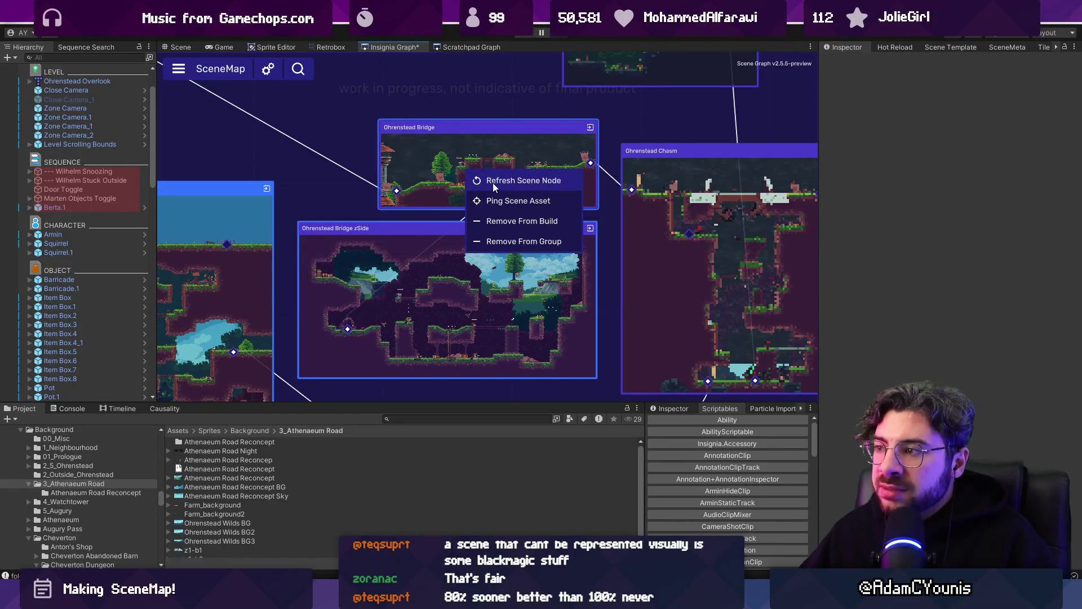
pyautogui.click(476, 146)
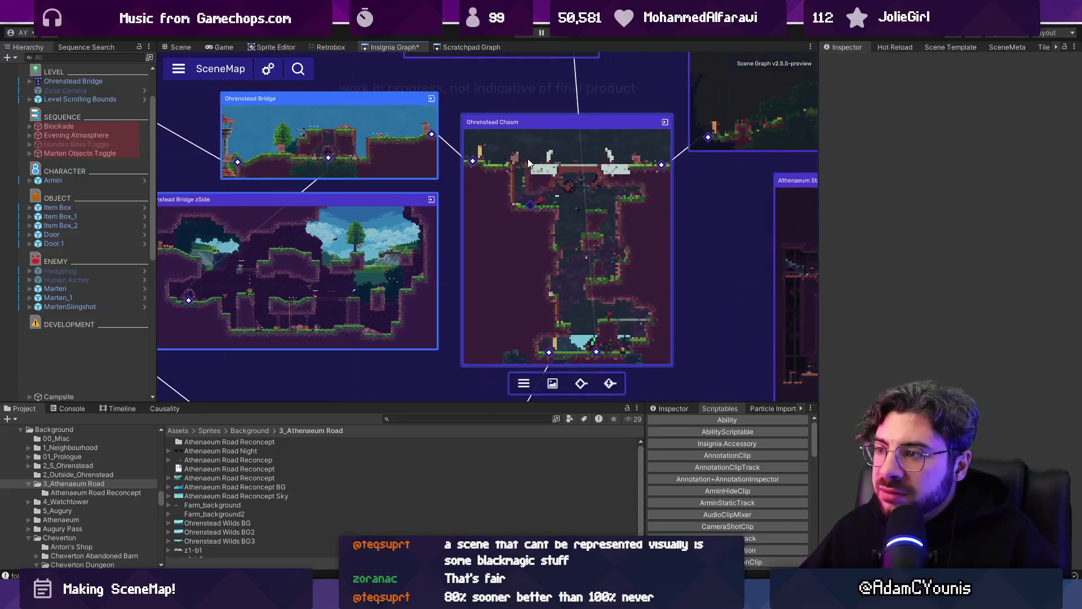
pyautogui.rightClick(530, 160)
pyautogui.click(540, 167)
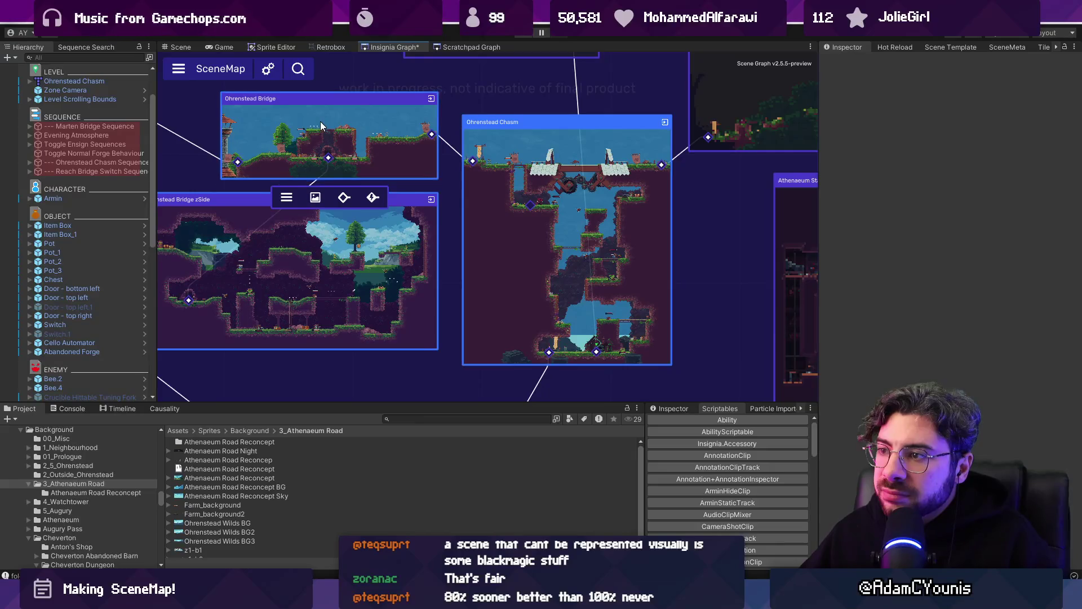
# - Refresh the Ohrenstead Overlook zSide node's thumbnail
pyautogui.moveTo(320, 120); pyautogui.dragTo(424, 126)
pyautogui.scroll(-5, 530, 131)
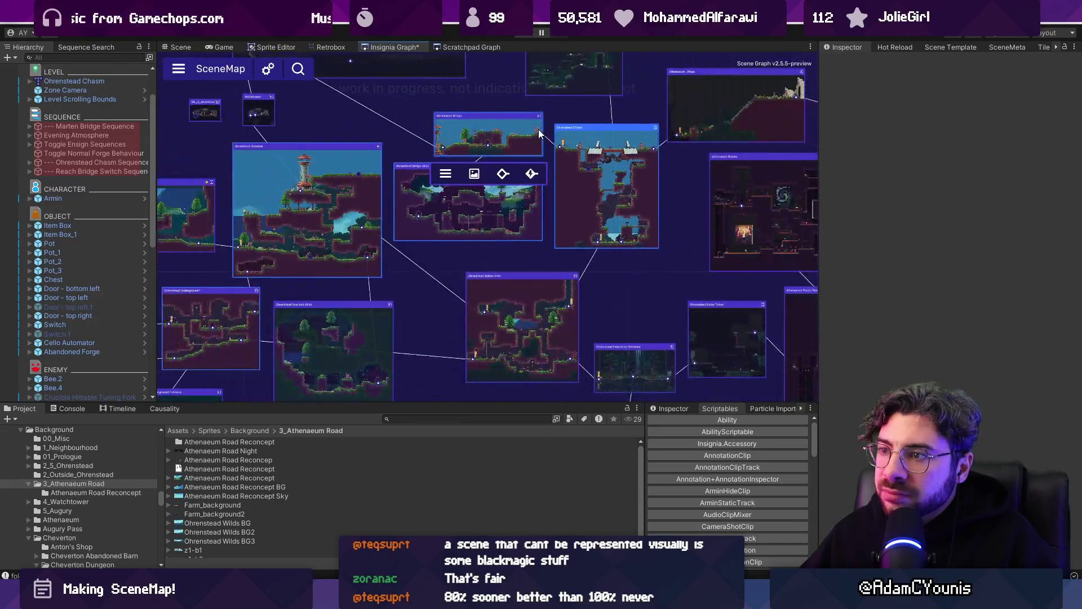
pyautogui.scroll(-2, 530, 130)
pyautogui.scroll(1, 445, 121)
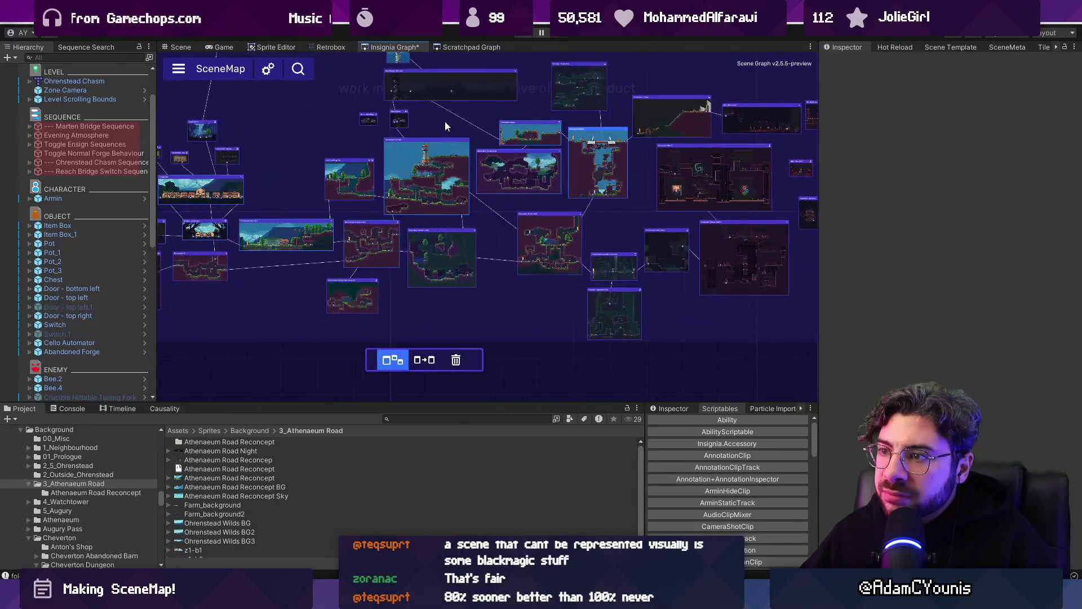
pyautogui.scroll(3, 493, 194)
pyautogui.rightClick(389, 255)
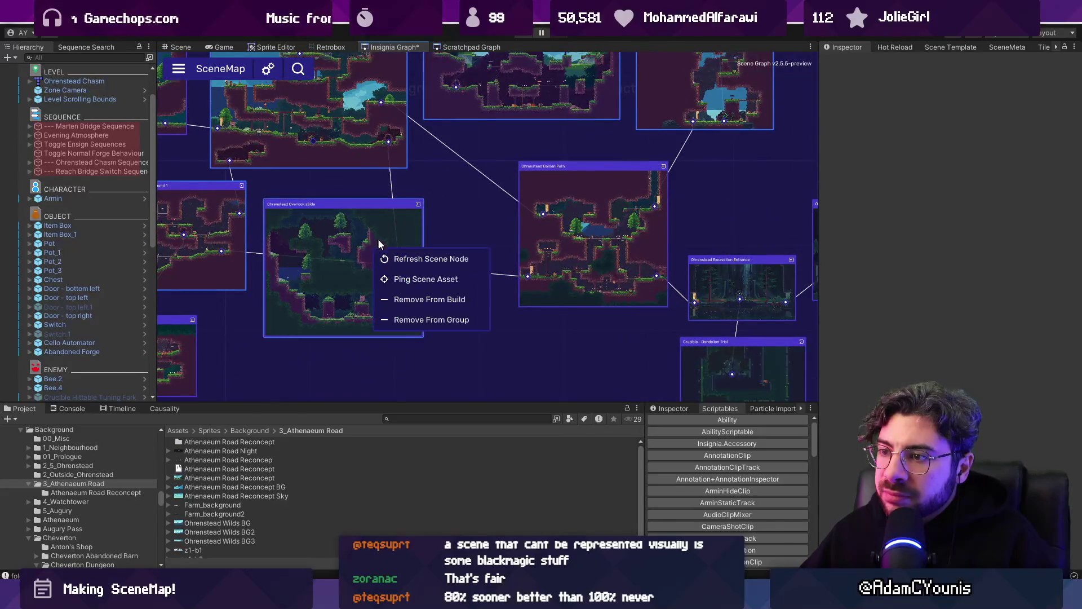
pyautogui.click(436, 257)
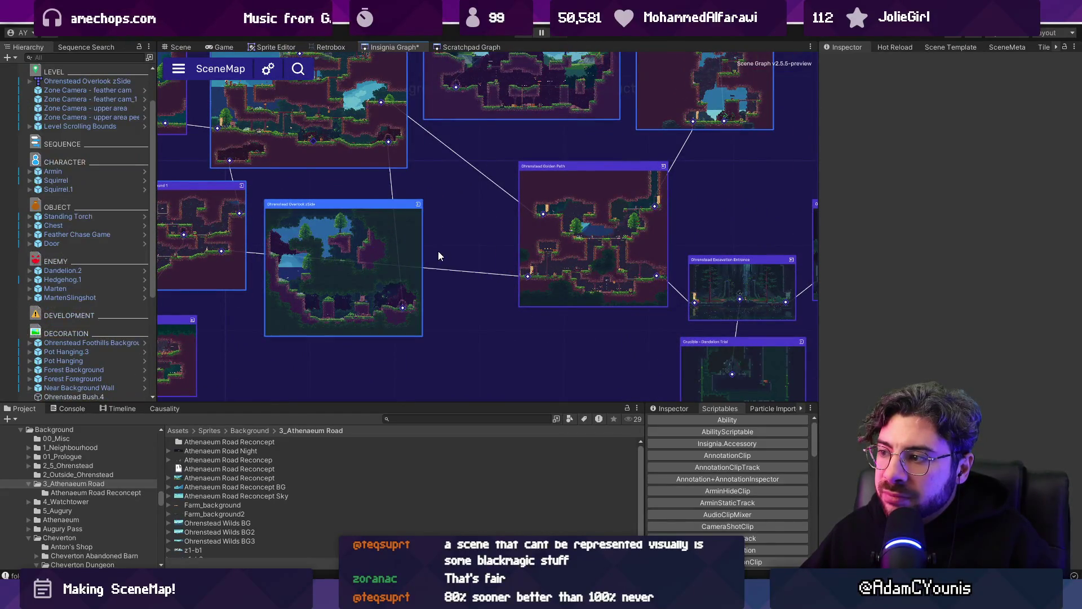
pyautogui.scroll(-3, 441, 227)
pyautogui.scroll(2, 438, 218)
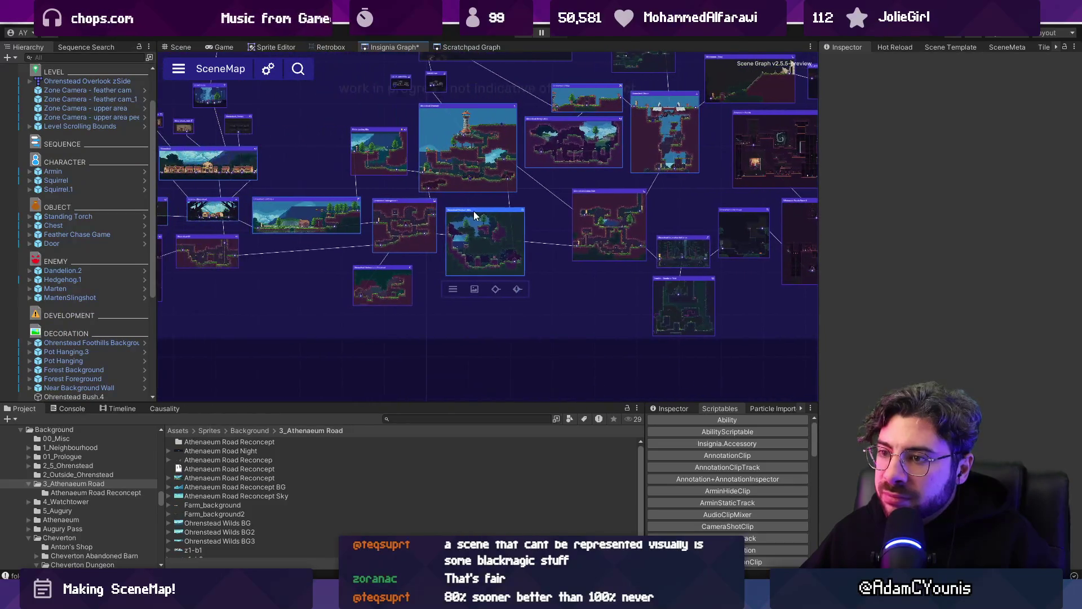
# - Select every node in the graph with Ctrl+A and bring up the SceneMap project settings
pyautogui.moveTo(523, 201)
pyautogui.mouseDown()
pyautogui.moveTo(572, 268)
pyautogui.moveTo(662, 253)
pyautogui.moveTo(573, 241)
pyautogui.moveTo(553, 246)
pyautogui.moveTo(556, 257)
pyautogui.mouseUp()
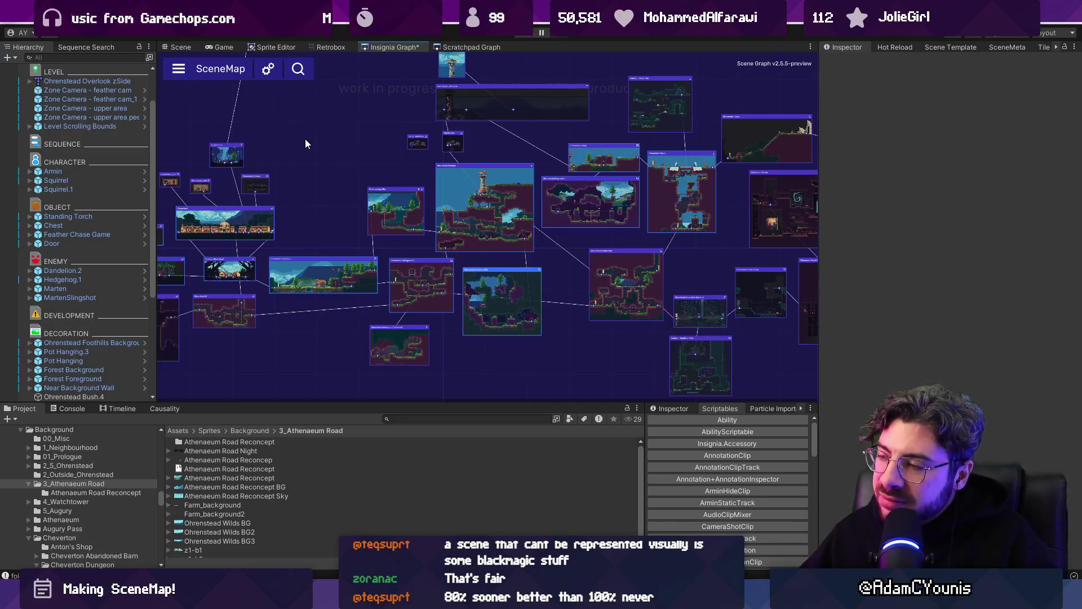
pyautogui.scroll(-4, 447, 182)
pyautogui.hotkey('ctrl', 'a')
pyautogui.scroll(10, 400, 191)
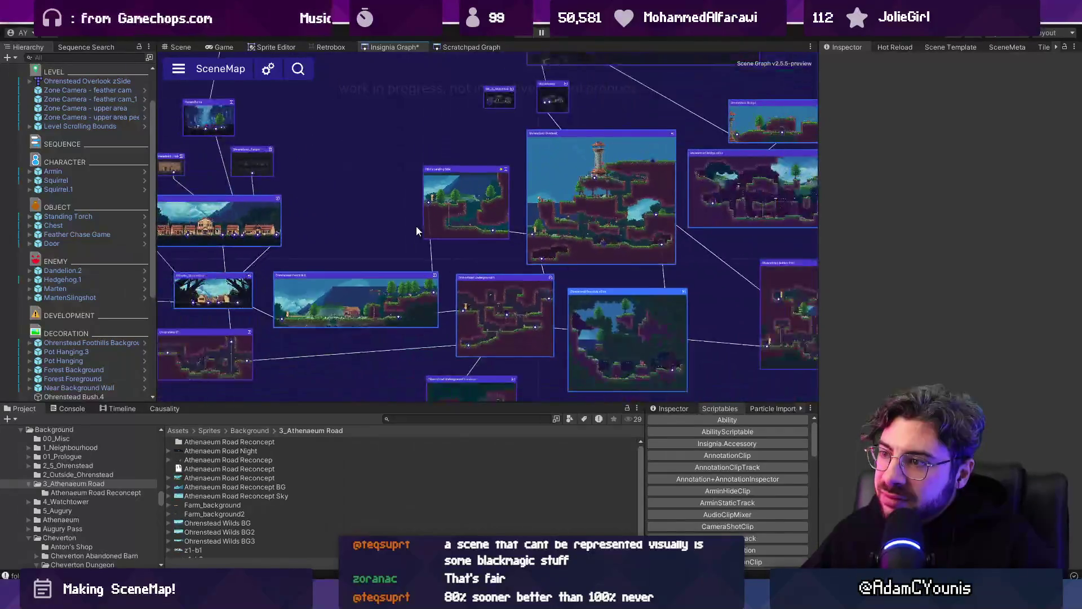
pyautogui.scroll(-4, 462, 175)
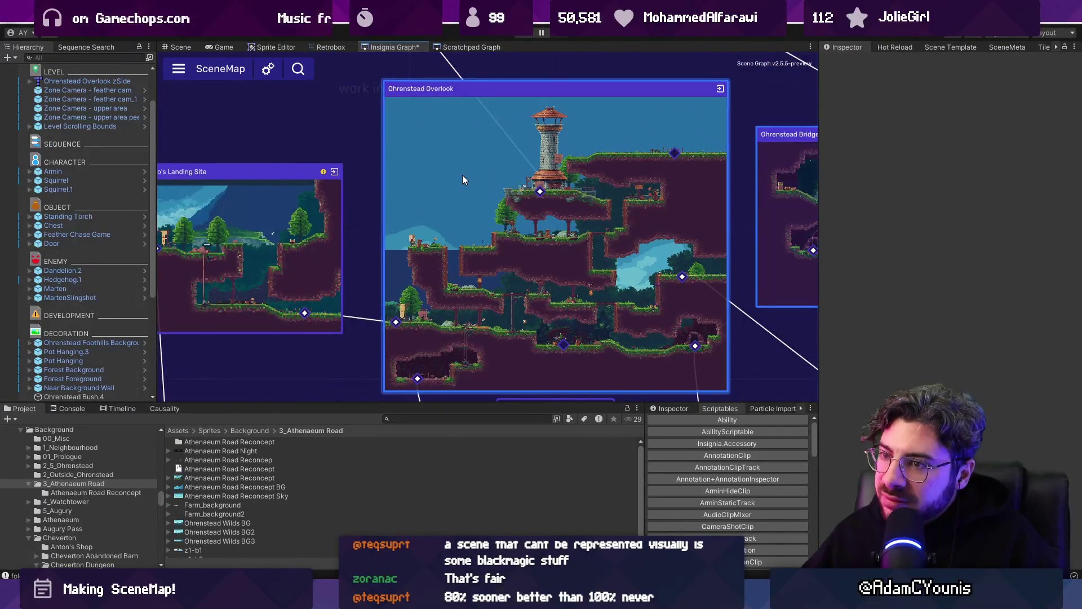
pyautogui.scroll(-3, 472, 174)
pyautogui.click(269, 71)
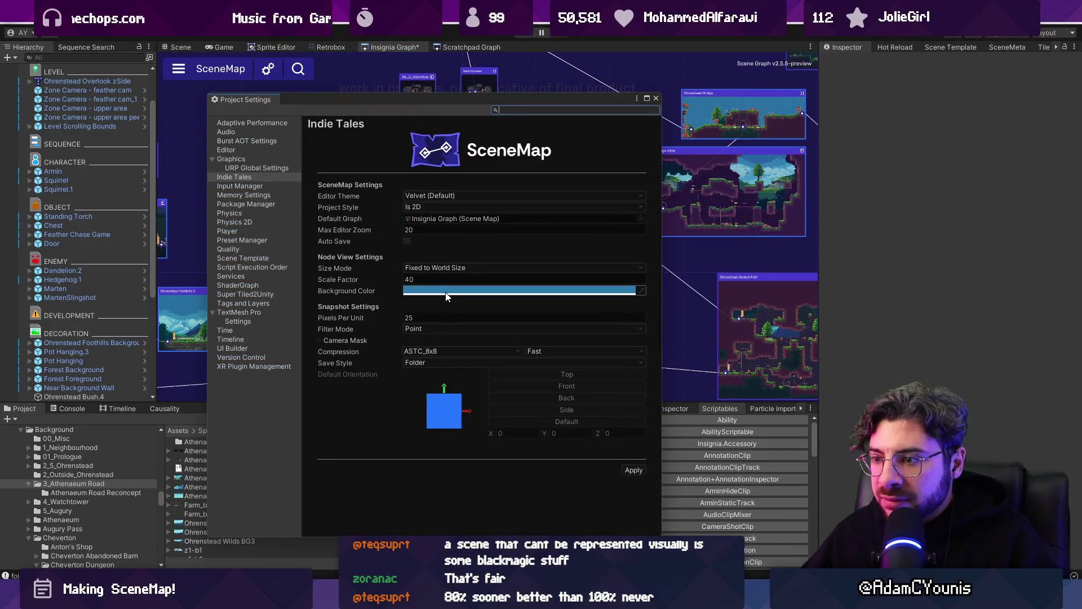
pyautogui.click(655, 99)
pyautogui.click(268, 68)
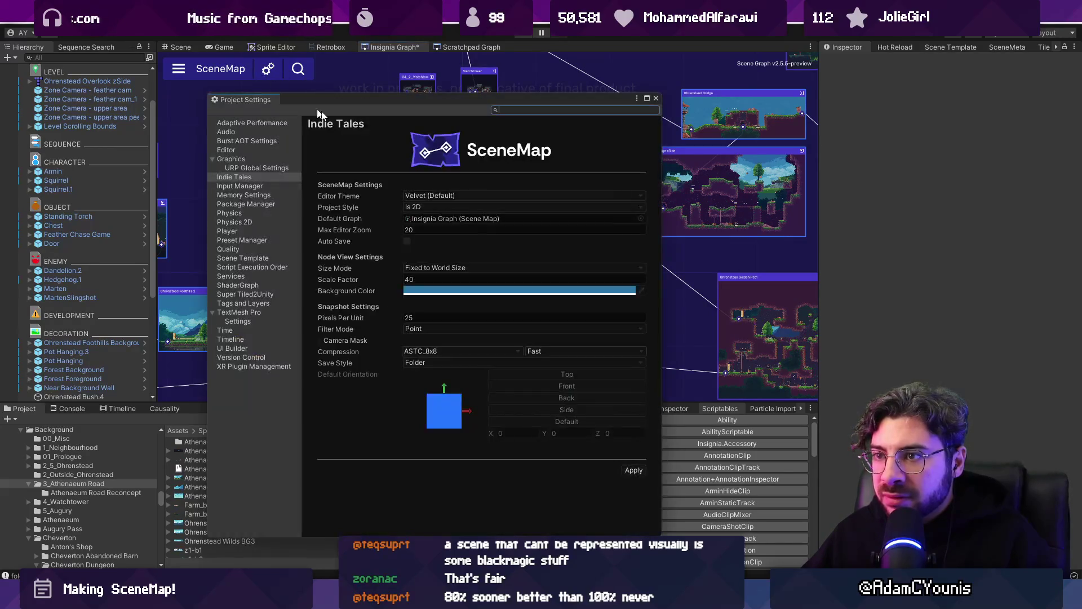
pyautogui.click(452, 196)
pyautogui.click(458, 209)
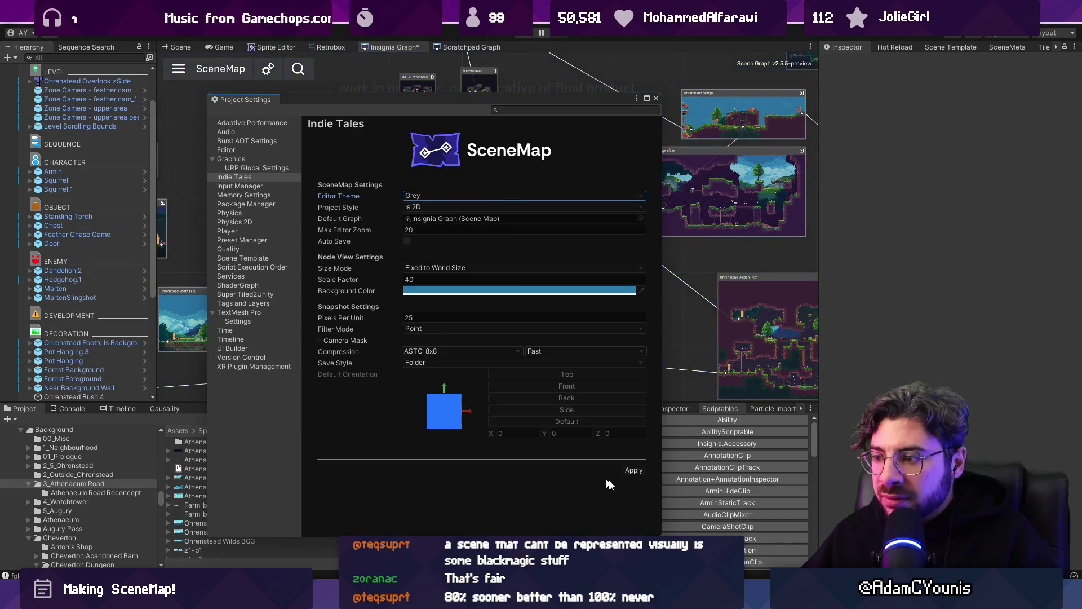
pyautogui.click(656, 97)
pyautogui.scroll(-3, 479, 218)
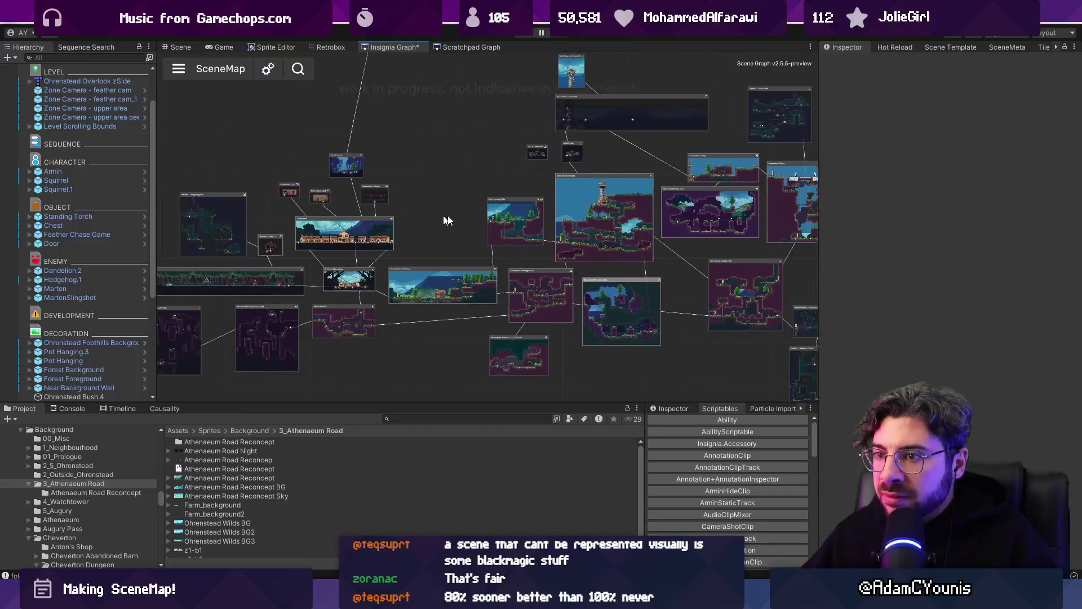
pyautogui.moveTo(448, 220)
pyautogui.mouseDown()
pyautogui.moveTo(542, 224)
pyautogui.moveTo(321, 198)
pyautogui.mouseUp()
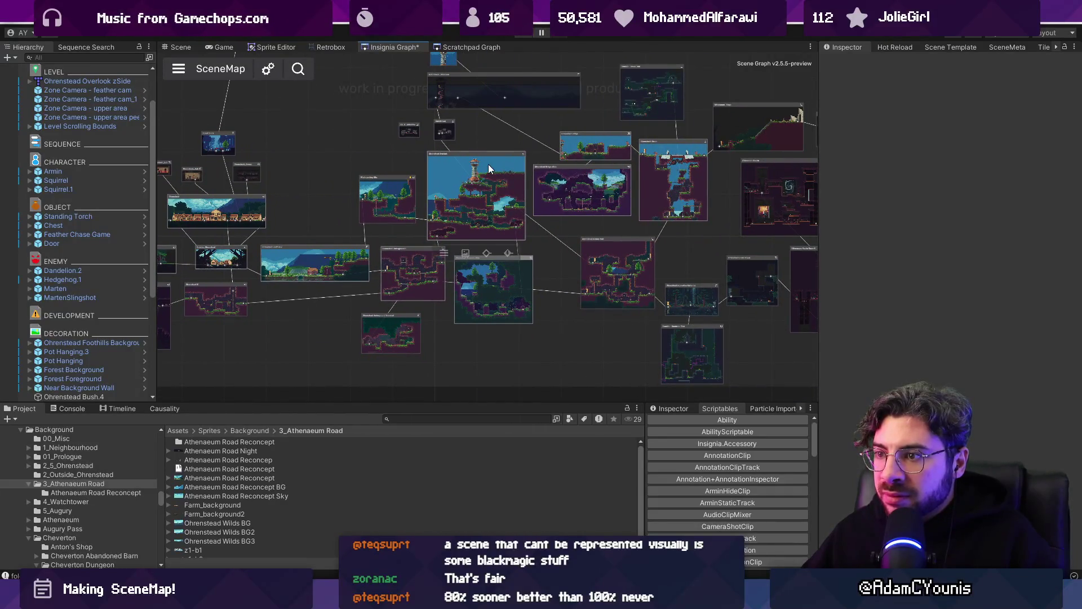
pyautogui.scroll(3, 471, 185)
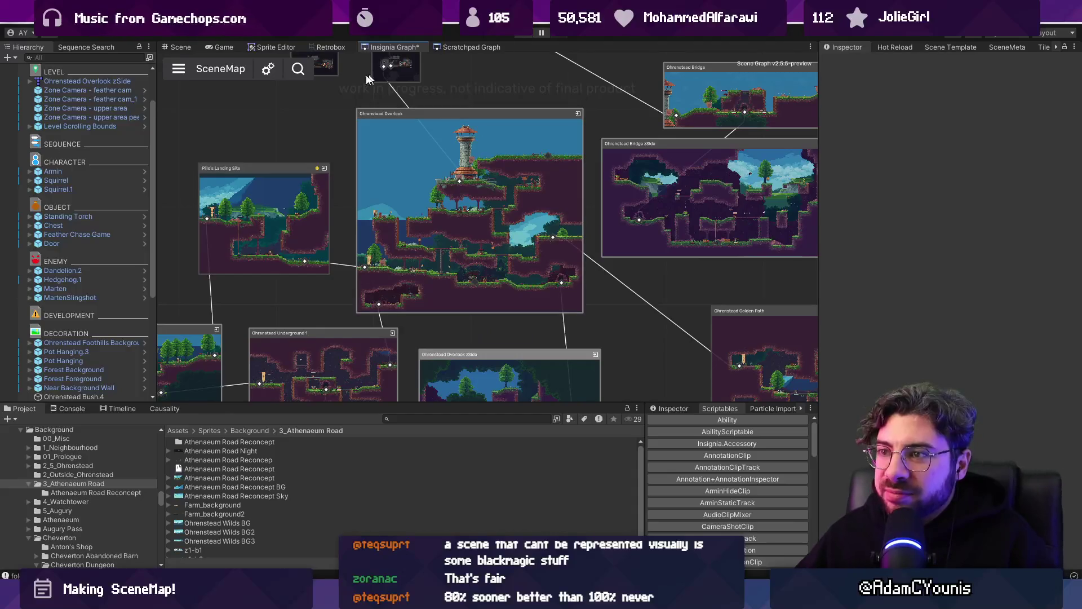
pyautogui.click(268, 68)
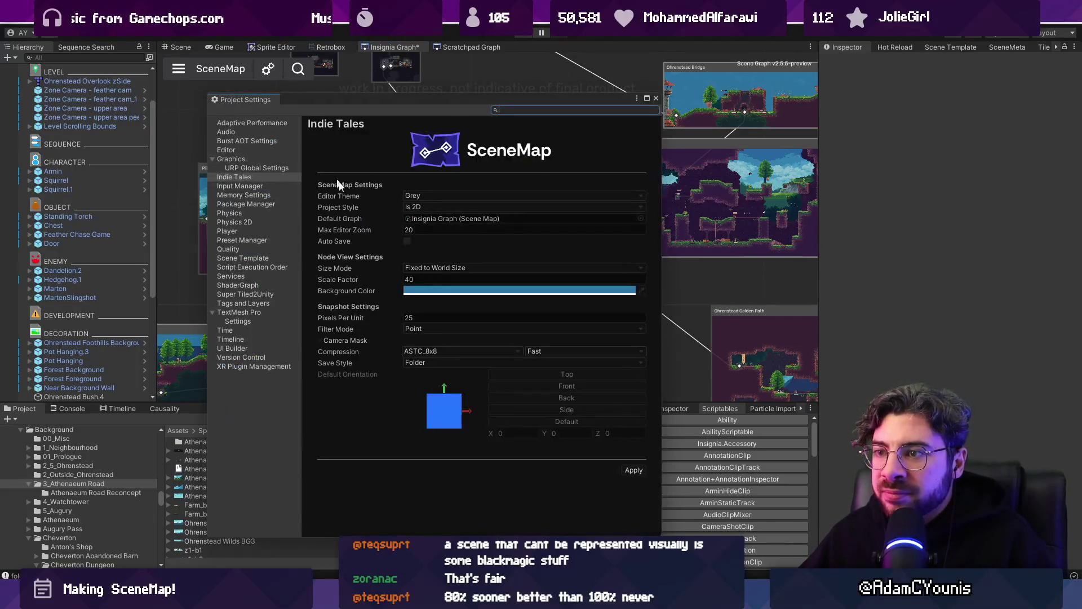
pyautogui.click(432, 195)
pyautogui.click(445, 245)
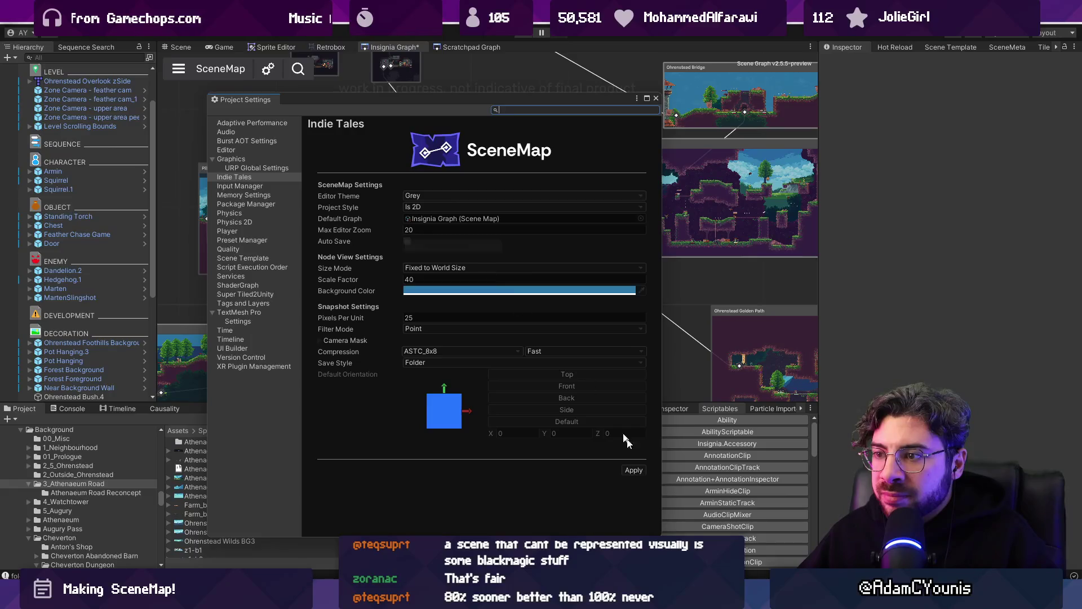
pyautogui.click(633, 470)
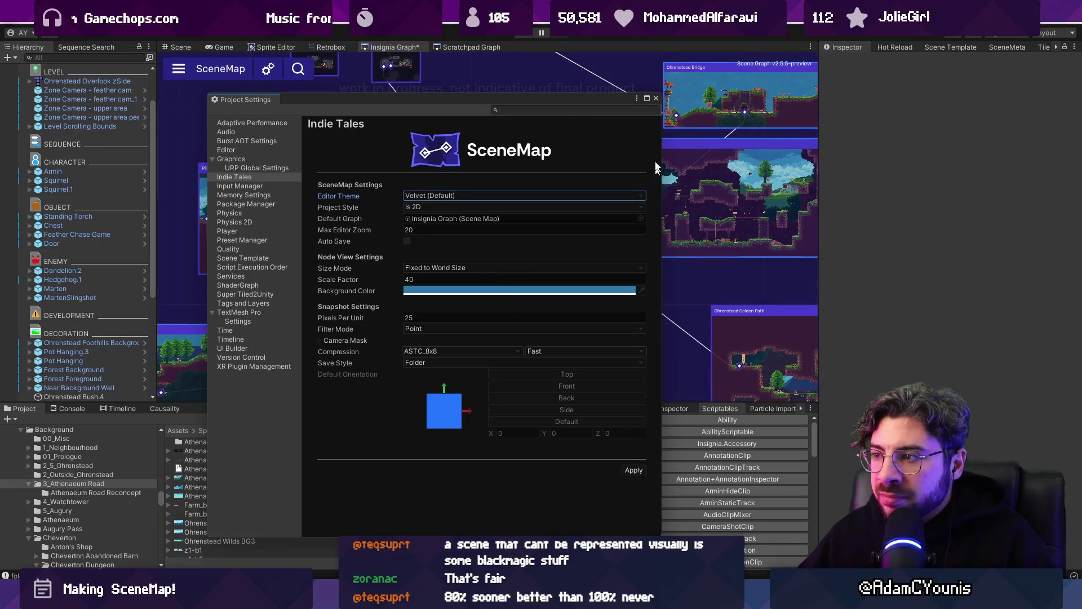
pyautogui.click(657, 100)
pyautogui.scroll(-2, 570, 181)
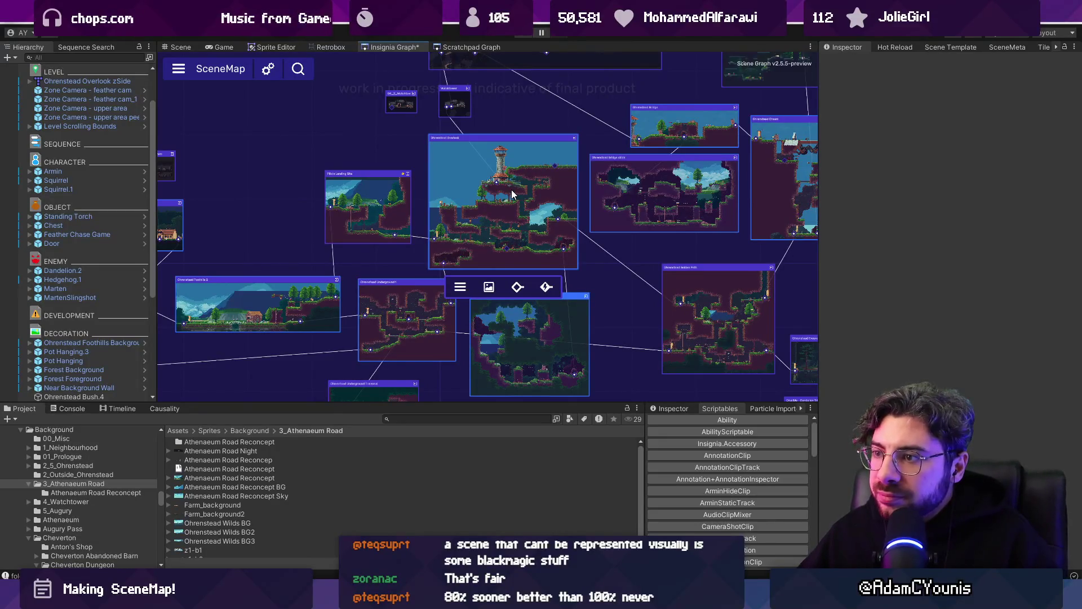
# - Load the Ohrenstead Overlook level from the graph and select its Ohrenstead Foothills Background
pyautogui.moveTo(496, 181)
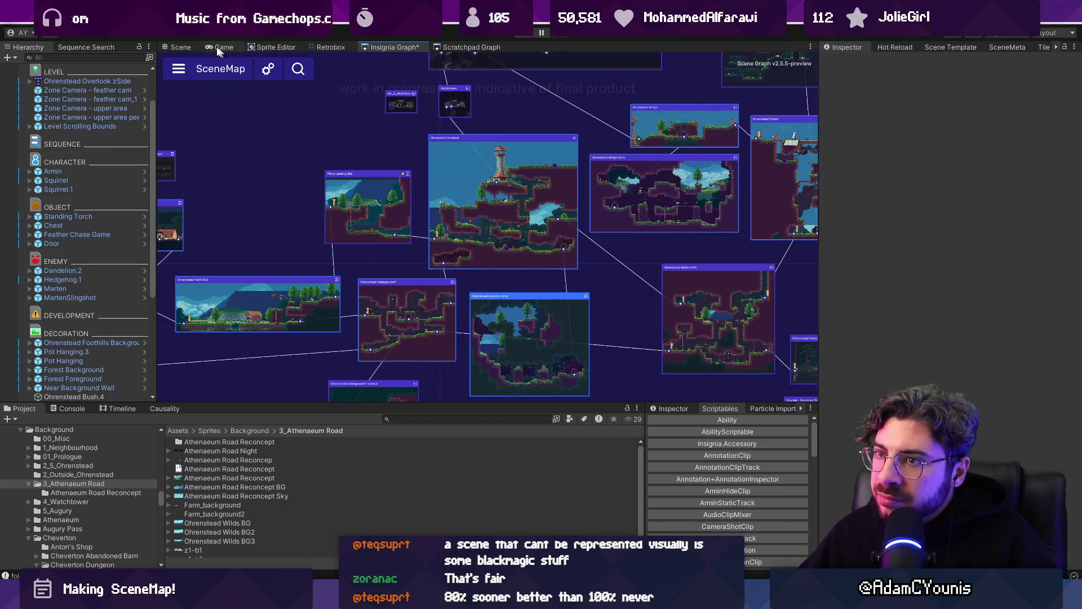
pyautogui.click(184, 44)
pyautogui.scroll(-5, 455, 191)
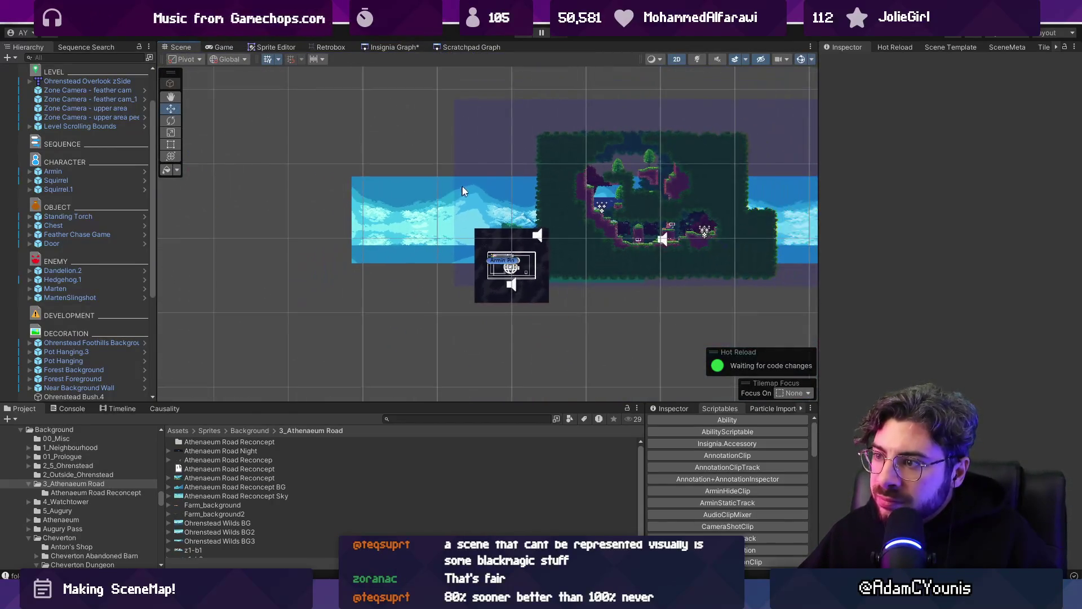
pyautogui.click(385, 49)
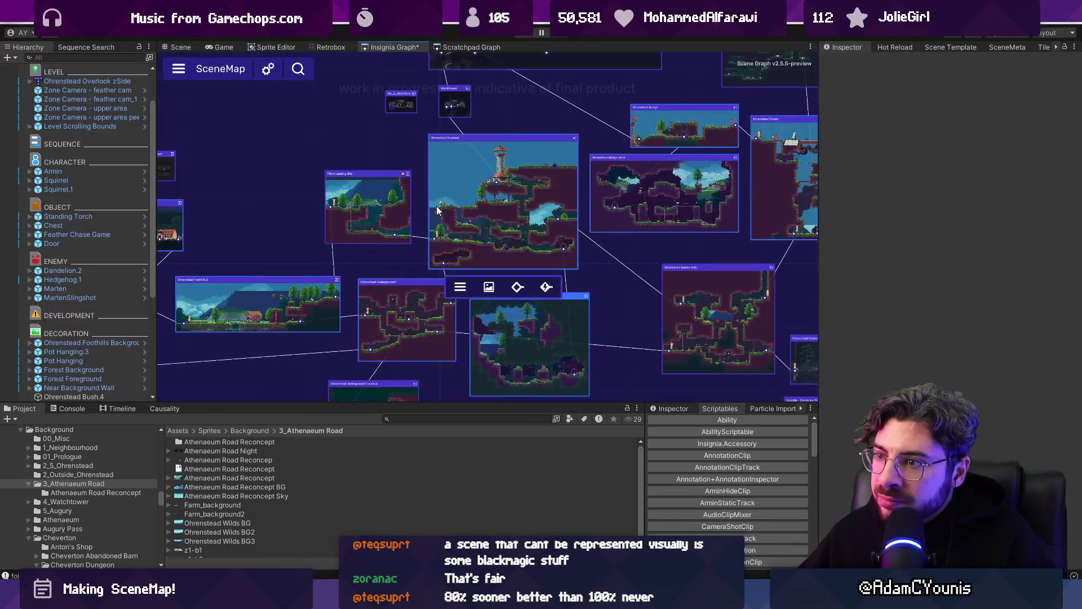
pyautogui.moveTo(377, 203)
pyautogui.click(517, 286)
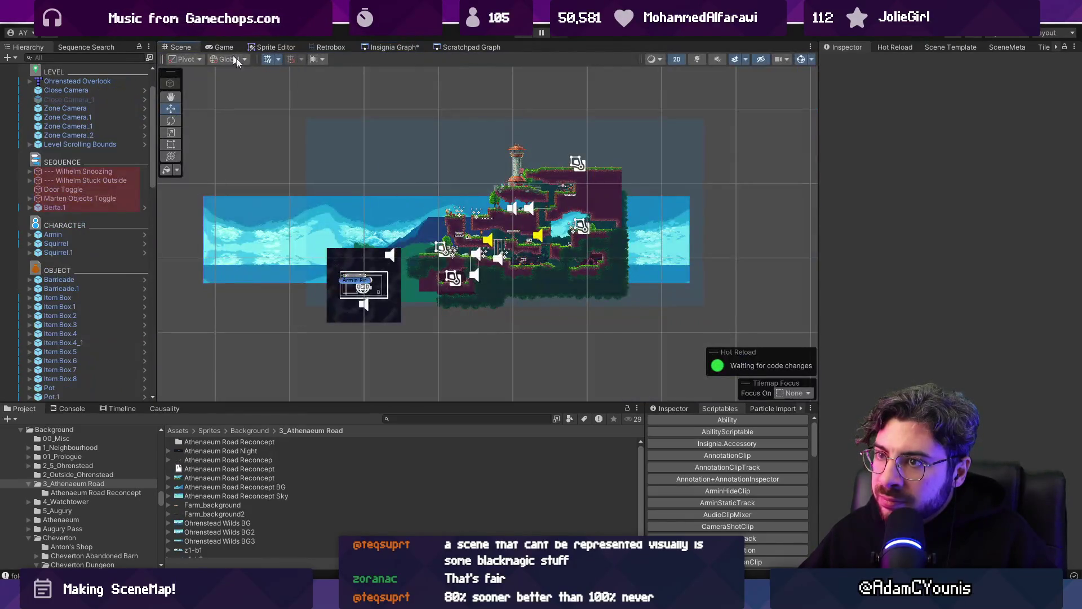
pyautogui.scroll(5, 287, 199)
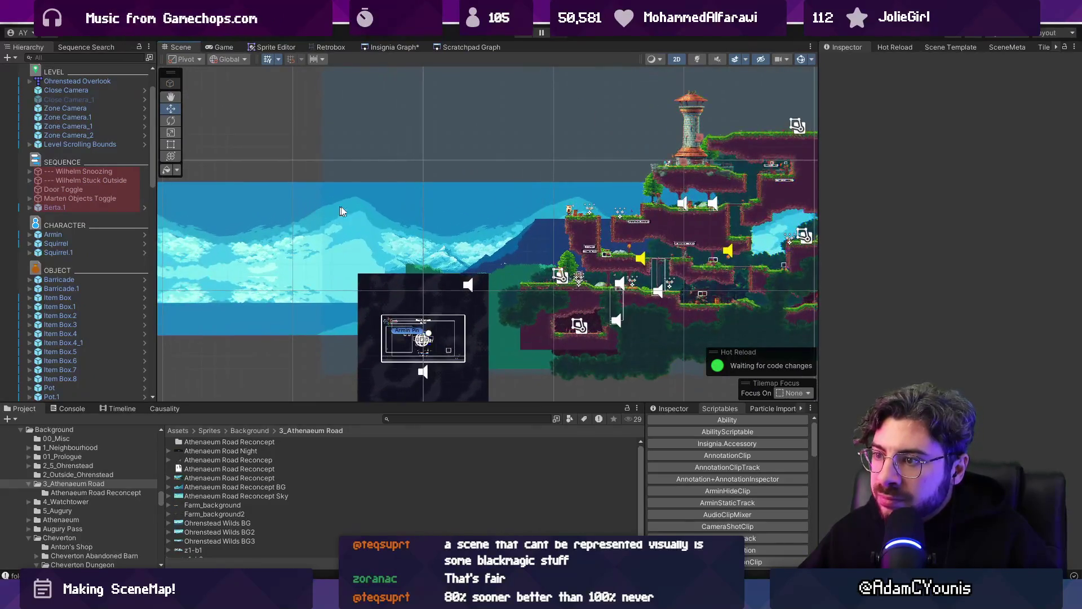
pyautogui.moveTo(292, 189); pyautogui.dragTo(422, 238)
pyautogui.click(231, 212)
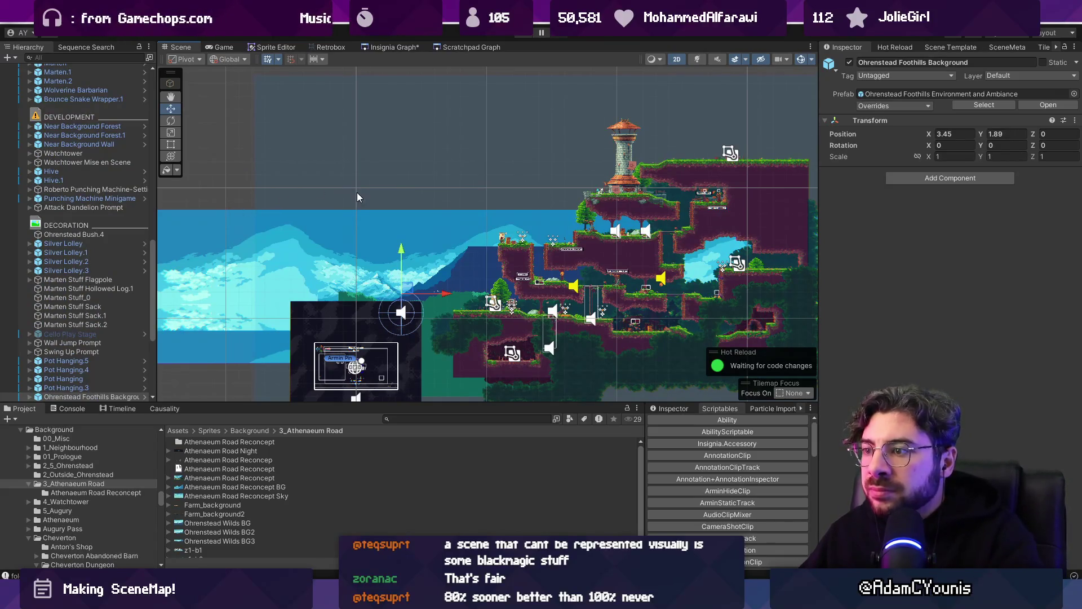
# - Drag the Ohrenstead Foothills Background right to X 9.79, Y 2.16, then enter Play mode
pyautogui.click(468, 260)
pyautogui.scroll(-2, 468, 260)
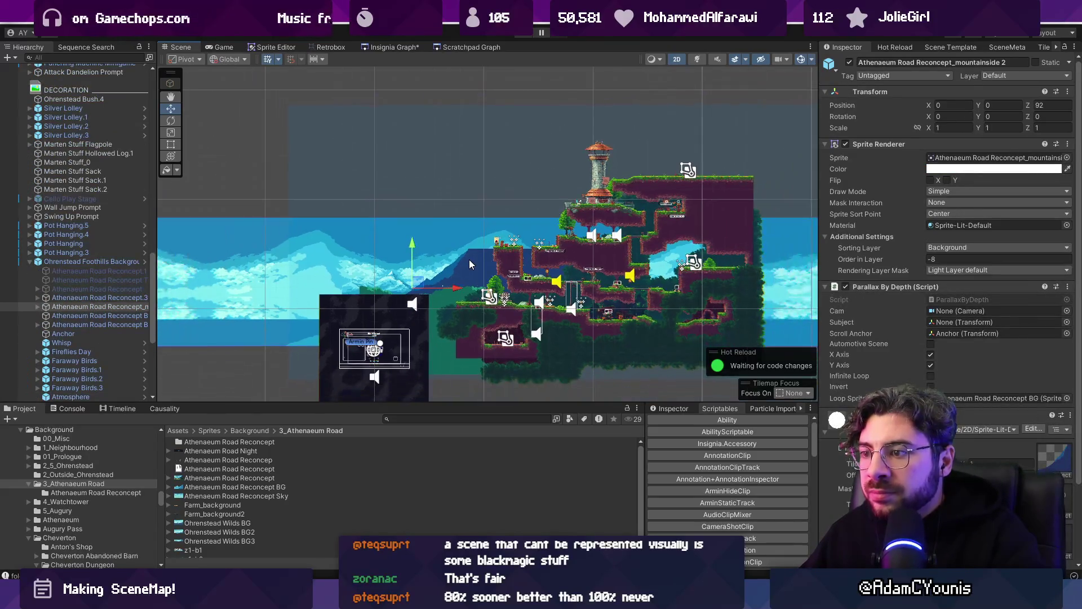
pyautogui.scroll(1, 363, 193)
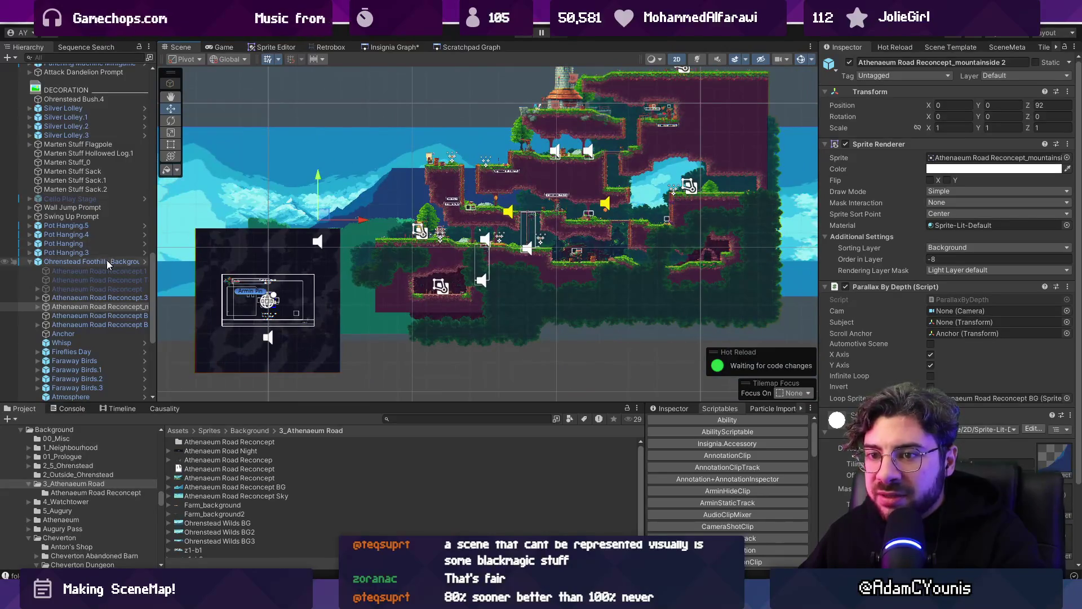
pyautogui.click(322, 221)
pyautogui.moveTo(322, 221); pyautogui.dragTo(413, 212)
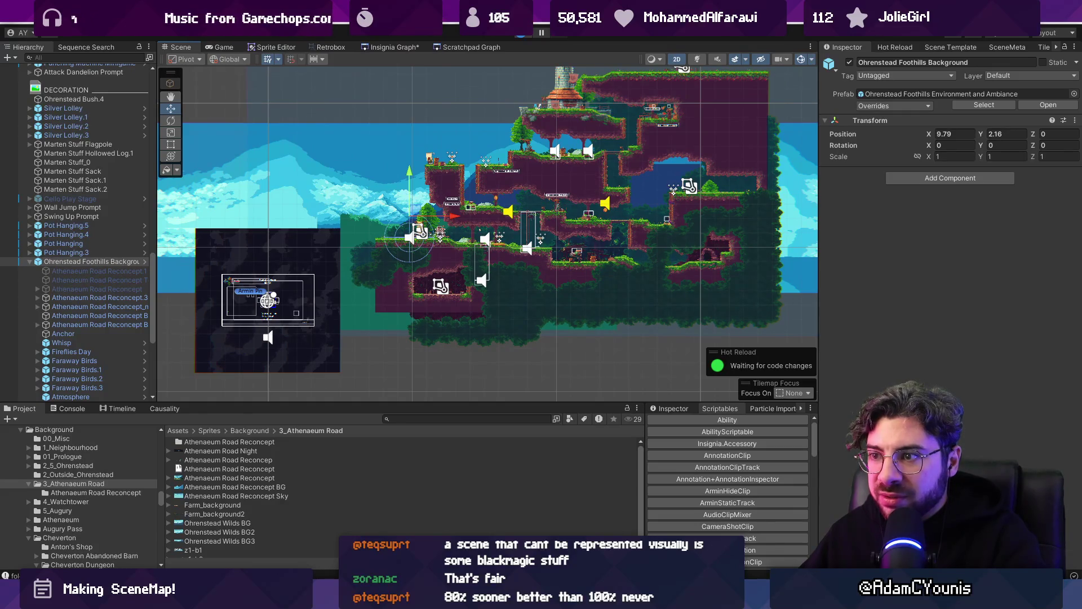
pyautogui.click(522, 38)
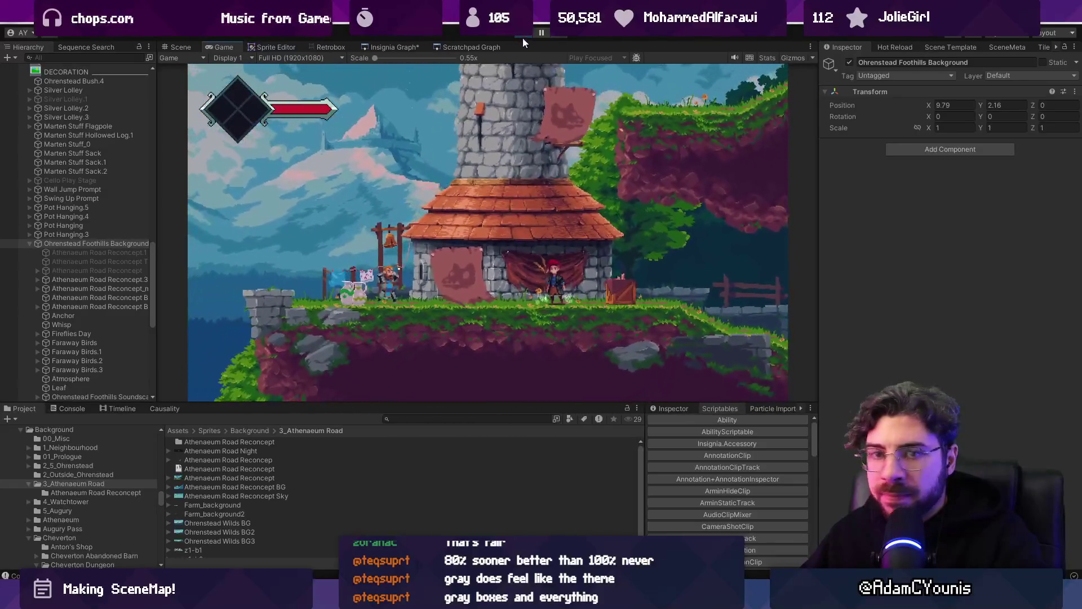
# - Stop the game, nudge the background up and right, then undo that nudge
pyautogui.click(522, 37)
pyautogui.scroll(-1, 346, 175)
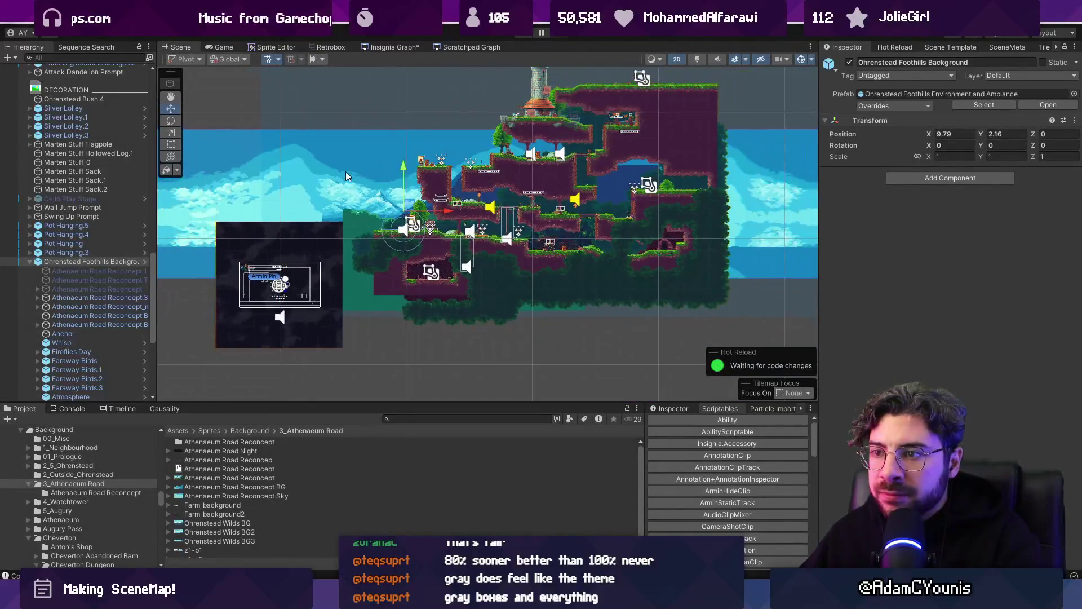
pyautogui.scroll(3, 371, 194)
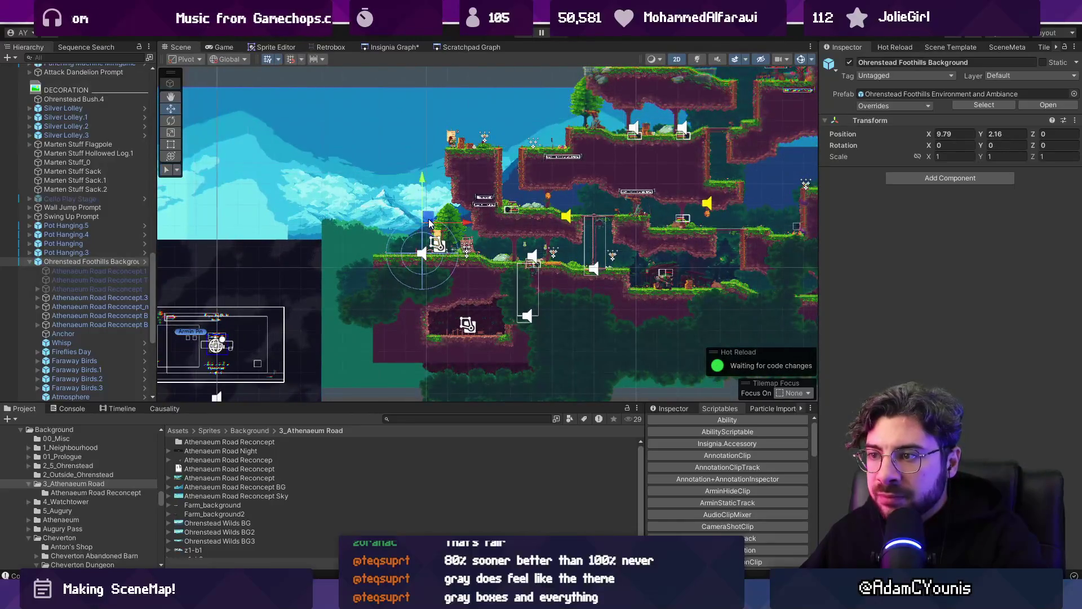
pyautogui.moveTo(429, 221)
pyautogui.mouseDown()
pyautogui.moveTo(440, 202)
pyautogui.moveTo(390, 248)
pyautogui.mouseUp()
pyautogui.scroll(-2, 422, 223)
pyautogui.scroll(2, 387, 244)
pyautogui.hotkey('ctrl', 'z')
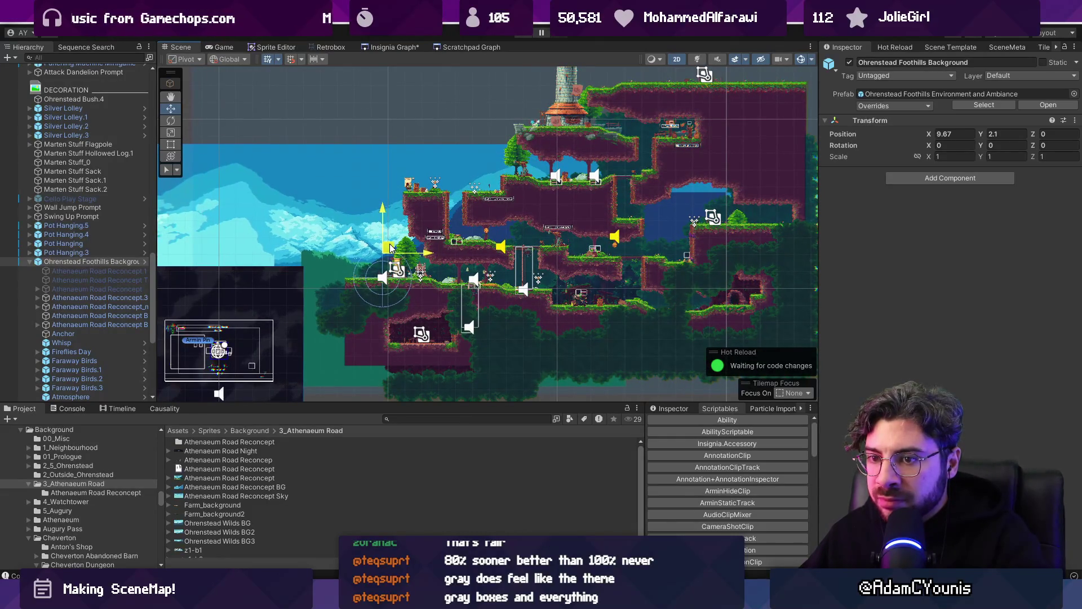
# - Select the Anchor object and run a play test of the backdrop
pyautogui.click(64, 334)
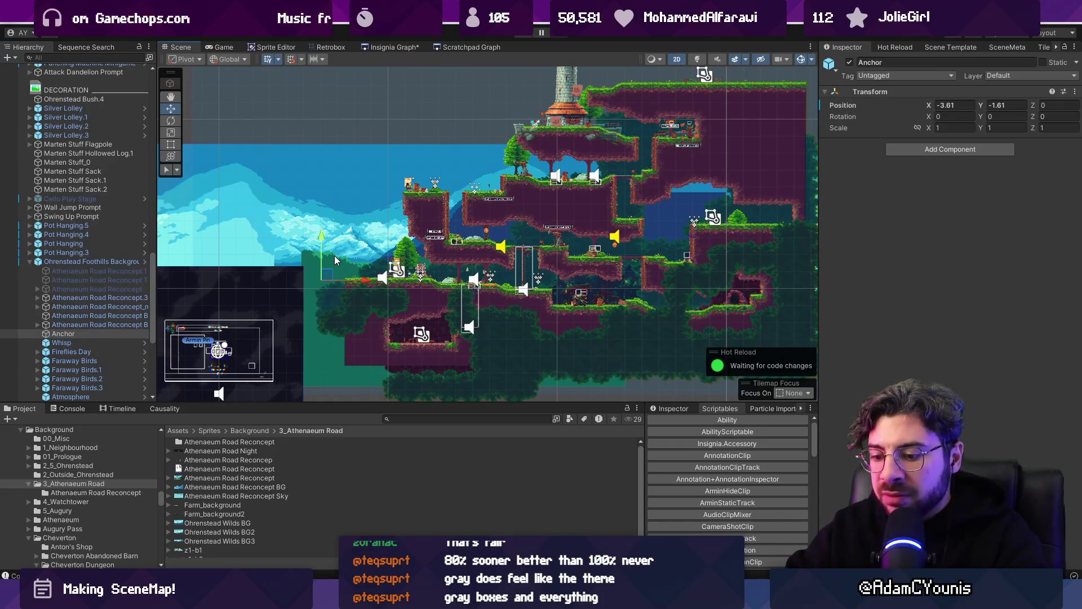
pyautogui.hotkey('ctrl', 'p')
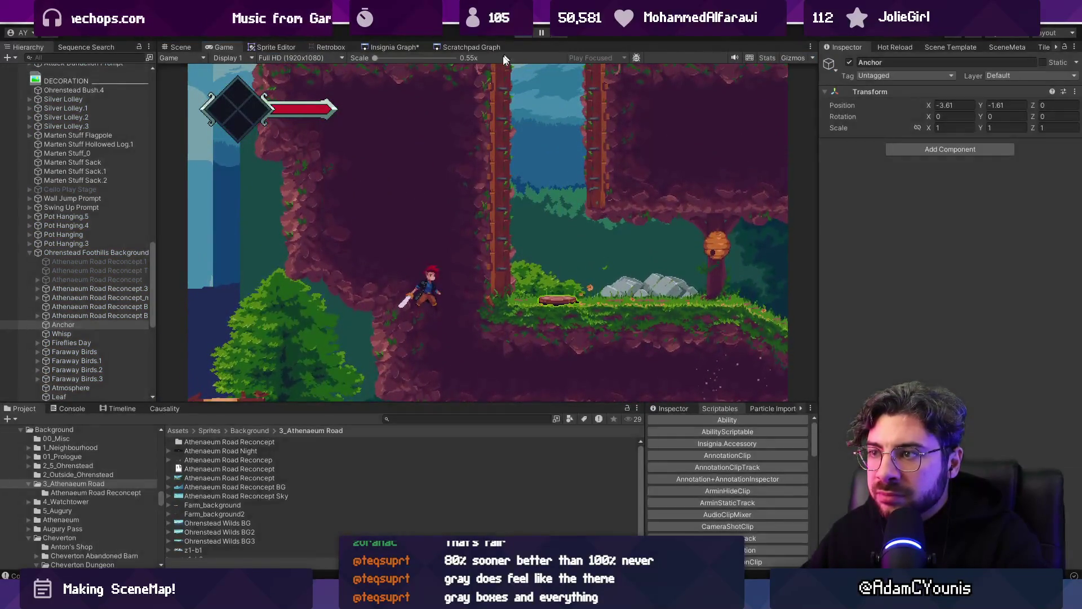
pyautogui.hotkey('ctrl', 'p')
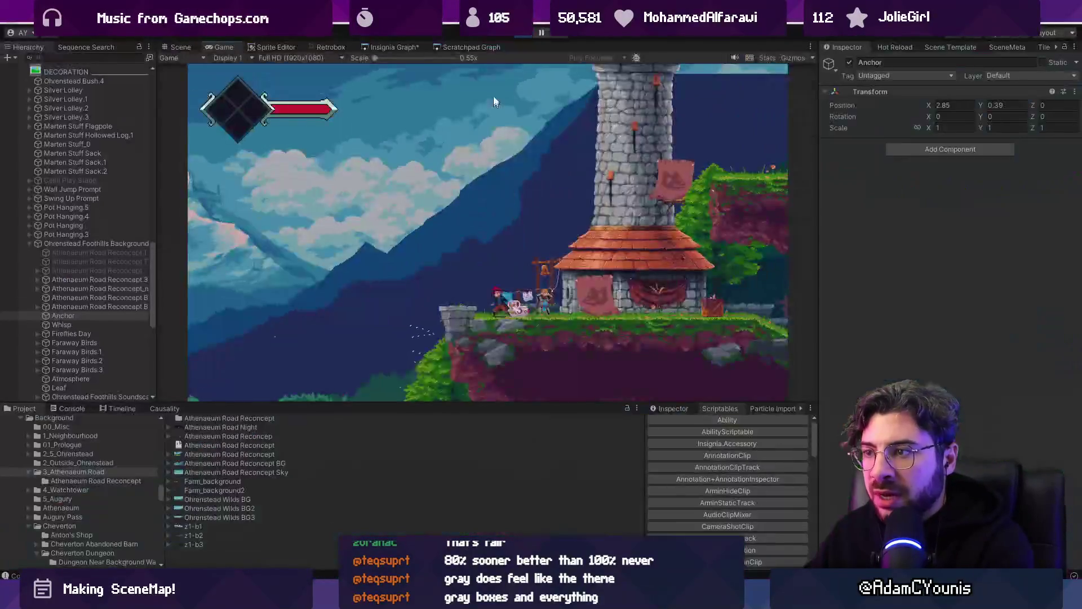
pyautogui.hotkey('ctrl', 'p')
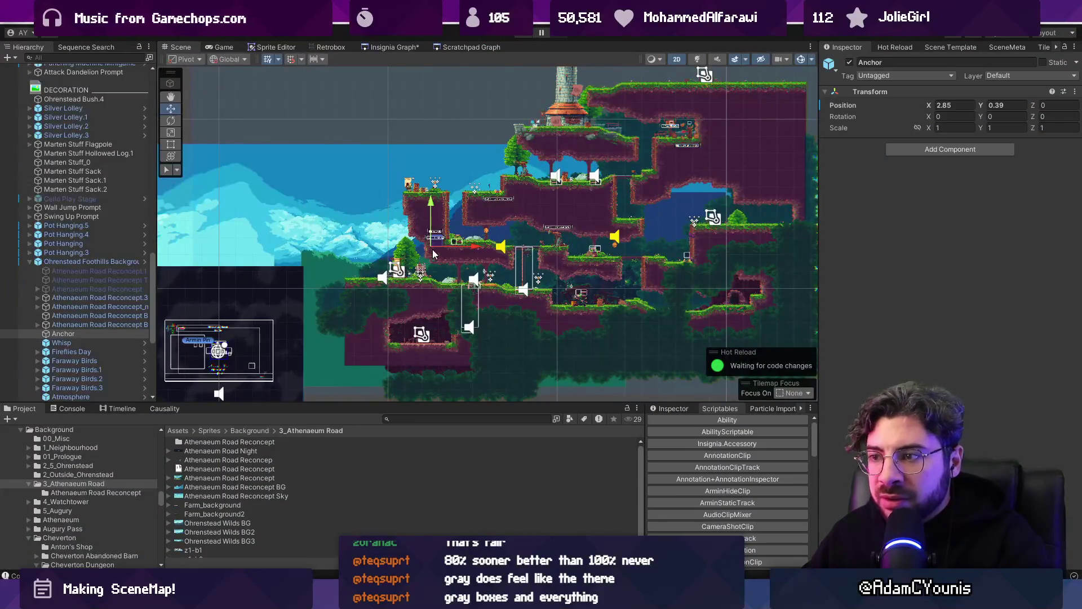
pyautogui.press('t')
pyautogui.press('w')
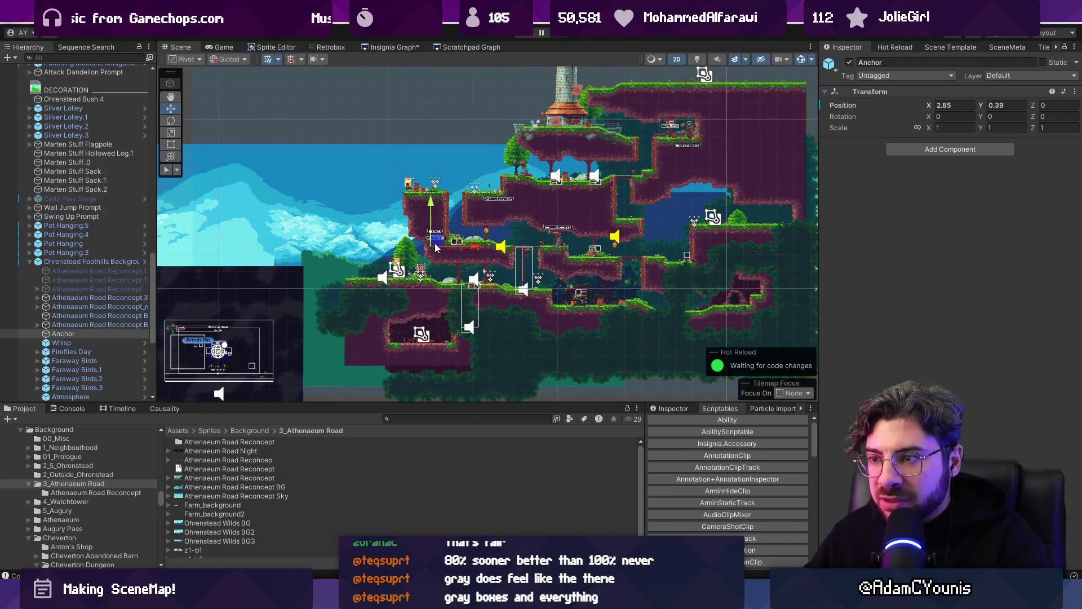
pyautogui.click(433, 258)
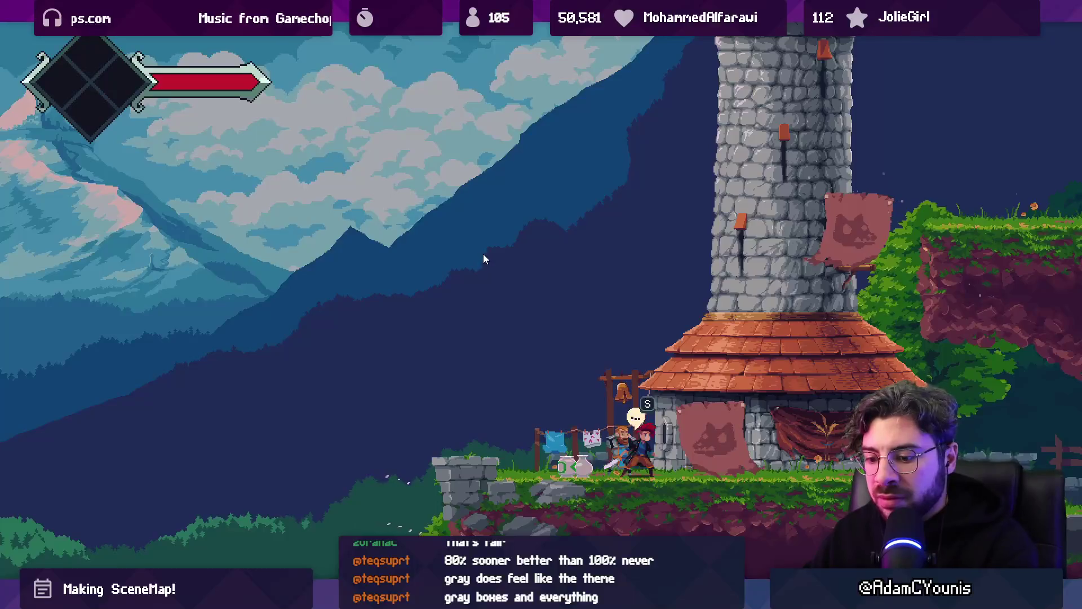
pyautogui.hotkey('shift', 'space')
pyautogui.click(522, 34)
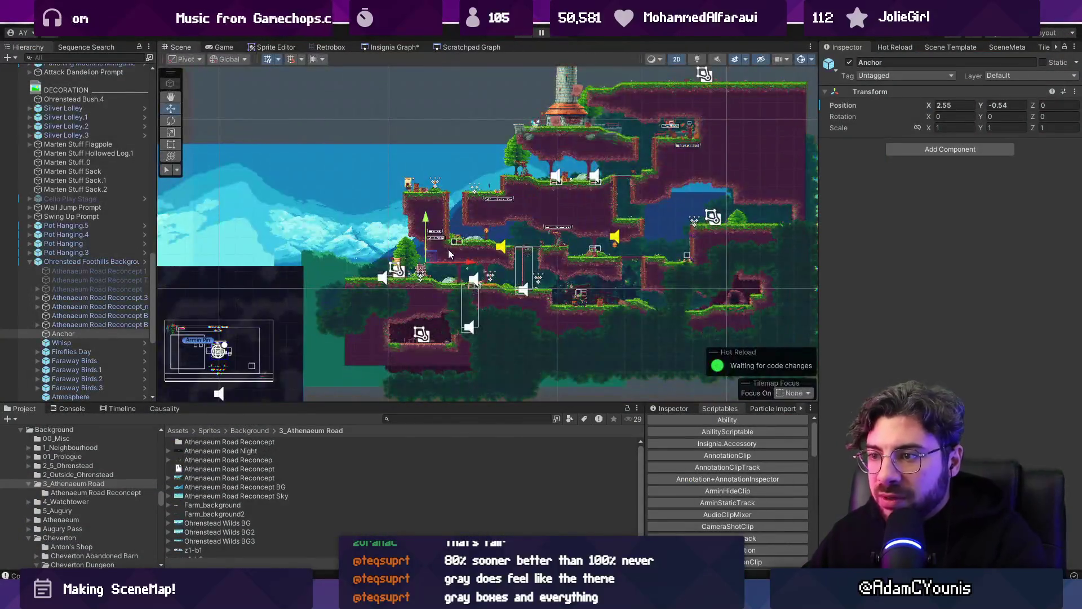
# - Drag Anchor left along X to about -0.14 and play-test the change
pyautogui.scroll(3, 442, 251)
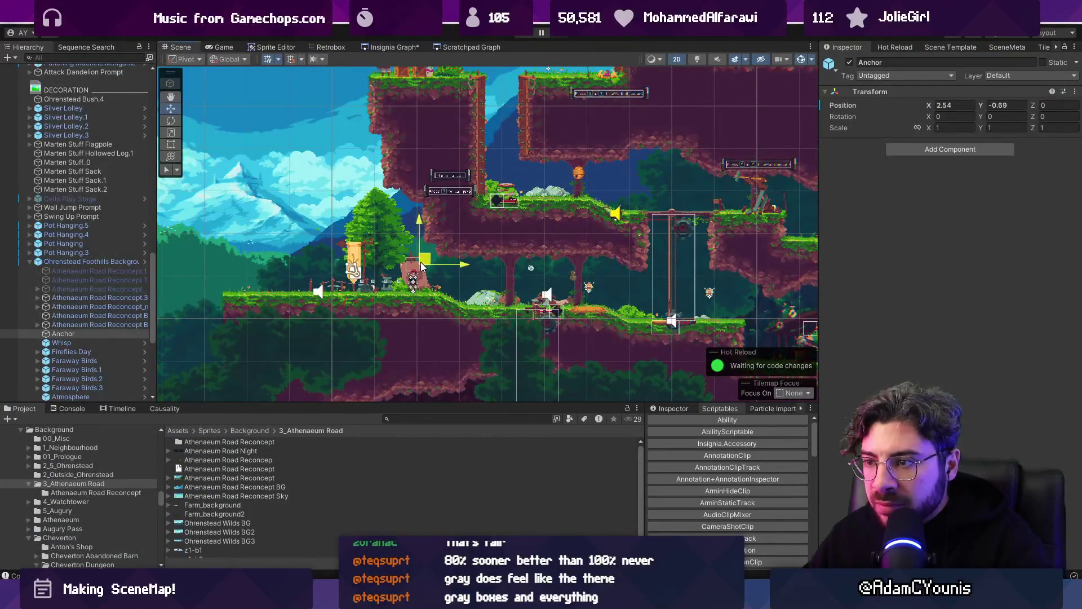
pyautogui.moveTo(429, 249); pyautogui.dragTo(411, 277)
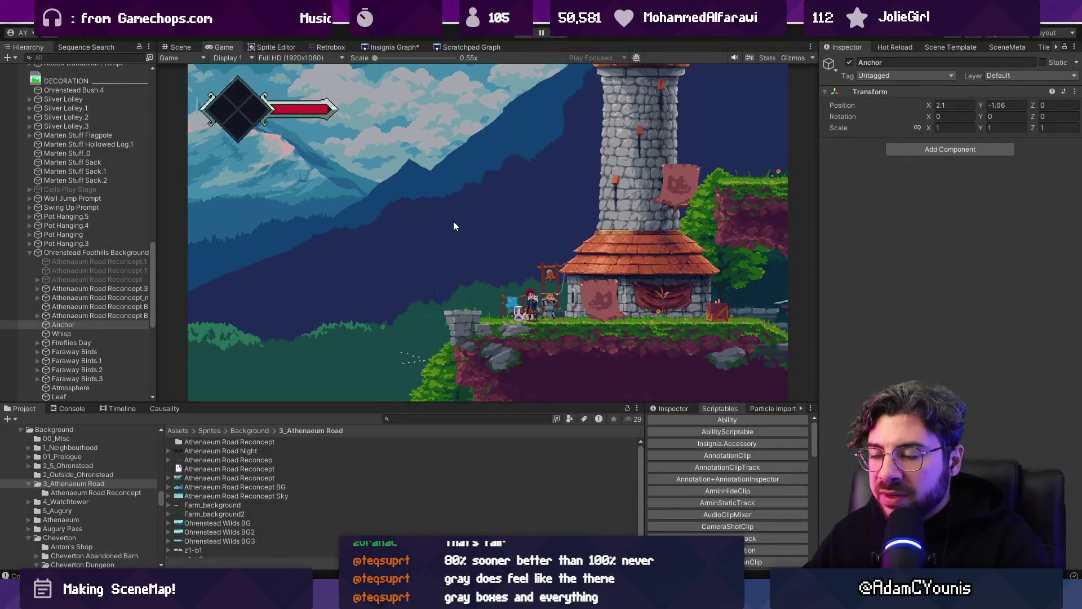
pyautogui.hotkey('ctrl', 'p')
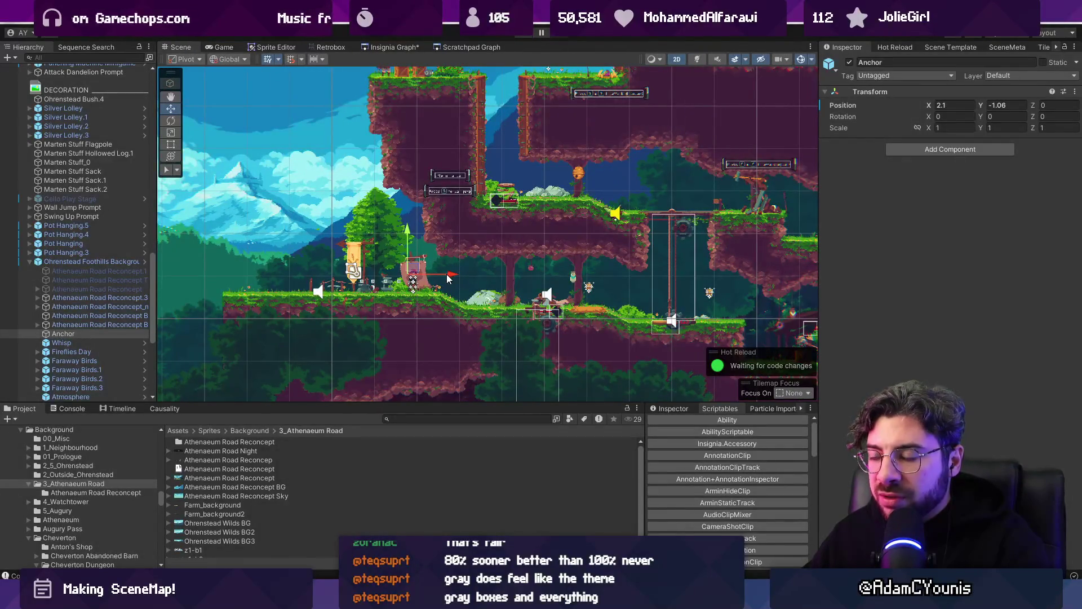
pyautogui.moveTo(446, 274); pyautogui.dragTo(409, 276)
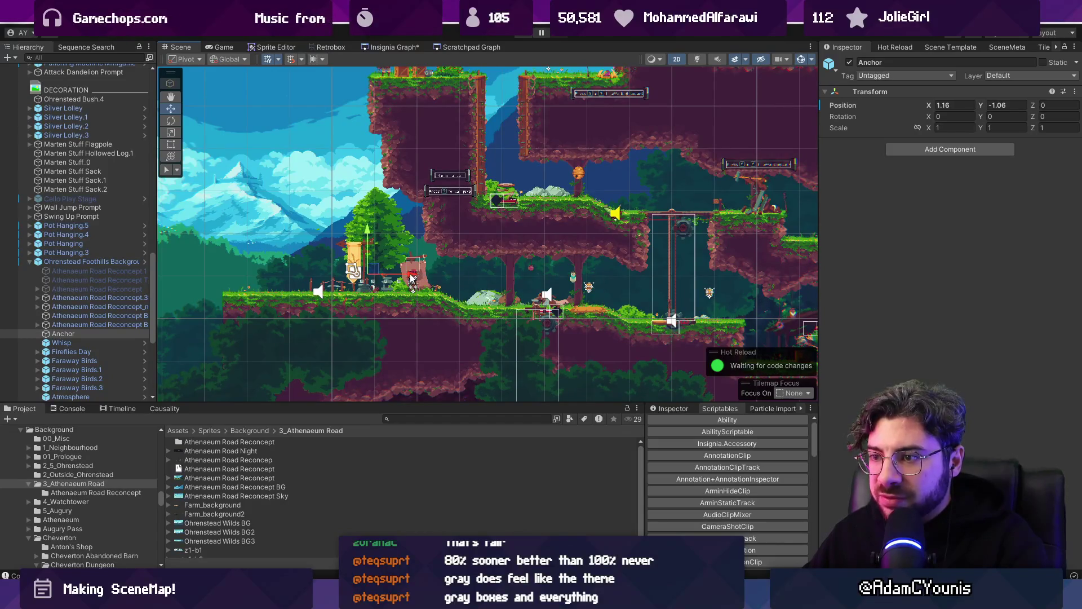
pyautogui.click(511, 37)
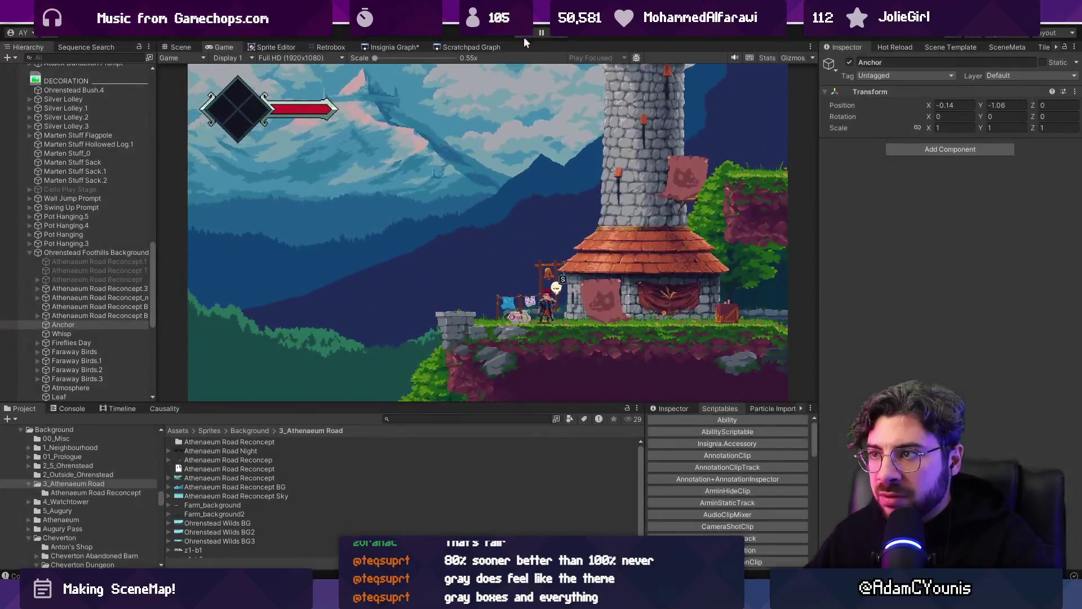
pyautogui.hotkey('ctrl', '1')
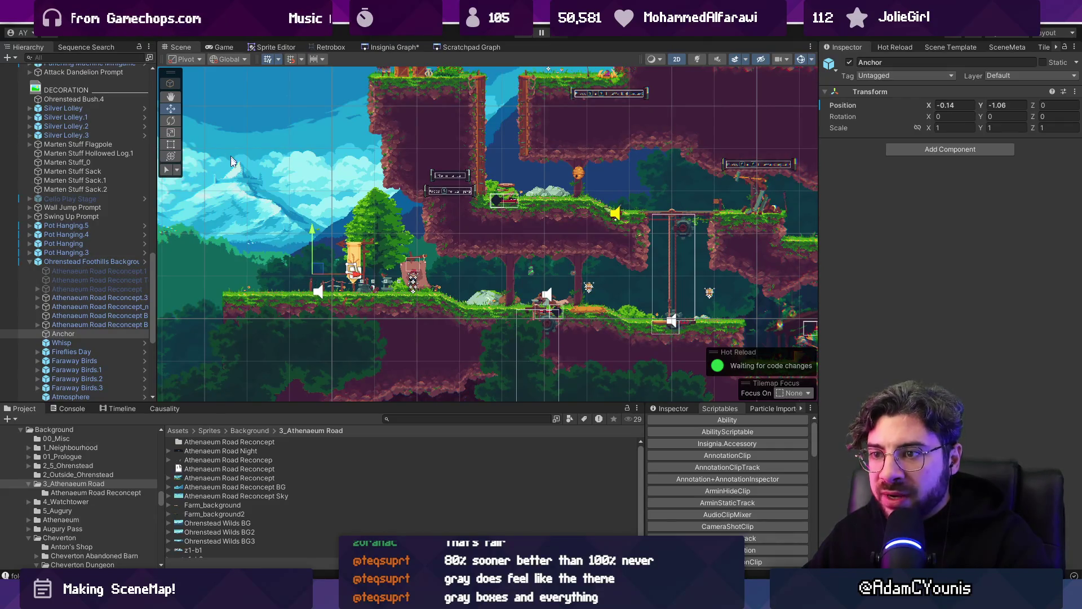
pyautogui.click(407, 46)
# - Refresh the Ohrenstead Overlook node's thumbnail in the SceneMap, then go back to the Scene tab
pyautogui.scroll(-2, 413, 204)
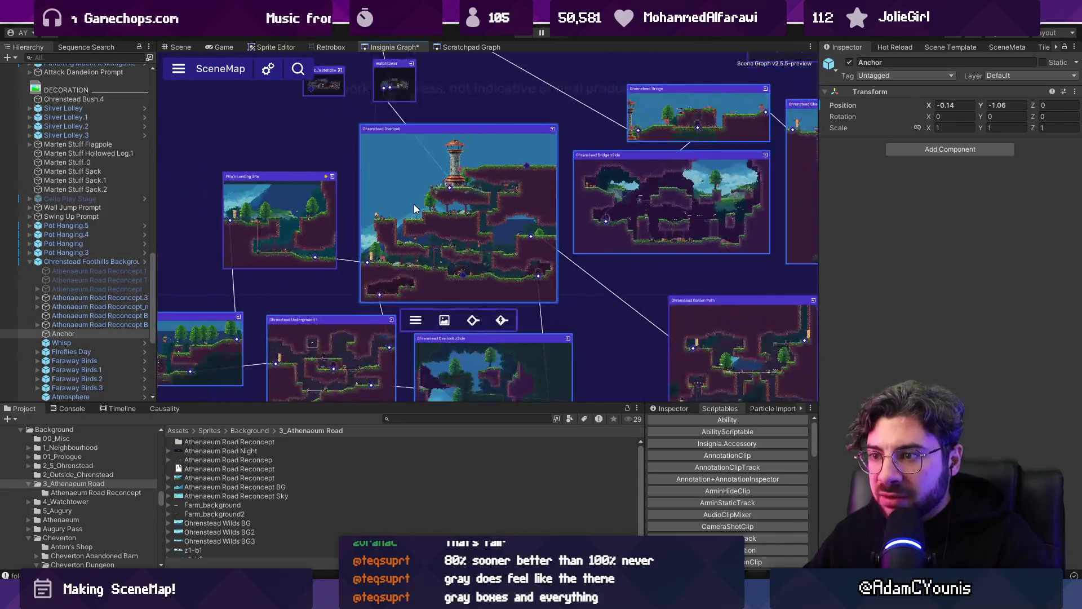
pyautogui.scroll(3, 415, 202)
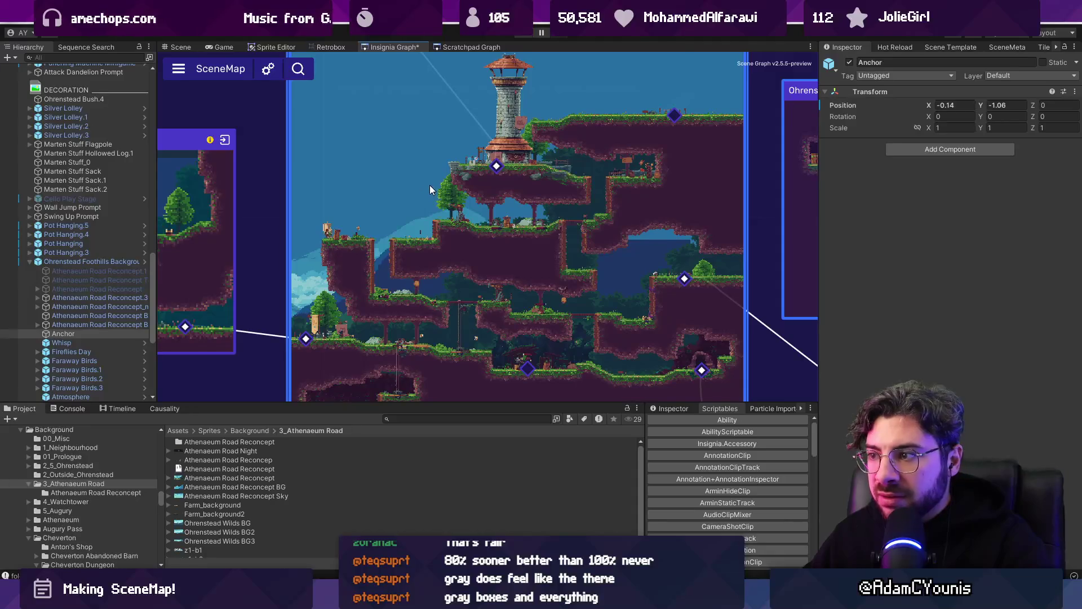
pyautogui.scroll(-4, 432, 186)
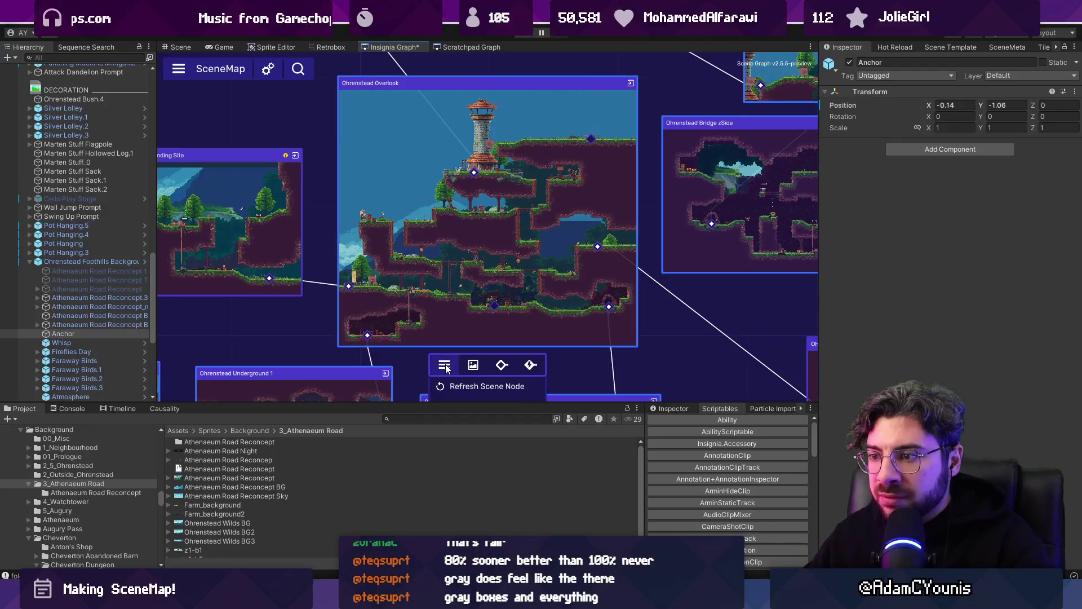
pyautogui.click(356, 243)
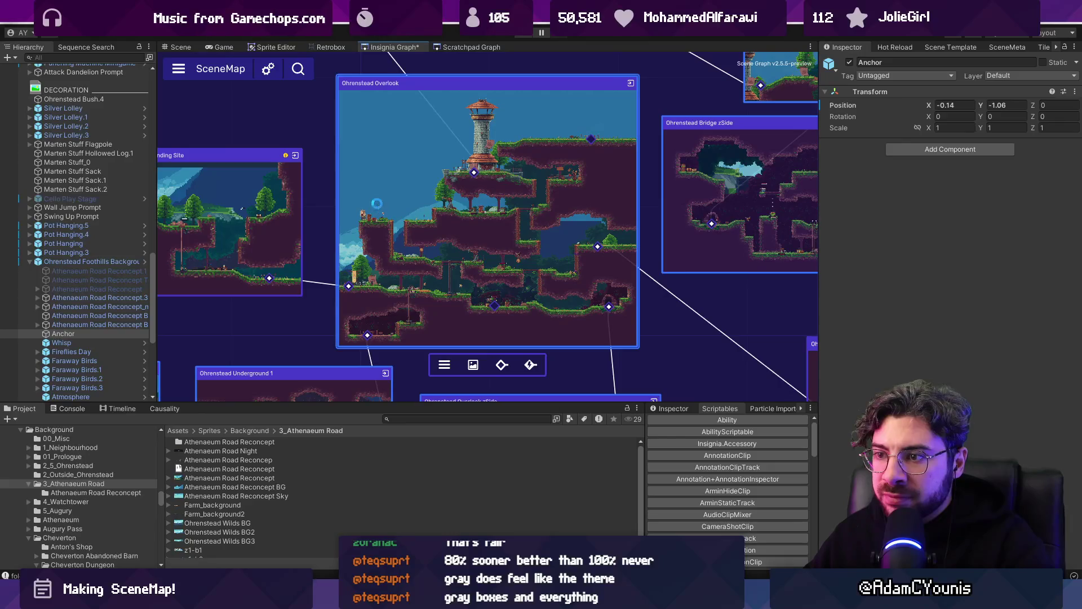
pyautogui.click(185, 48)
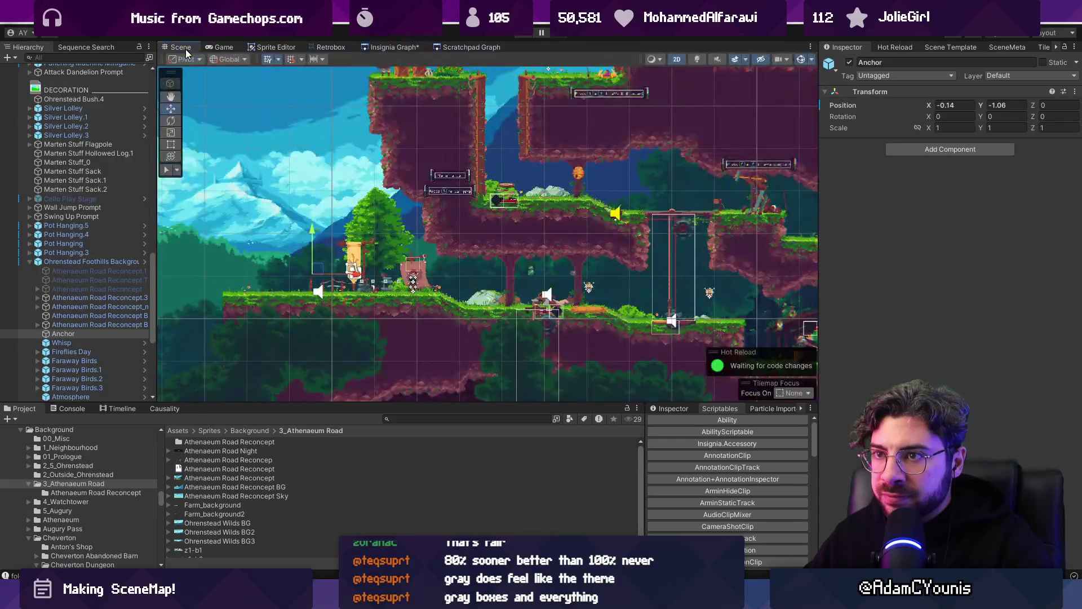
# - Move the Ohrenstead Foothills Background further right
pyautogui.scroll(-3, 465, 214)
pyautogui.click(302, 255)
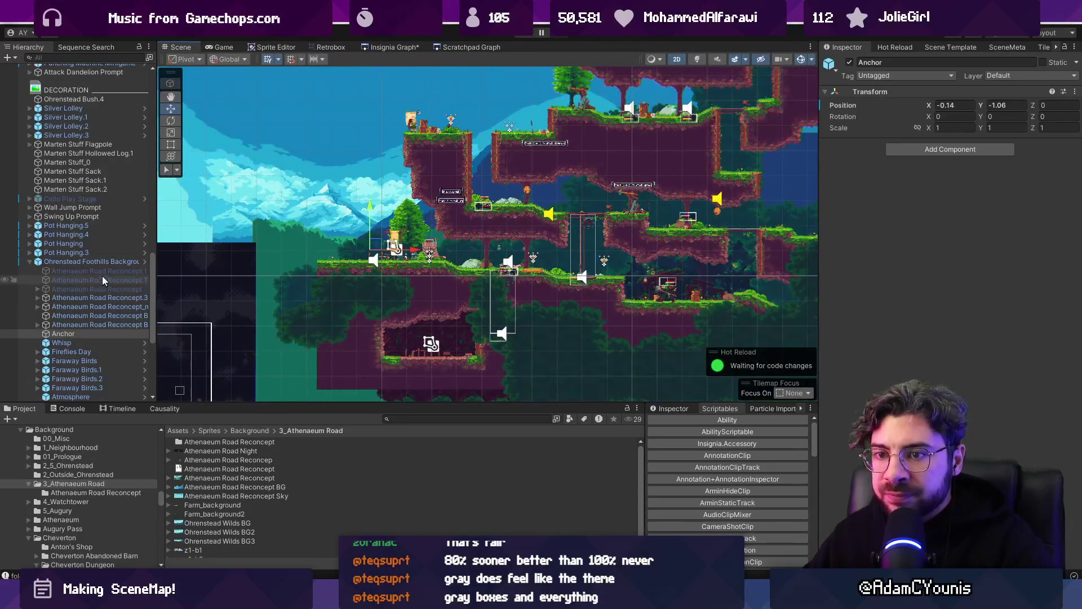
pyautogui.moveTo(420, 222); pyautogui.dragTo(473, 225)
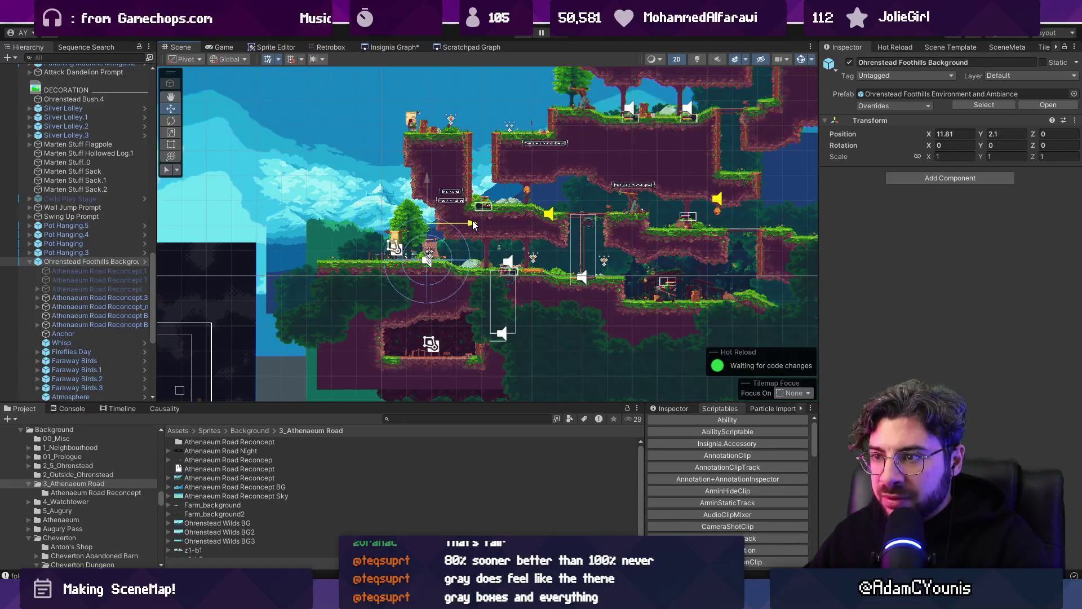
# - Reset Anchor's Position to X 0, Y 0 and start a play test
pyautogui.click(474, 243)
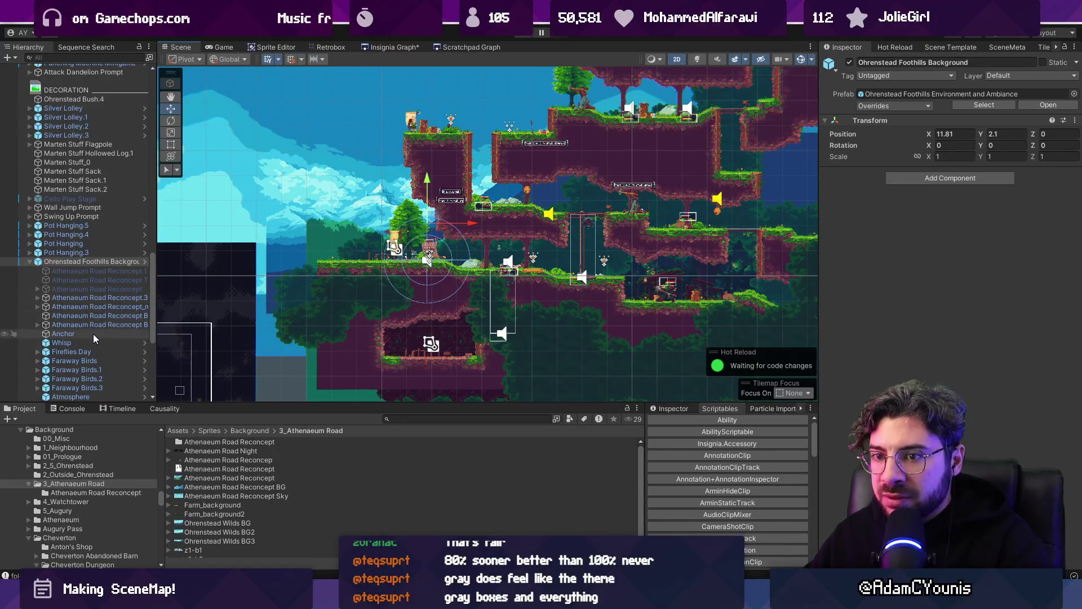
pyautogui.moveTo(470, 251); pyautogui.dragTo(431, 255)
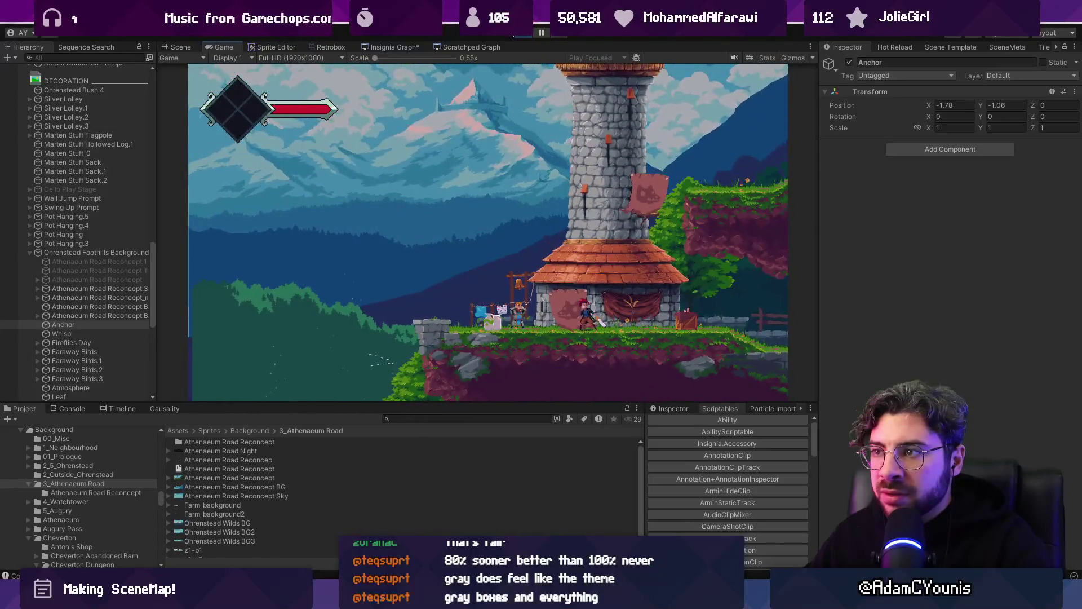
pyautogui.click(517, 37)
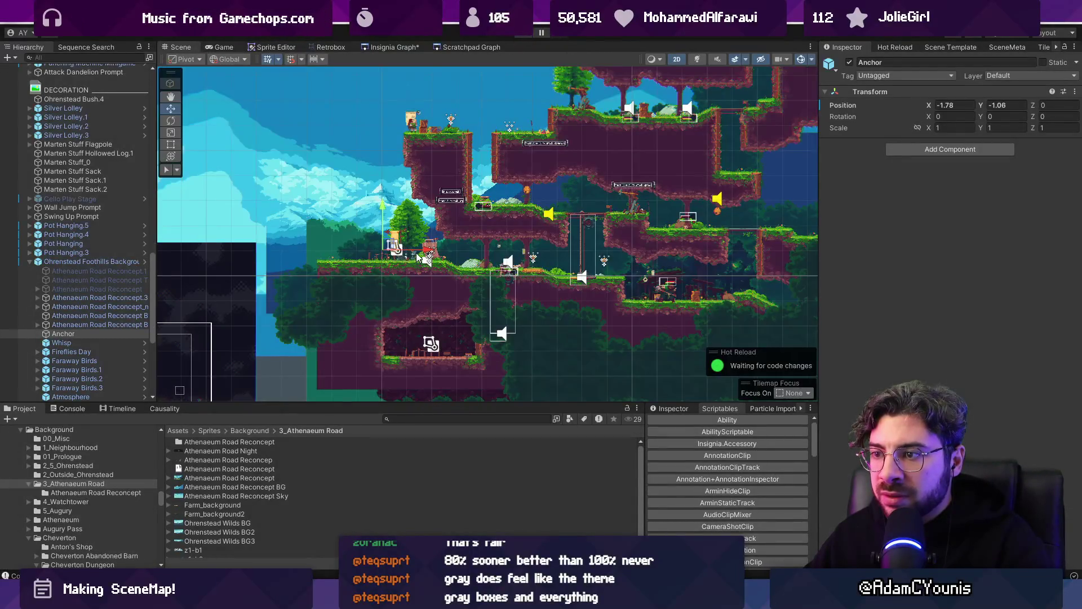
pyautogui.moveTo(428, 252); pyautogui.dragTo(454, 255)
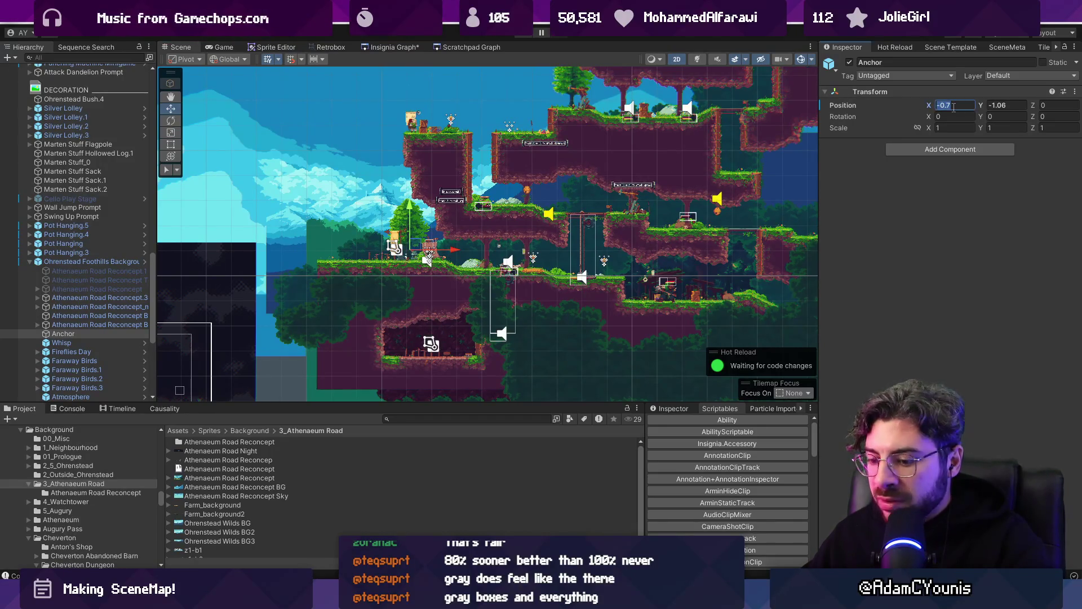
pyautogui.write('0')
pyautogui.press('Tab')
pyautogui.write('0')
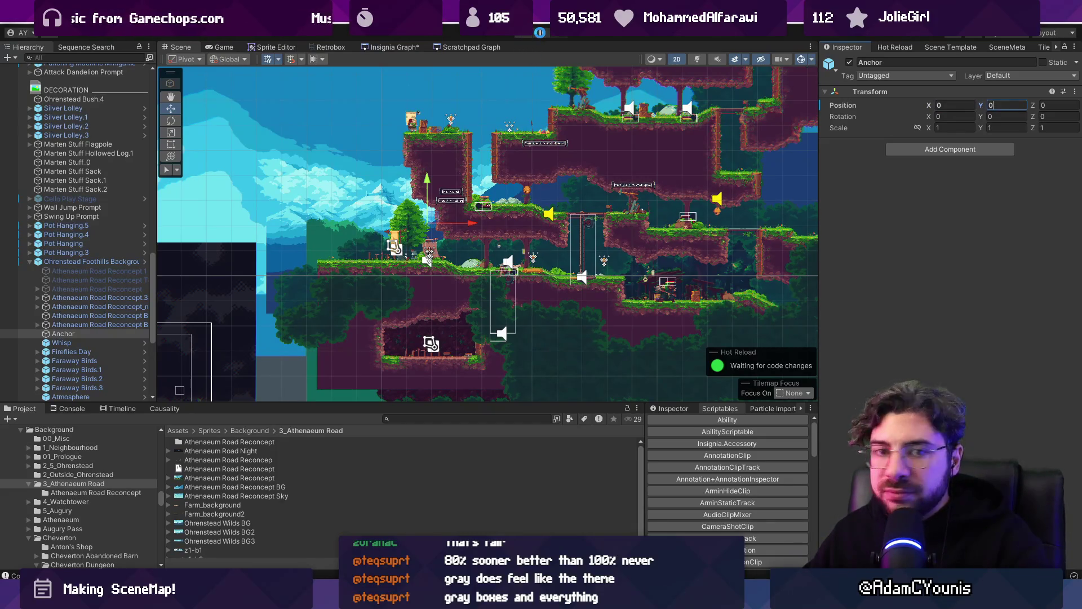
pyautogui.click(540, 32)
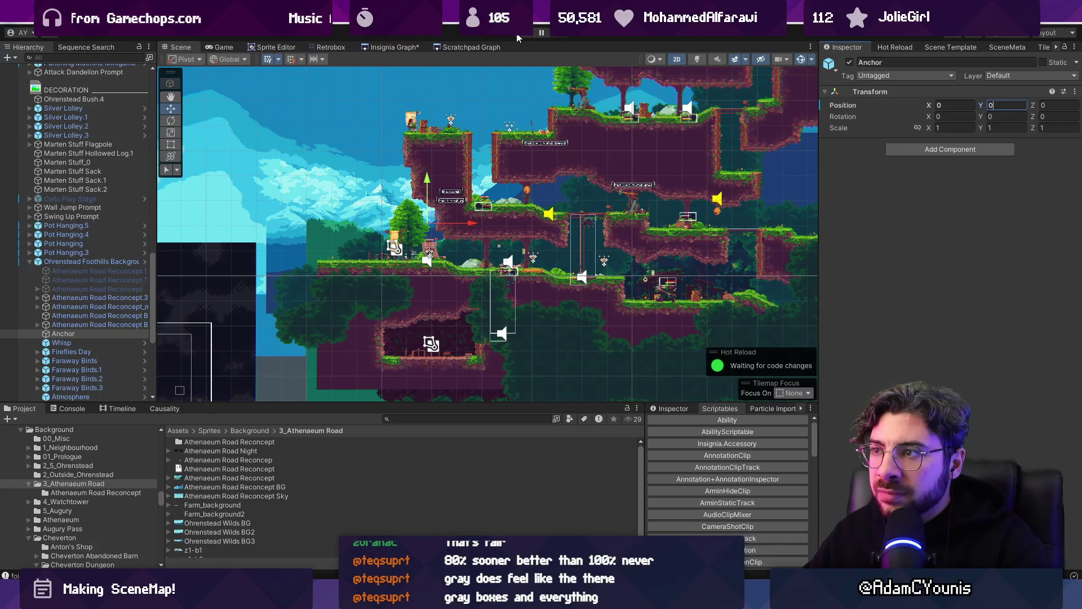
pyautogui.click(519, 35)
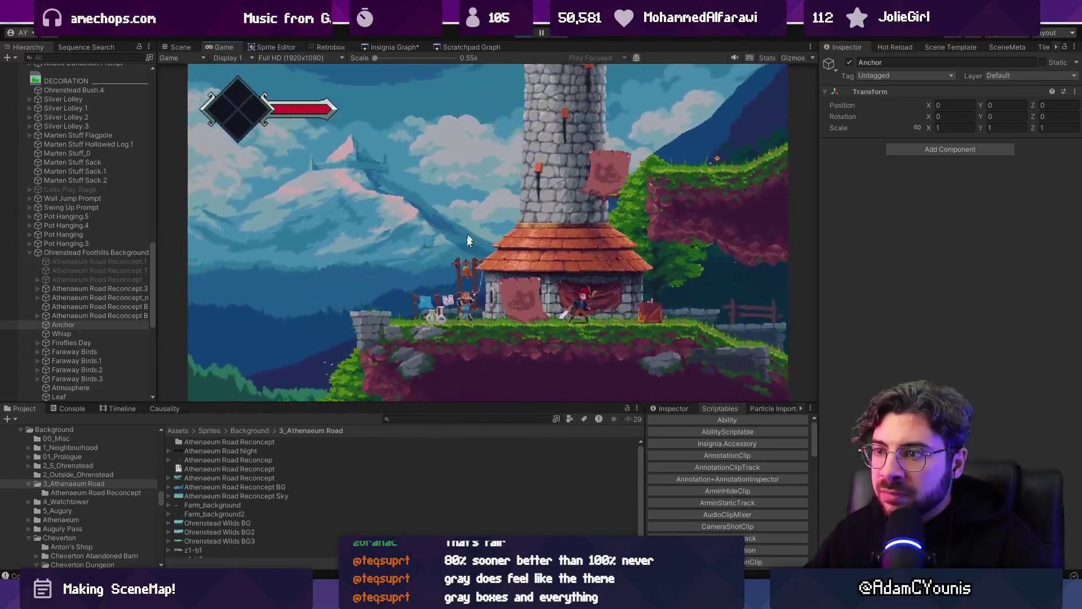
# - Walk the character left through the level and attack, then stop the test
pyautogui.press('Left')
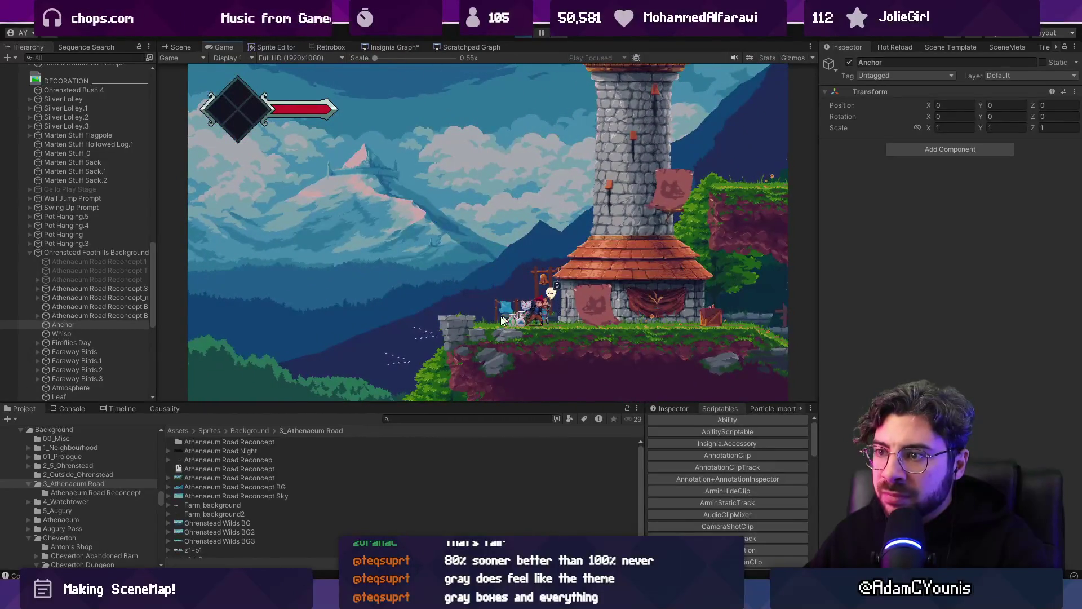
pyautogui.press('Left')
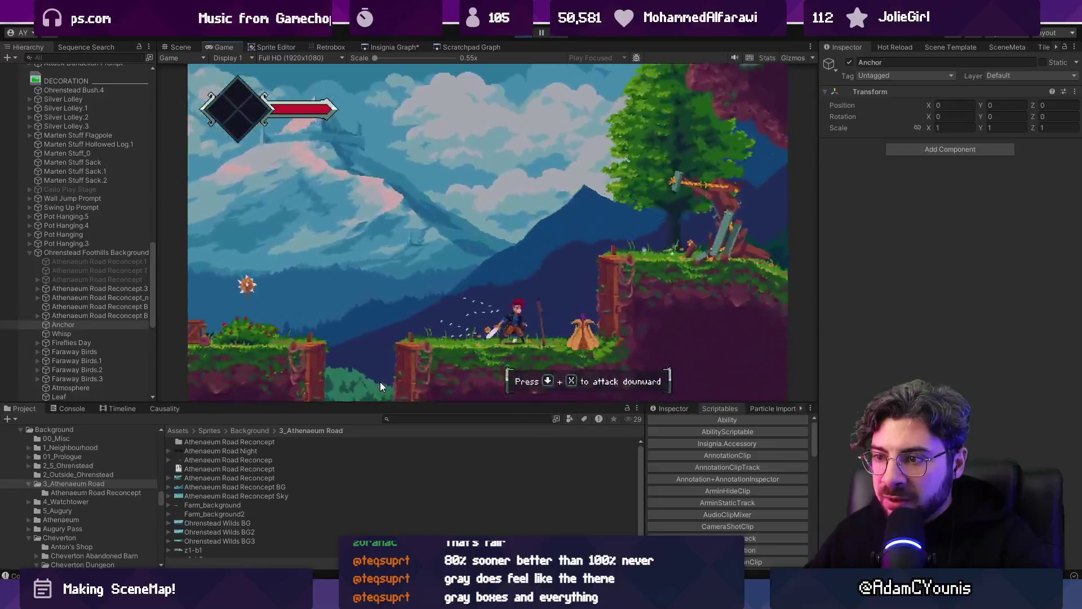
pyautogui.press('Left')
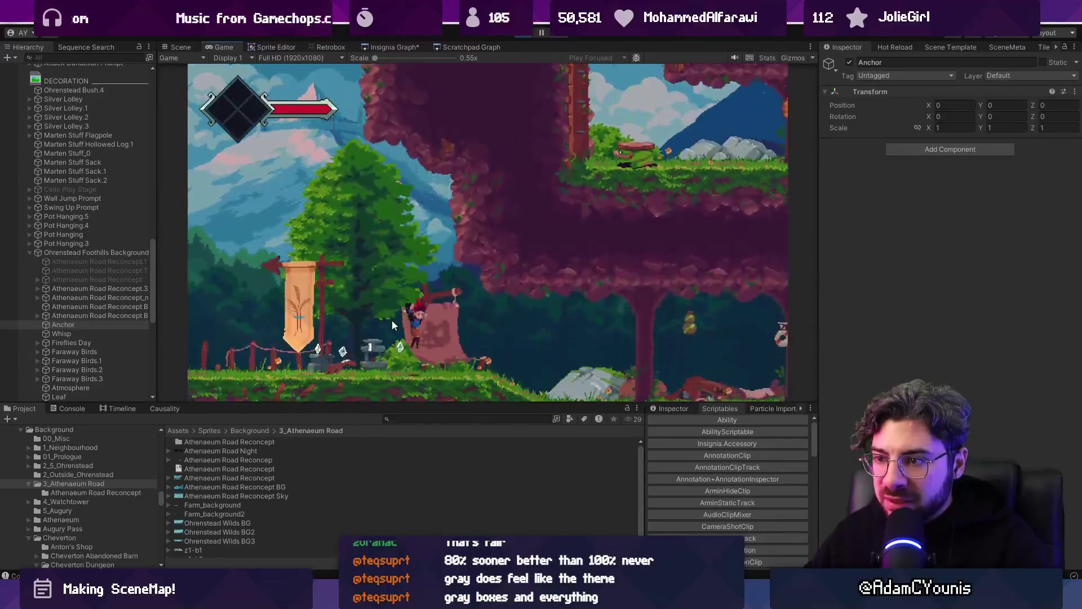
pyautogui.press('x')
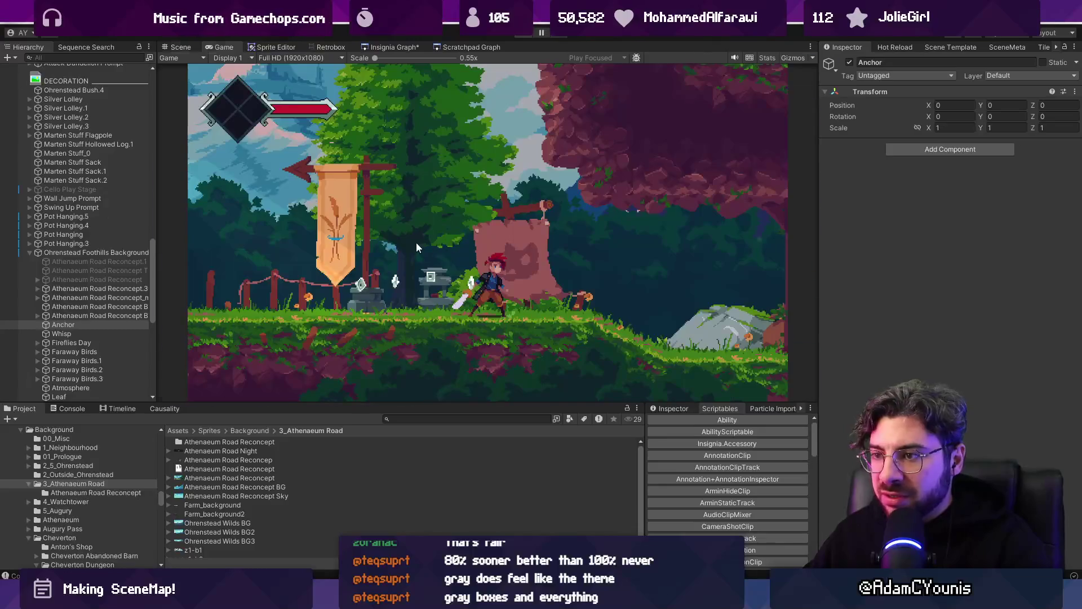
pyautogui.hotkey('ctrl', 'p')
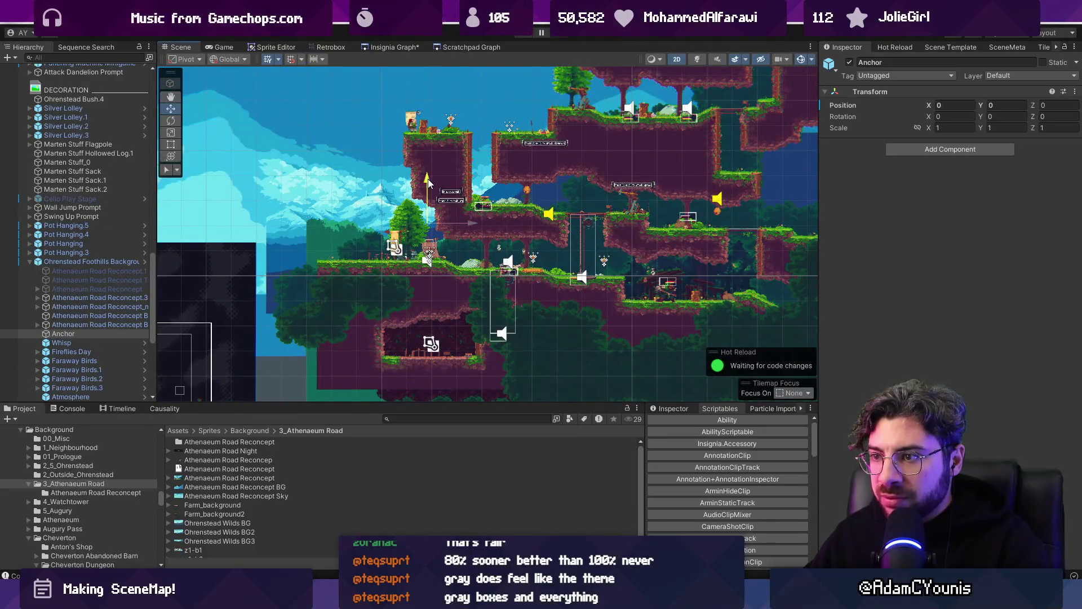
# - Raise Anchor to Y 0.88, test it, then undo the raise
pyautogui.moveTo(428, 181); pyautogui.dragTo(430, 162)
pyautogui.hotkey('ctrl', 'p')
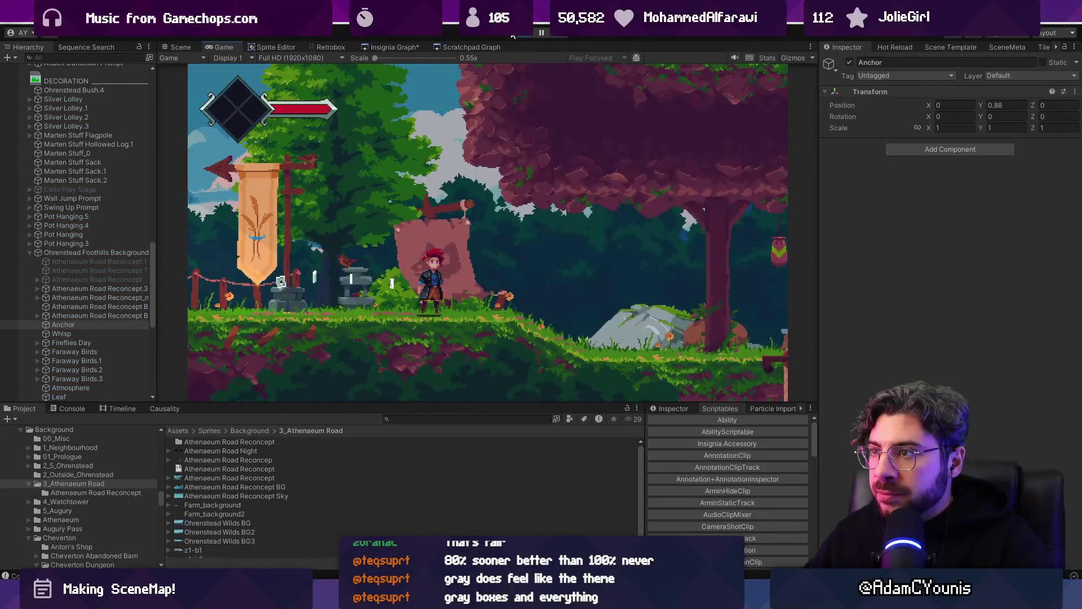
pyautogui.hotkey('ctrl', 'p')
pyautogui.hotkey('ctrl', 'z')
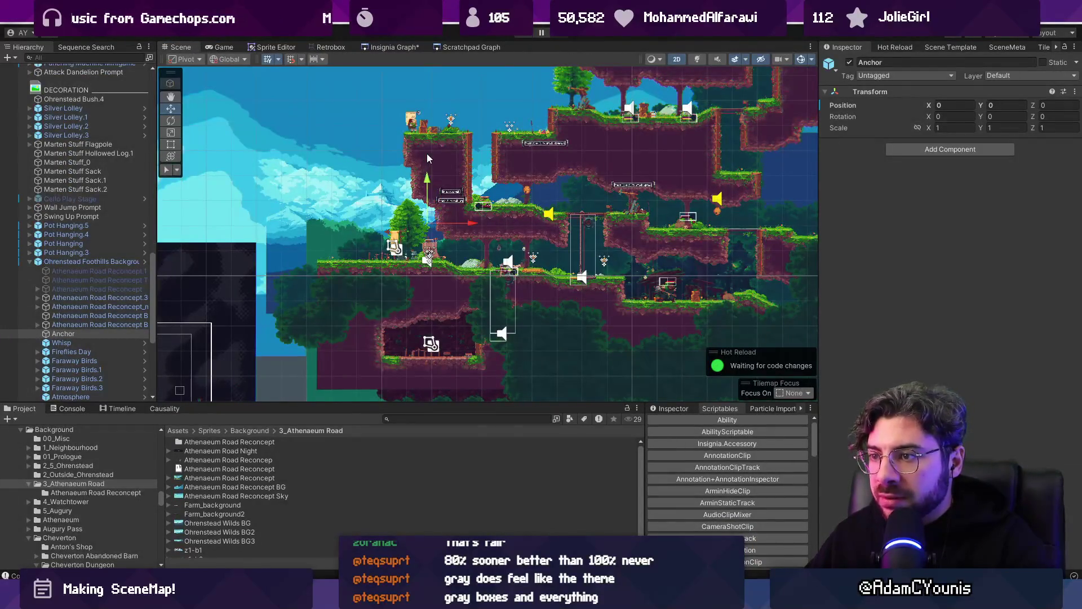
# - Lower Anchor, play-test walking right, then settle it at X -0.12, Y -0.66
pyautogui.moveTo(428, 178); pyautogui.dragTo(428, 193)
pyautogui.hotkey('ctrl', 'p')
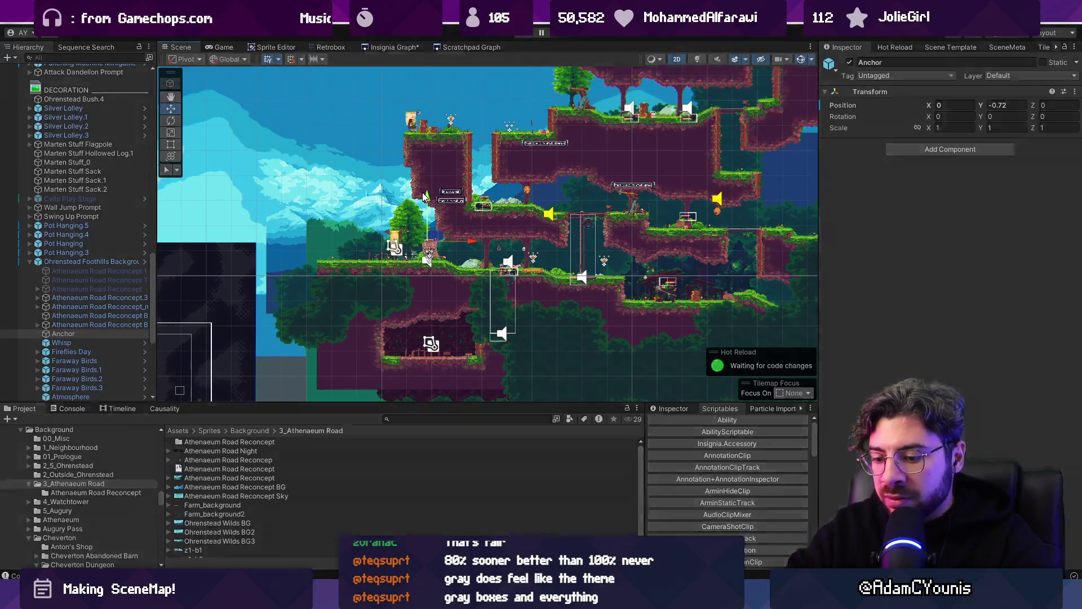
pyautogui.press('Right')
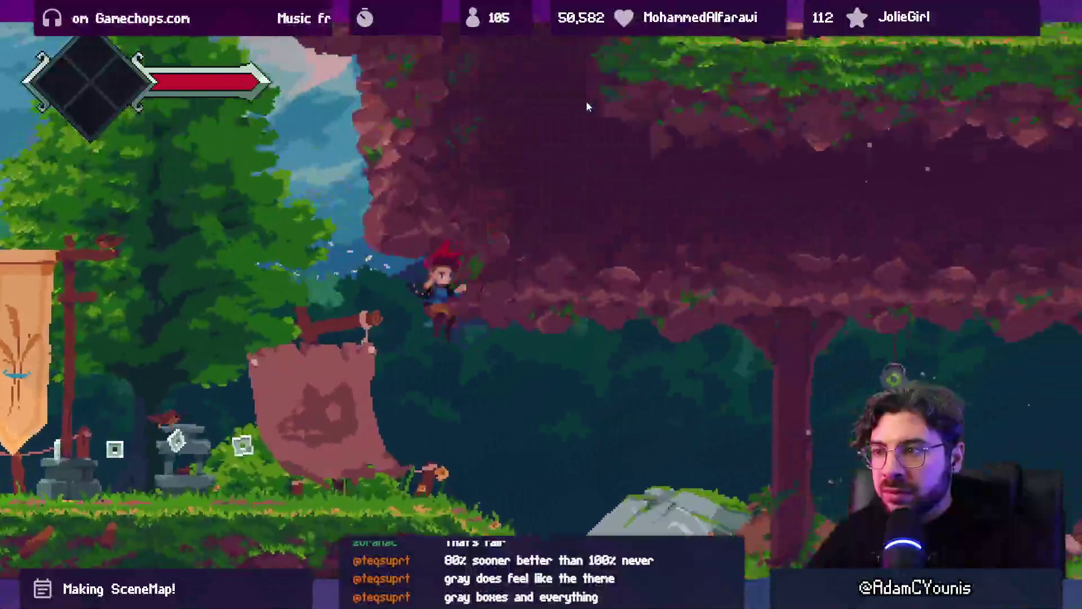
pyautogui.press('Right')
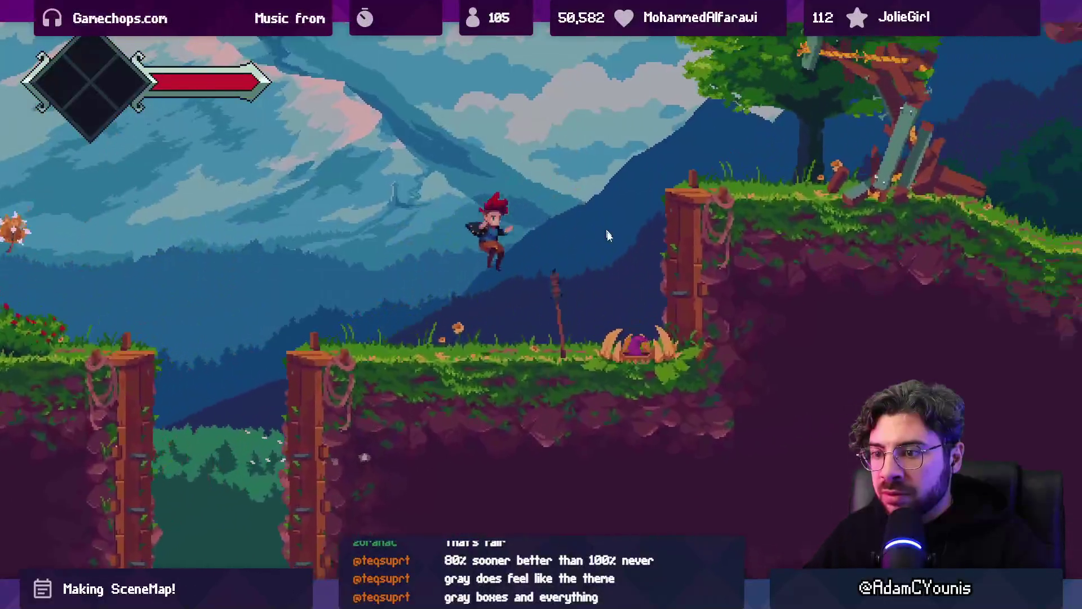
pyautogui.press('Right')
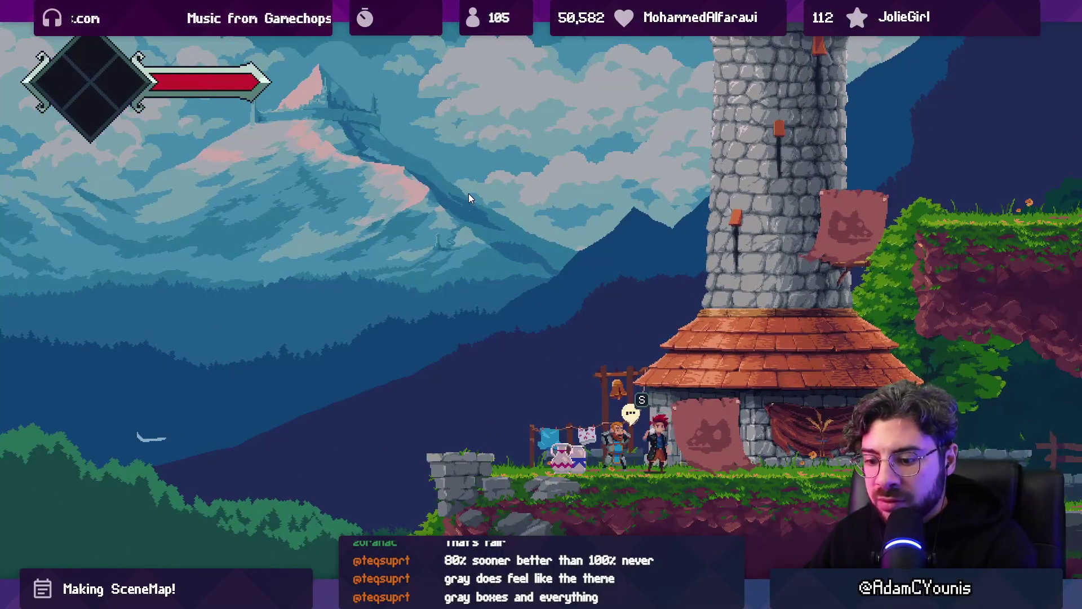
pyautogui.hotkey('shift', 'space')
pyautogui.click(522, 35)
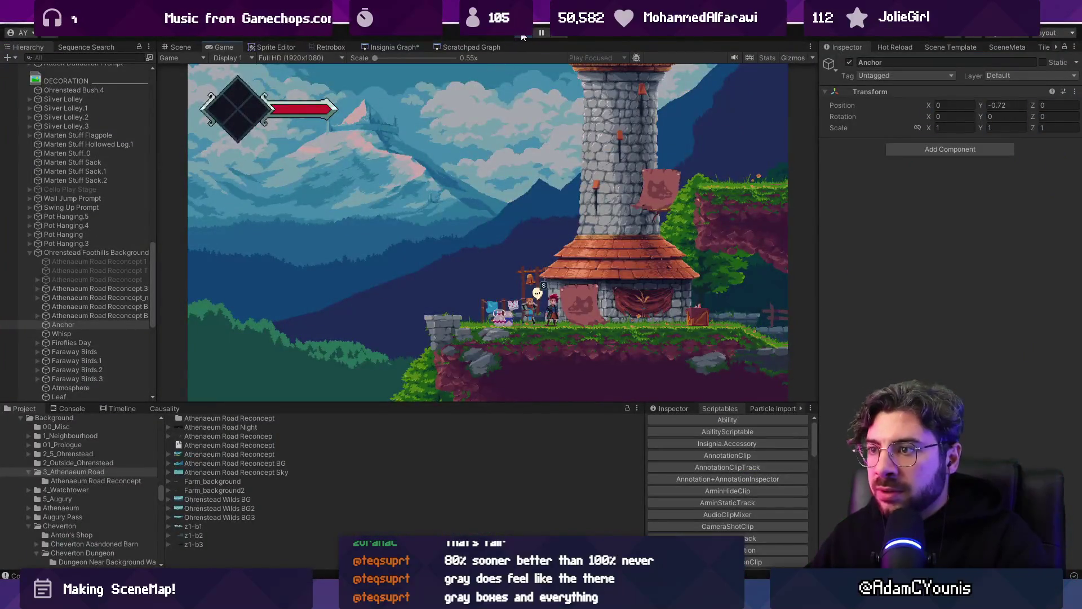
pyautogui.scroll(5, 424, 231)
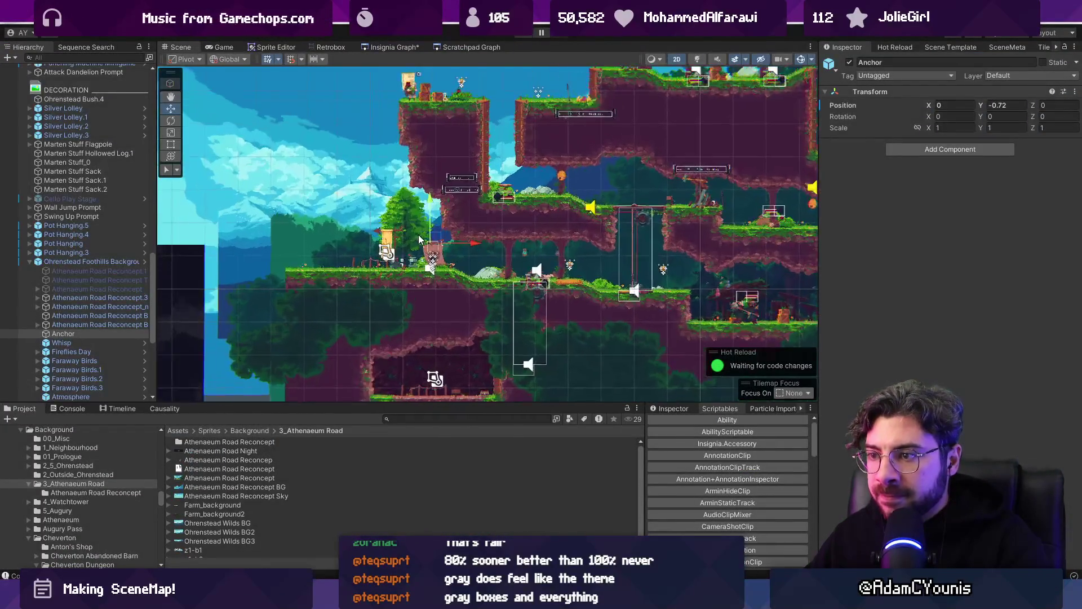
pyautogui.moveTo(437, 240); pyautogui.dragTo(433, 237)
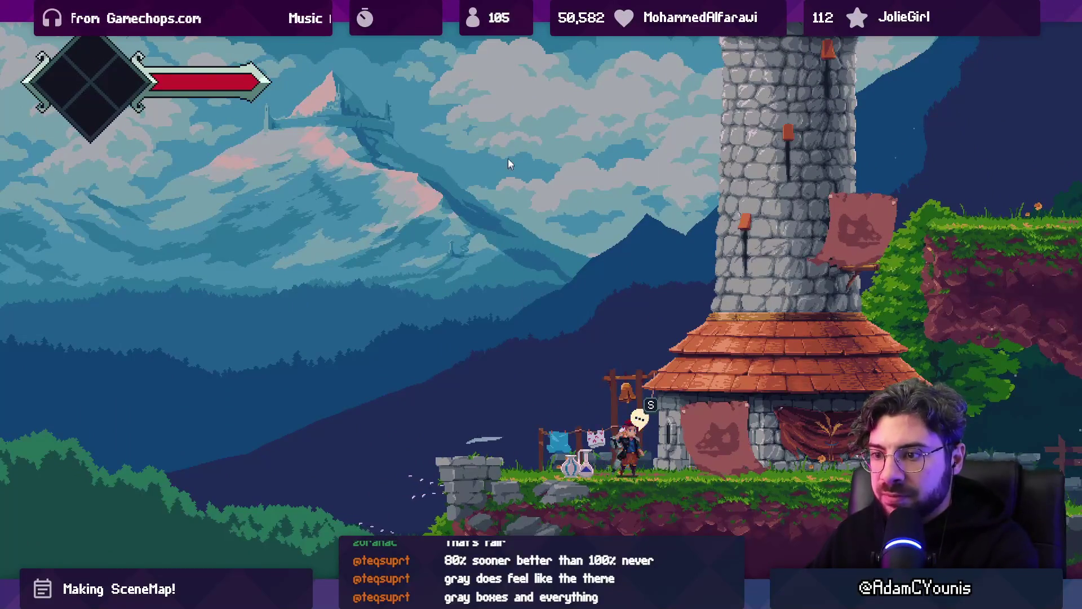
pyautogui.hotkey('ctrl', 'p')
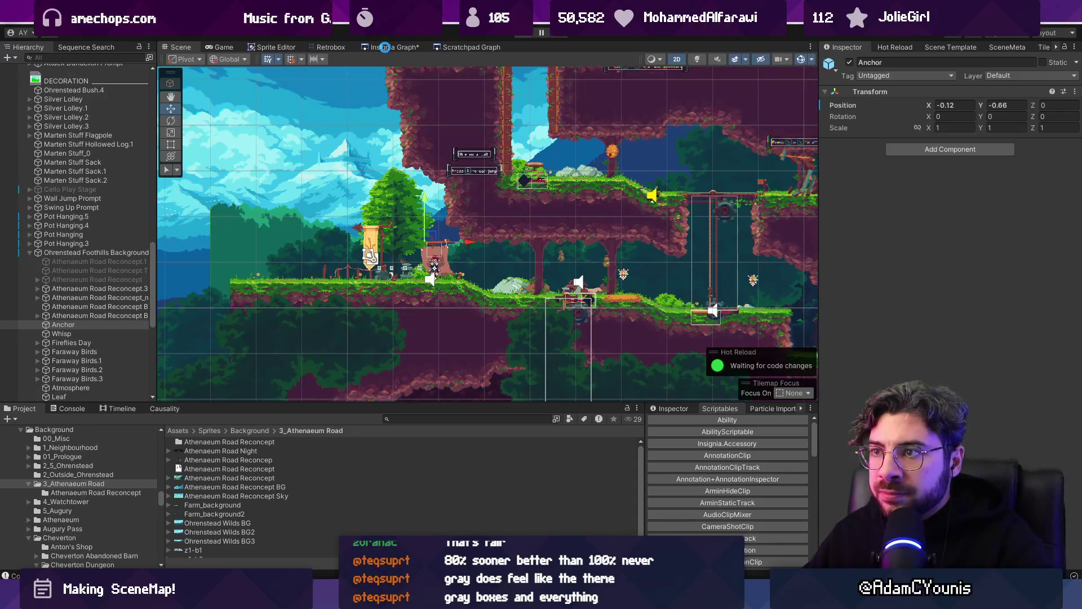
# - Show the SceneMap, pan right across the Ohrenstead rooms, and click the Ohrenstead Chasm node
pyautogui.click(384, 47)
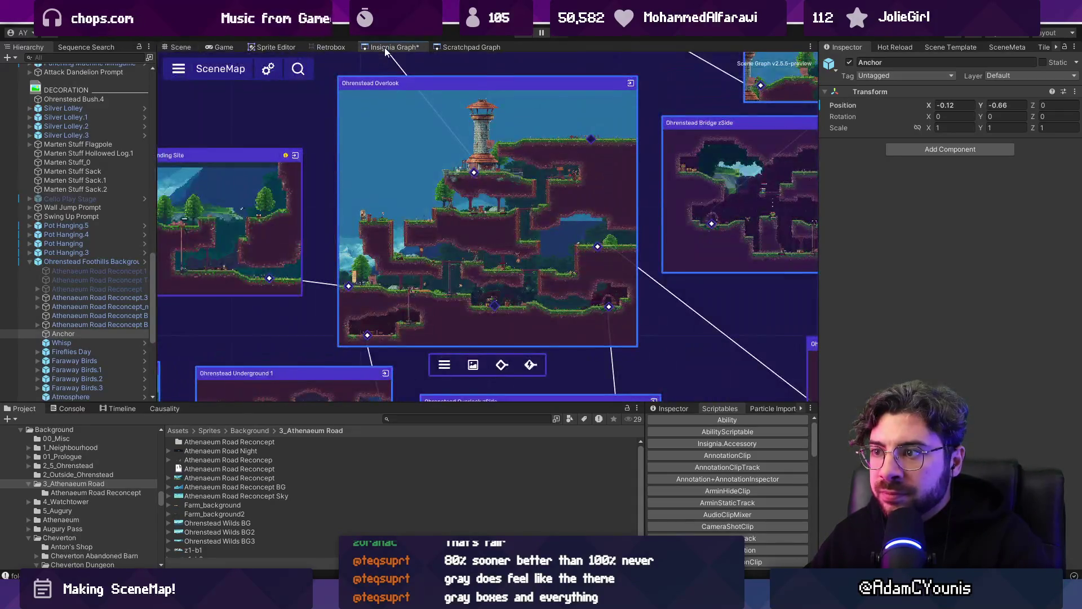
pyautogui.scroll(-3, 424, 189)
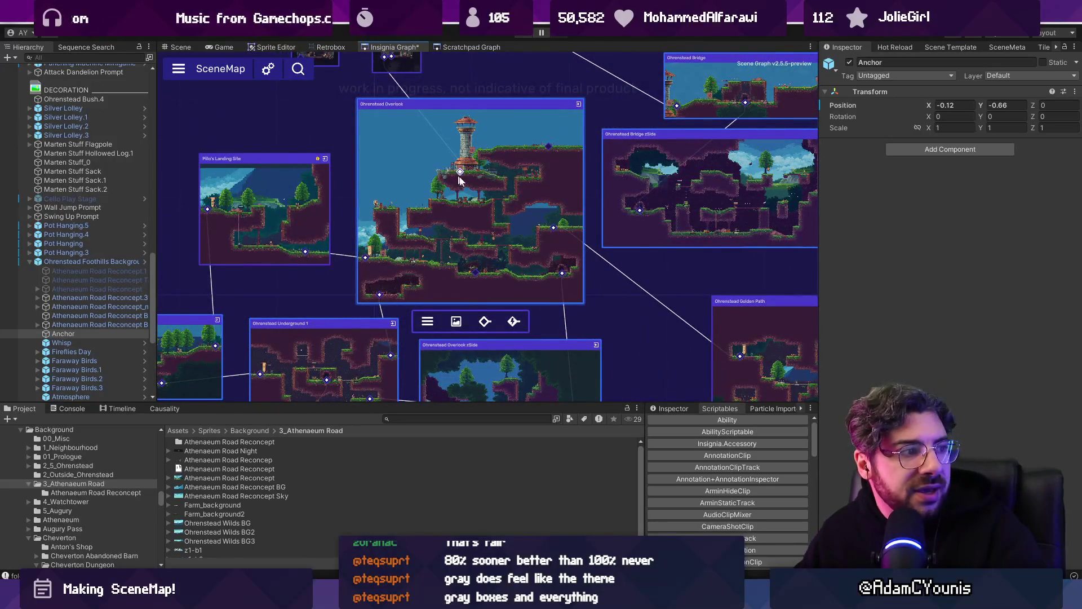
pyautogui.scroll(3, 442, 177)
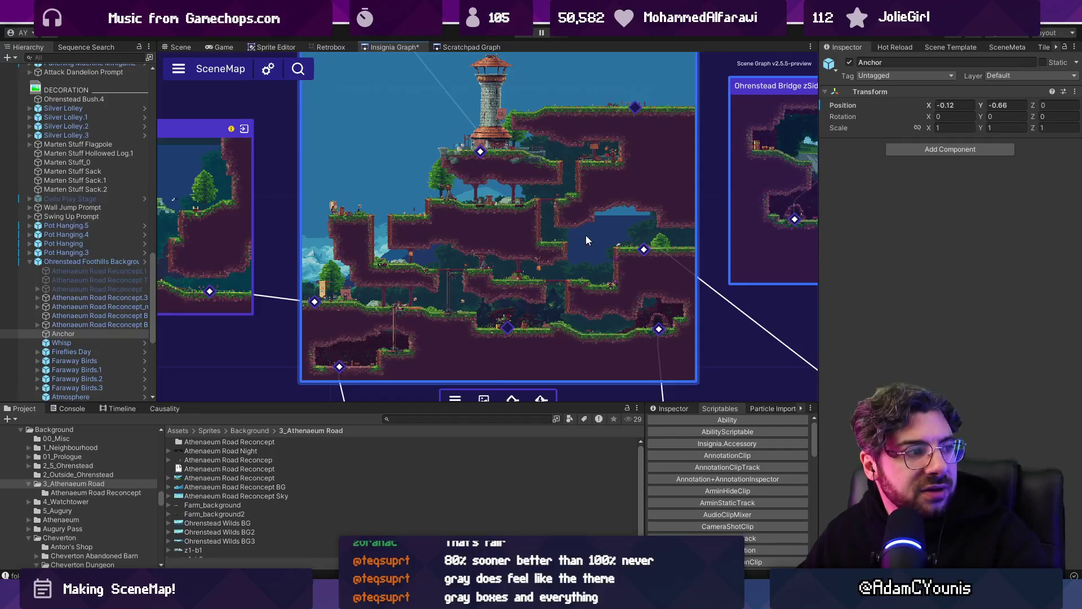
pyautogui.scroll(-5, 581, 226)
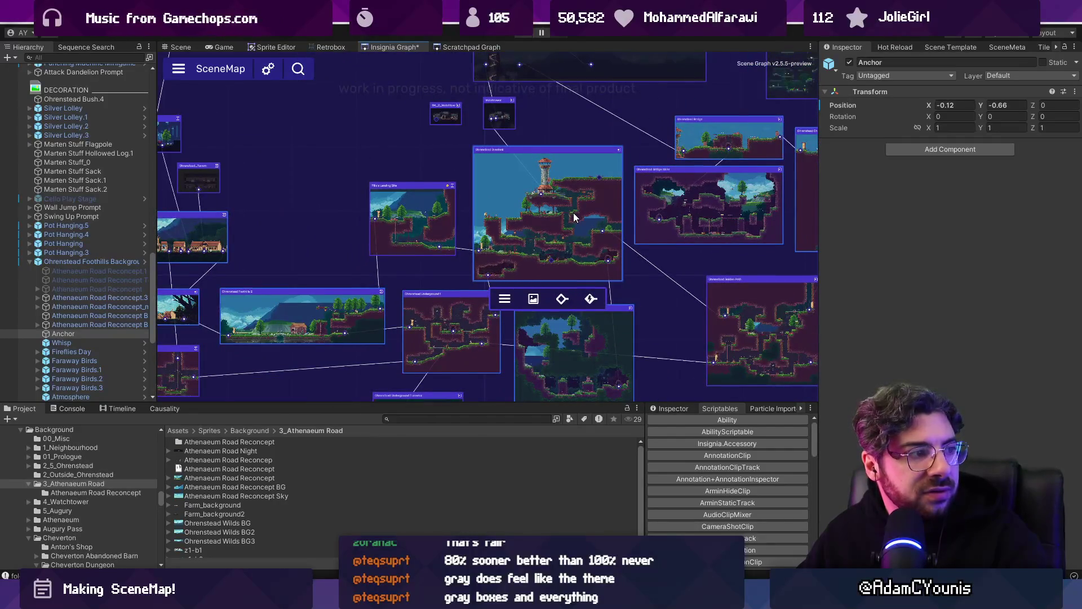
pyautogui.hscroll(5, 574, 212)
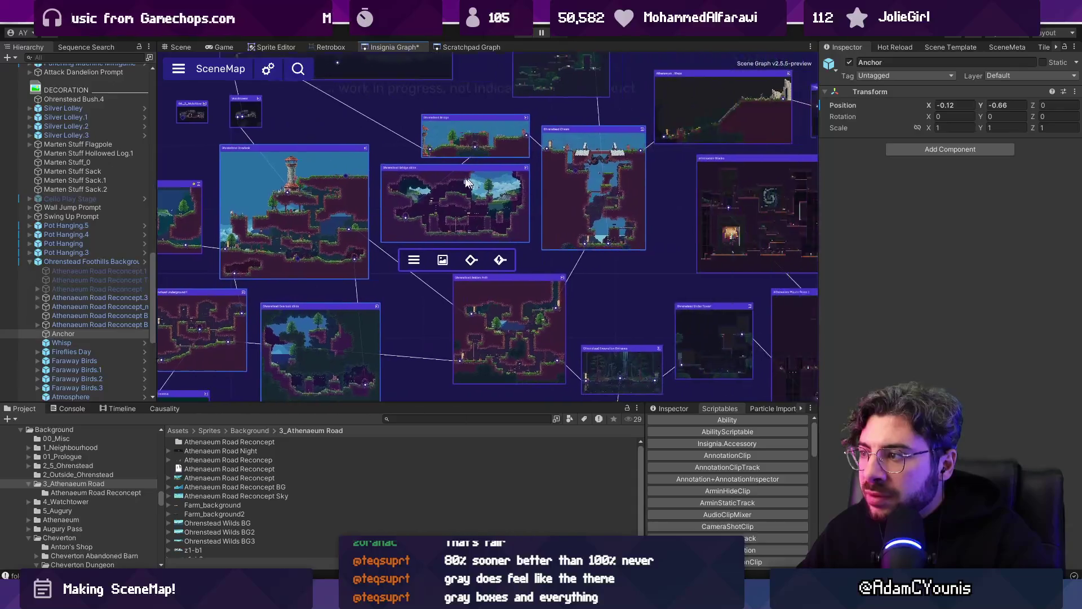
pyautogui.hscroll(1, 467, 182)
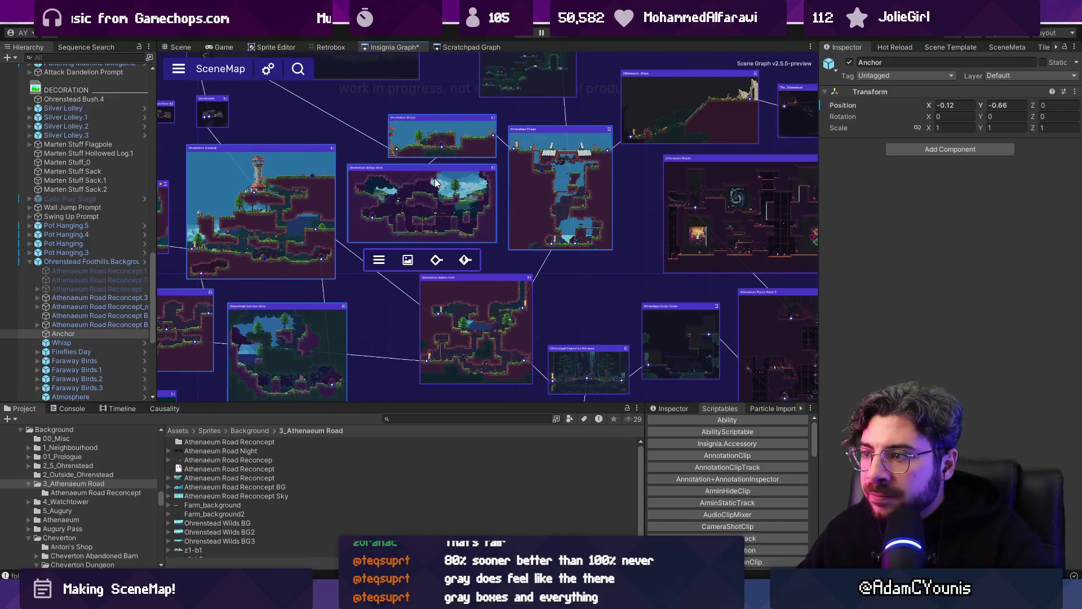
pyautogui.click(541, 193)
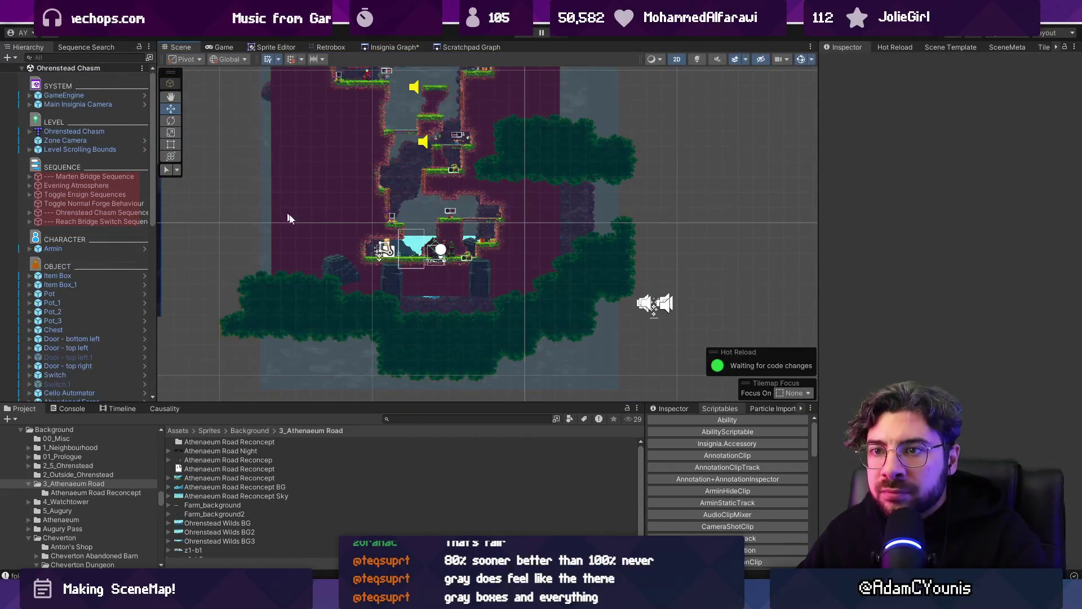
pyautogui.click(418, 242)
pyautogui.press('f')
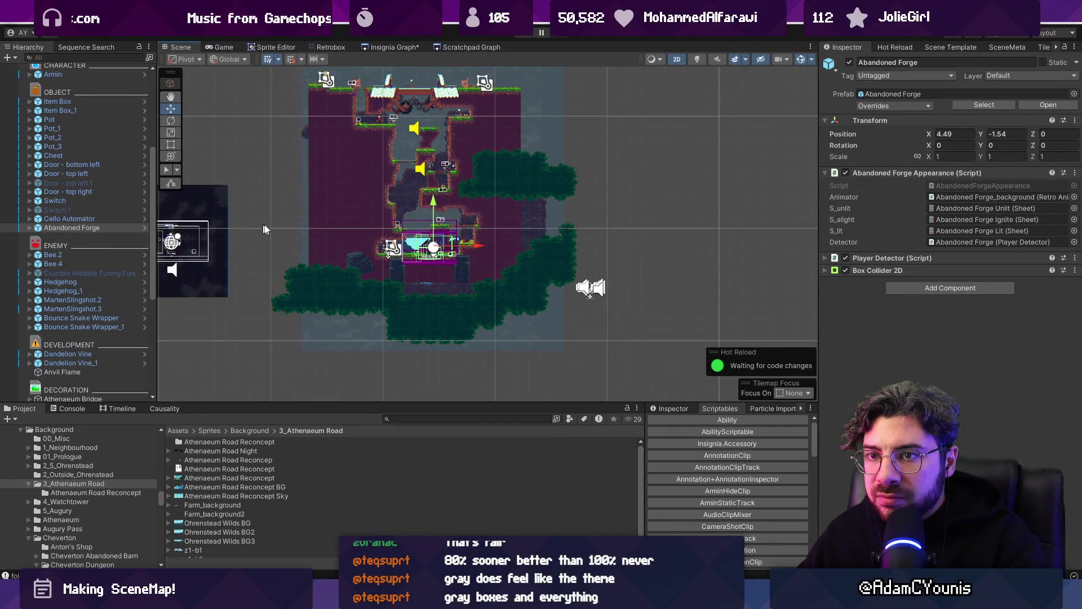
pyautogui.scroll(-8, 73, 231)
pyautogui.click(90, 198)
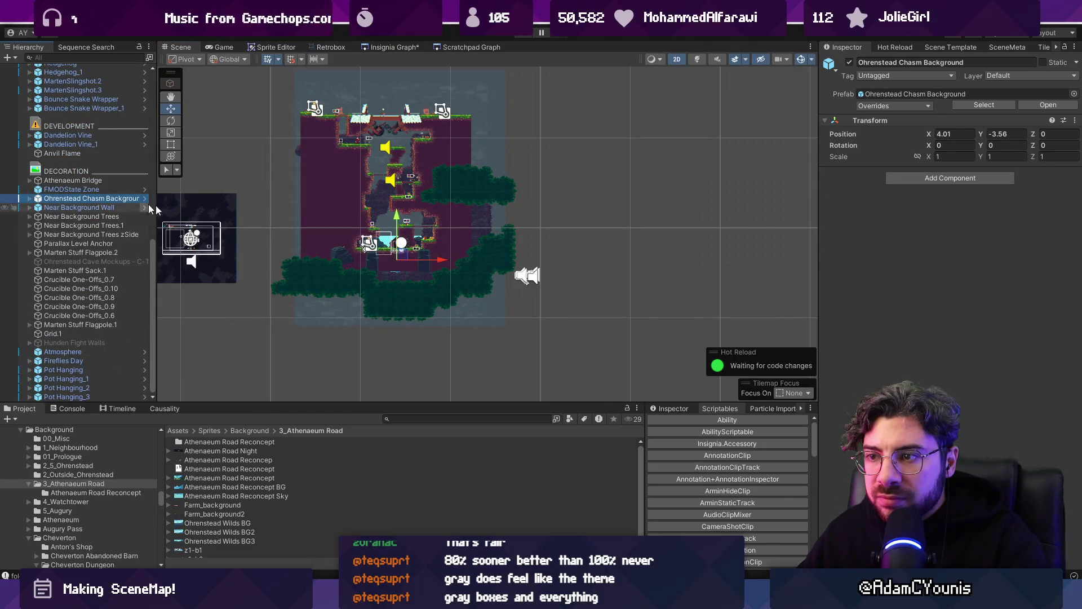
pyautogui.press('f')
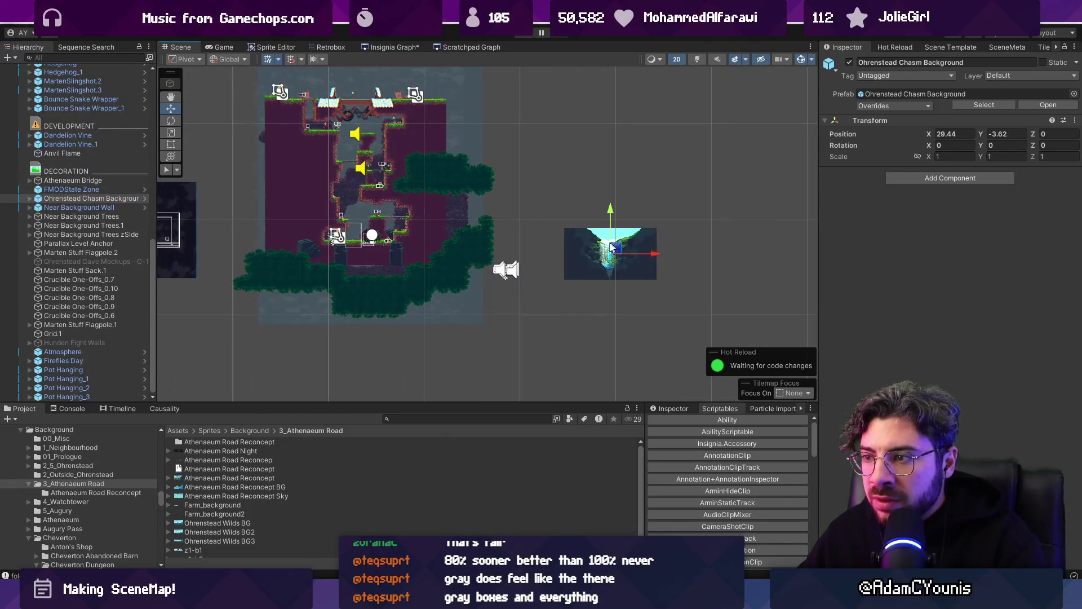
pyautogui.scroll(2, 351, 242)
pyautogui.moveTo(381, 256)
pyautogui.mouseDown()
pyautogui.moveTo(389, 136)
pyautogui.moveTo(370, 106)
pyautogui.mouseUp()
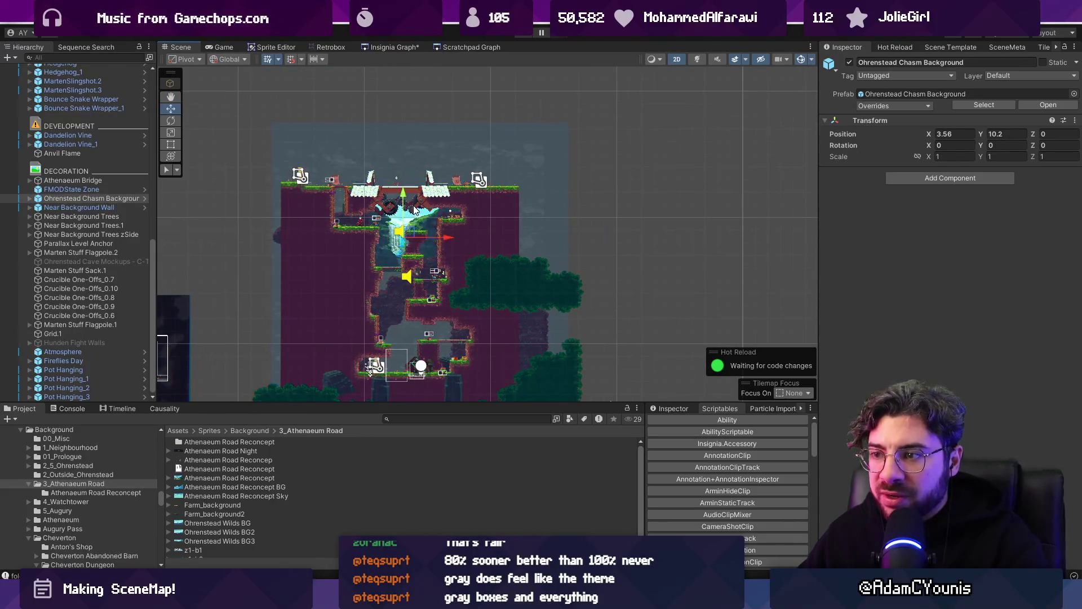
pyautogui.hotkey('ctrl', 'z')
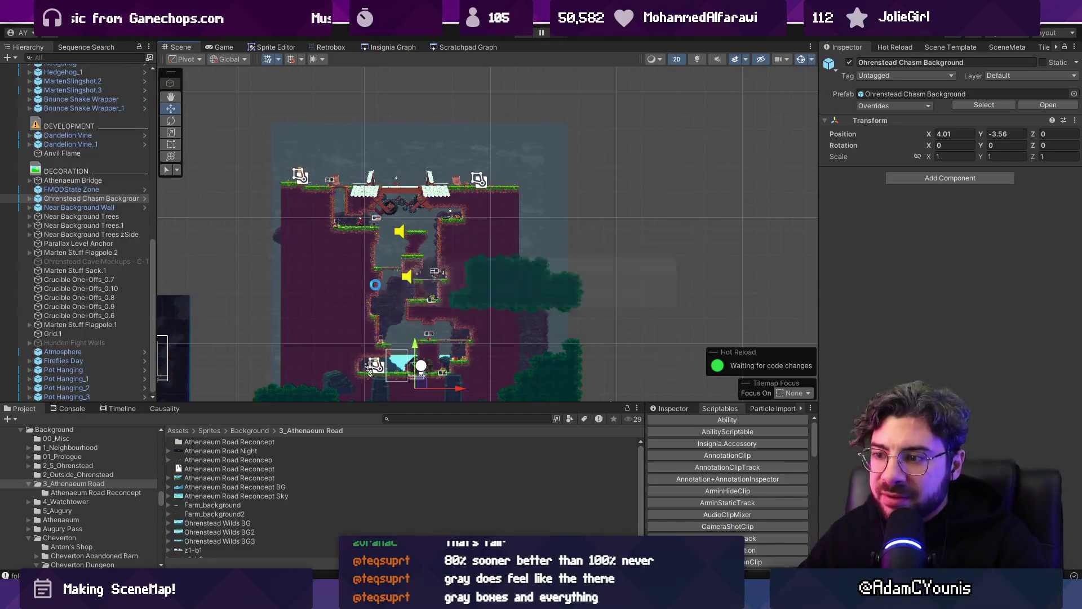
pyautogui.click(377, 46)
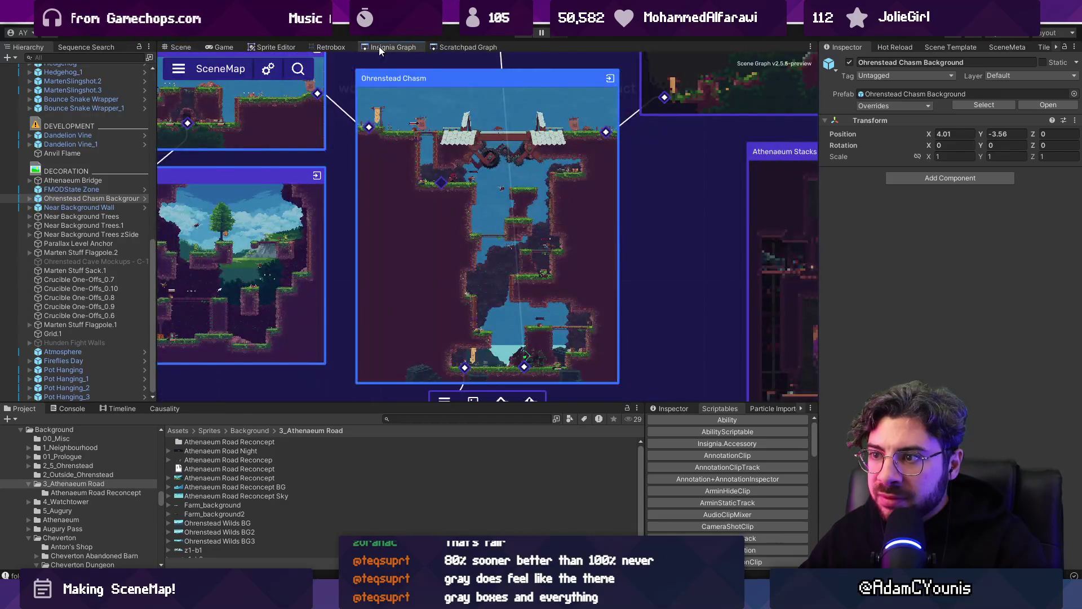
# - Zoom and pan the SceneMap to the Ohrenstead rooms and select the Overlook node
pyautogui.scroll(-3, 437, 243)
pyautogui.scroll(2, 445, 245)
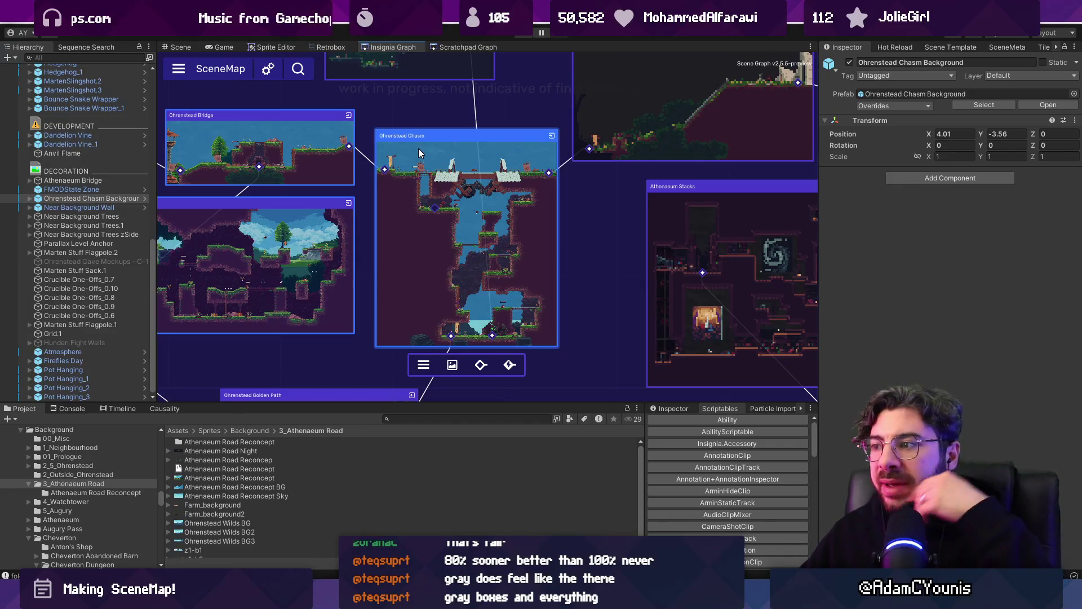
pyautogui.scroll(-5, 420, 158)
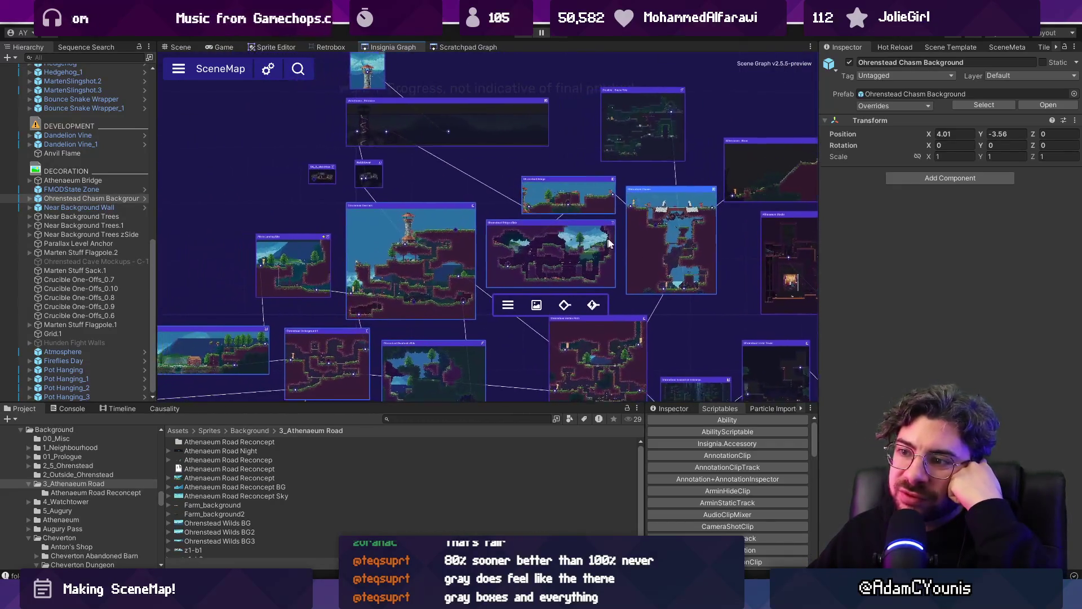
pyautogui.scroll(-3, 657, 243)
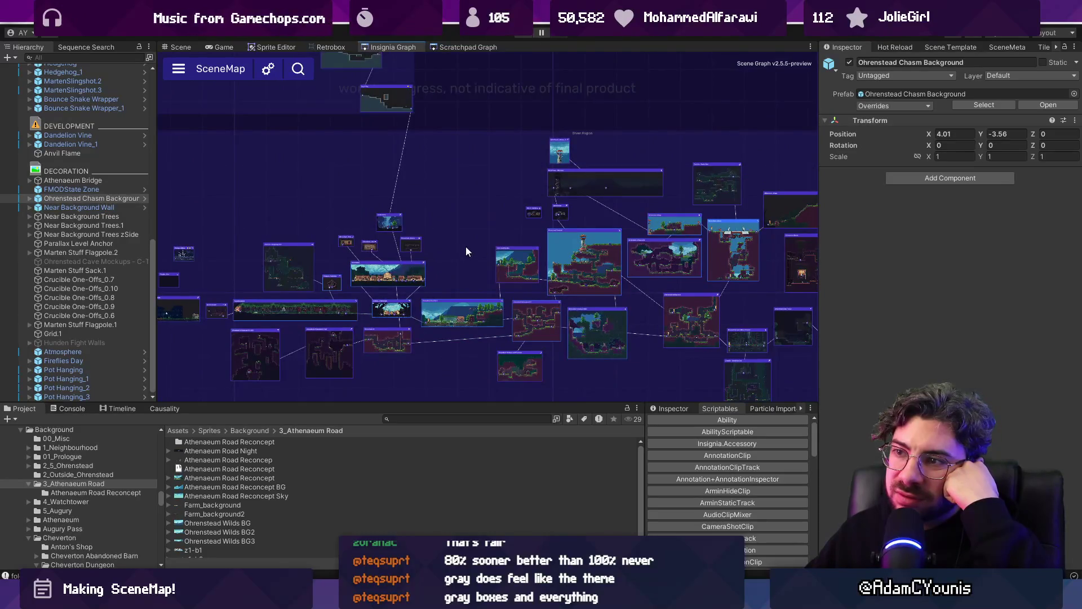
pyautogui.scroll(-2, 468, 252)
pyautogui.scroll(8, 468, 251)
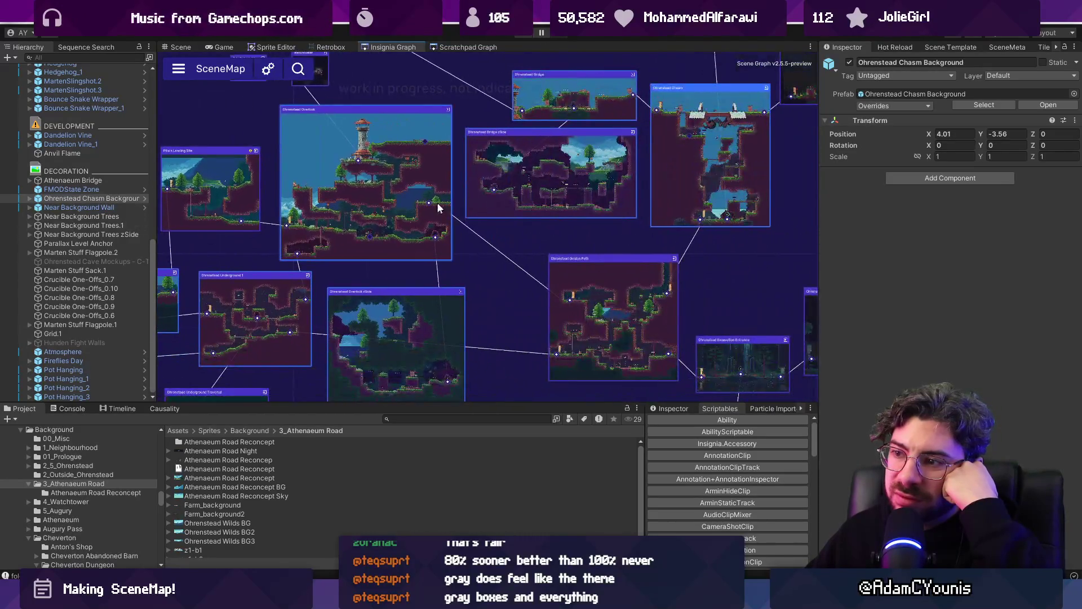
pyautogui.moveTo(438, 208); pyautogui.dragTo(333, 234)
pyautogui.scroll(-2, 333, 234)
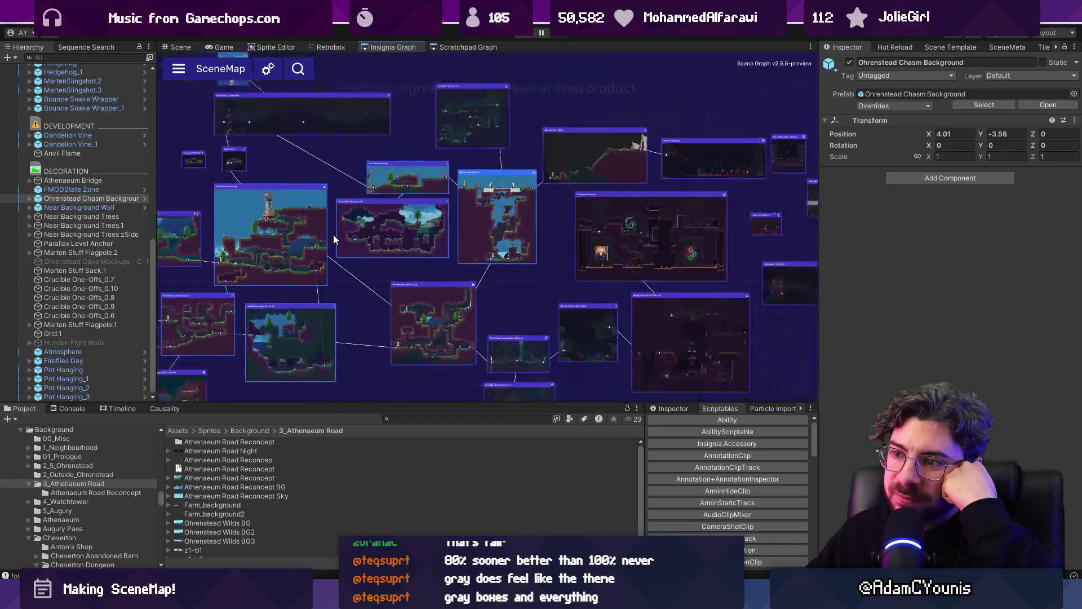
pyautogui.scroll(-2, 334, 235)
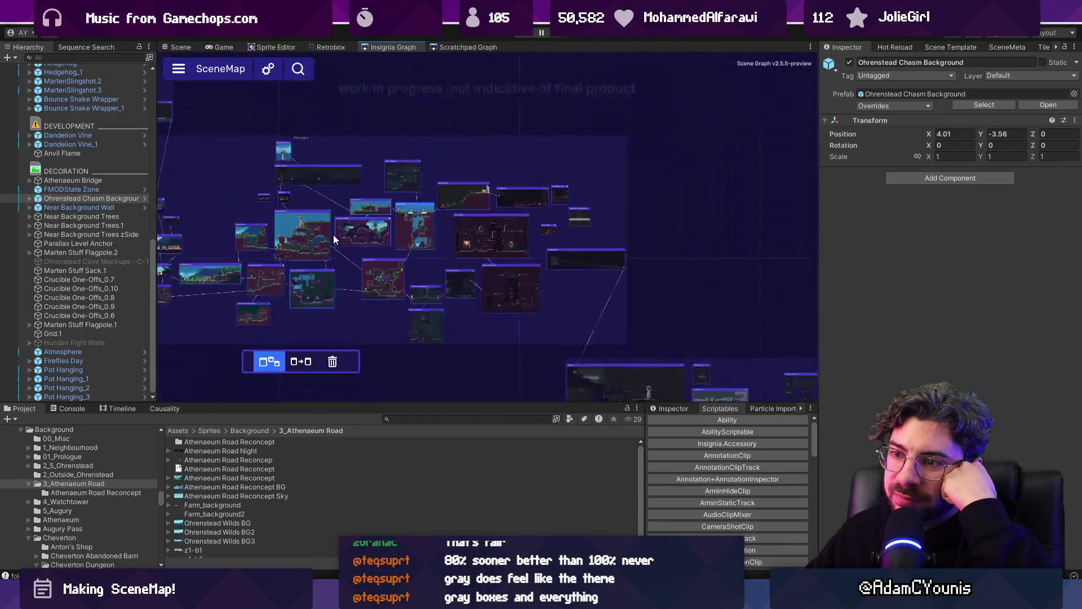
pyautogui.click(331, 233)
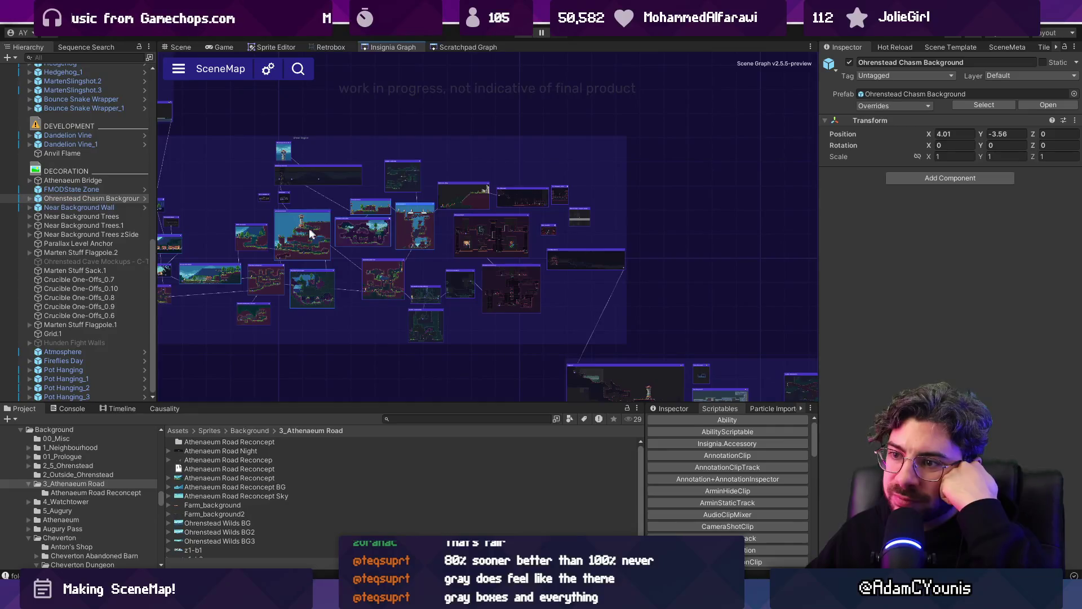
# - Pan the SceneMap over toward the Athenaeum rooms
pyautogui.scroll(4, 309, 228)
pyautogui.moveTo(288, 229)
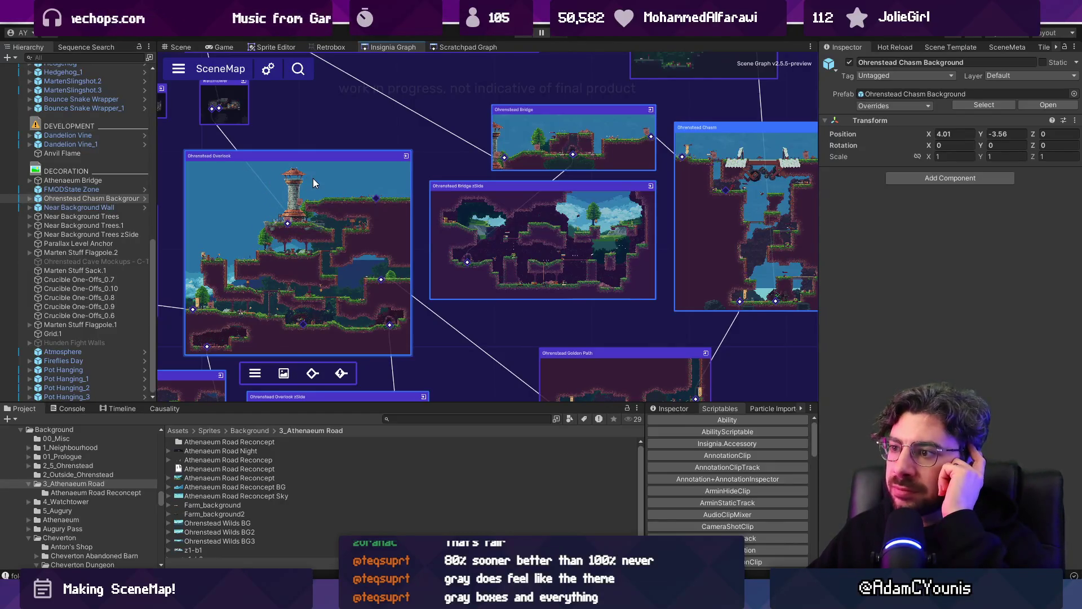
pyautogui.scroll(-2, 312, 178)
pyautogui.moveTo(675, 187); pyautogui.dragTo(434, 221)
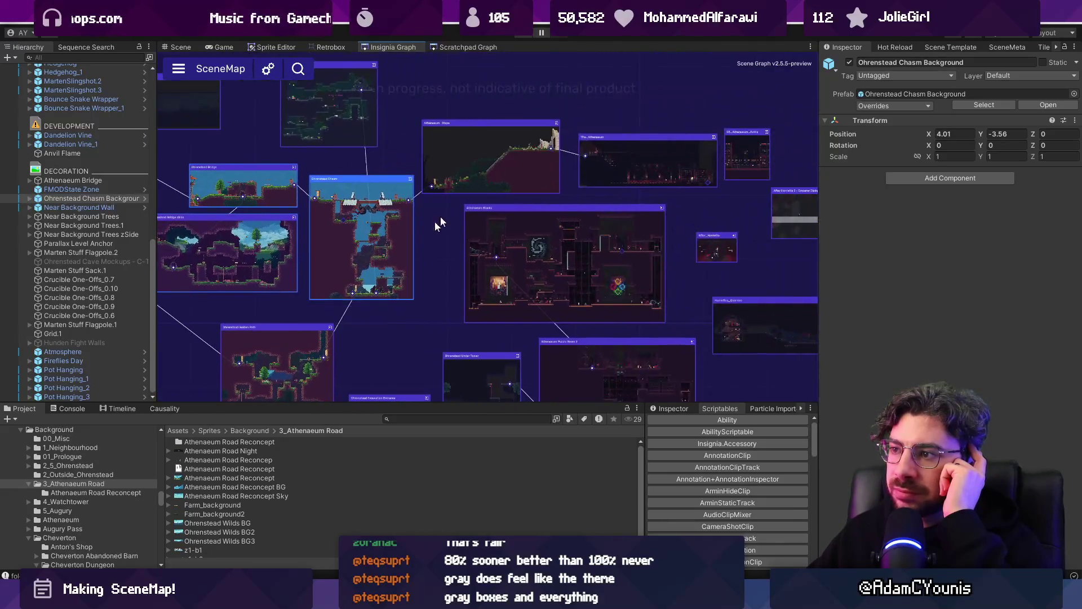
# - Refresh Scene Node on an Athenaeum room and Athenaeum Stacks, then open the Athenaeum Stacks scene
pyautogui.rightClick(512, 161)
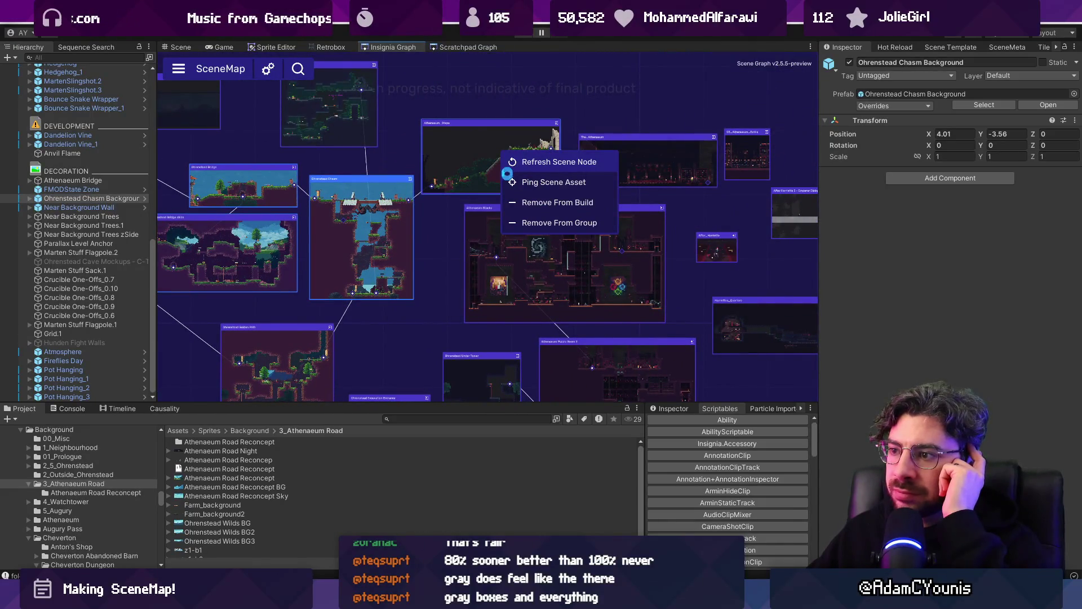
pyautogui.click(508, 164)
pyautogui.rightClick(513, 232)
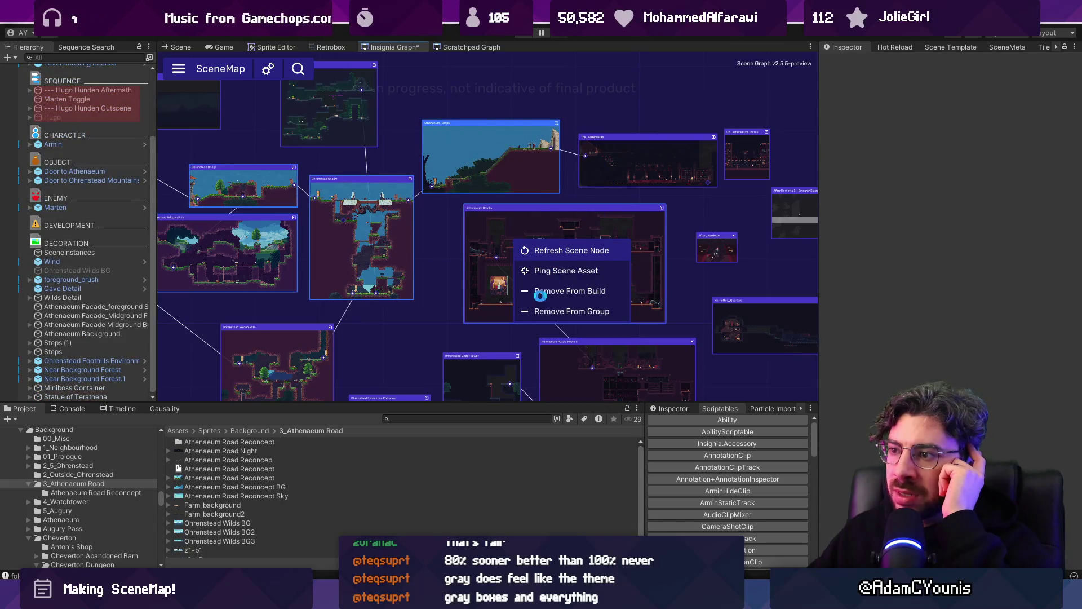
pyautogui.click(507, 251)
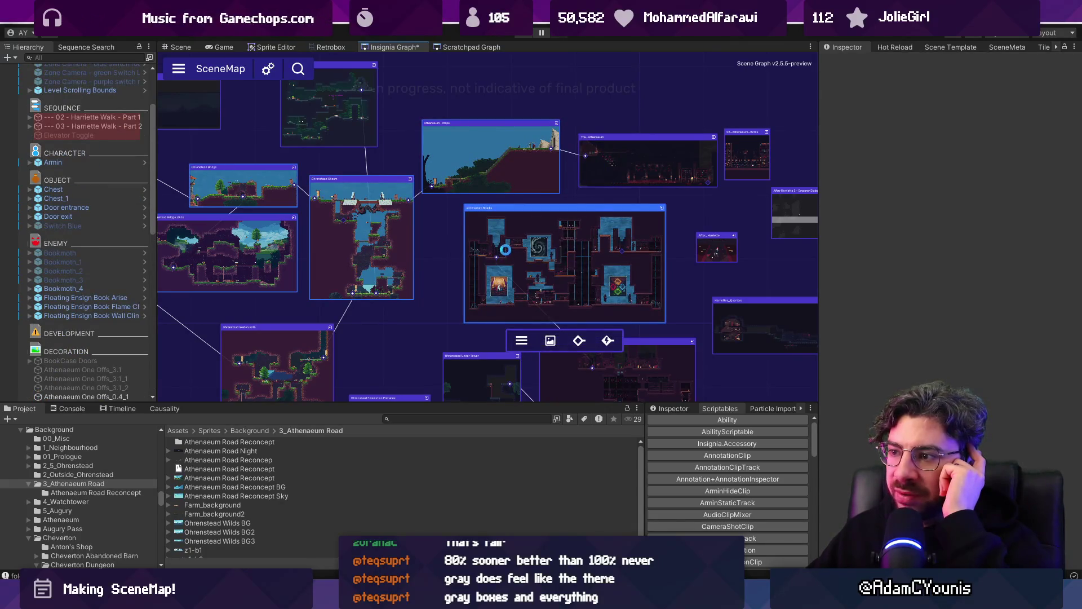
pyautogui.scroll(3, 602, 272)
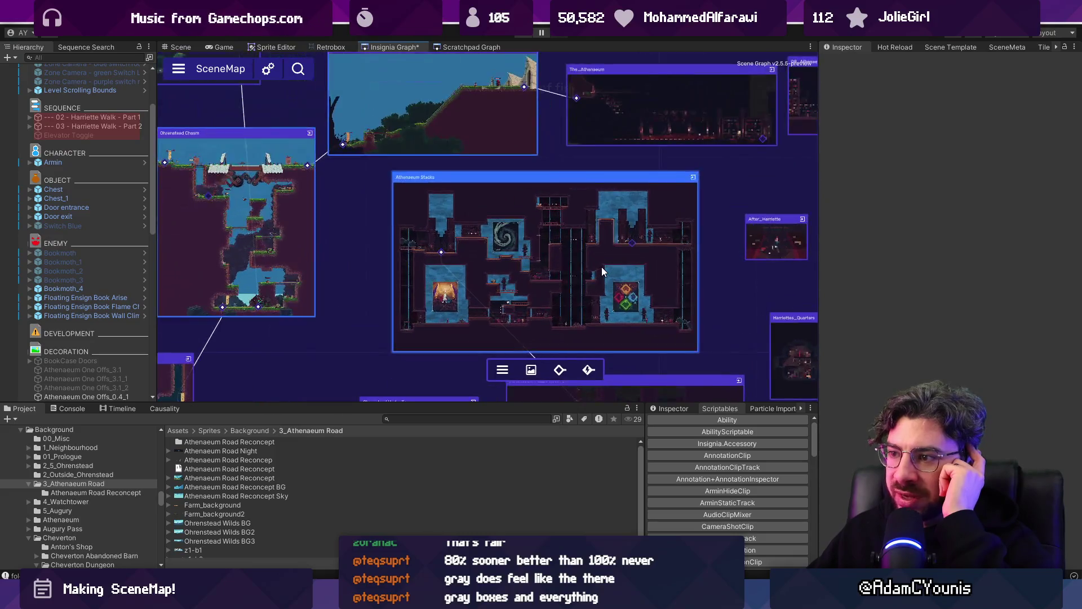
pyautogui.doubleClick(421, 217)
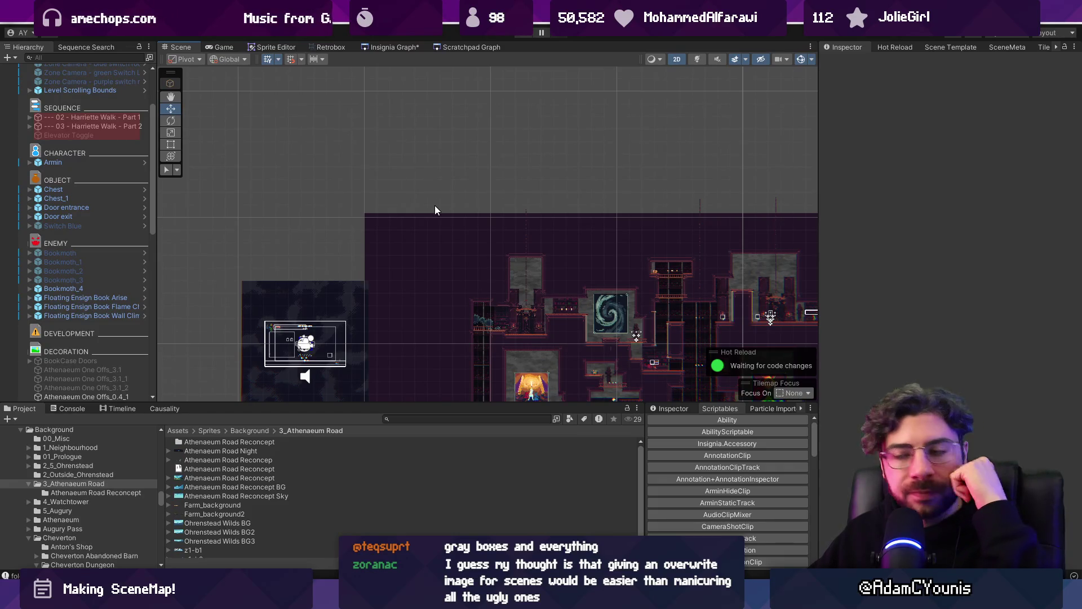
# - Frame the Athenaeum Stacks level, collapse GameEngine in the Hierarchy, and shorten the Scene view
pyautogui.press('f')
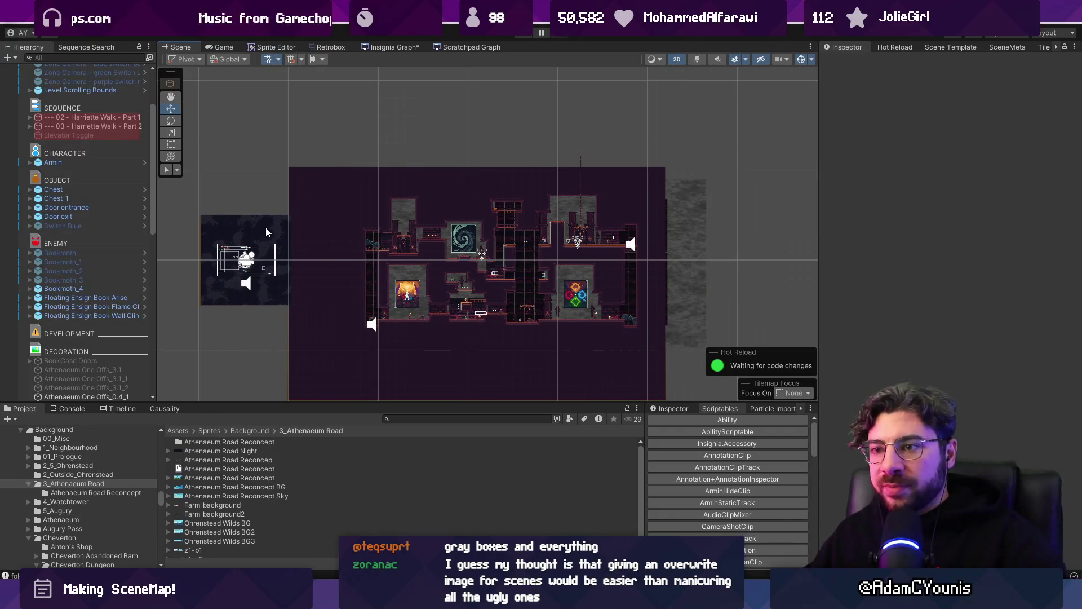
pyautogui.click(244, 258)
pyautogui.click(214, 298)
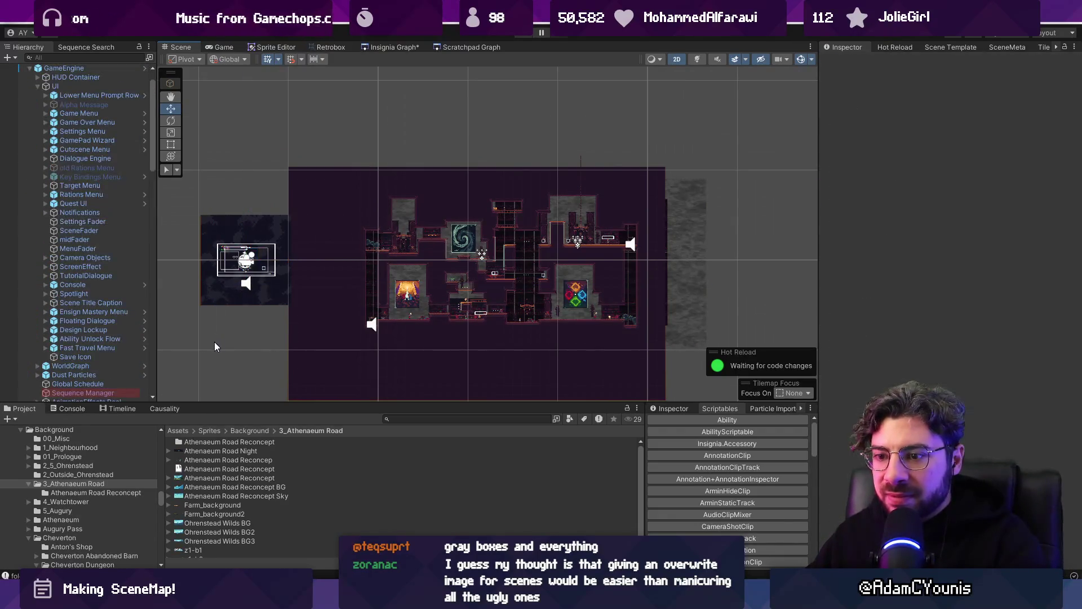
pyautogui.scroll(3, 110, 236)
pyautogui.scroll(15, 108, 236)
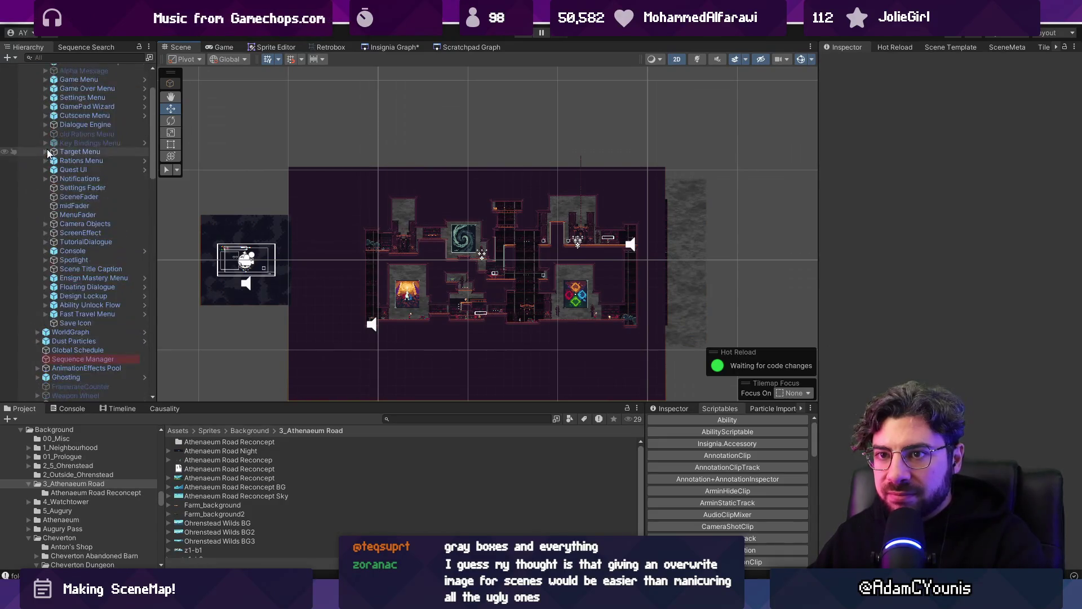
pyautogui.click(30, 96)
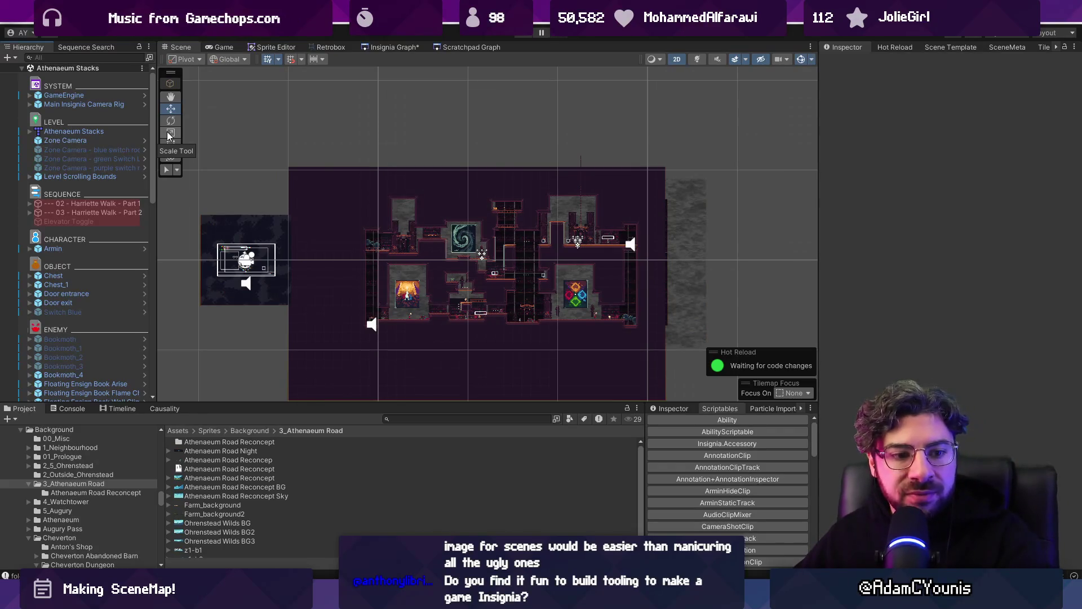
pyautogui.moveTo(350, 404); pyautogui.dragTo(350, 378)
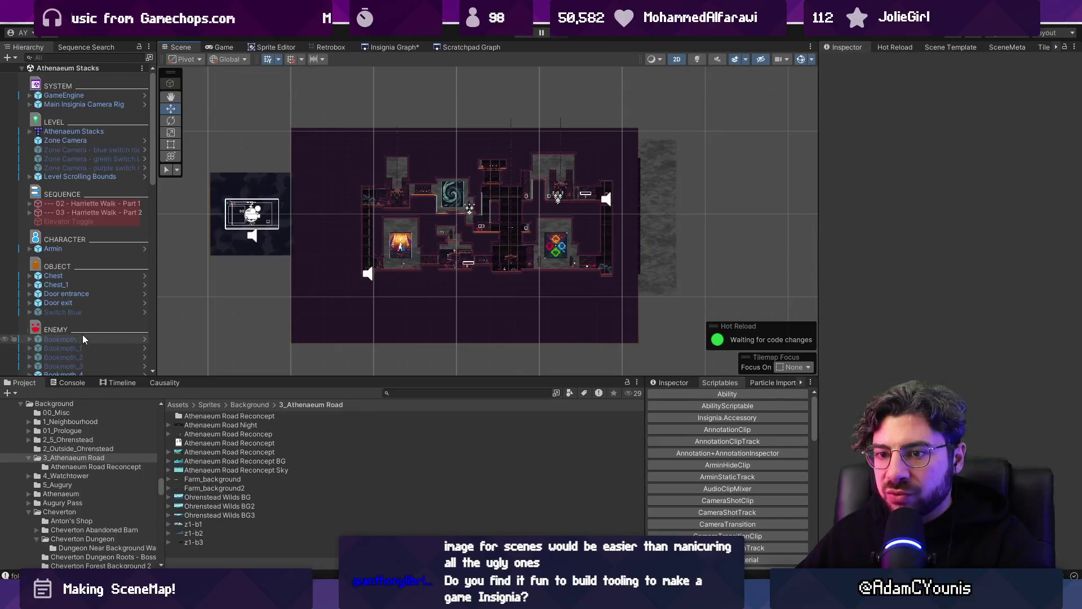
pyautogui.scroll(-15, 82, 336)
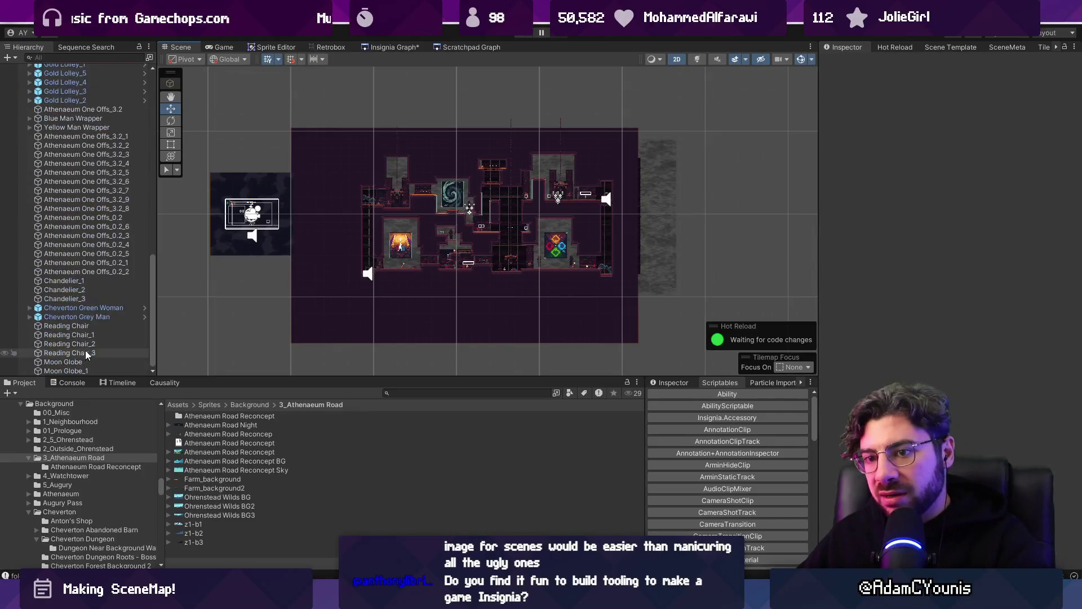
pyautogui.click(9, 57)
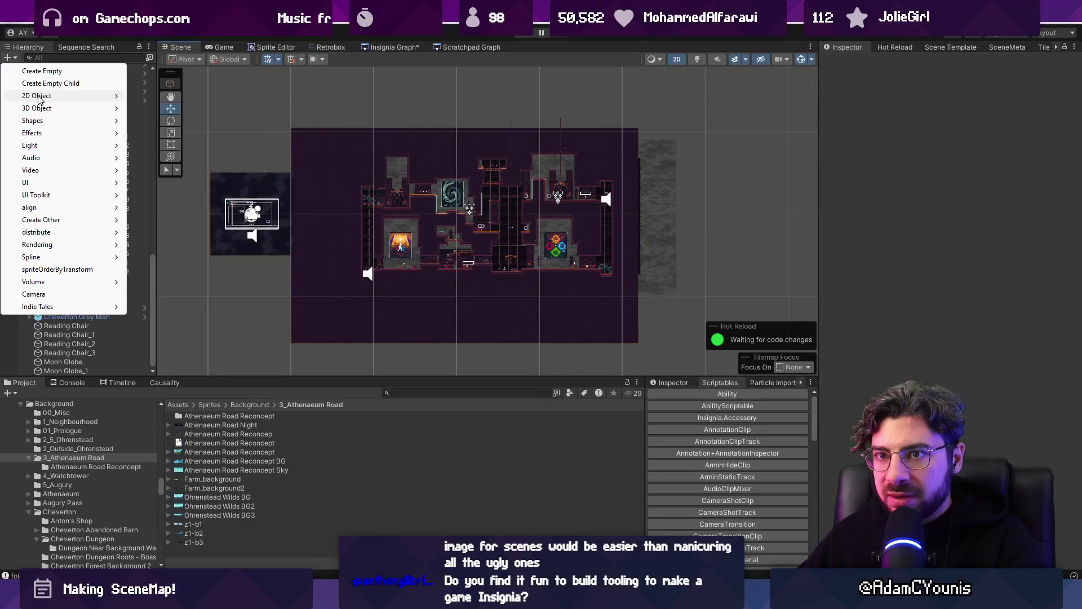
# - Create a new Square sprite from 2D Object > Sprites > Square
pyautogui.moveTo(65, 97)
pyautogui.moveTo(158, 96)
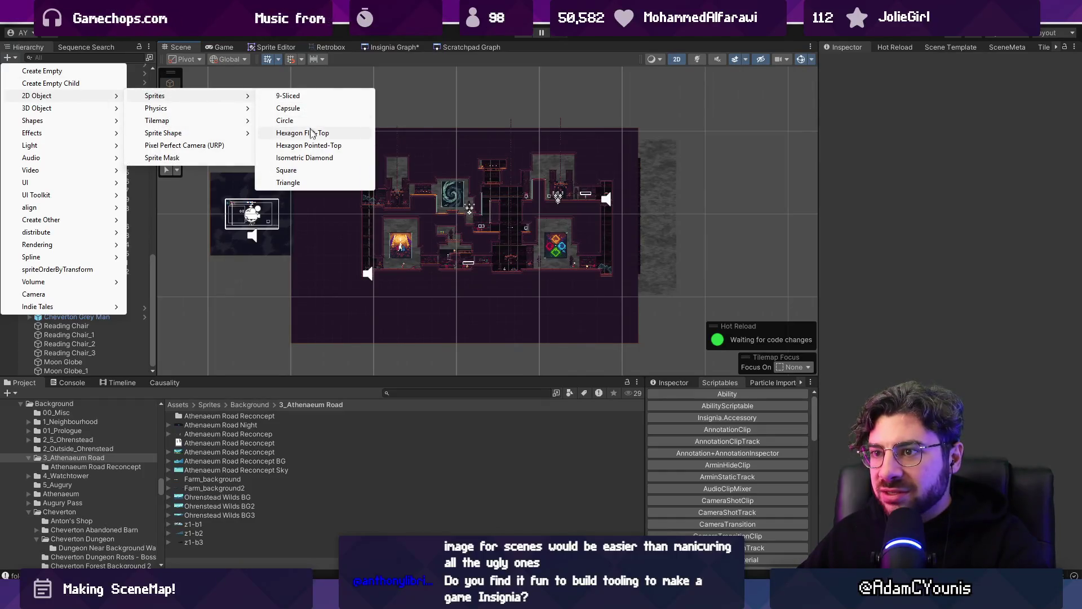
pyautogui.click(308, 170)
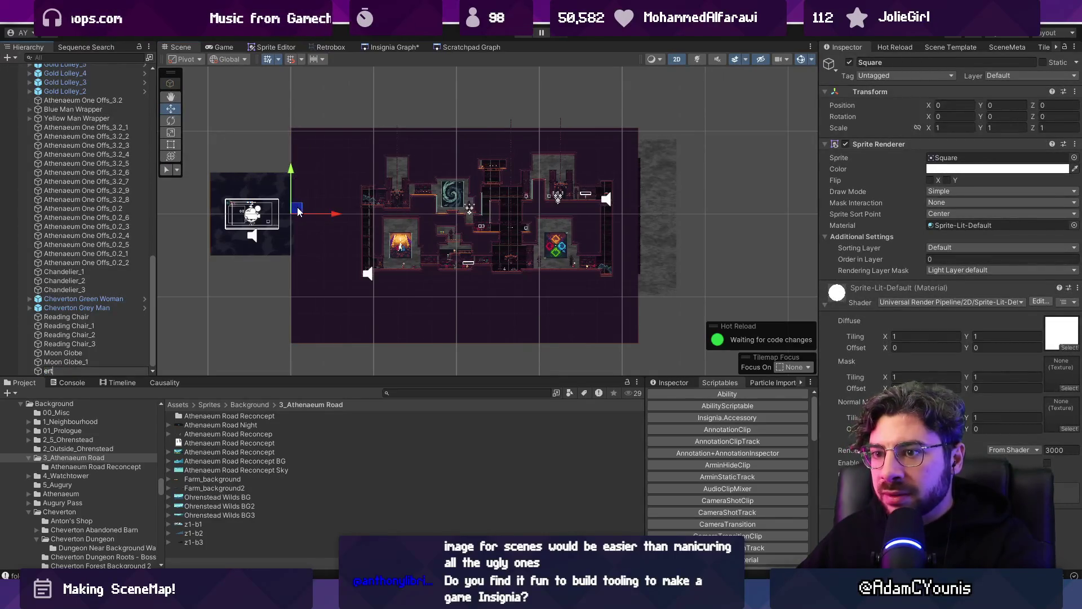
pyautogui.press('Escape')
# - Stretch the square with the Rect tool to about 42.22 × 25.95, covering the whole level
pyautogui.press('e')
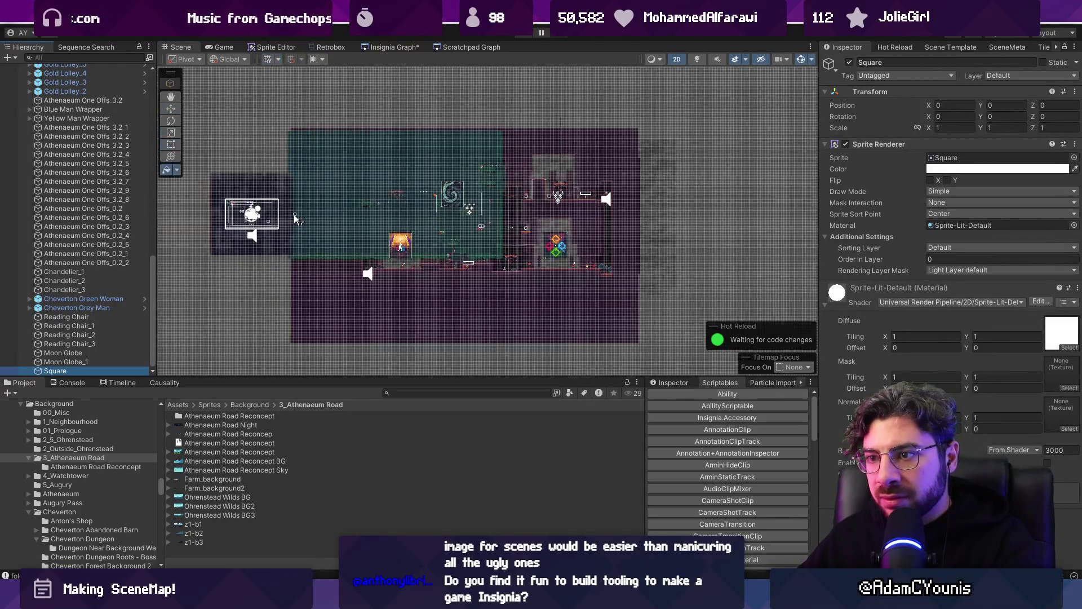
pyautogui.press('t')
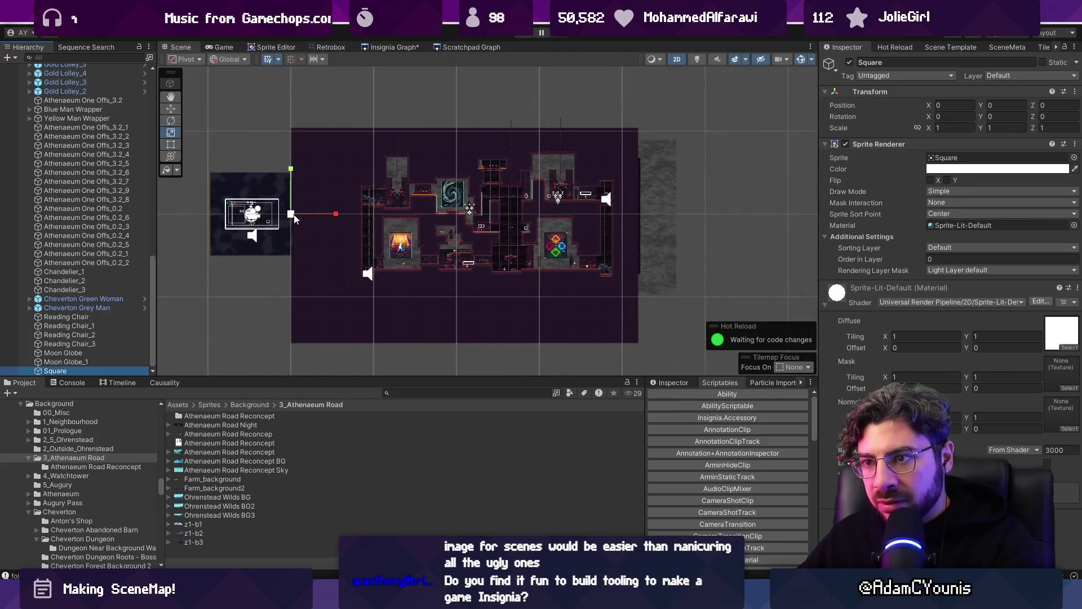
pyautogui.press('y')
pyautogui.press('s')
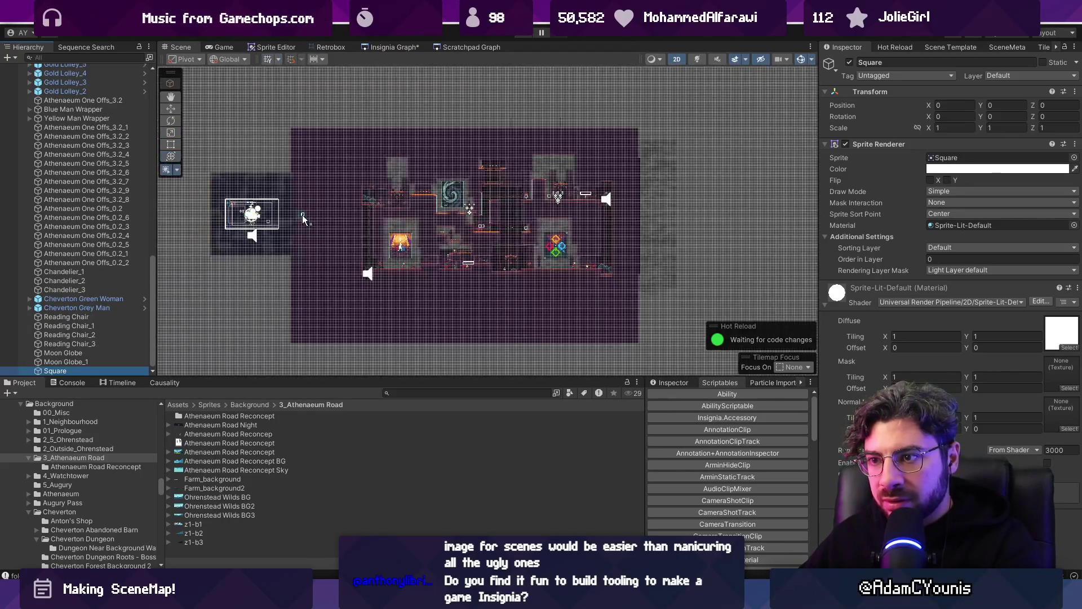
pyautogui.press('w')
pyautogui.scroll(5, 302, 214)
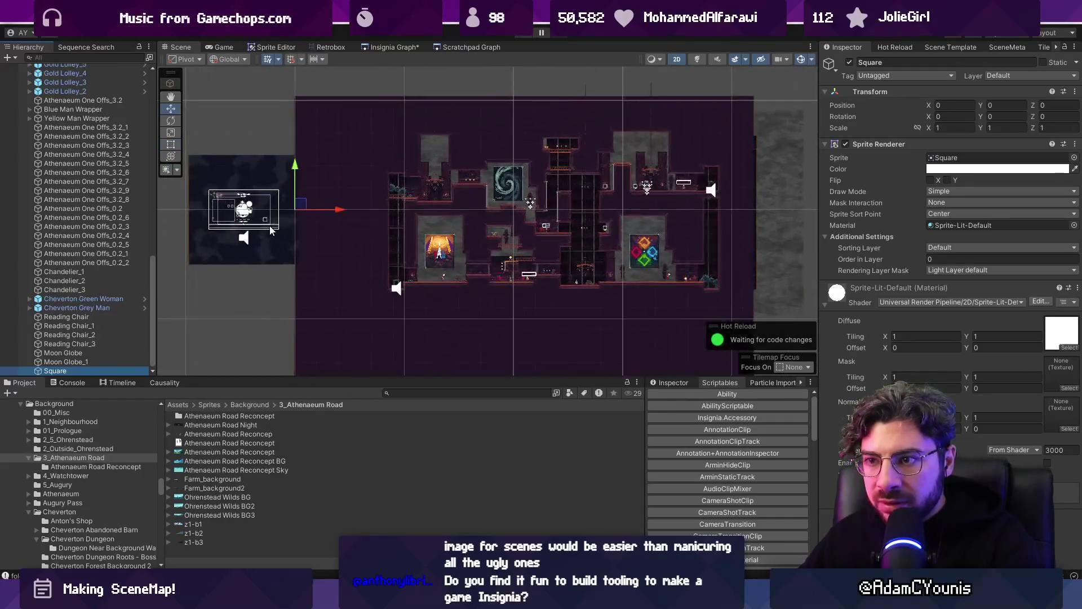
pyautogui.press('t')
pyautogui.moveTo(306, 216); pyautogui.dragTo(382, 268)
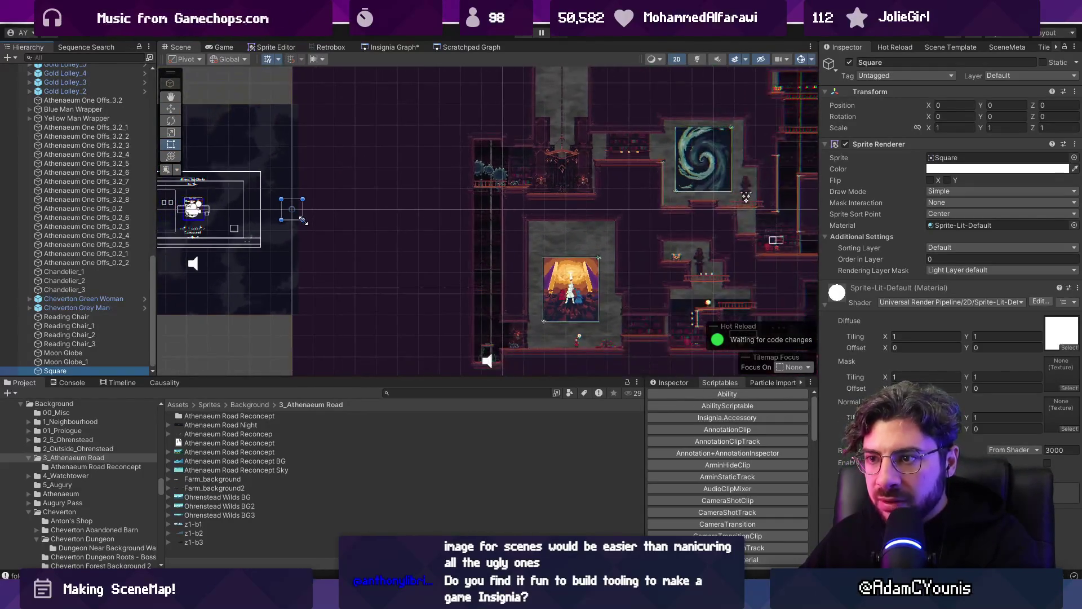
pyautogui.scroll(-5, 382, 268)
pyautogui.moveTo(433, 222)
pyautogui.mouseDown()
pyautogui.moveTo(651, 136)
pyautogui.moveTo(698, 136)
pyautogui.moveTo(683, 137)
pyautogui.mouseUp()
pyautogui.moveTo(545, 312); pyautogui.dragTo(545, 363)
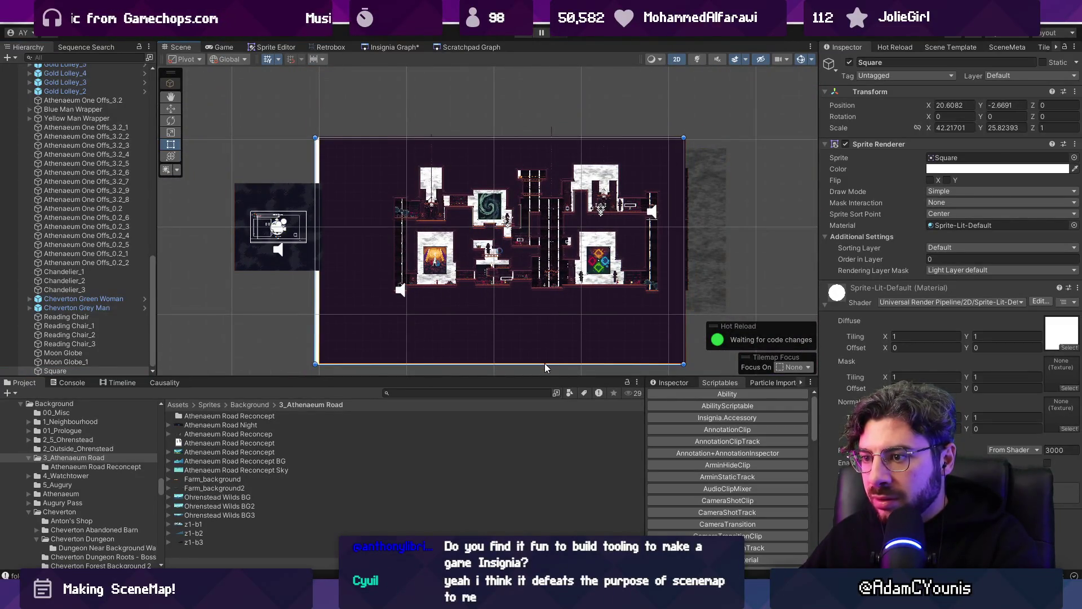
# - Tint the square sprite dark 13131D
pyautogui.click(964, 170)
pyautogui.click(962, 427)
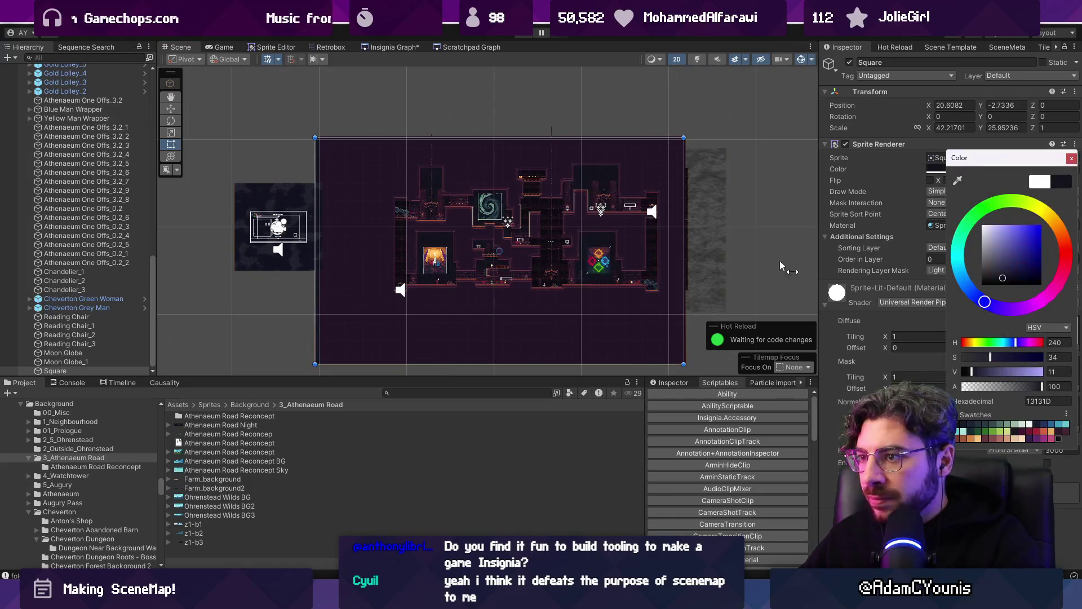
pyautogui.scroll(3, 502, 221)
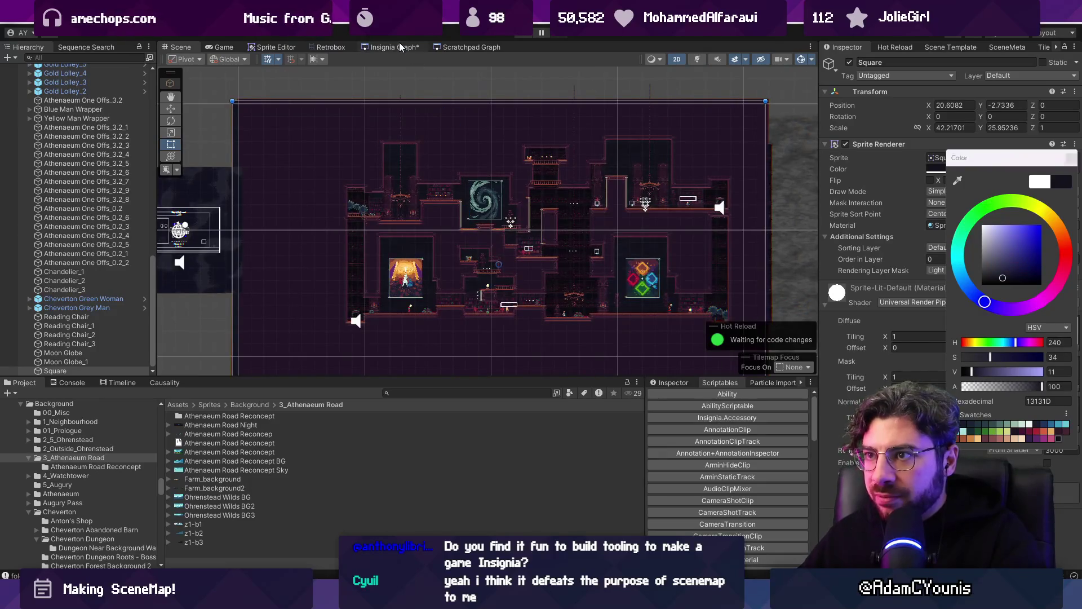
pyautogui.click(395, 47)
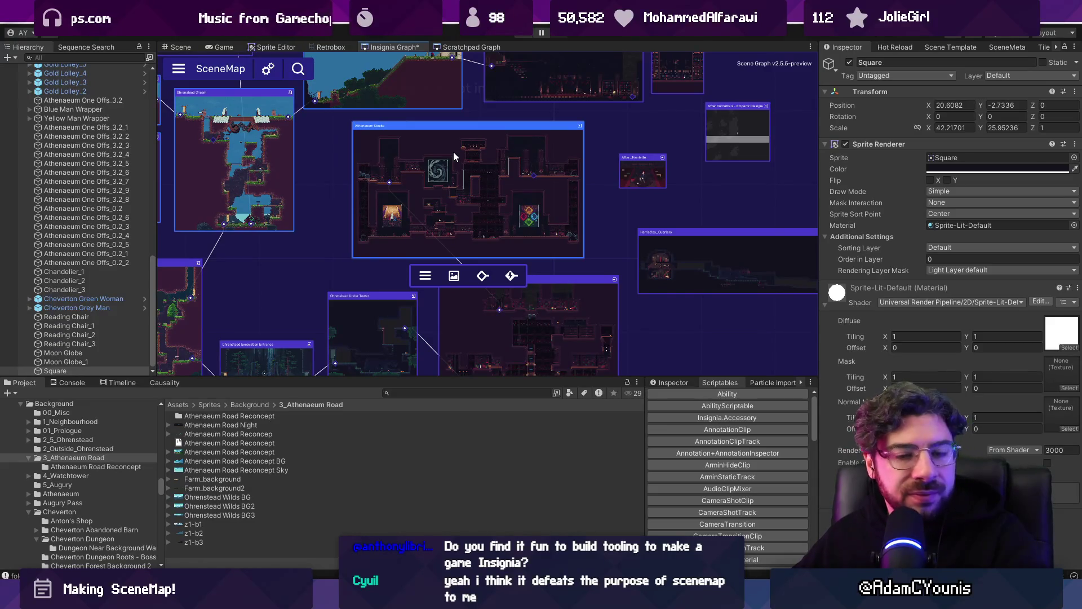
pyautogui.scroll(3, 473, 209)
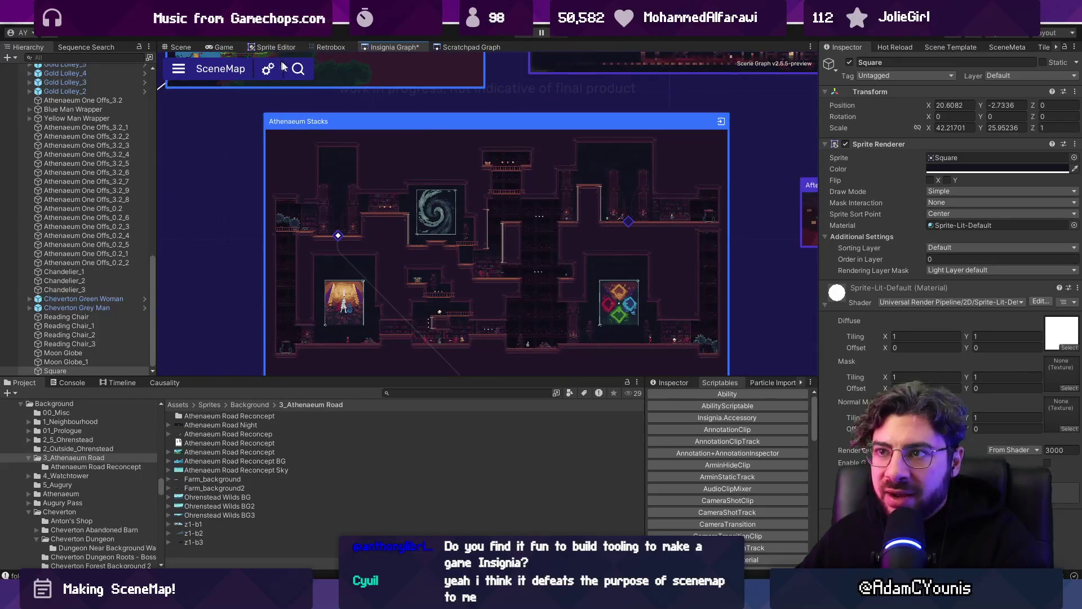
pyautogui.scroll(2, 330, 170)
pyautogui.scroll(-3, 336, 166)
pyautogui.doubleClick(347, 138)
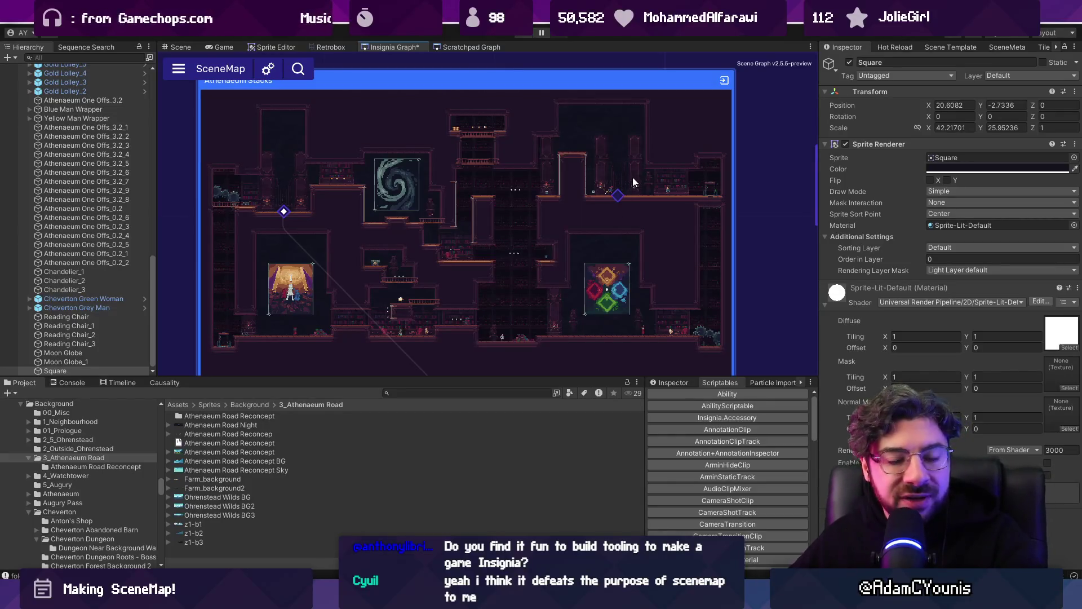
pyautogui.scroll(-3, 633, 186)
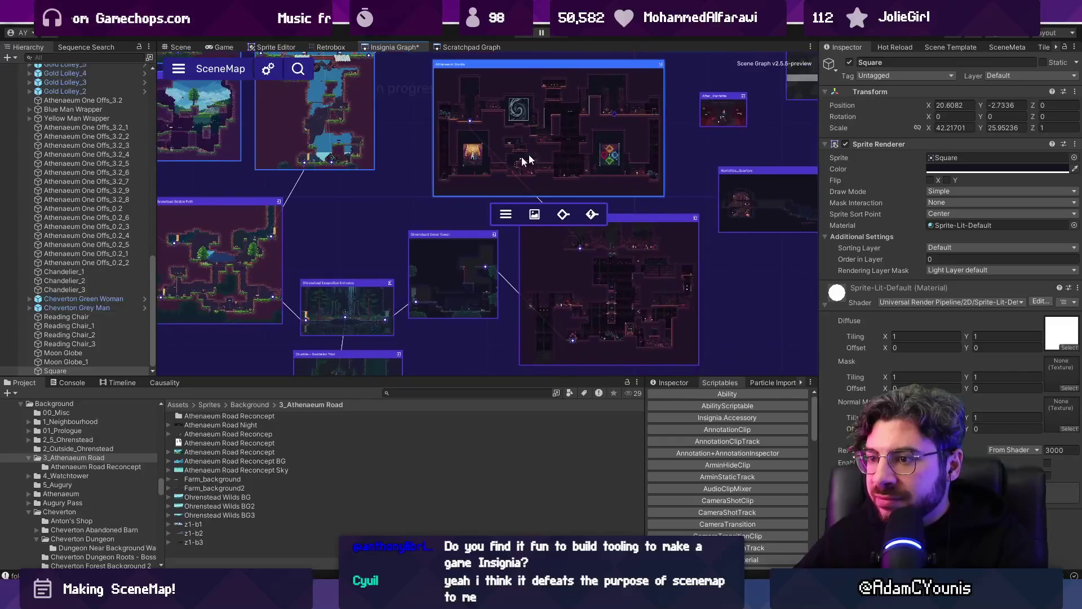
pyautogui.click(66, 371)
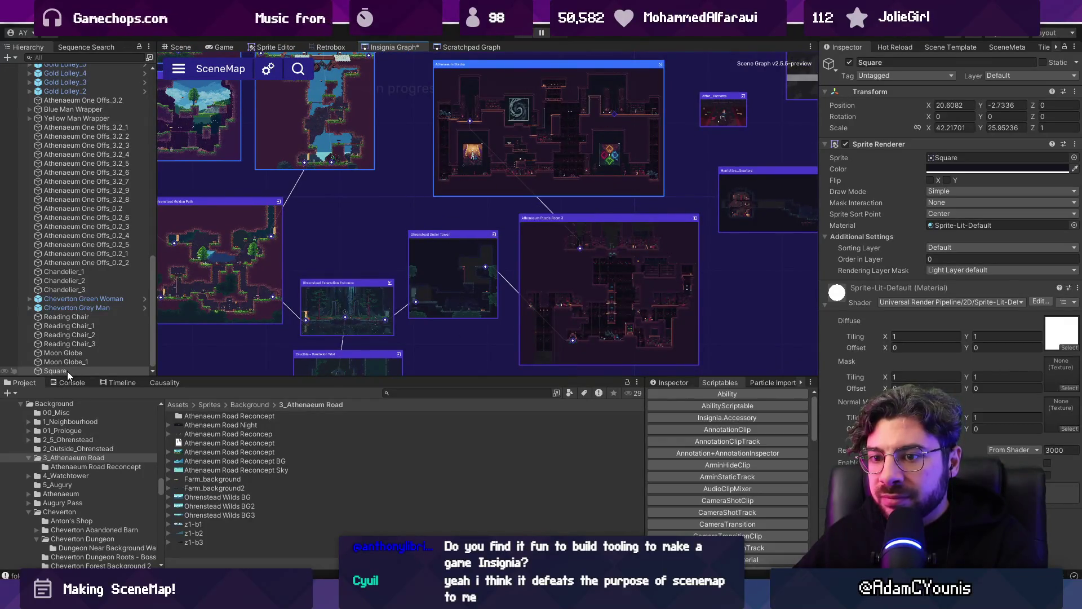
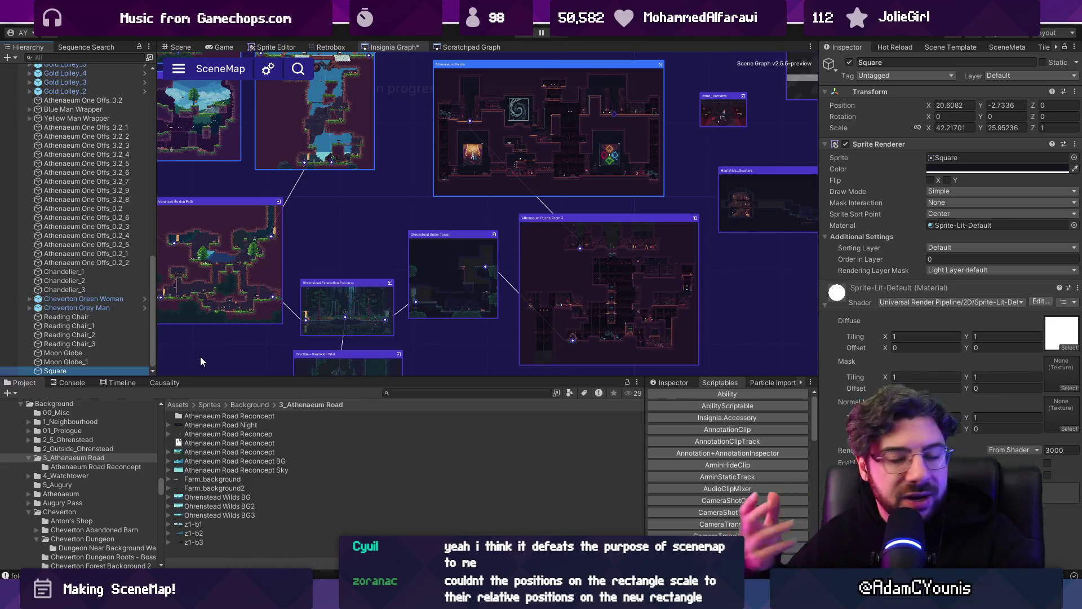
# - Select the Athenaeum Stacks level node and view its SceneMeta metadata
pyautogui.click(535, 150)
pyautogui.moveTo(535, 150); pyautogui.dragTo(427, 234)
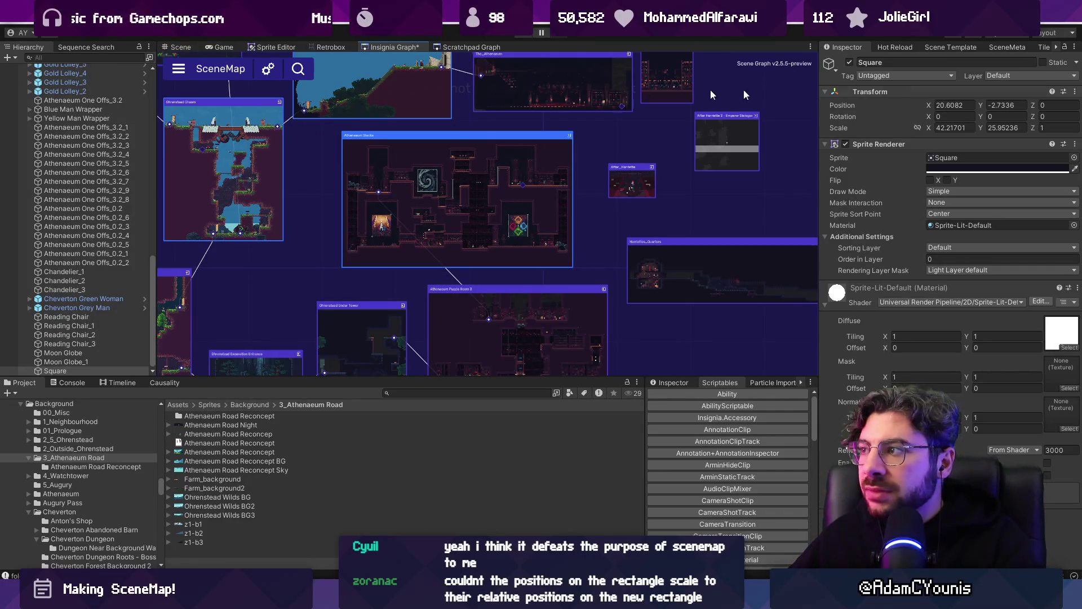
pyautogui.click(1003, 47)
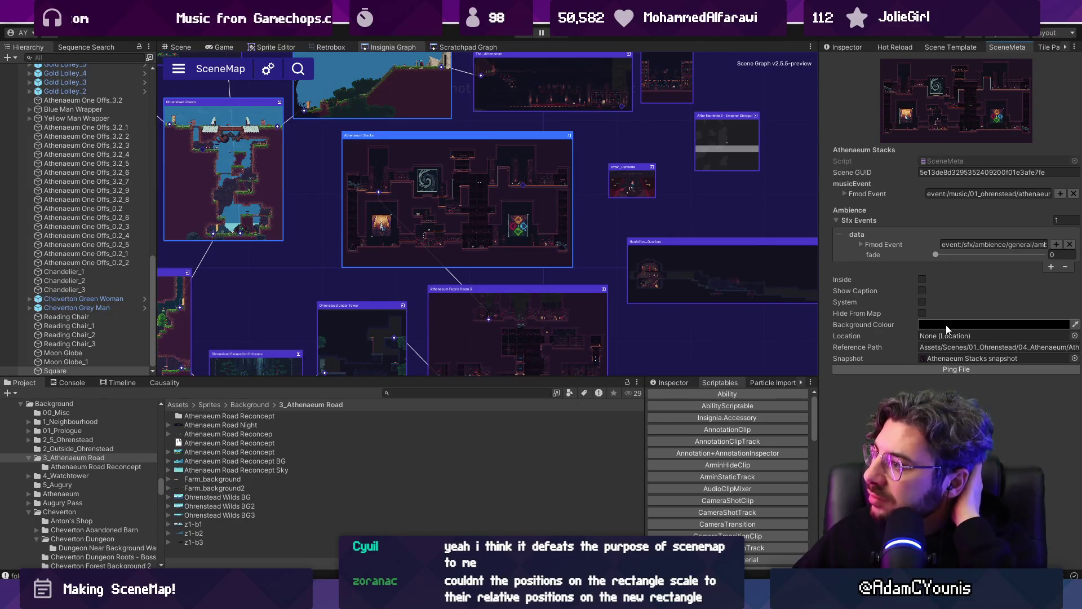
# - Select Level Scrolling Bounds in the Hierarchy and show its components in the Inspector
pyautogui.moveTo(800, 298)
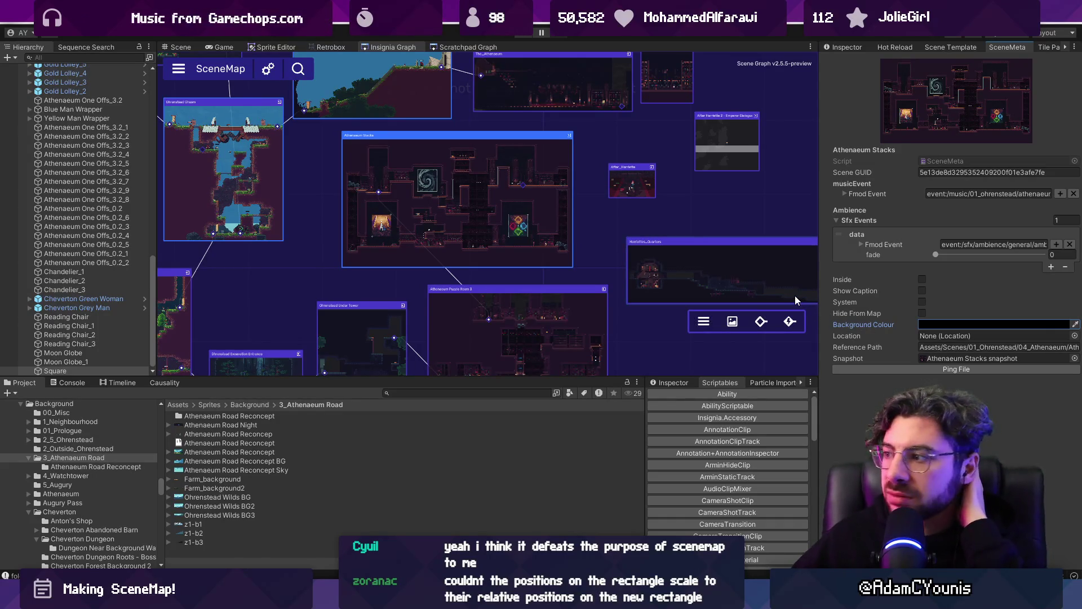
pyautogui.moveTo(312, 142)
pyautogui.moveTo(312, 143); pyautogui.dragTo(414, 177)
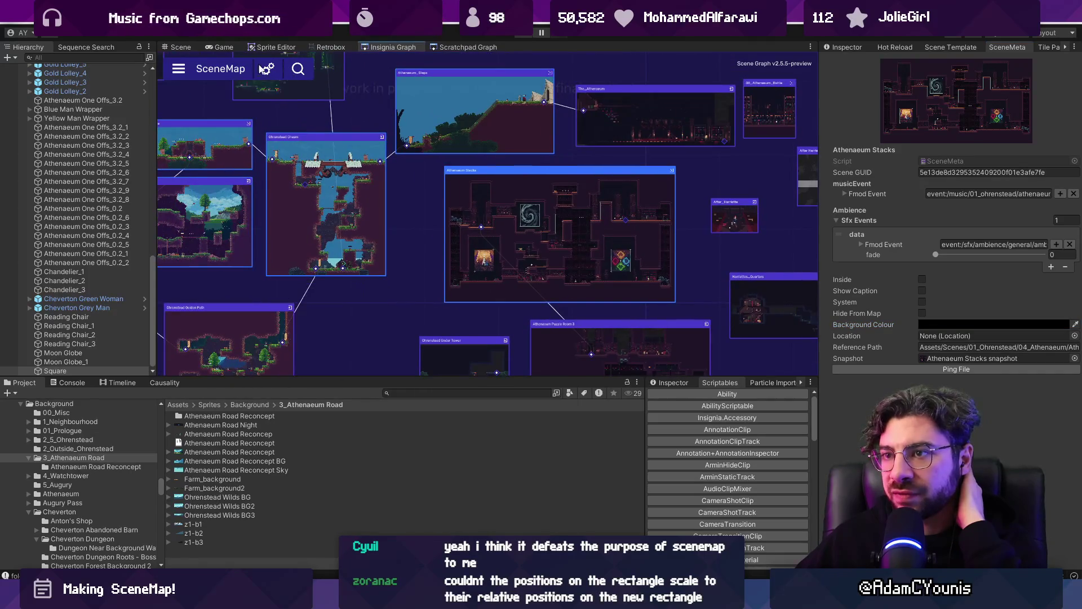
pyautogui.scroll(10, 95, 114)
pyautogui.scroll(5, 82, 132)
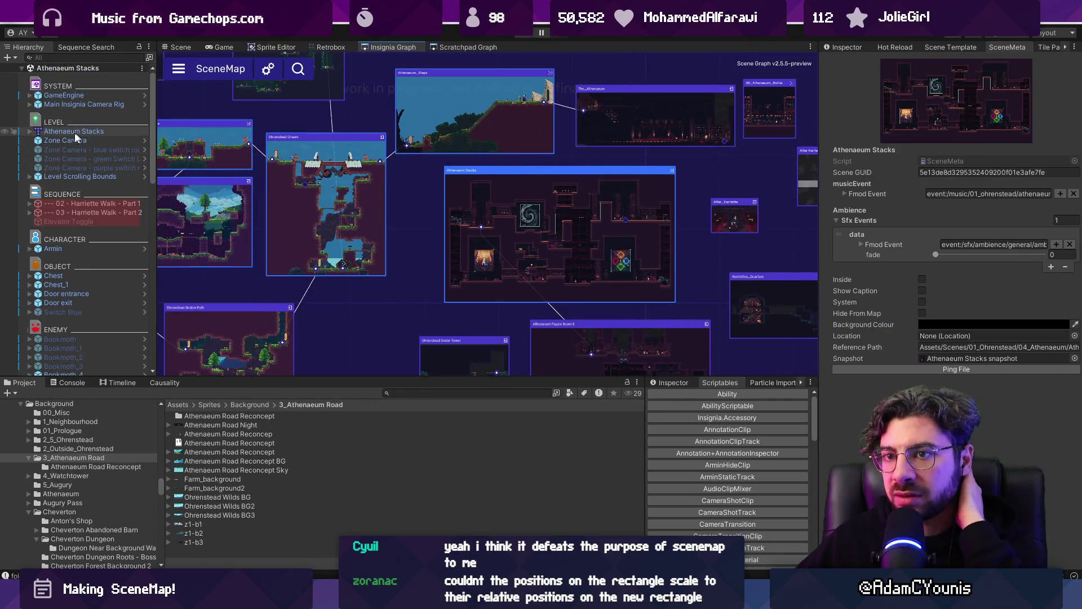
pyautogui.click(82, 177)
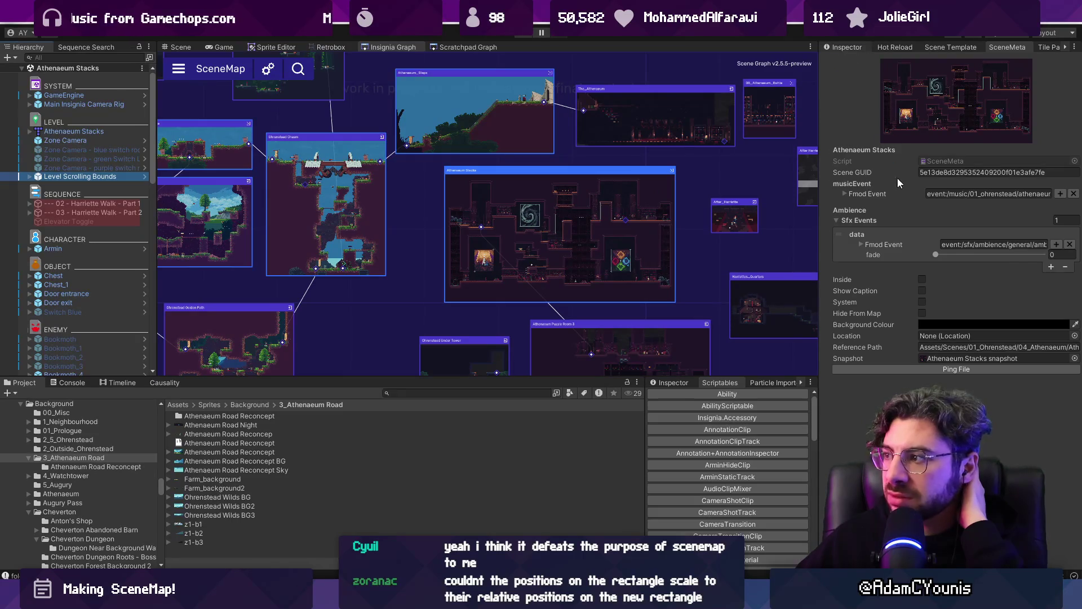
pyautogui.click(859, 47)
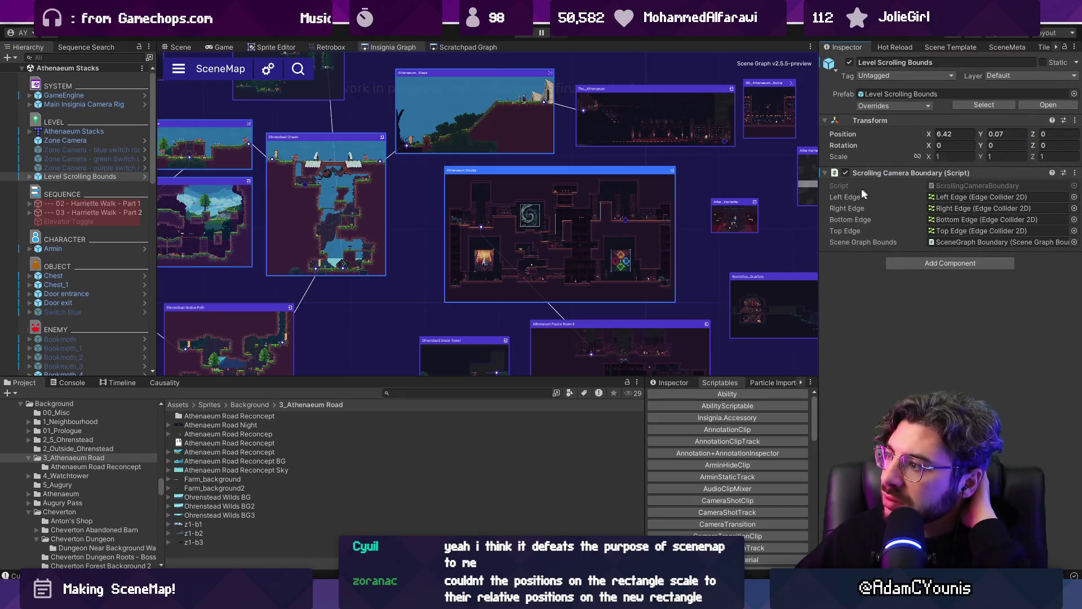
# - Expand Level Scrolling Bounds and select SceneGraph Boundary with Scene Graph Bounds expanded
pyautogui.click(31, 177)
pyautogui.click(85, 222)
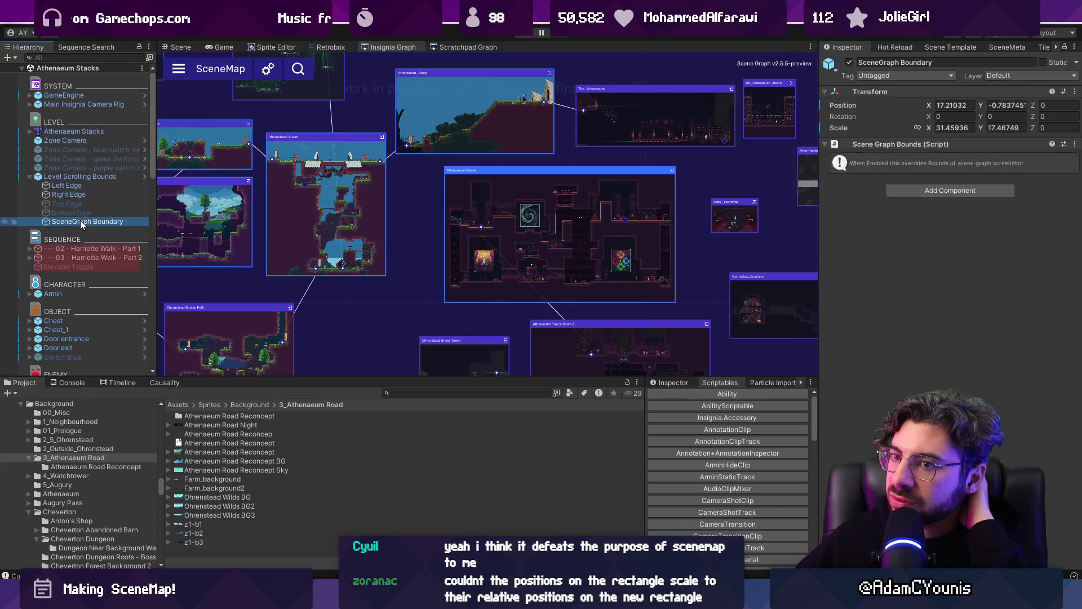
pyautogui.click(893, 144)
pyautogui.click(894, 144)
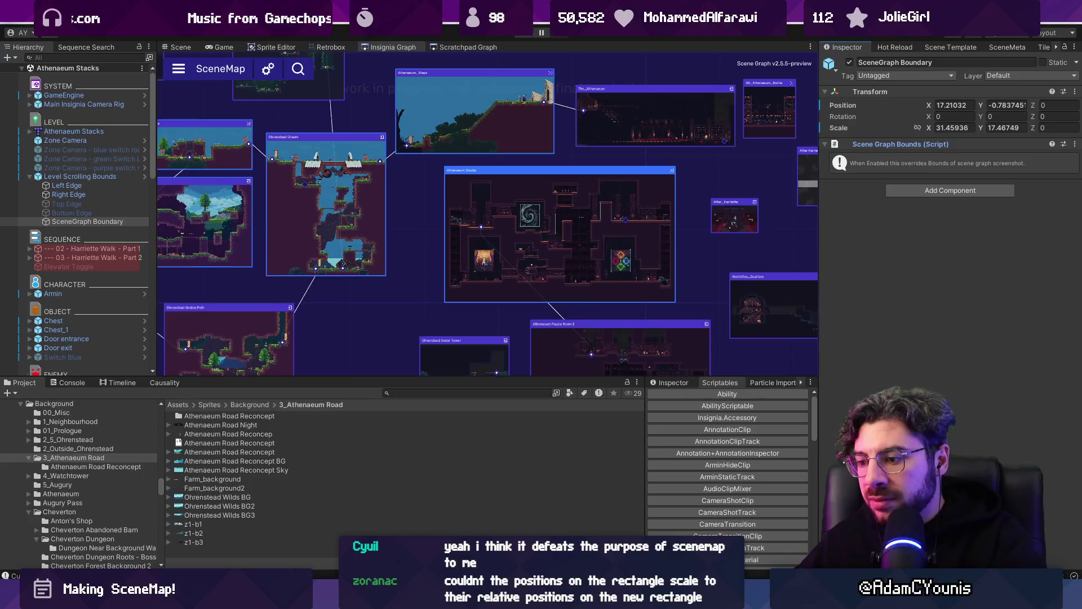
pyautogui.hotkey('alt', 'Tab')
# - Look over the Design Production page and the Design WIP frames
pyautogui.click(85, 90)
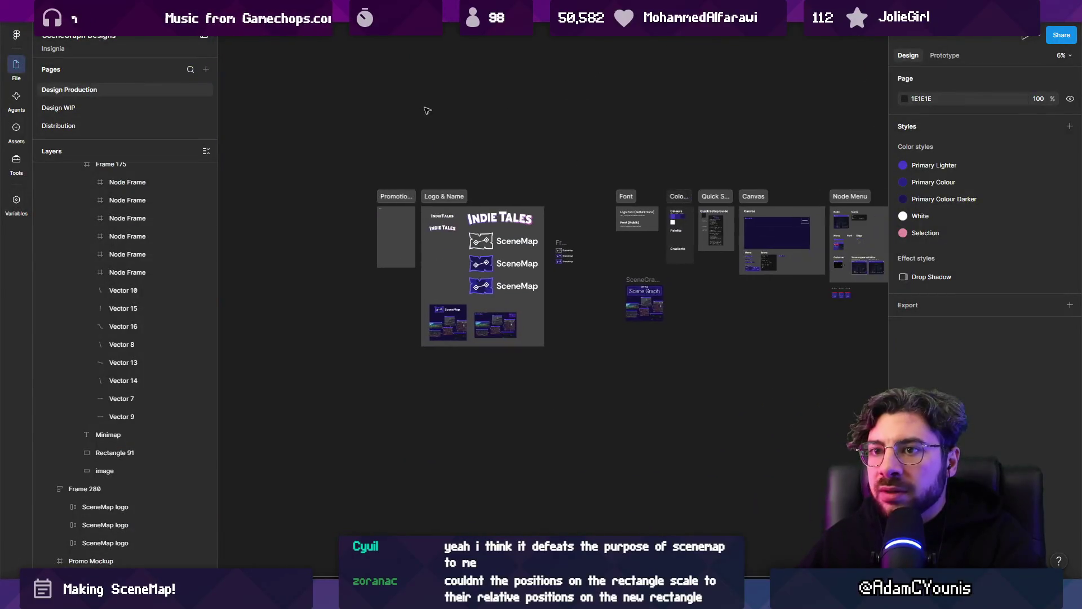
pyautogui.click(59, 108)
pyautogui.scroll(-5, 289, 232)
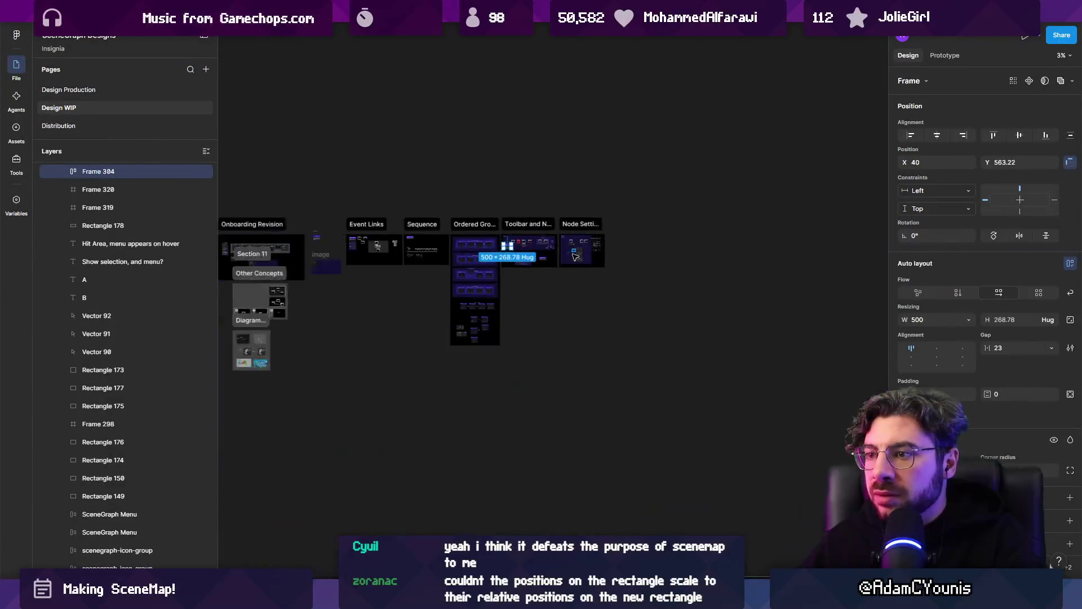
pyautogui.scroll(2, 289, 232)
pyautogui.moveTo(288, 232); pyautogui.dragTo(675, 177)
# - Pan across more WIP frames, then open the task board file from recent files
pyautogui.scroll(5, 620, 180)
pyautogui.scroll(5, 552, 190)
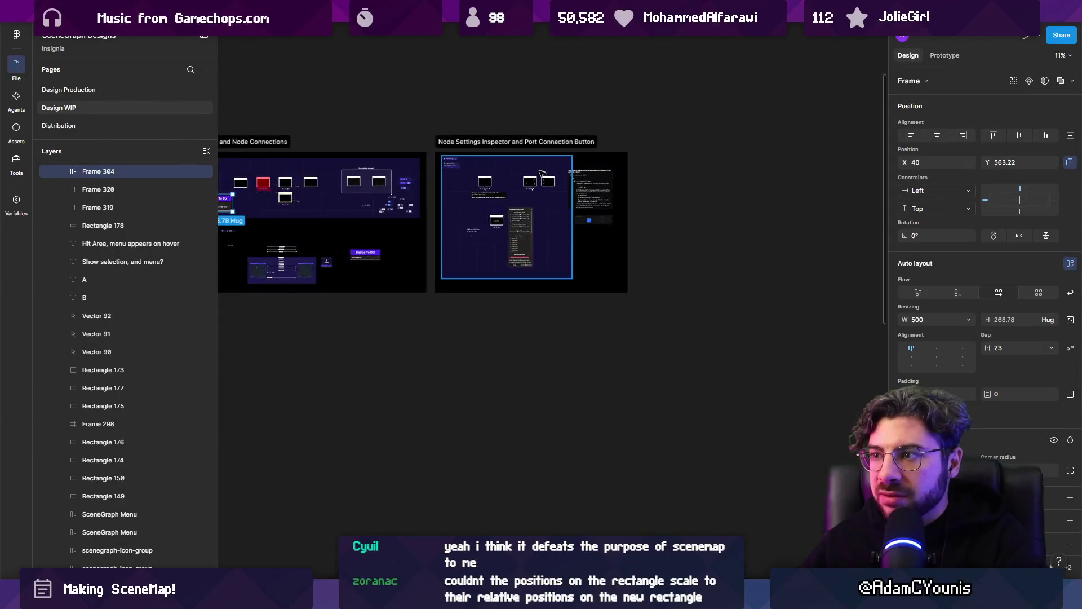
pyautogui.scroll(-10, 693, 235)
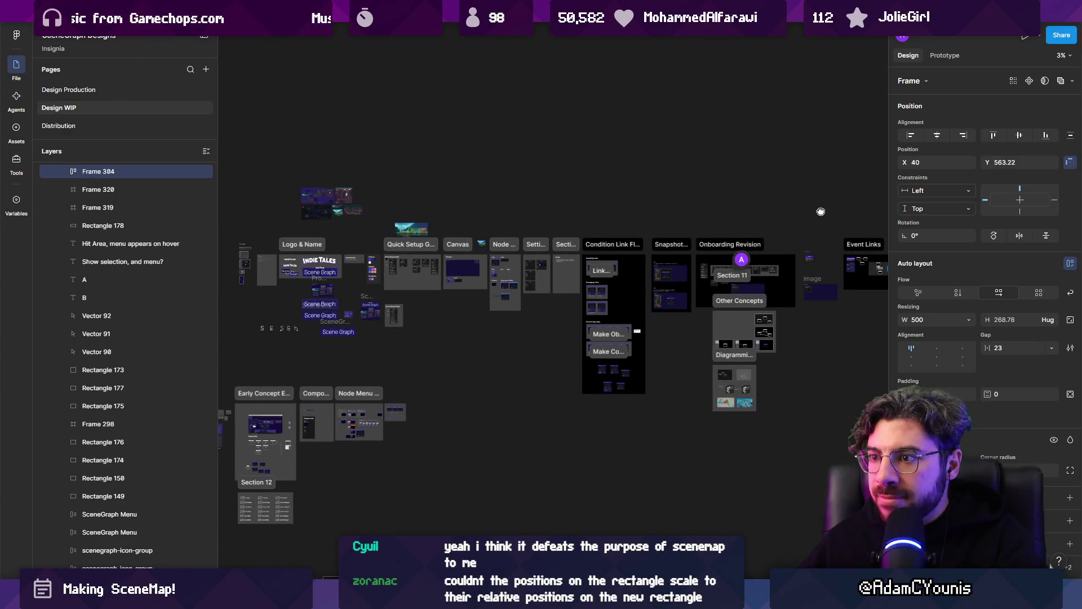
pyautogui.moveTo(371, 200); pyautogui.dragTo(587, 195)
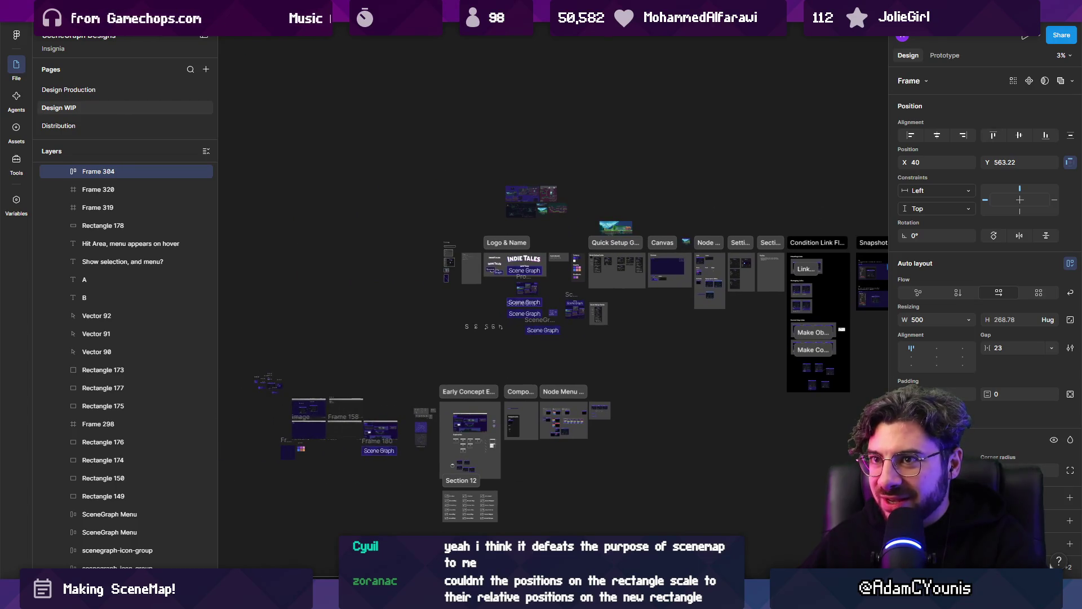
pyautogui.click(53, 48)
pyautogui.click(135, 122)
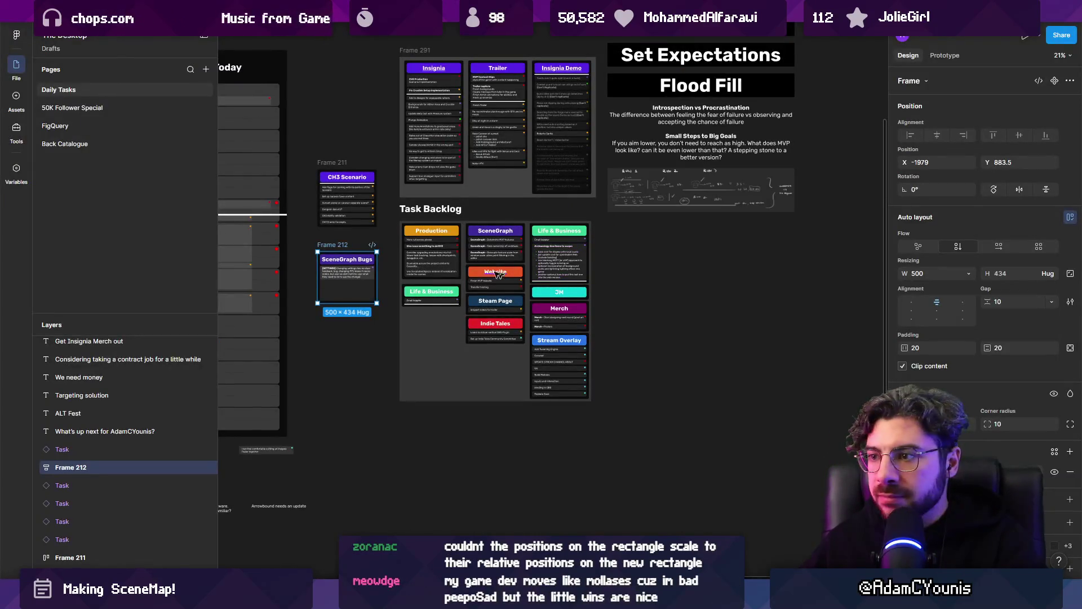
# - Rename the SceneGraph backlog card heading to SceneMap
pyautogui.keyDown('ctrl'); pyautogui.scroll(5, 337, 267); pyautogui.keyUp('ctrl')
pyautogui.keyDown('ctrl'); pyautogui.scroll(-3, 357, 284); pyautogui.keyUp('ctrl')
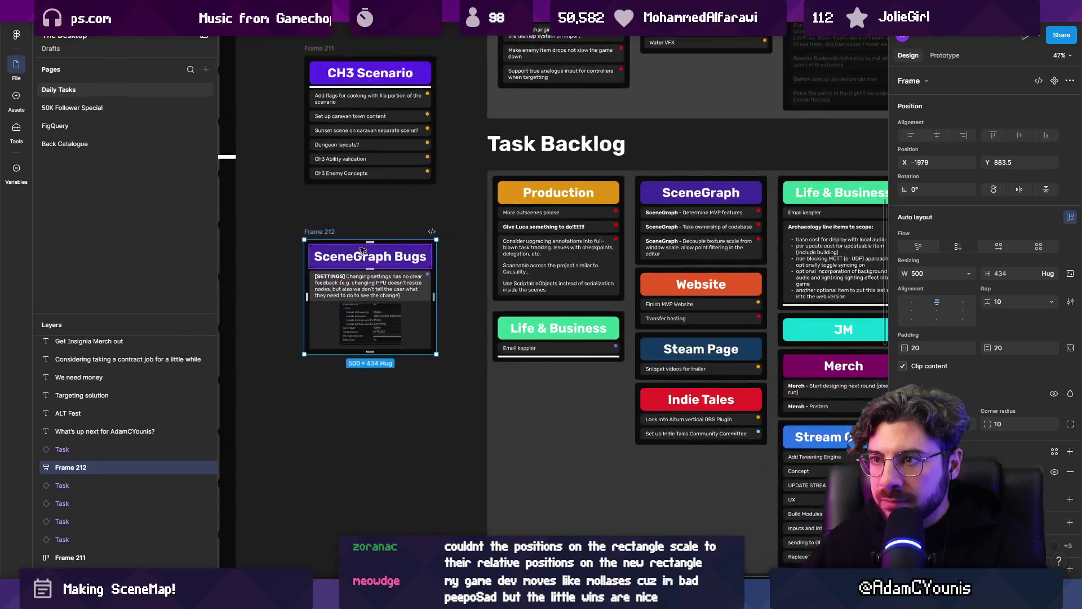
pyautogui.click(365, 261)
pyautogui.hscroll(3, 365, 260)
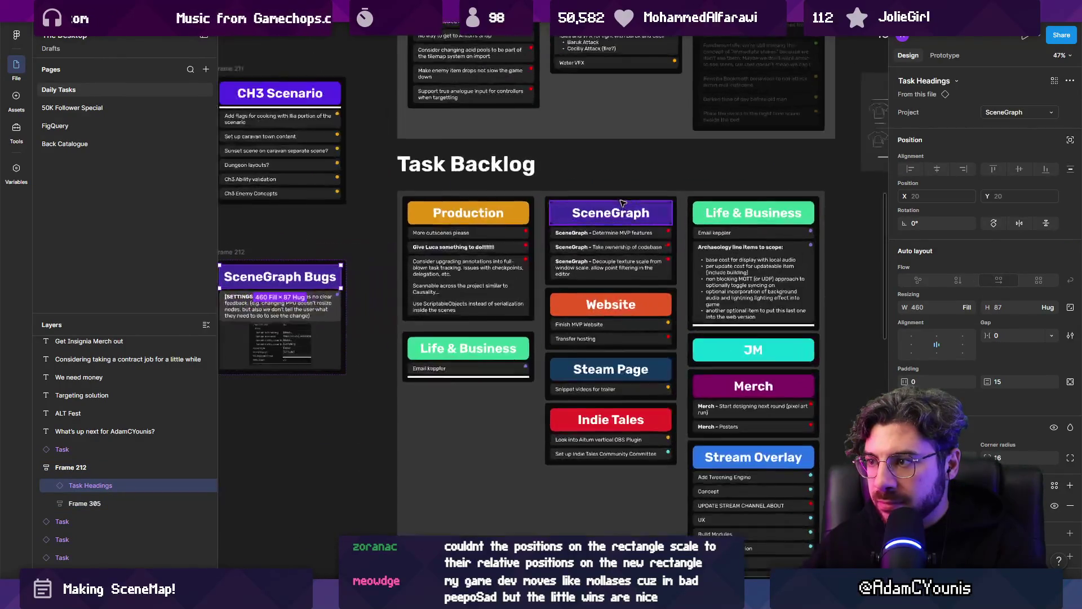
pyautogui.doubleClick(612, 213)
pyautogui.press('BackSpace')
pyautogui.press('BackSpace')
pyautogui.press('BackSpace')
pyautogui.write('Map')
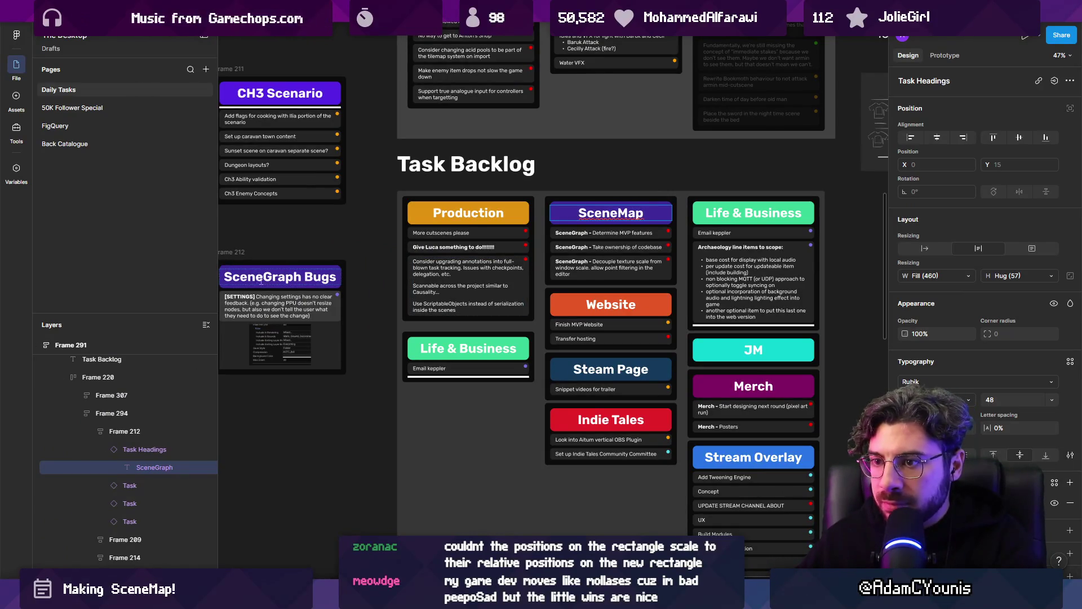
# - Rename the SceneGraph Bugs heading to SceneMap Bugs
pyautogui.doubleClick(261, 280)
pyautogui.click(302, 271)
pyautogui.press('BackSpace')
pyautogui.press('BackSpace')
pyautogui.press('BackSpace')
pyautogui.write('Map')
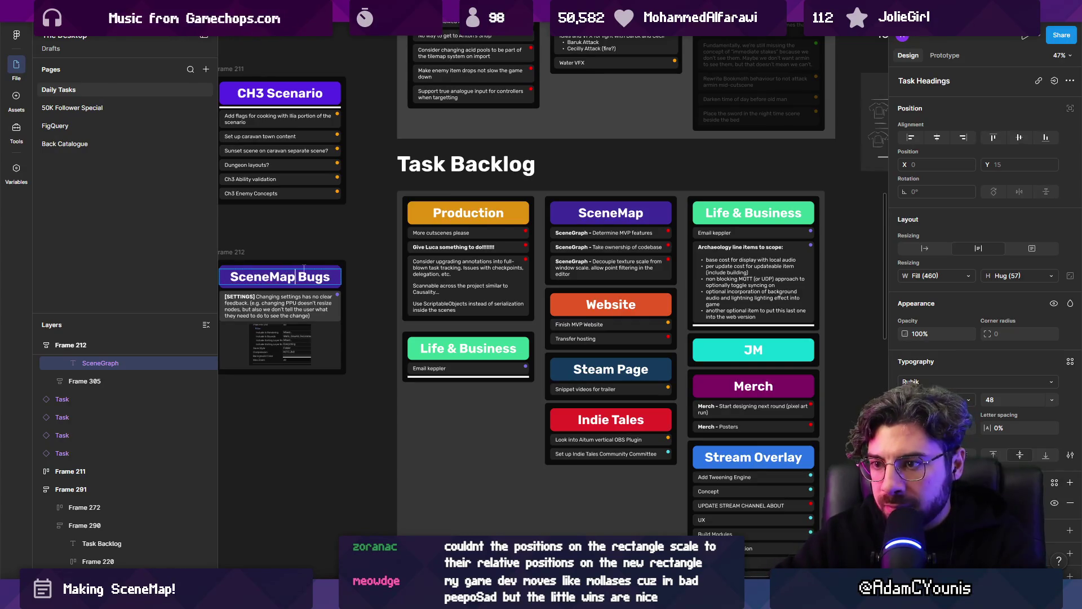
# - Delete the 'Take ownership of codebase' task from the SceneMap card
pyautogui.scroll(5, 593, 252)
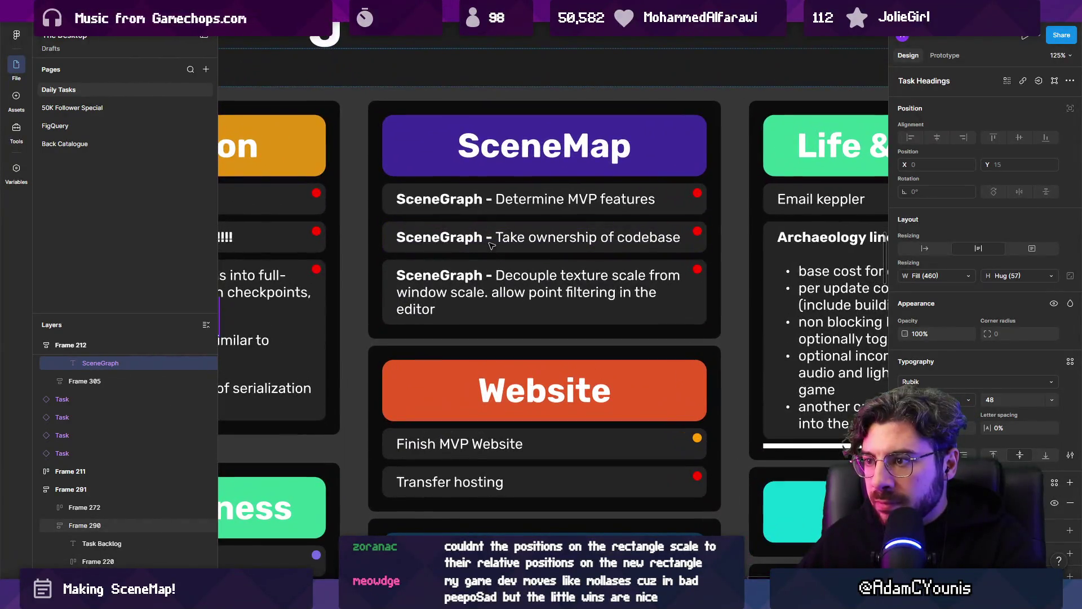
pyautogui.click(496, 251)
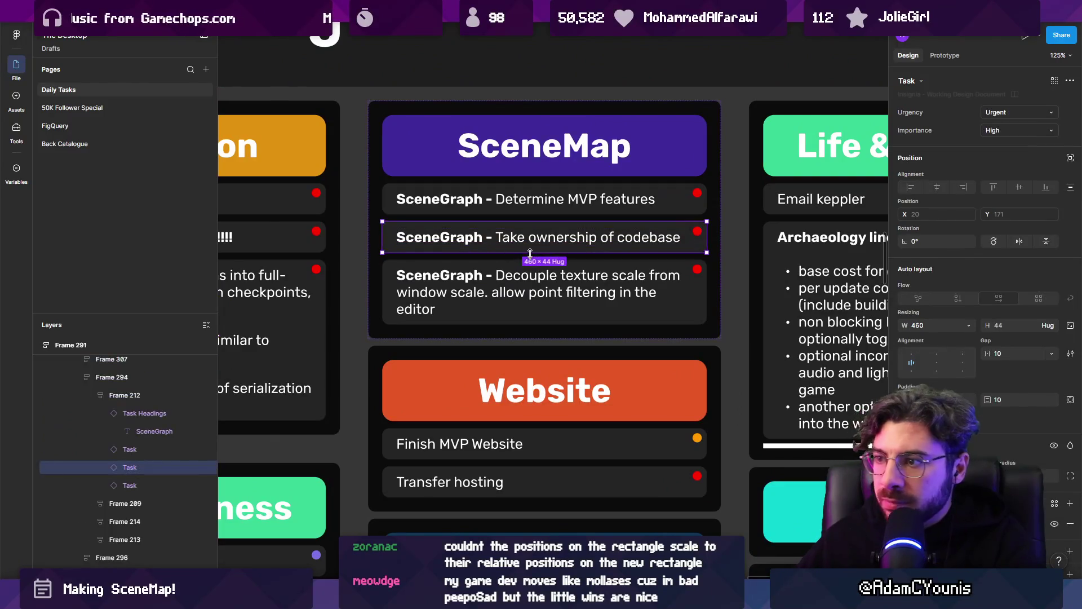
pyautogui.press('Delete')
pyautogui.press('pagedown')
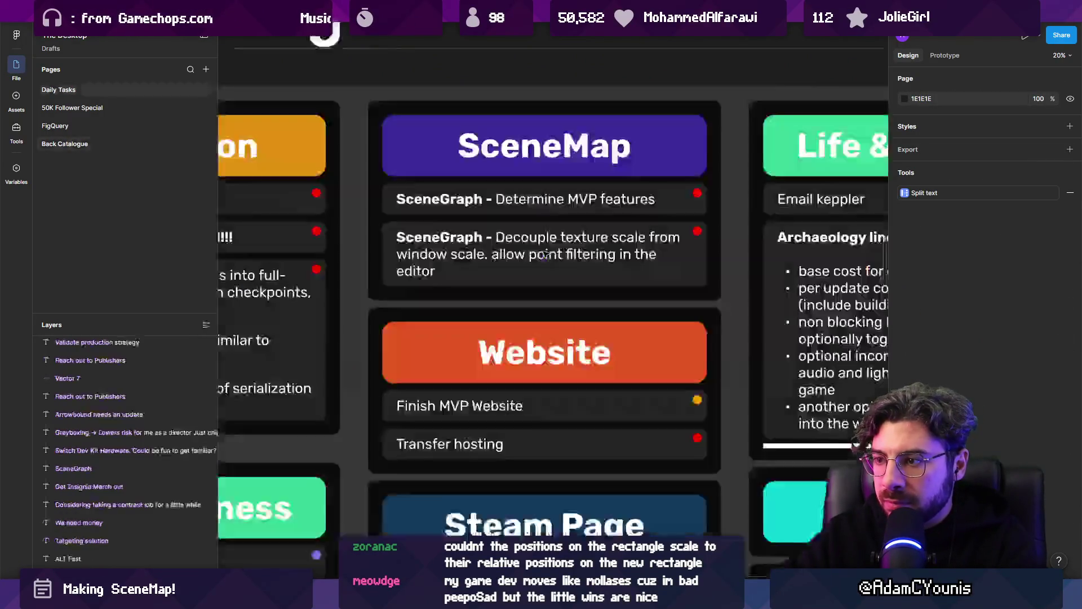
# - Drill into the SceneMap card and start editing the Decouple texture scale task
pyautogui.click(538, 217)
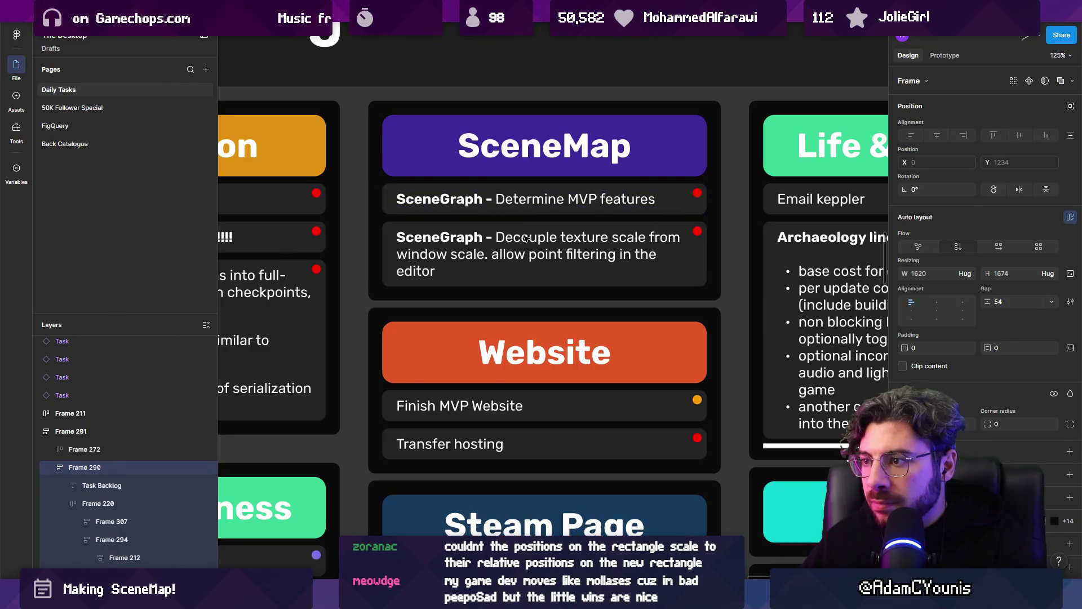
pyautogui.doubleClick(526, 268)
pyautogui.doubleClick(523, 265)
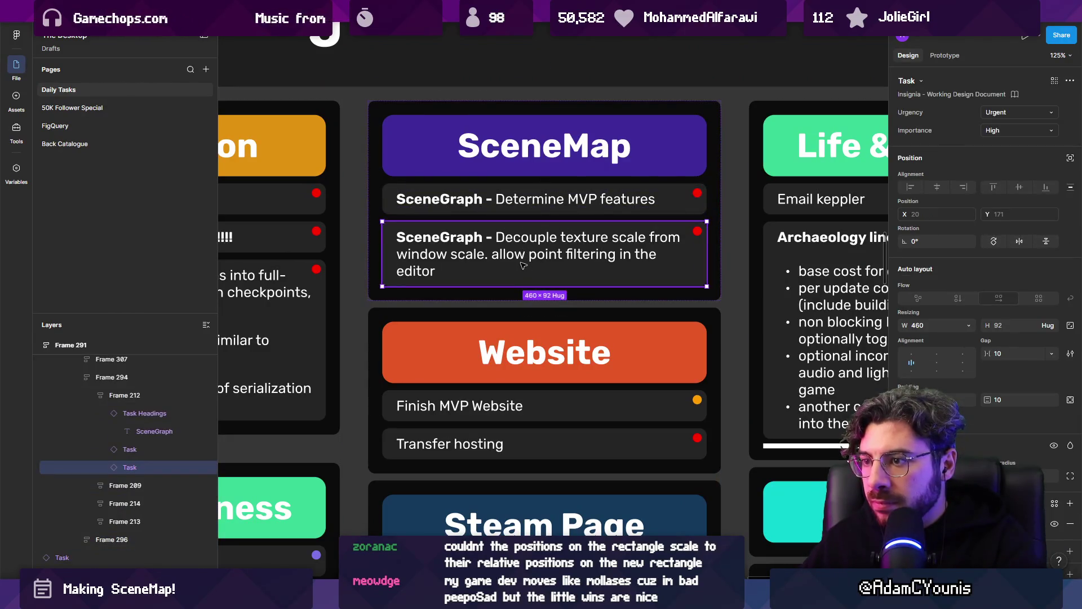
pyautogui.doubleClick(520, 256)
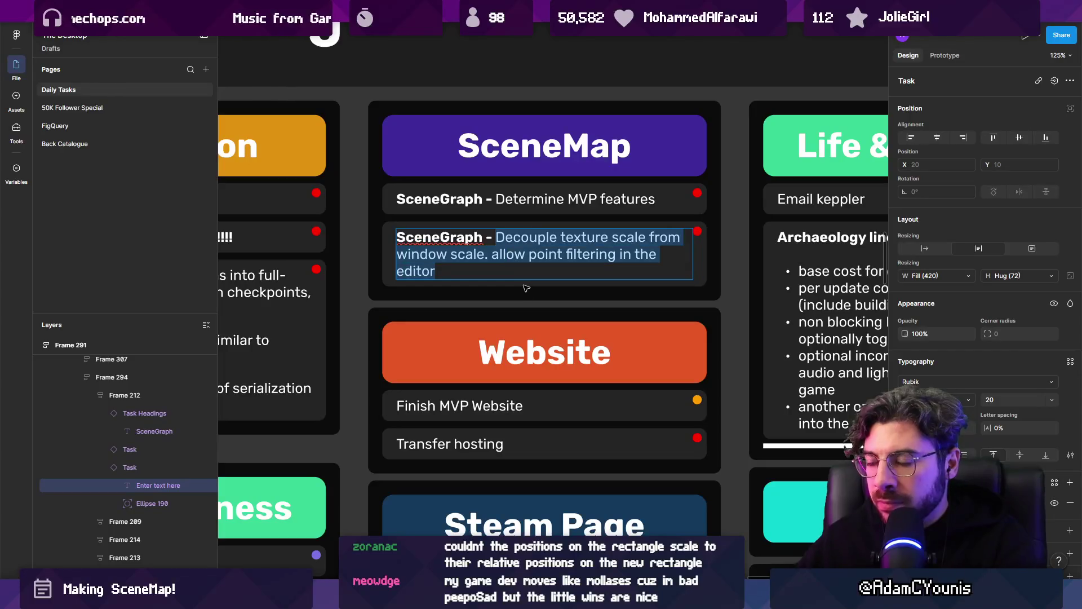
# - Rewrite the task as '...tom background colour for node snapshots by passing a function through the'
pyautogui.press('BackSpace')
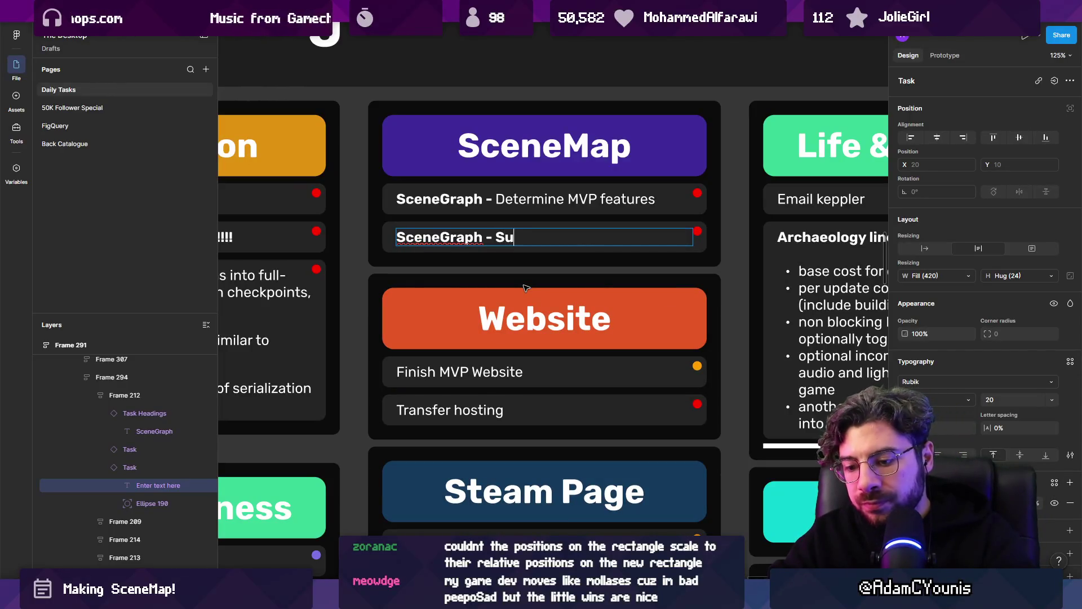
pyautogui.press('BackSpace')
pyautogui.press('BackSpace')
pyautogui.press('BackSpace')
pyautogui.write('tom b')
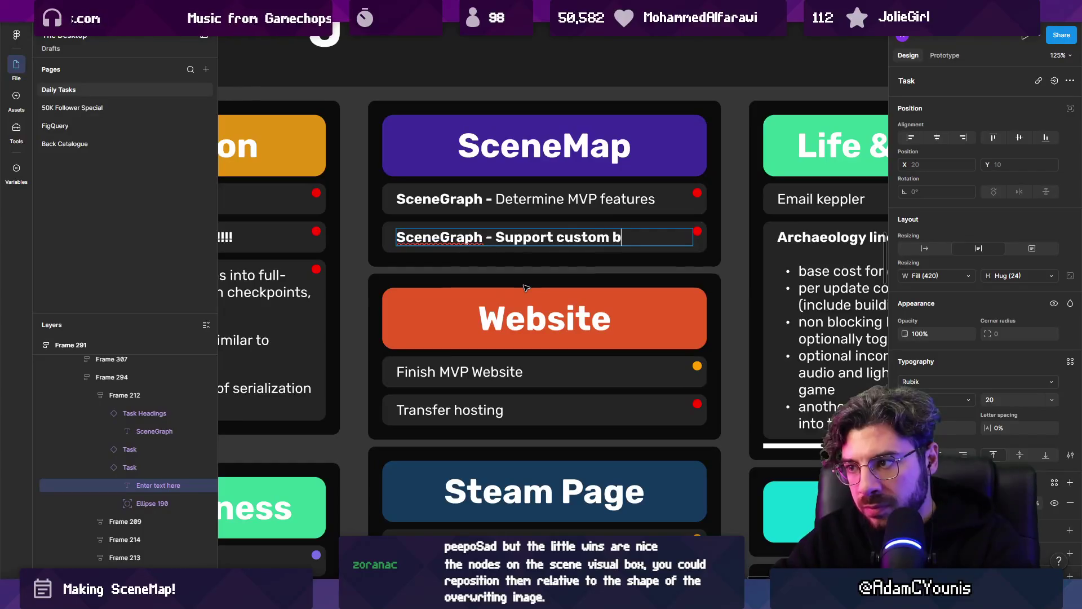
pyautogui.write('ackground colour for node snaps')
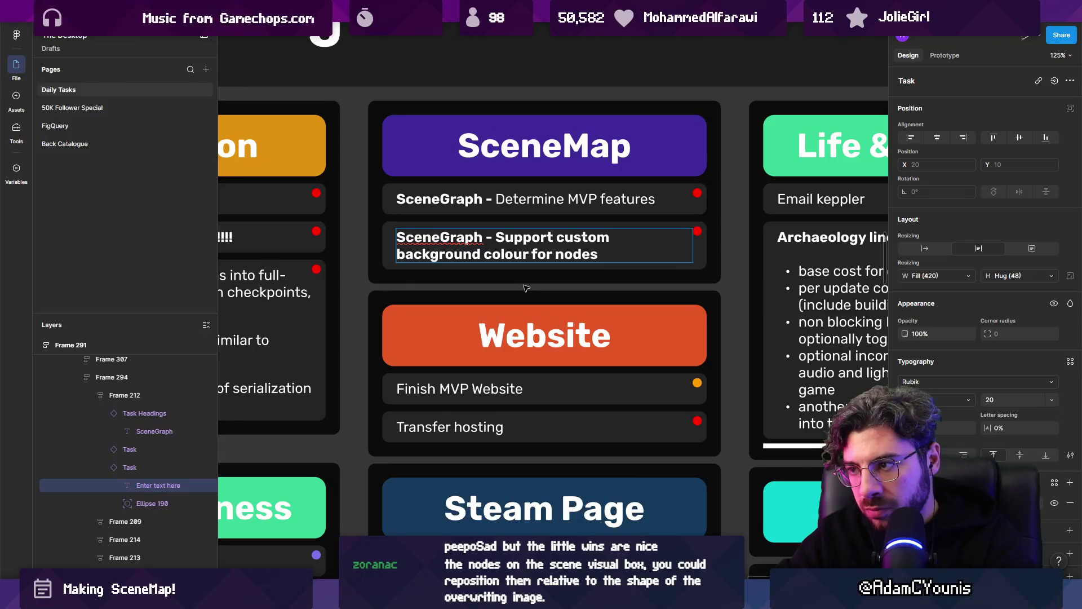
pyautogui.write('hots by')
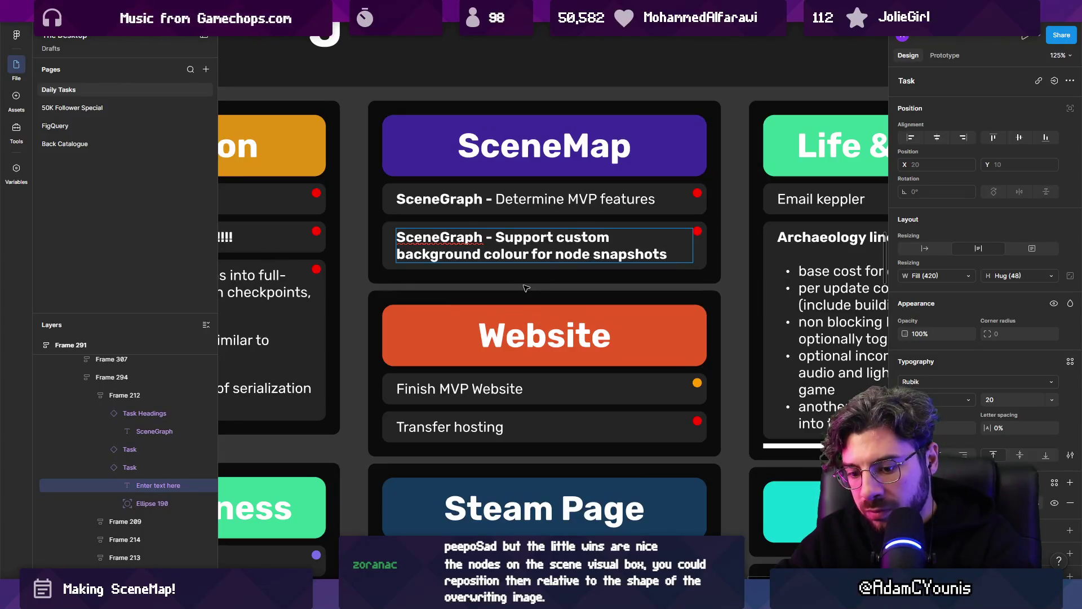
pyautogui.write(' passing a')
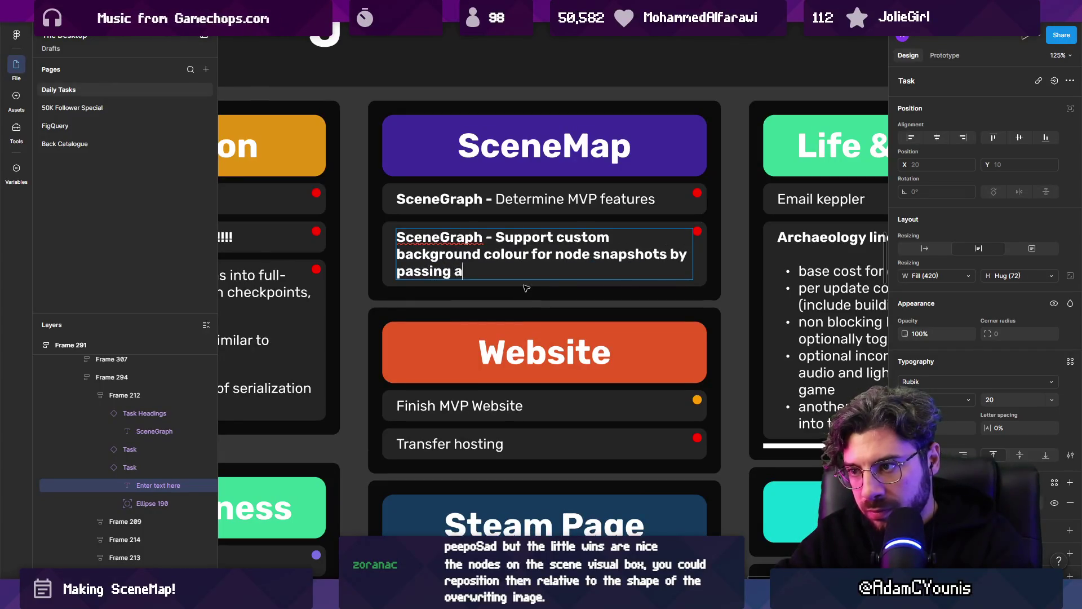
pyautogui.write(' function through the')
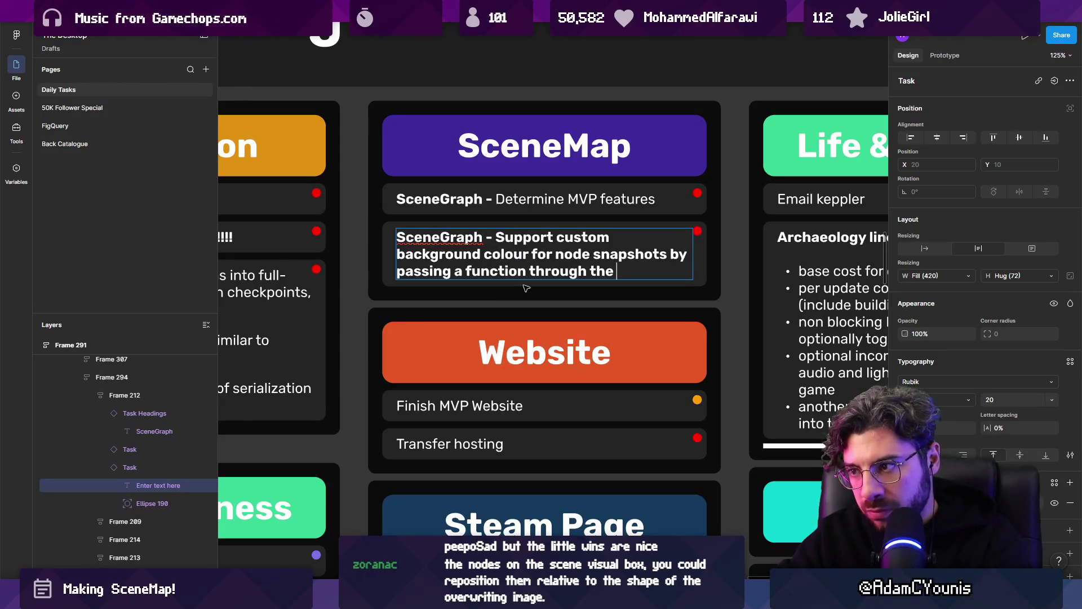
pyautogui.hotkey('alt', 'Tab')
pyautogui.hotkey('alt', 'Tab')
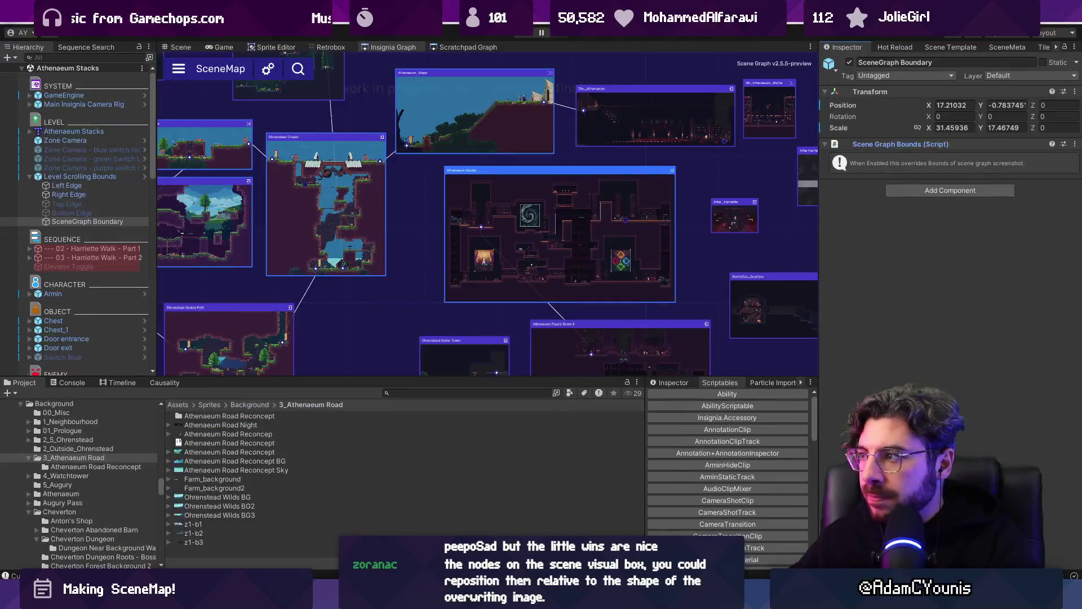
pyautogui.hotkey('alt', 'Tab')
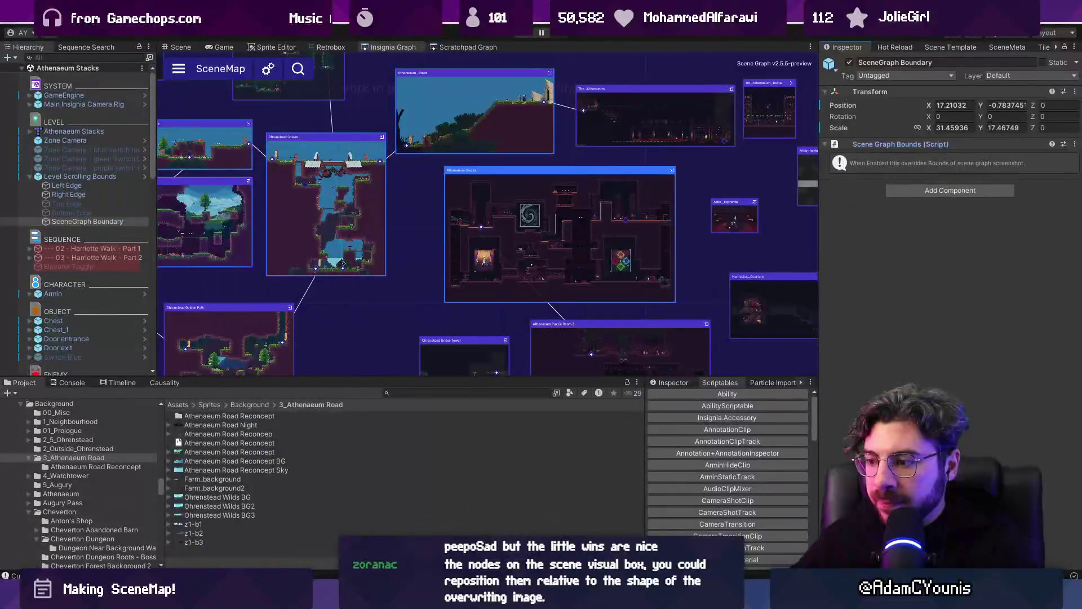
pyautogui.hotkey('alt', 'Tab')
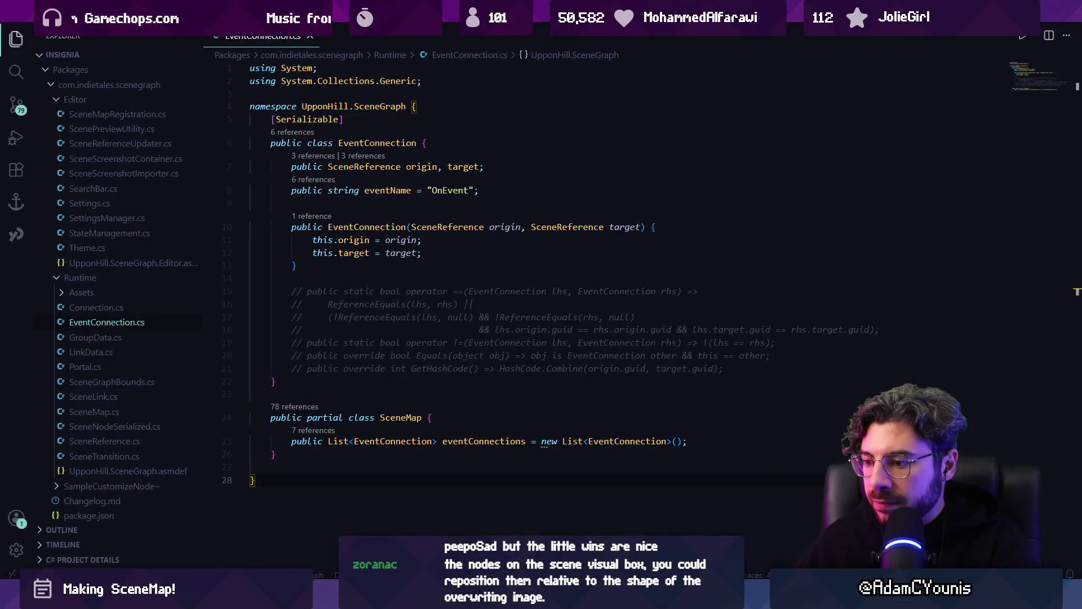
pyautogui.hotkey('alt', 'Tab')
# - Extend the task text to end 'through the Scene Graph Bounds'
pyautogui.write('cene')
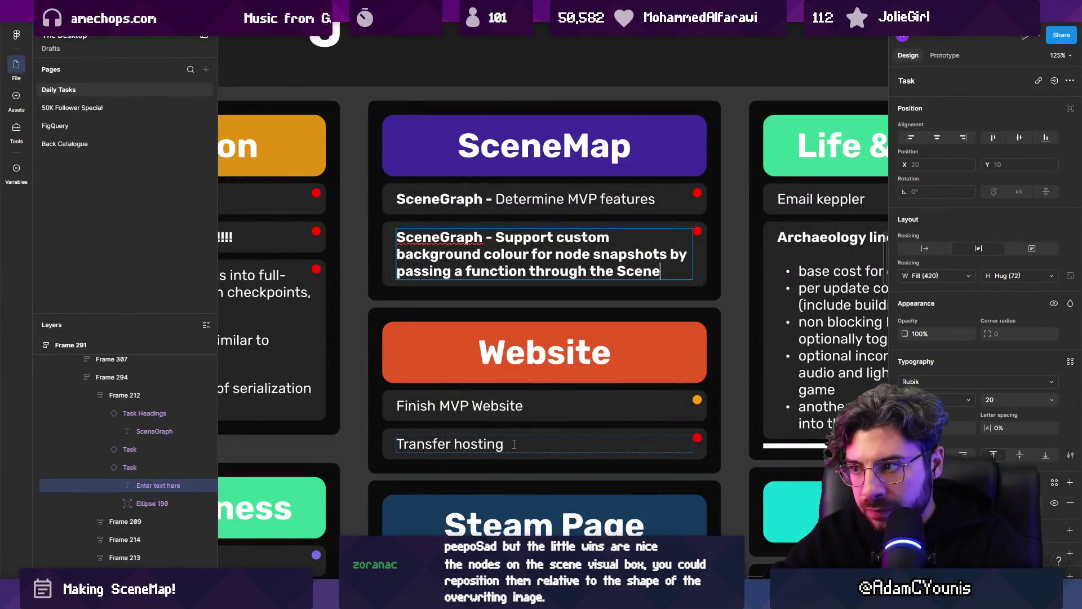
pyautogui.press('Return')
pyautogui.write('Bounds')
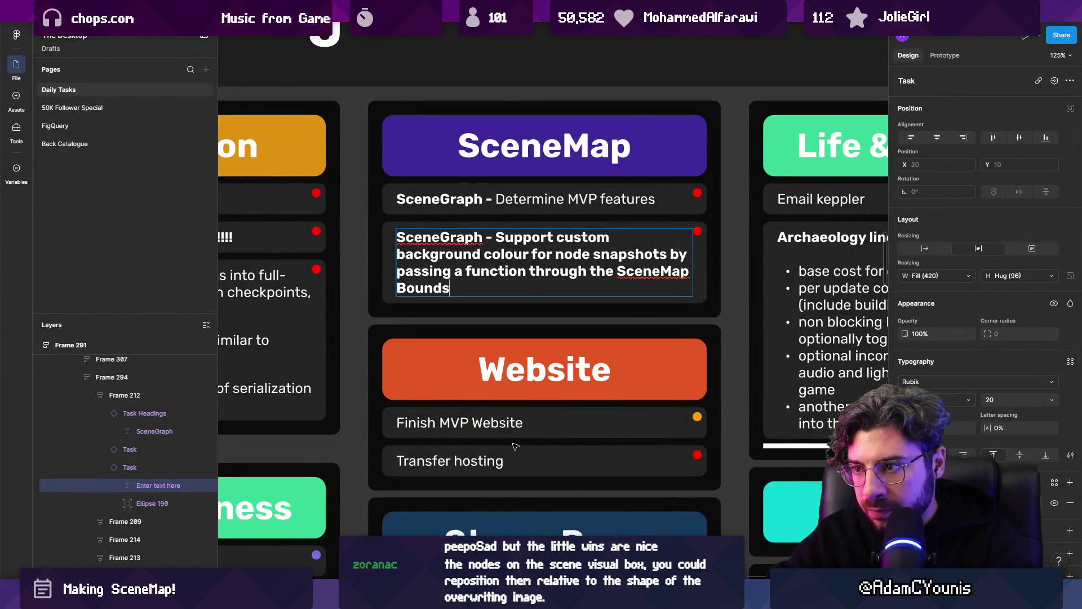
pyautogui.press('Left')
pyautogui.press('Left')
pyautogui.press('Left')
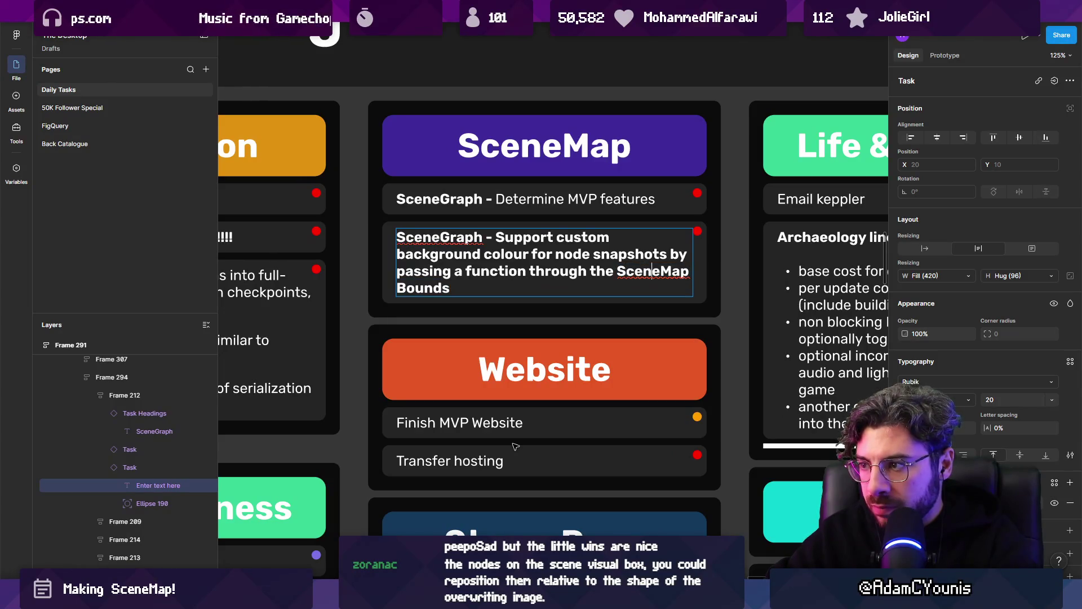
pyautogui.write('Graph')
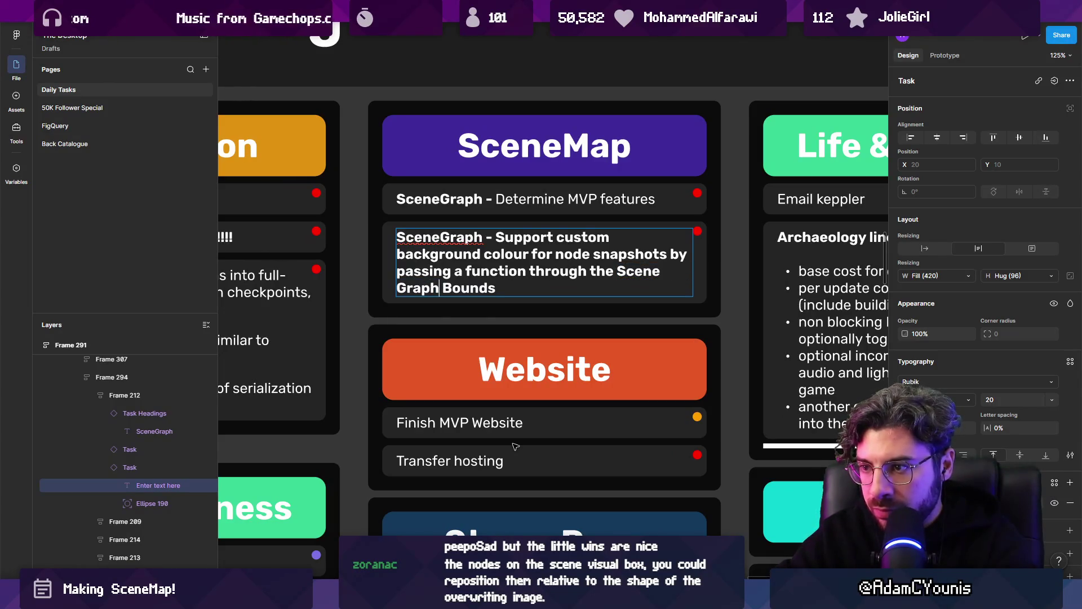
# - Remove bold from the task description after the dash
pyautogui.hotkey('shift', 'Up')
pyautogui.hotkey('shift', 'Down')
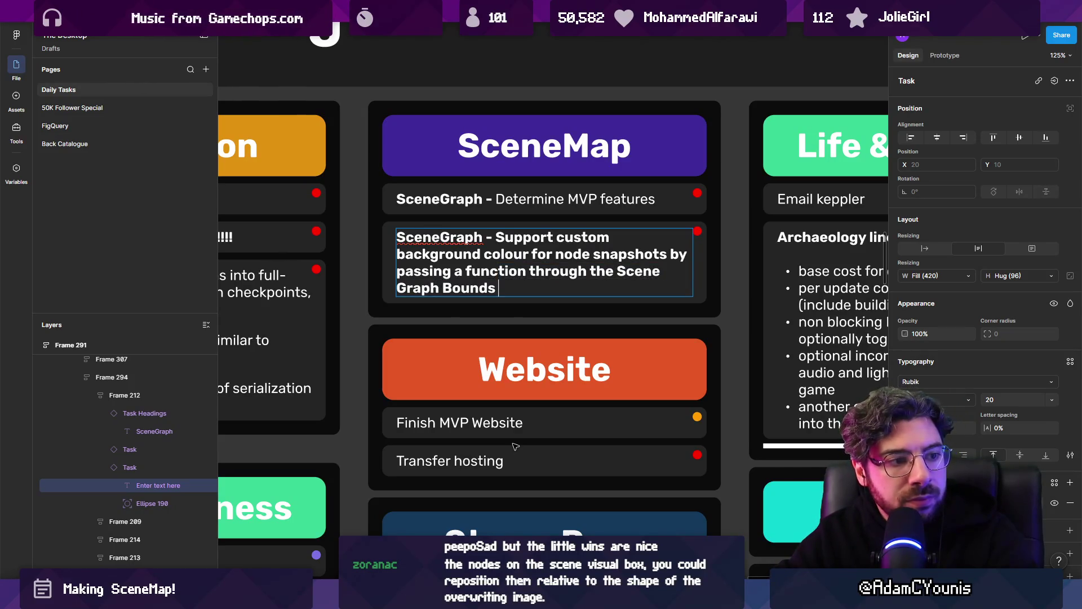
pyautogui.hotkey('shift', 'Up')
pyautogui.hotkey('shift', 'Up')
pyautogui.hotkey('shift', 'Up')
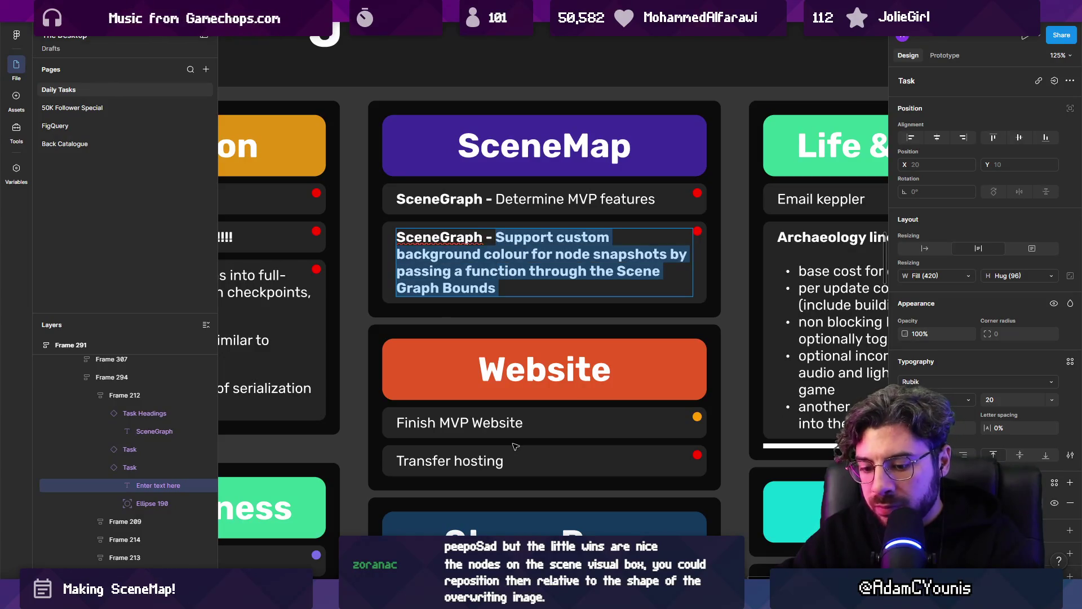
pyautogui.hotkey('ctrl', 'b')
pyautogui.press('Right')
# - Append the word 'component' and finish editing the task text
pyautogui.write('func')
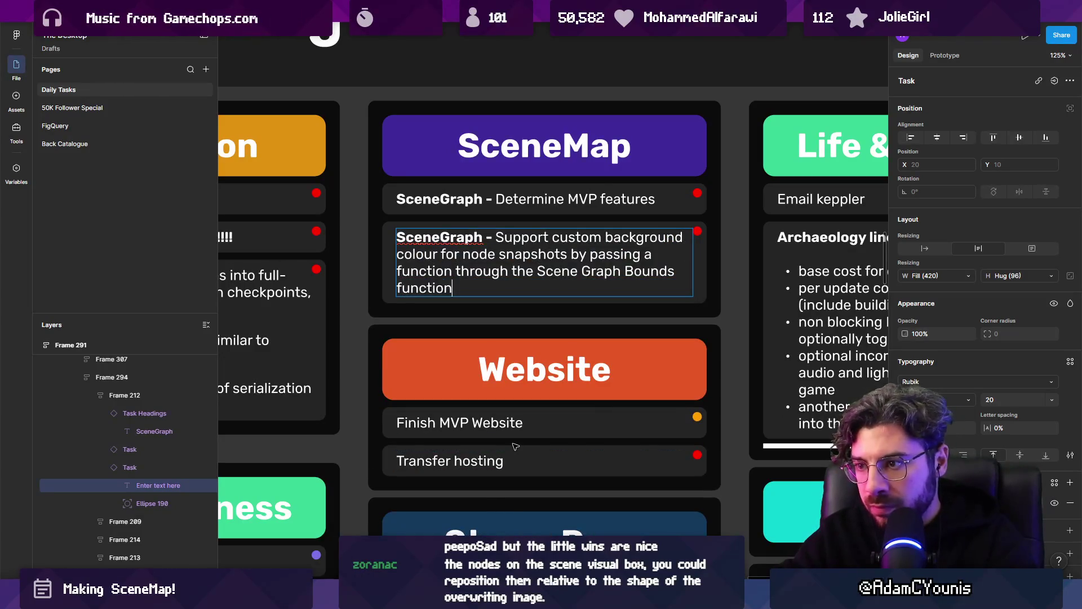
pyautogui.press('BackSpace')
pyautogui.press('BackSpace')
pyautogui.press('BackSpace')
pyautogui.write('component')
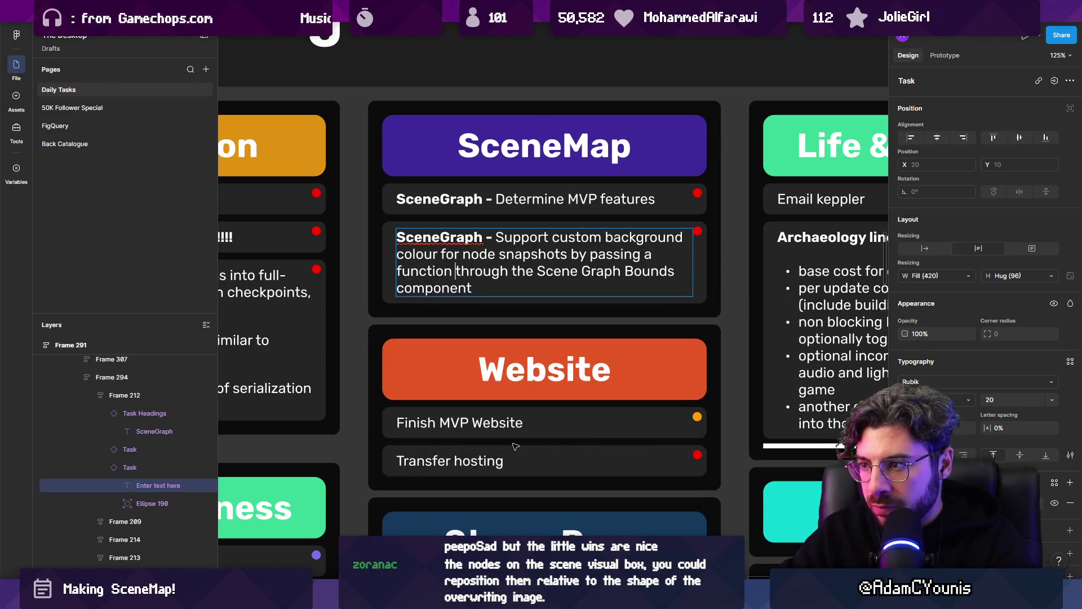
pyautogui.press('Escape')
pyautogui.press('Escape')
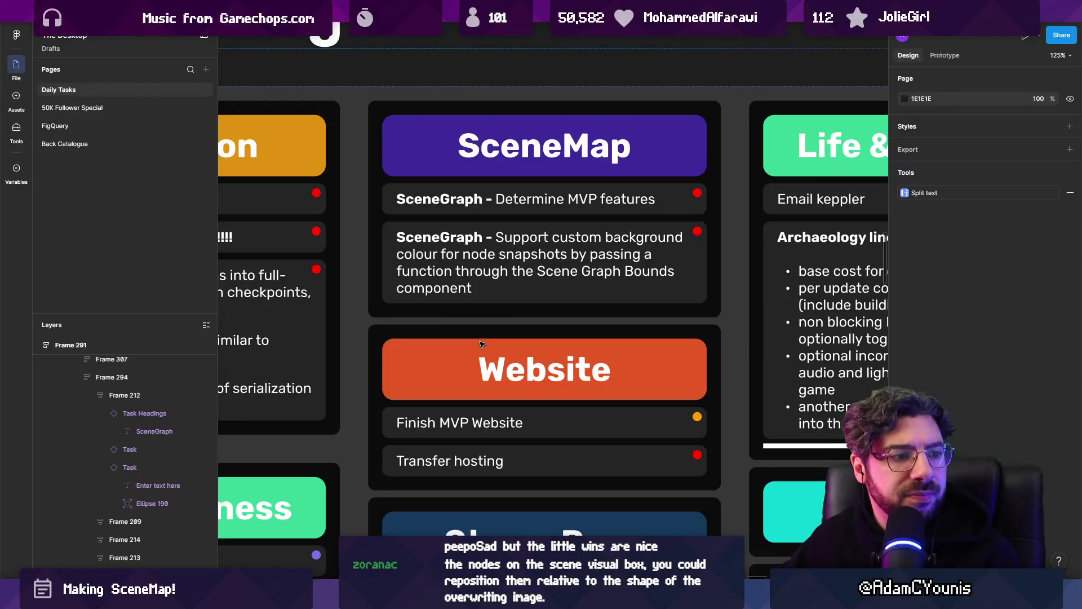
pyautogui.hotkey('alt', 'Tab')
pyautogui.moveTo(576, 244)
pyautogui.scroll(3, 564, 240)
pyautogui.scroll(-1, 523, 224)
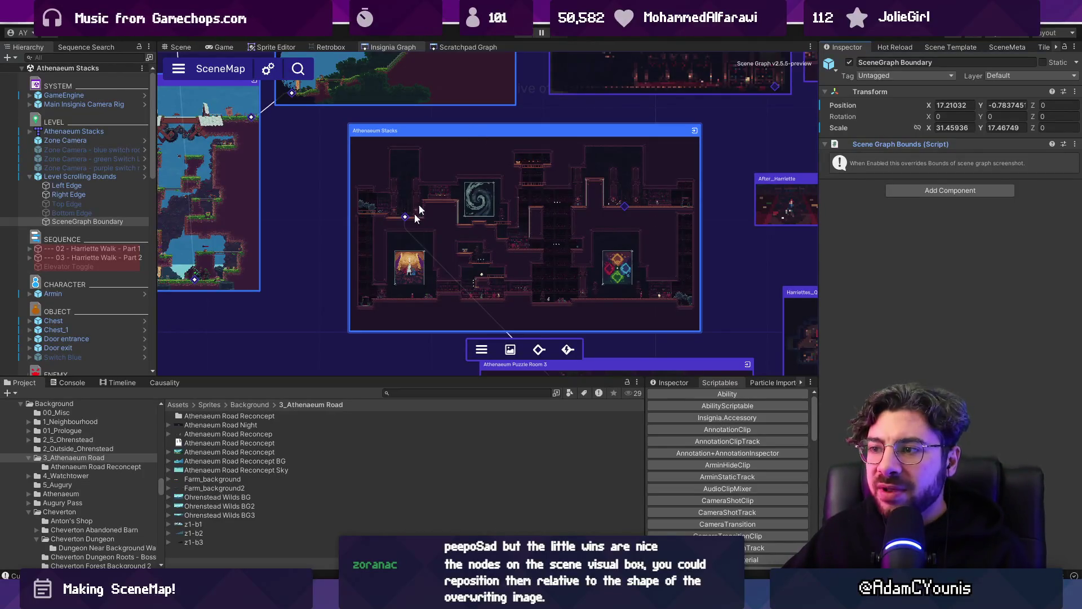
pyautogui.doubleClick(506, 182)
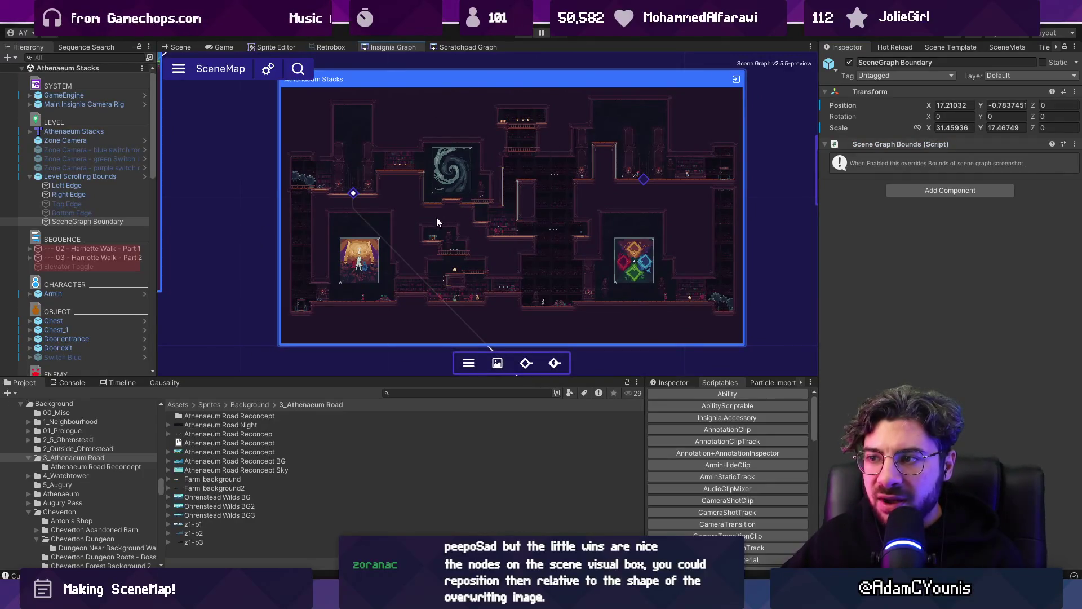
pyautogui.scroll(2, 553, 224)
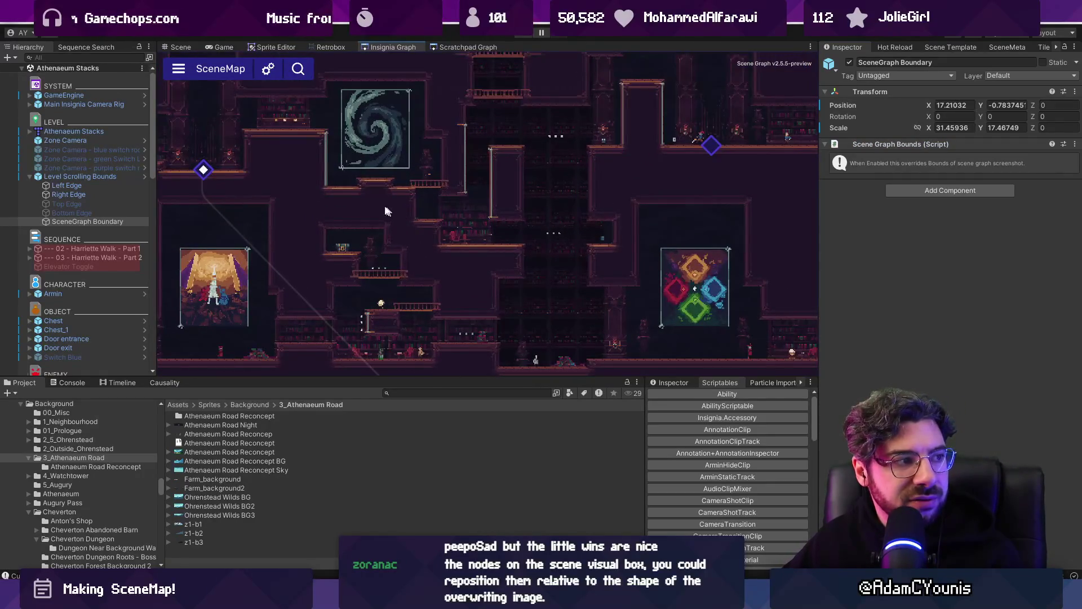
pyautogui.scroll(-3, 465, 253)
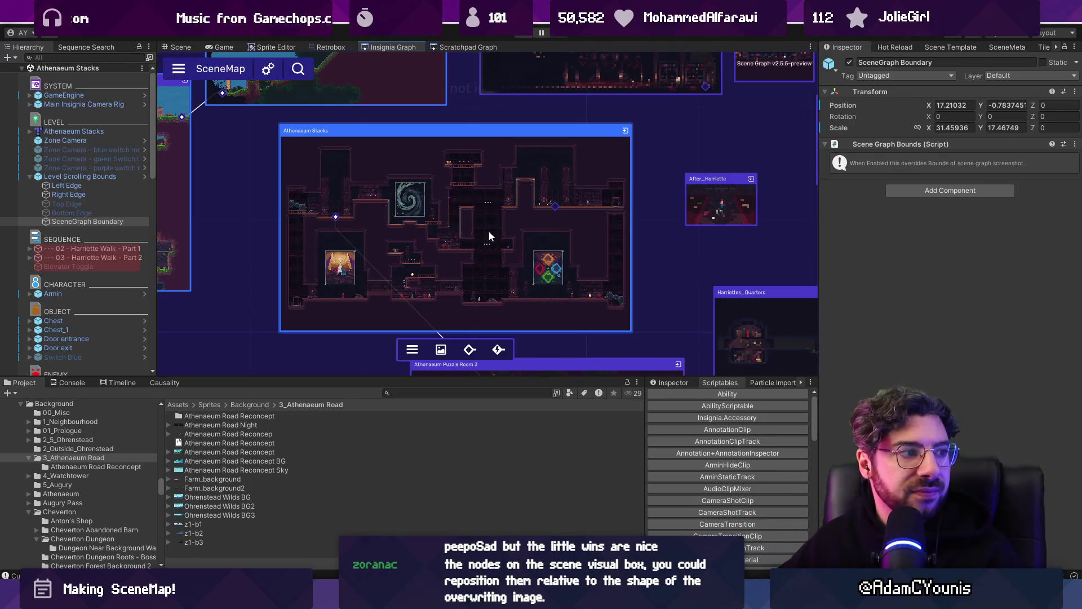
pyautogui.scroll(-1, 475, 217)
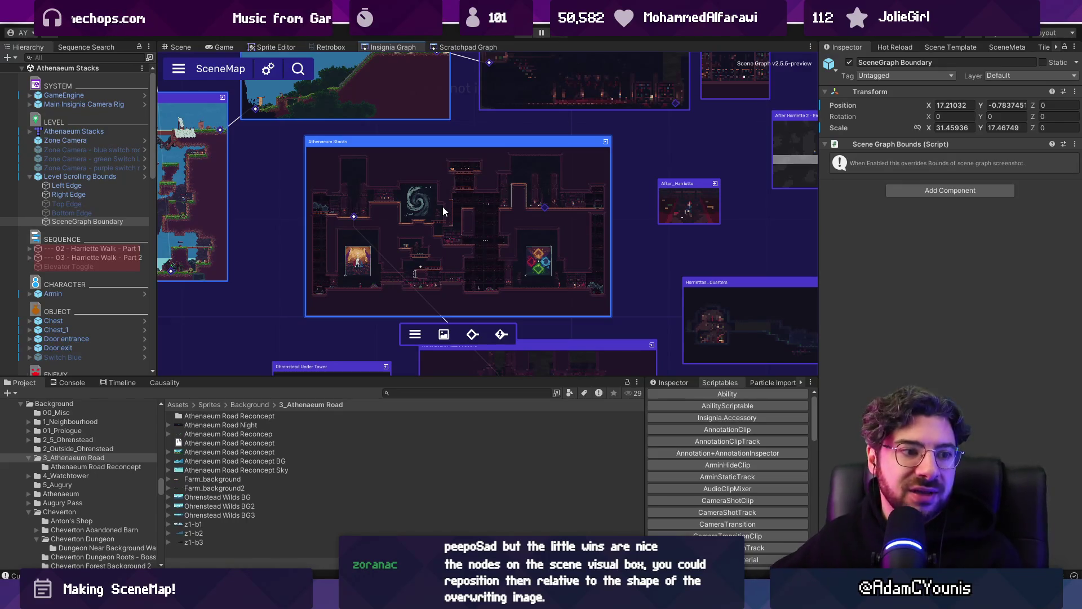
pyautogui.scroll(-5, 441, 206)
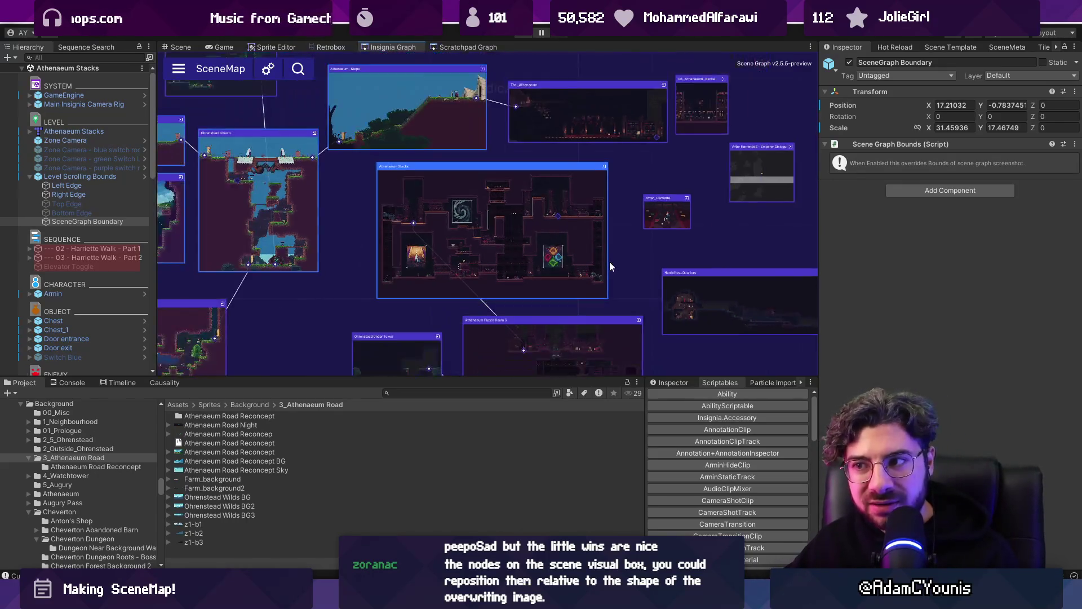
pyautogui.scroll(-5, 506, 231)
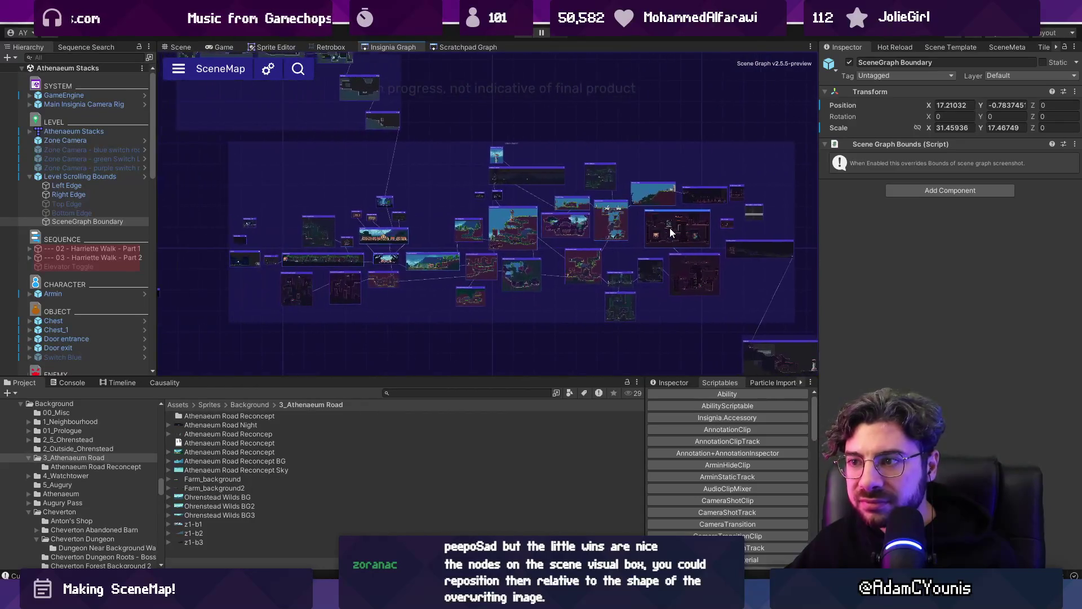
pyautogui.scroll(5, 498, 232)
pyautogui.moveTo(590, 243)
pyautogui.mouseDown()
pyautogui.moveTo(388, 215)
pyautogui.moveTo(429, 196)
pyautogui.mouseUp()
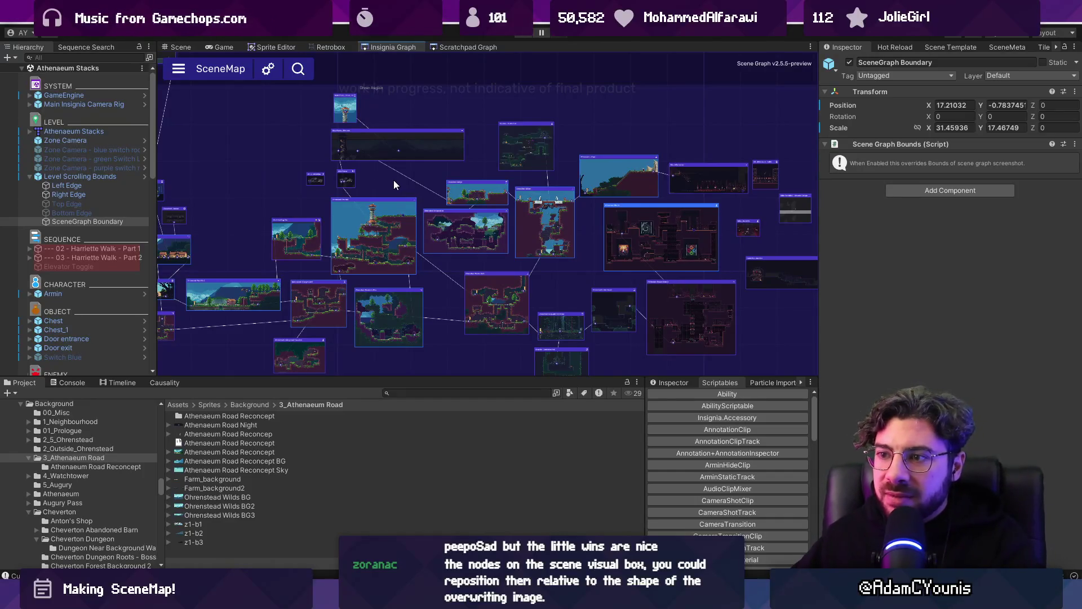
pyautogui.scroll(3, 308, 238)
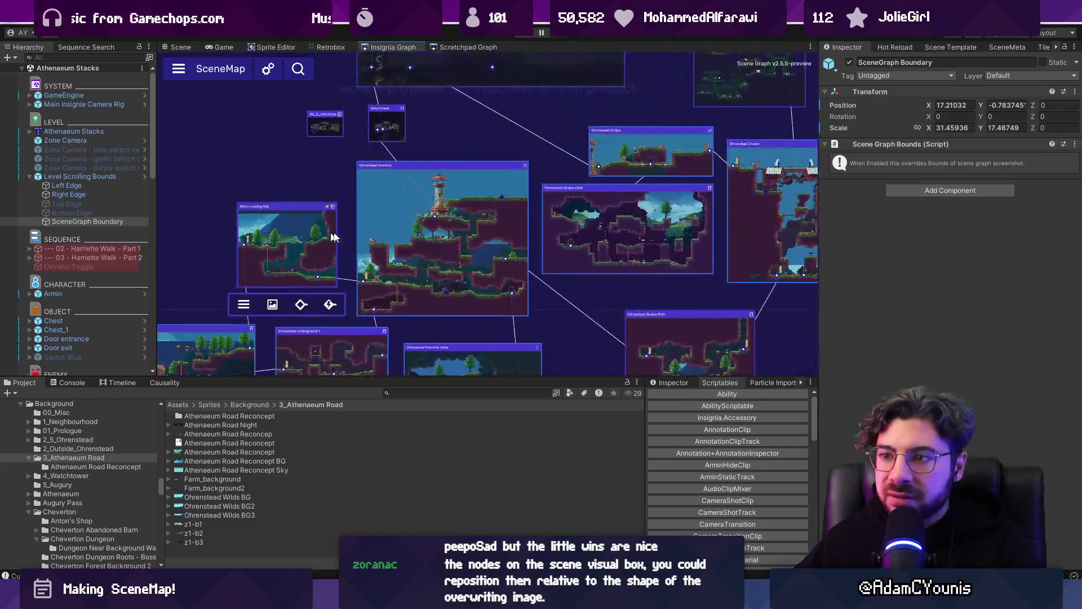
pyautogui.scroll(-6, 436, 235)
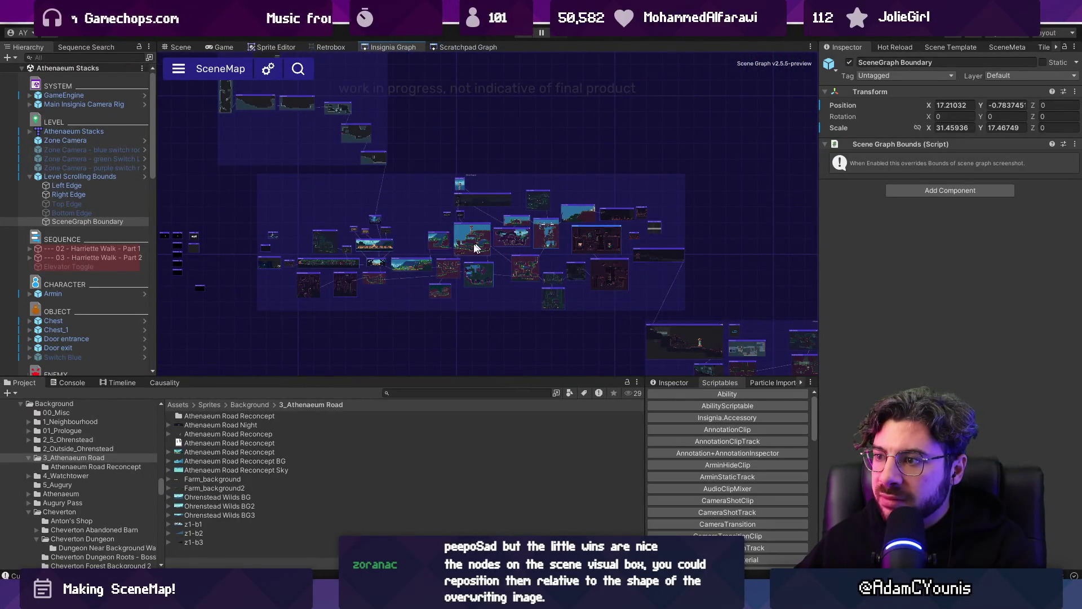
pyautogui.scroll(5, 459, 253)
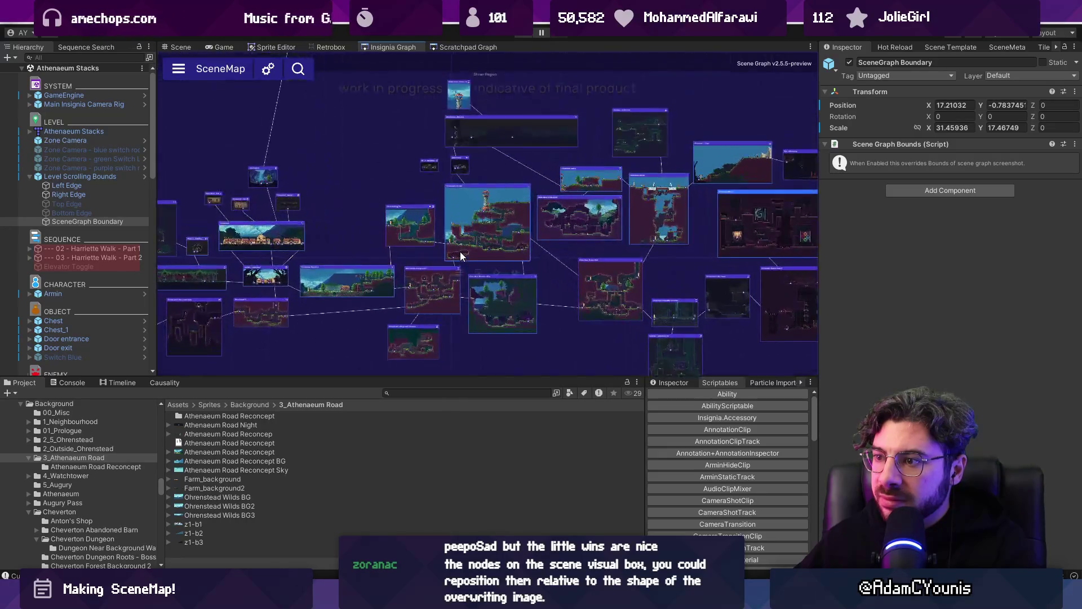
pyautogui.scroll(1, 459, 251)
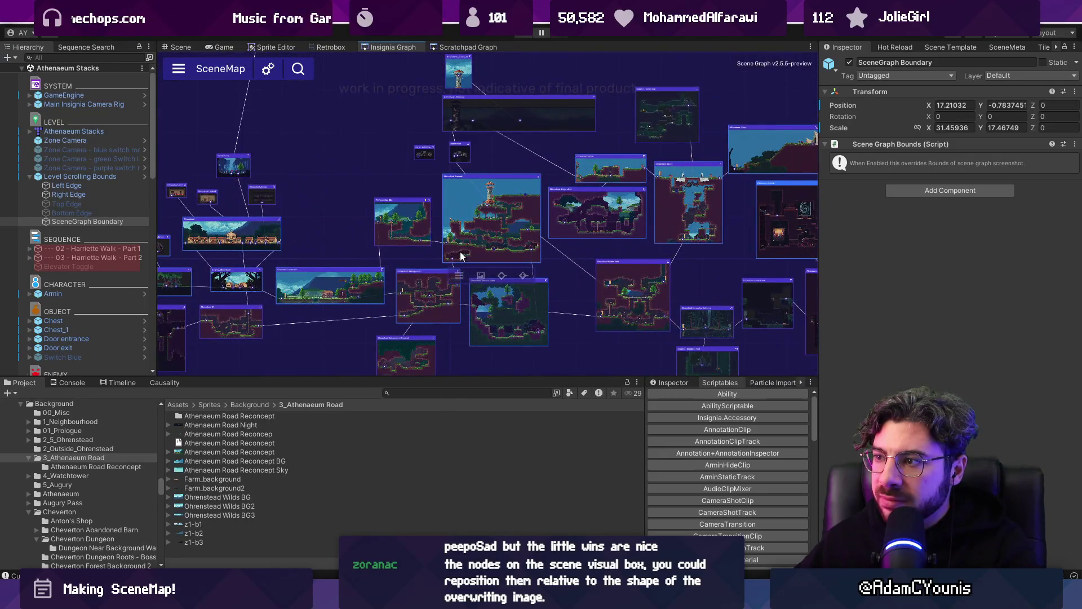
pyautogui.click(597, 168)
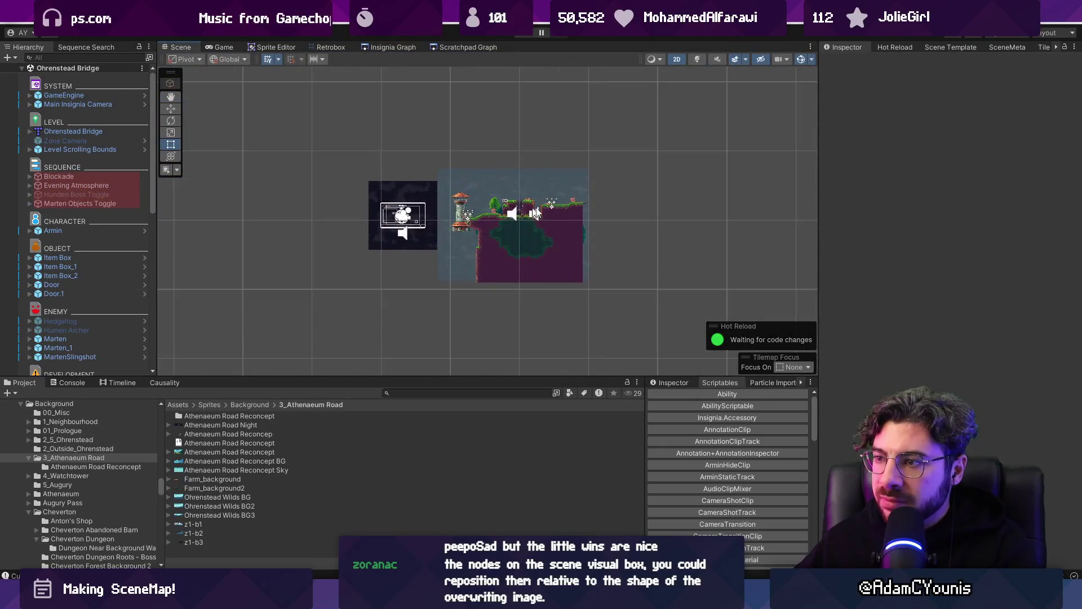
# - Frame Ohrenstead Chasm Background in the Scene view with the Move tool active
pyautogui.scroll(-10, 515, 198)
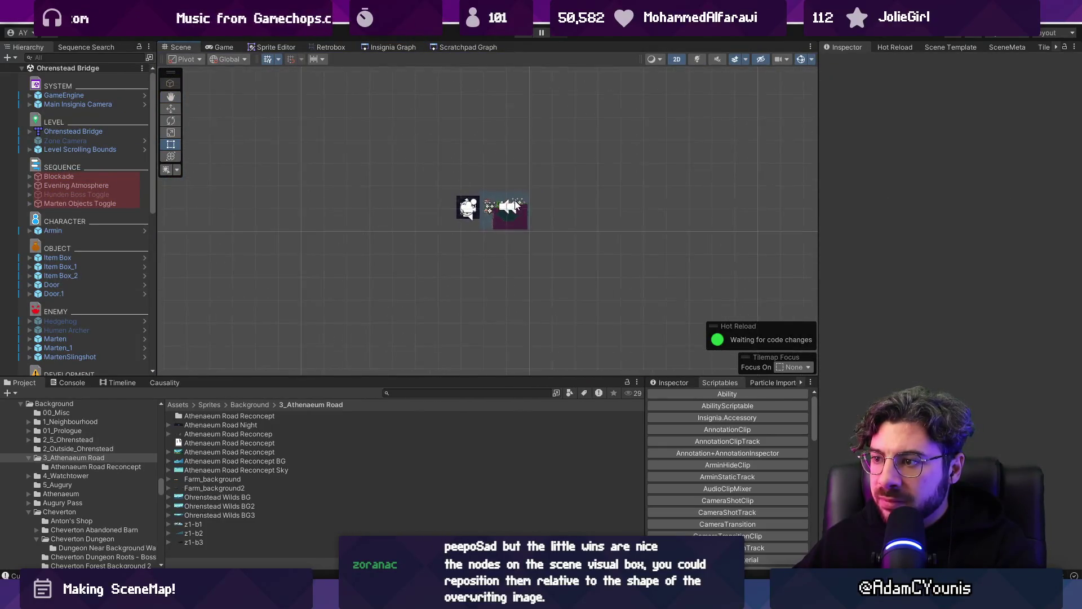
pyautogui.scroll(-10, 102, 253)
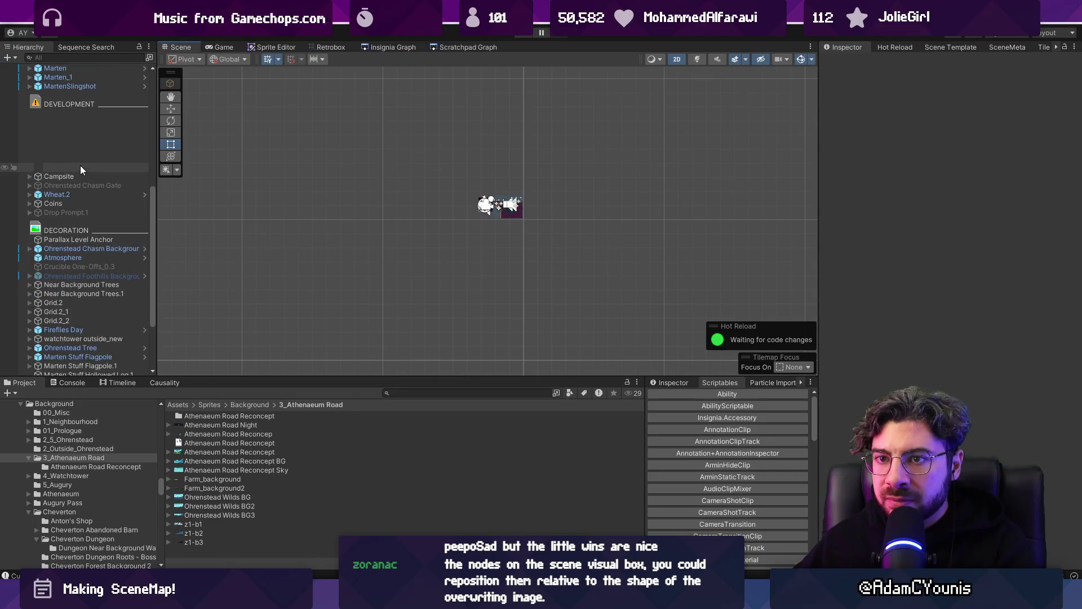
pyautogui.click(83, 110)
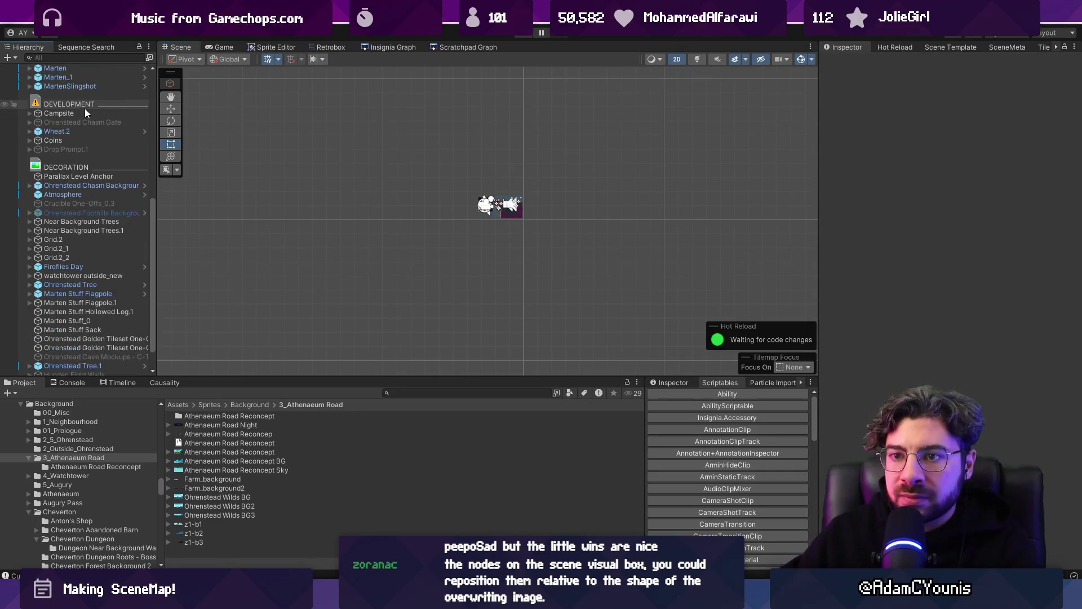
pyautogui.click(85, 186)
pyautogui.doubleClick(86, 186)
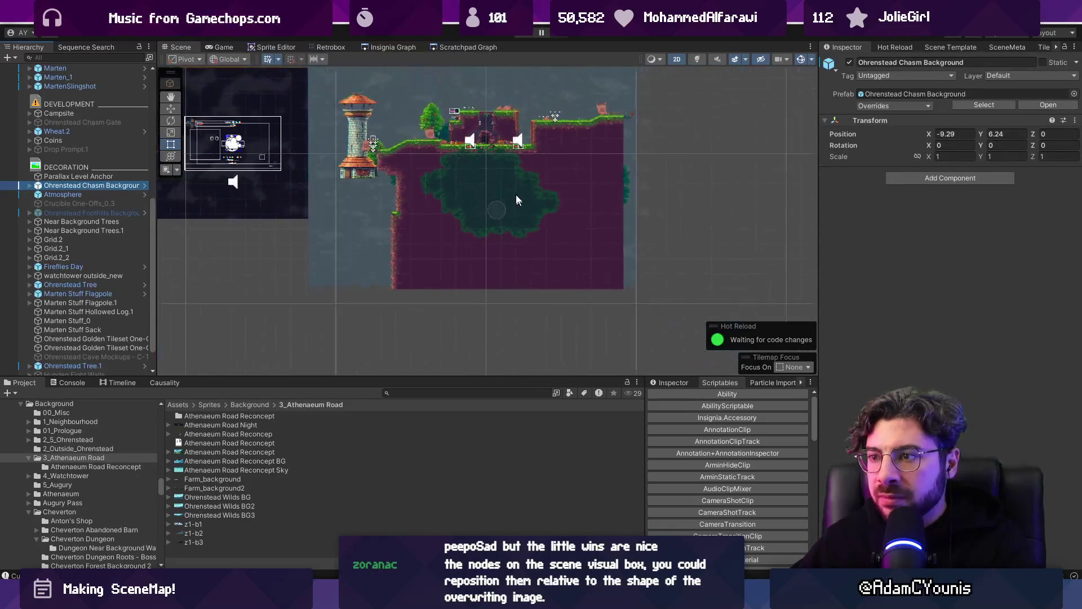
pyautogui.press('w')
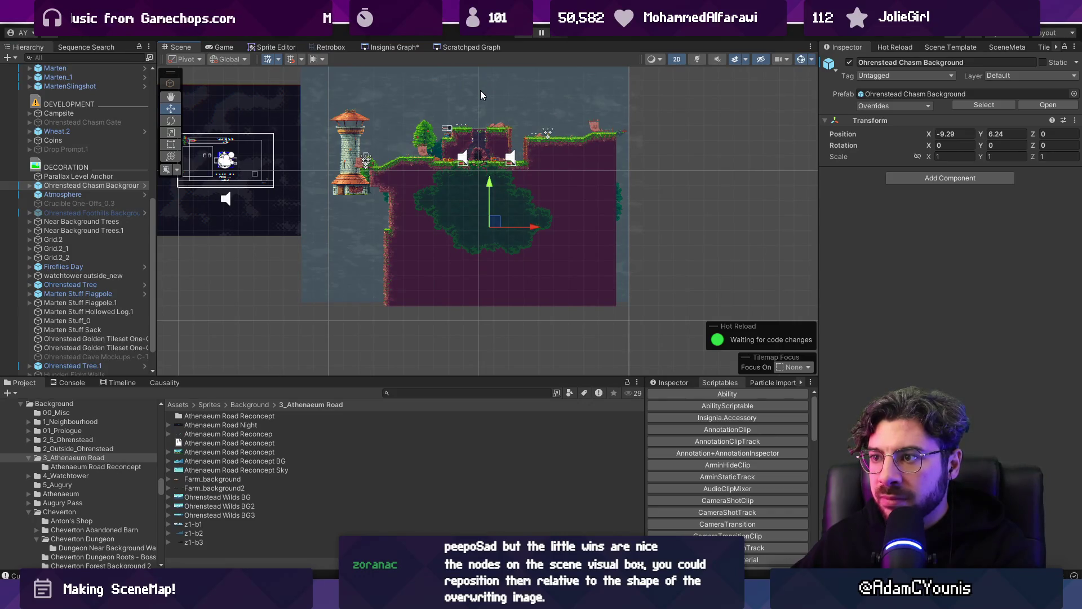
# - Pan above the chasm and start Play mode to test the background
pyautogui.moveTo(473, 121); pyautogui.dragTo(474, 202)
pyautogui.click(462, 47)
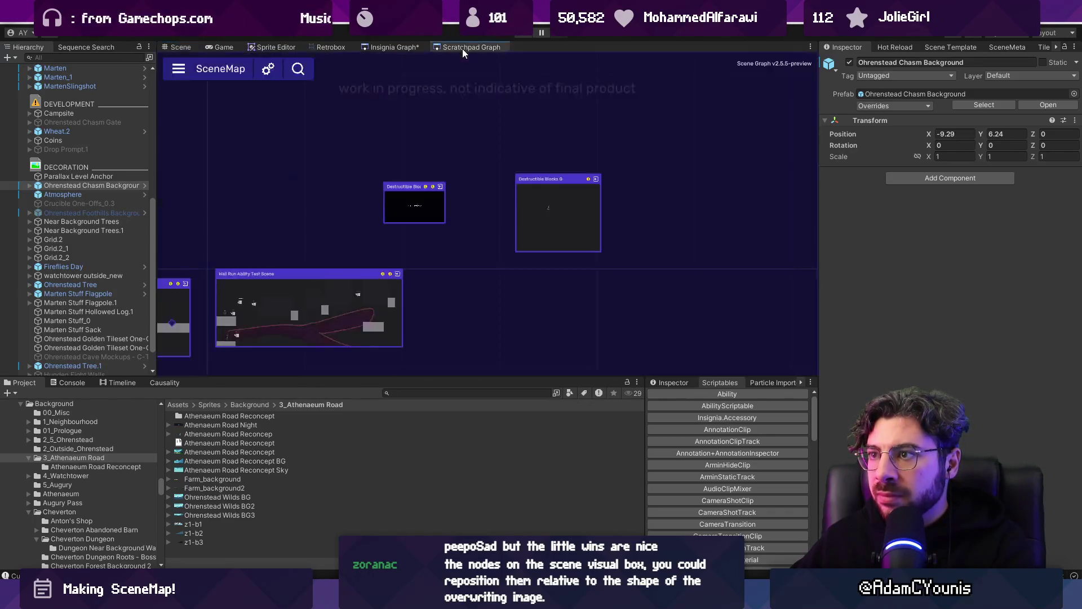
pyautogui.click(176, 48)
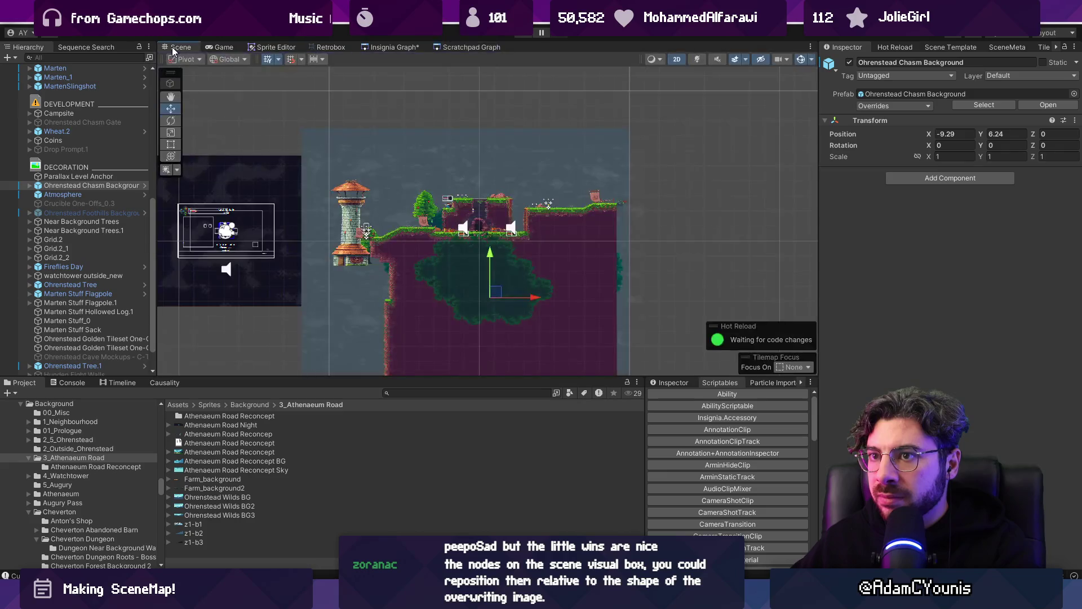
pyautogui.click(519, 35)
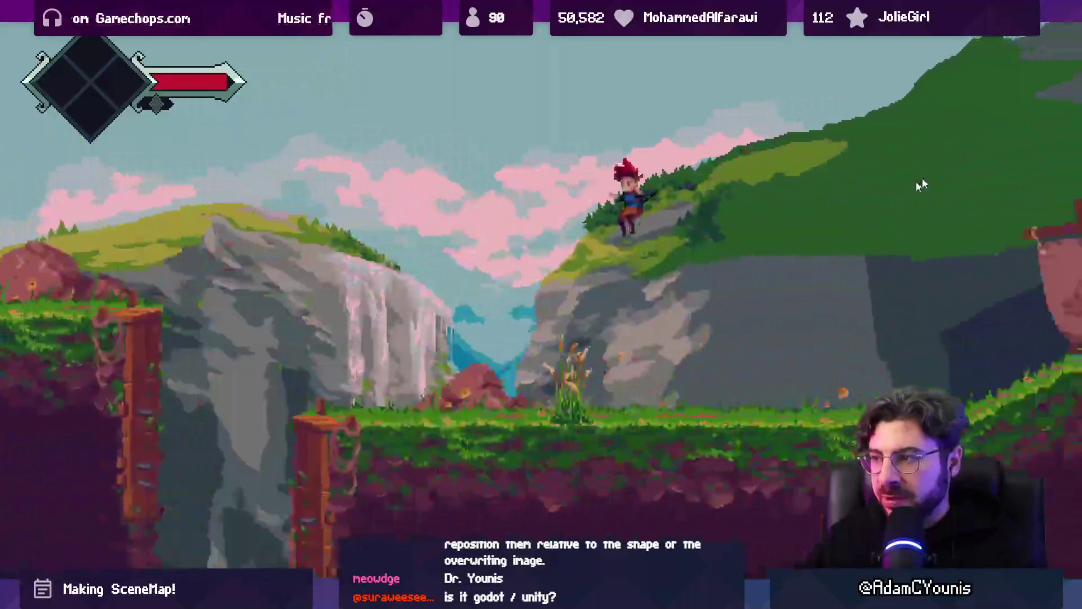
# - Stop the playtest and drag Ohrenstead Chasm Background up to about X -9.89, Y 12.28
pyautogui.hotkey('shift', 'space')
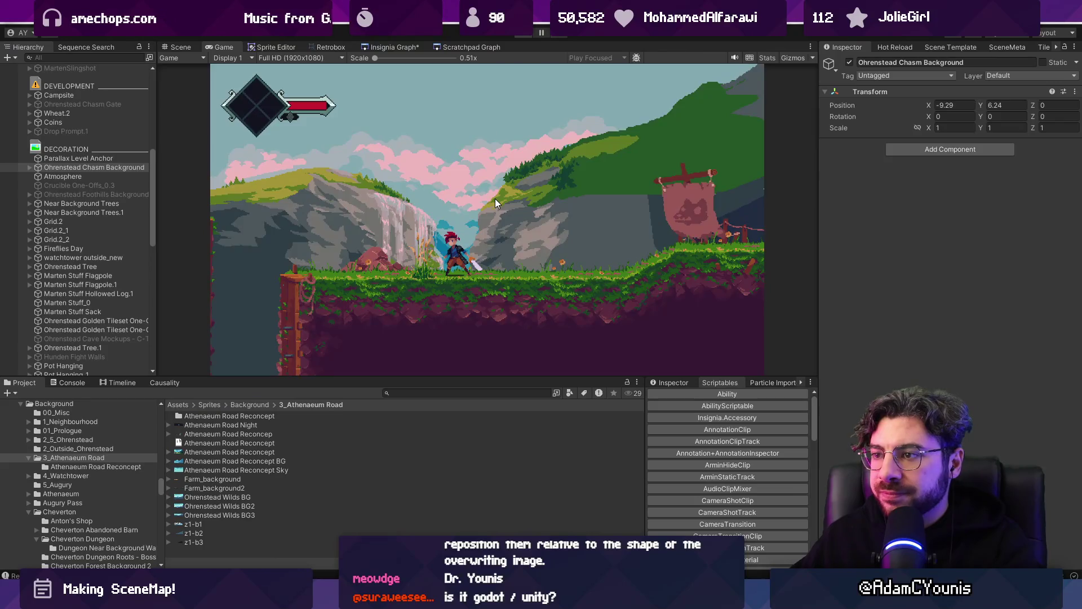
pyautogui.hotkey('ctrl', 'p')
pyautogui.moveTo(488, 241); pyautogui.dragTo(489, 158)
pyautogui.scroll(5, 490, 169)
pyautogui.moveTo(496, 216)
pyautogui.mouseDown()
pyautogui.moveTo(492, 192)
pyautogui.moveTo(488, 210)
pyautogui.mouseUp()
pyautogui.scroll(-4, 489, 198)
pyautogui.scroll(2, 490, 196)
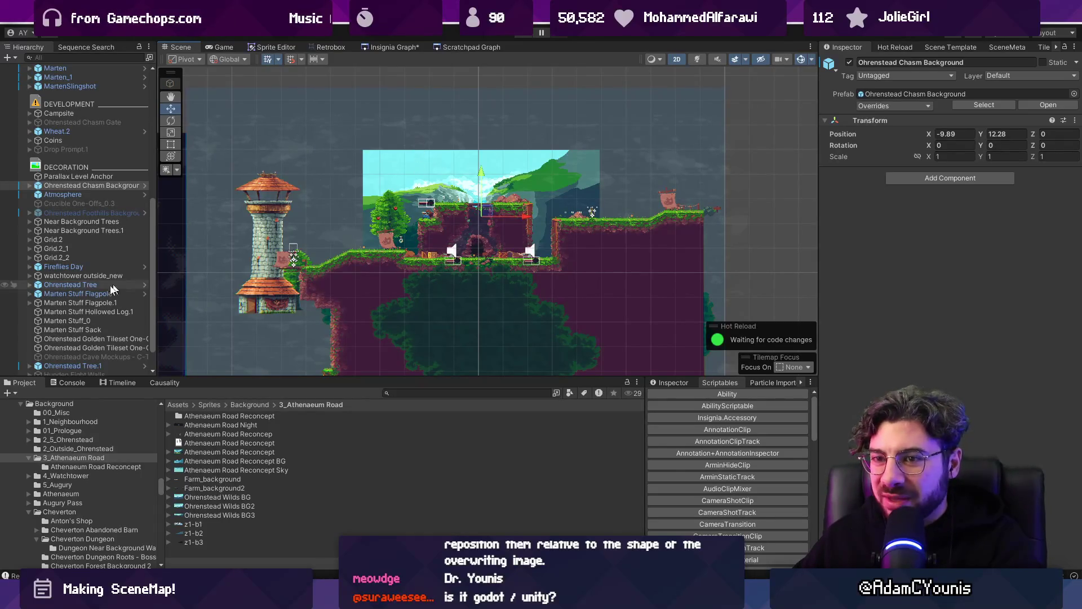
# - Inspect the chasm background's child layers, then select and frame Parallax Level Anchor
pyautogui.click(30, 186)
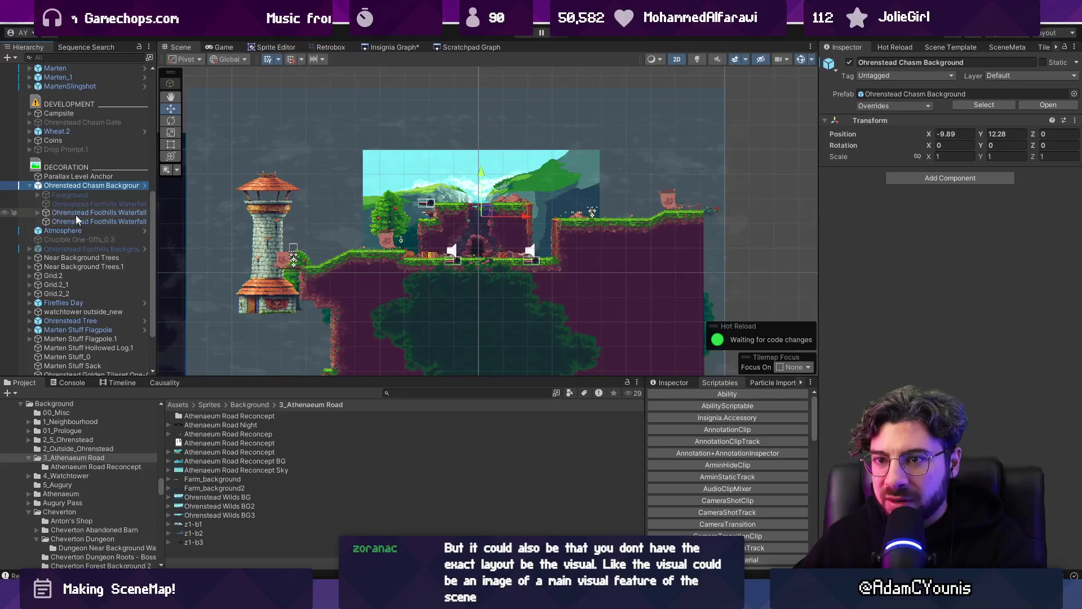
pyautogui.click(38, 212)
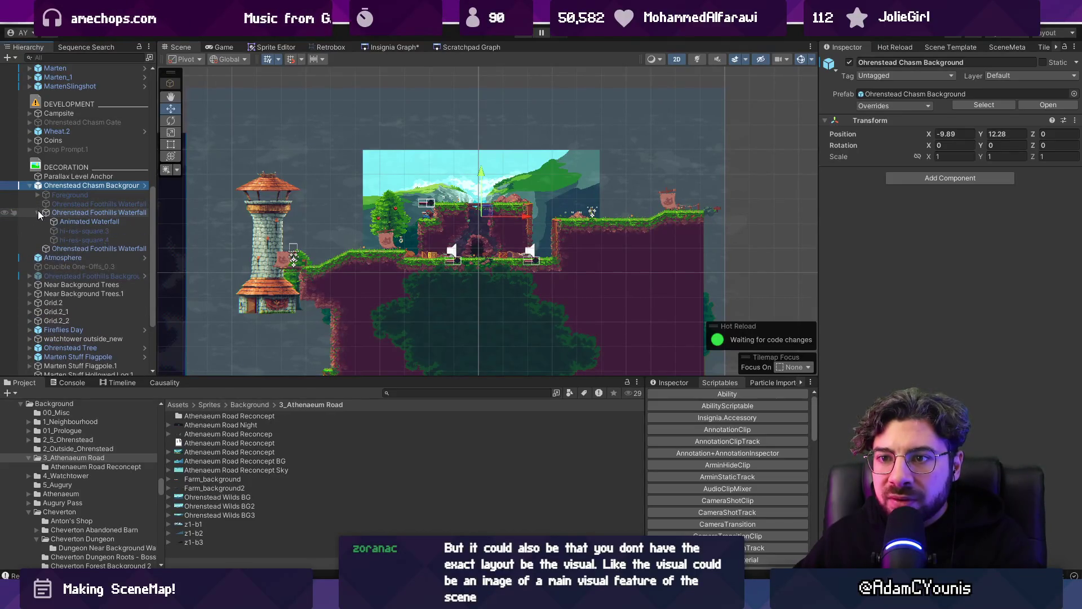
pyautogui.click(47, 248)
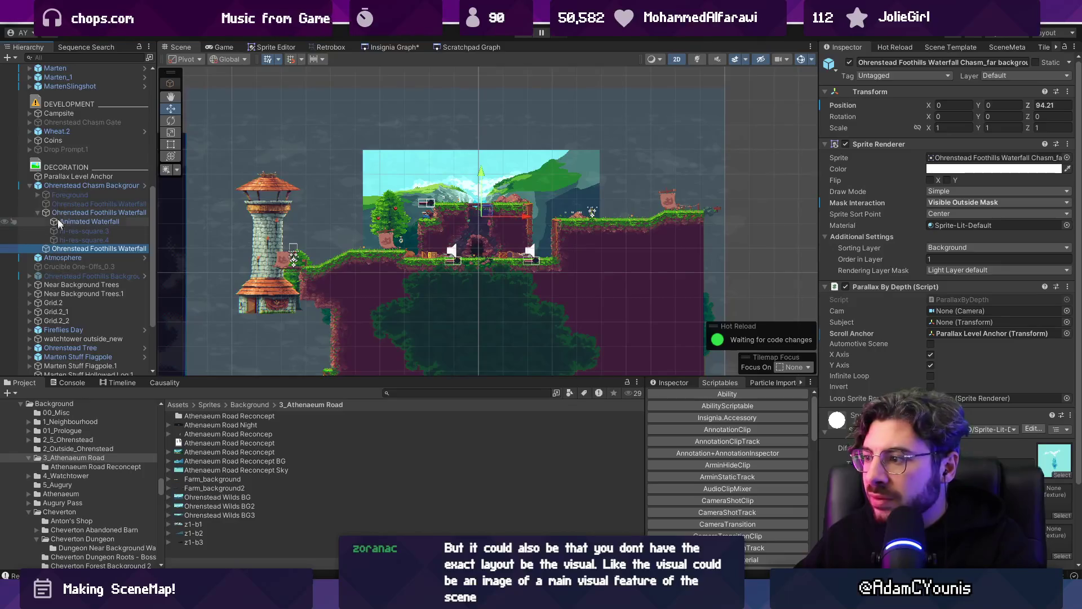
pyautogui.click(70, 194)
pyautogui.click(73, 204)
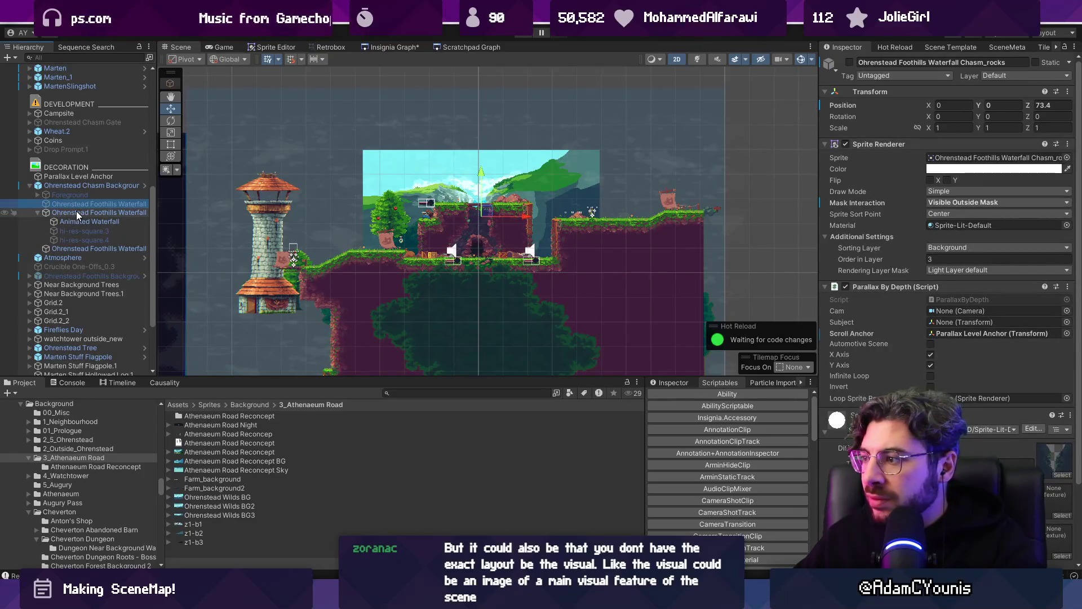
pyautogui.click(950, 333)
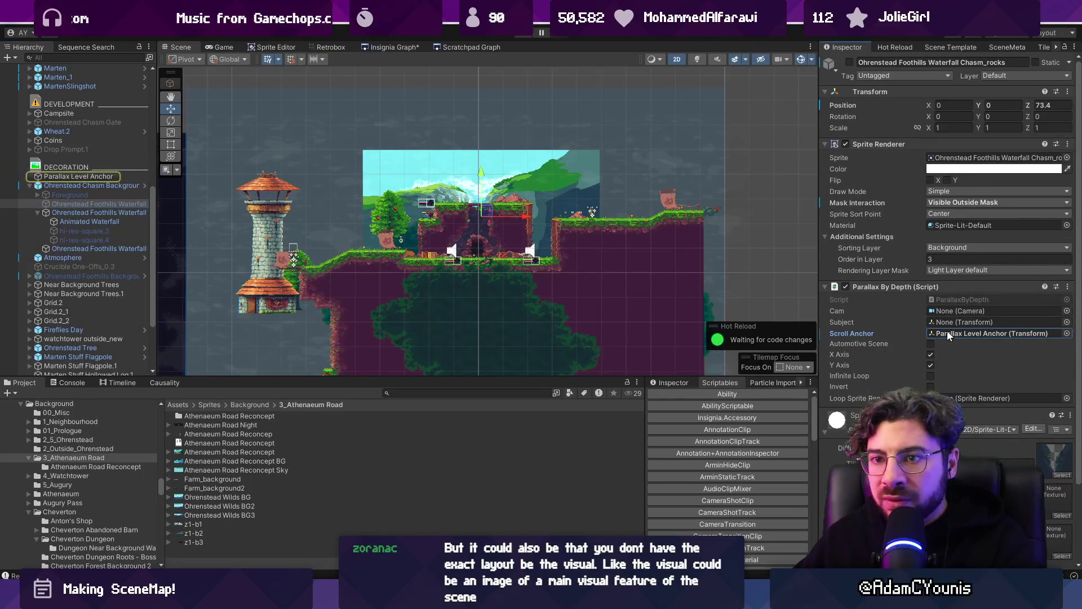
pyautogui.click(78, 176)
pyautogui.press('f')
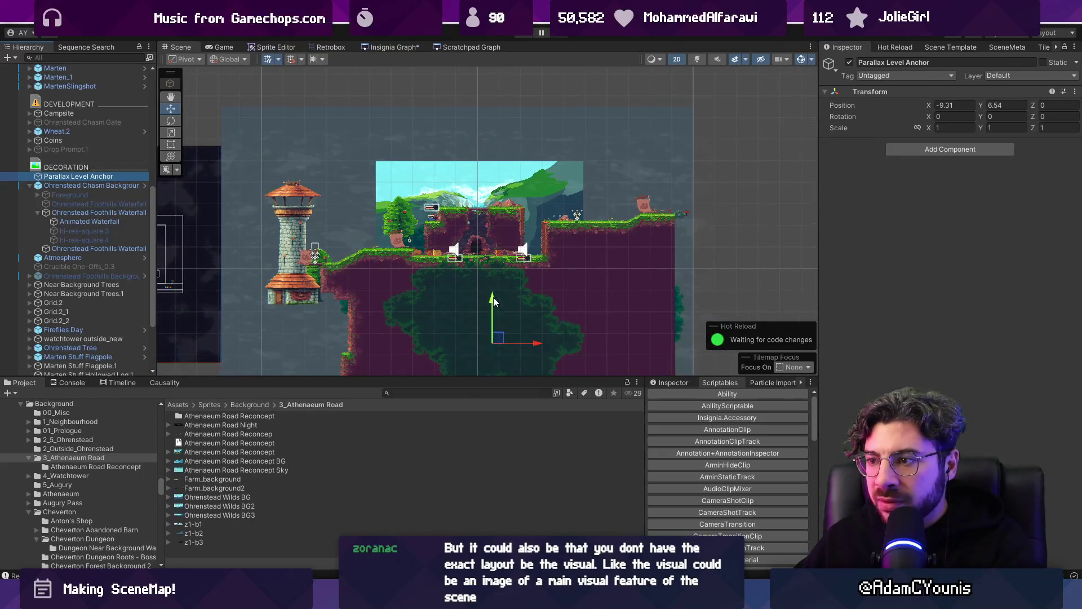
# - Playtest, then drag Parallax Level Anchor up and left to X -10.09, Y 12.91
pyautogui.click(523, 36)
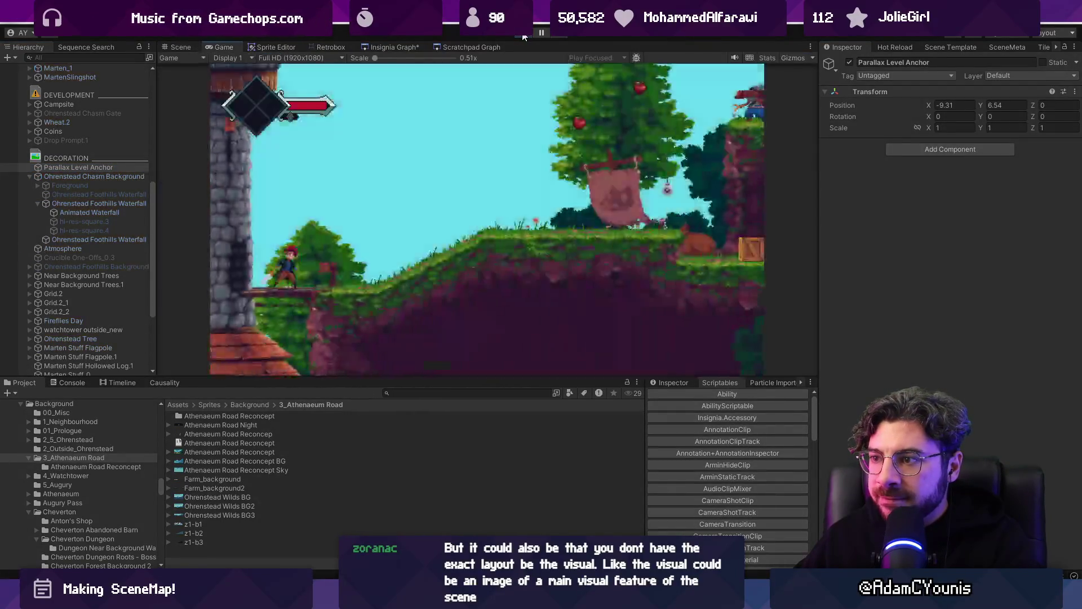
pyautogui.hotkey('ctrl', 'p')
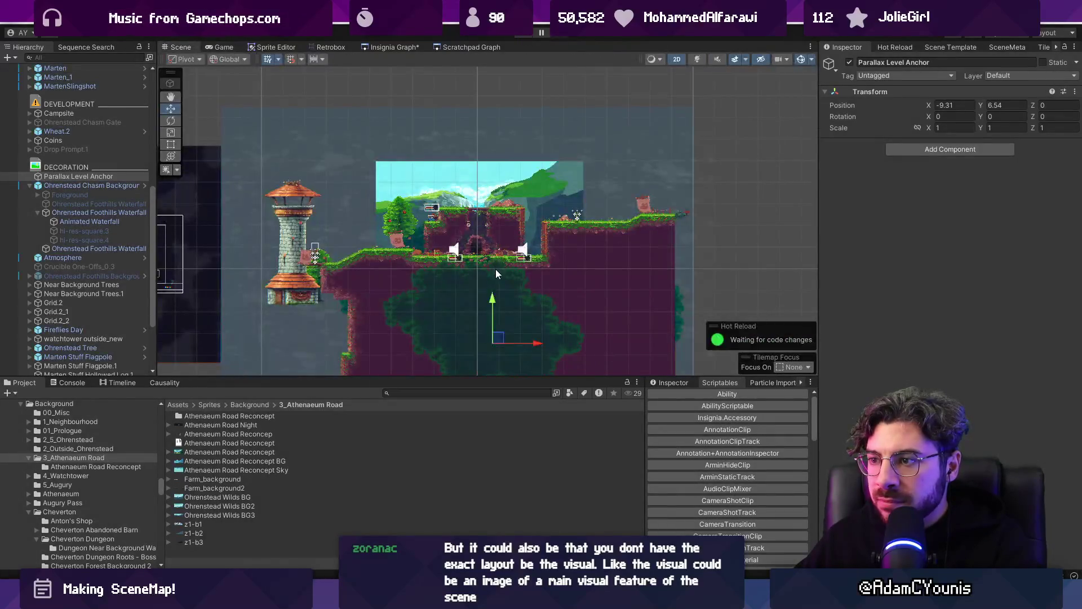
pyautogui.moveTo(501, 292); pyautogui.dragTo(483, 206)
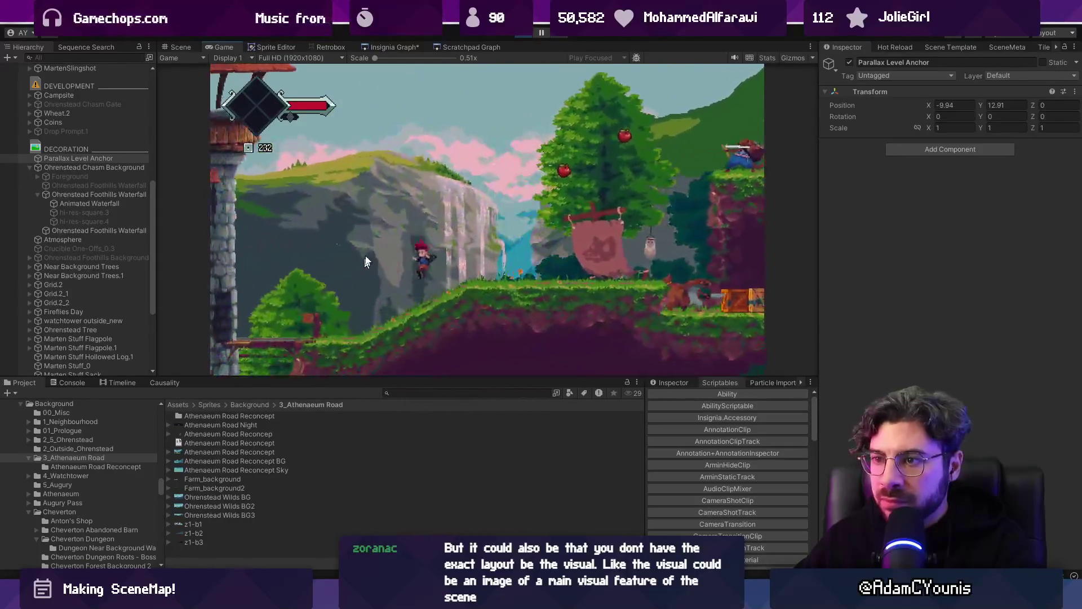
pyautogui.click(523, 34)
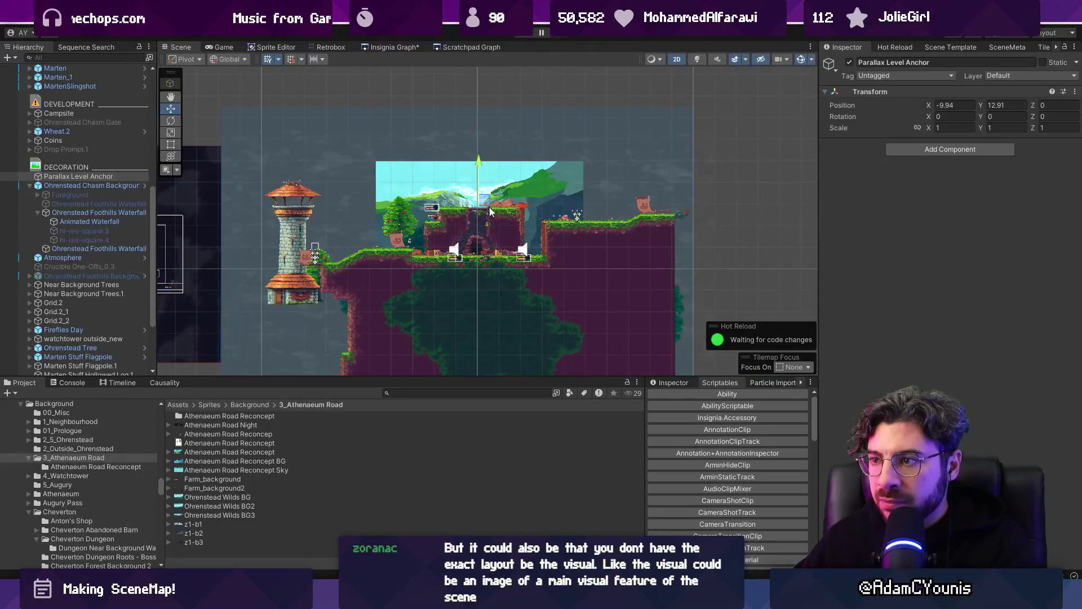
pyautogui.scroll(2, 510, 212)
pyautogui.moveTo(502, 205); pyautogui.dragTo(500, 205)
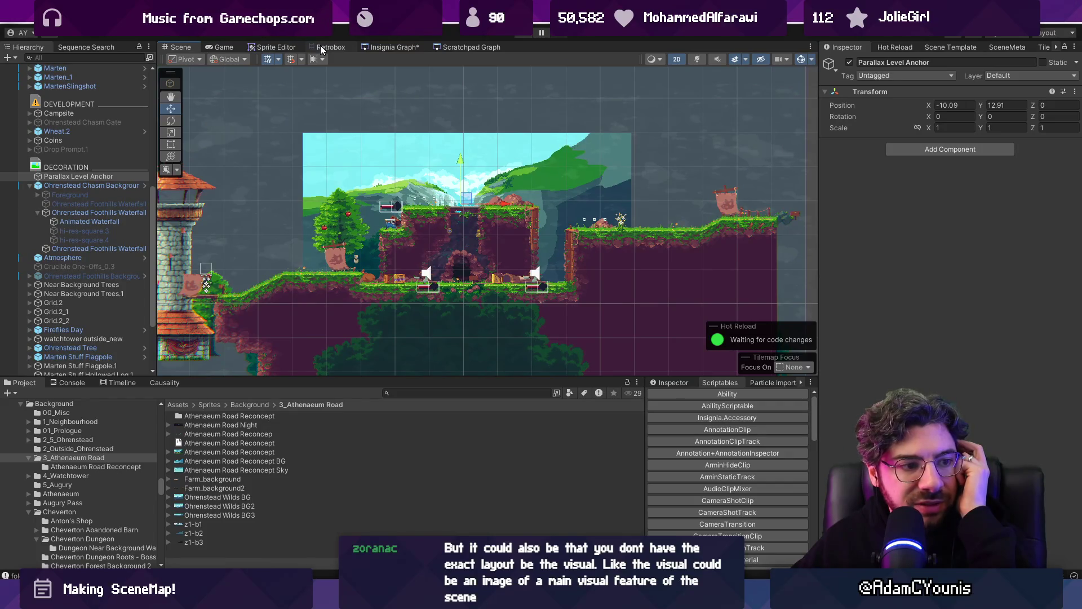
pyautogui.click(393, 47)
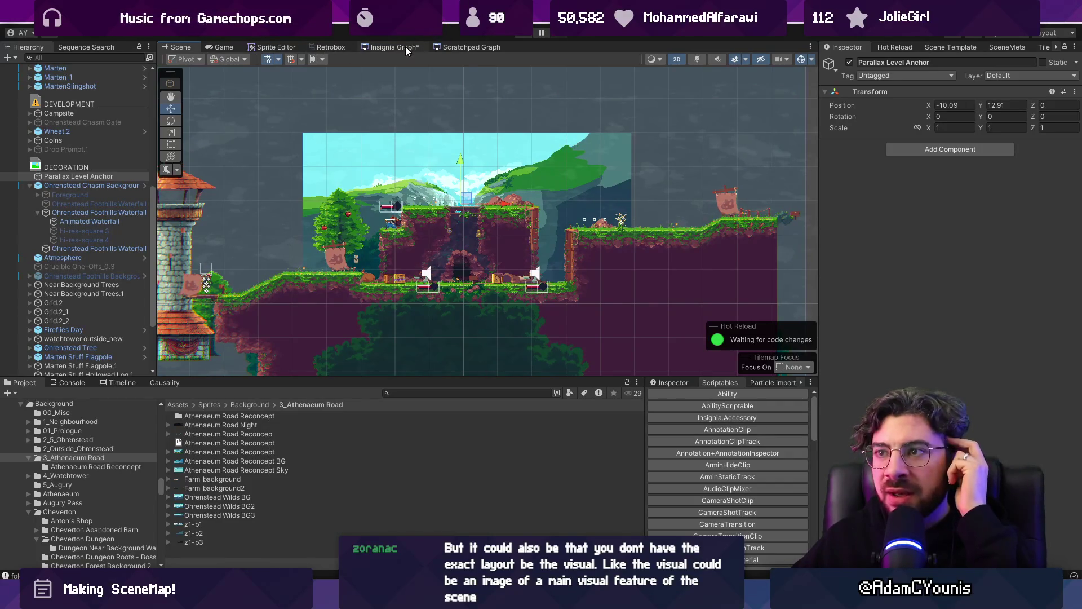
# - Zoom and pan the Insignia Graph across the Neighbourhood area to the Outside_Ohrenstead node
pyautogui.scroll(-5, 462, 166)
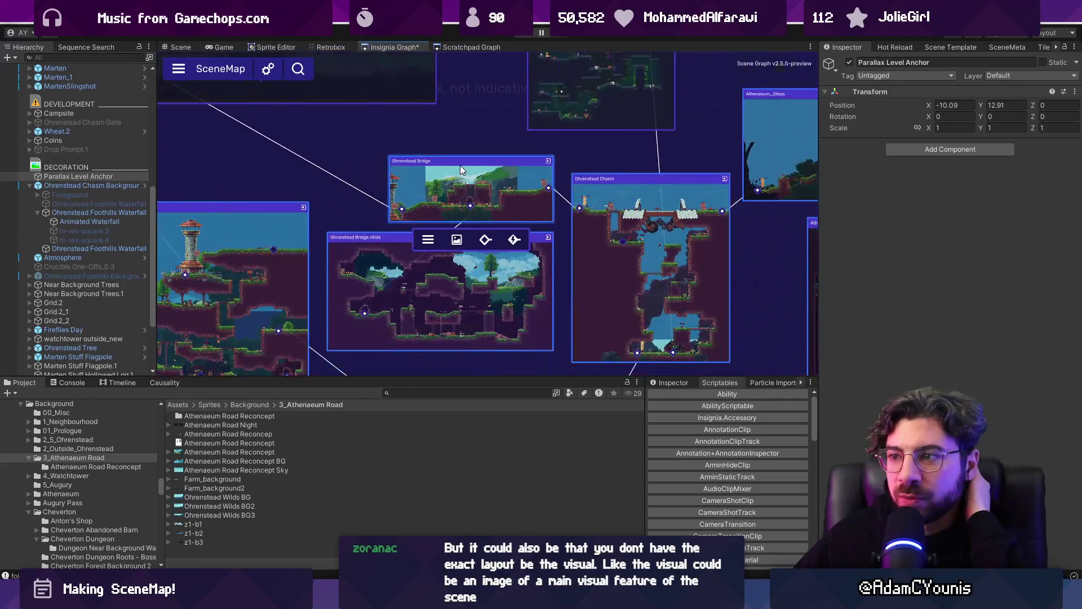
pyautogui.scroll(6, 444, 153)
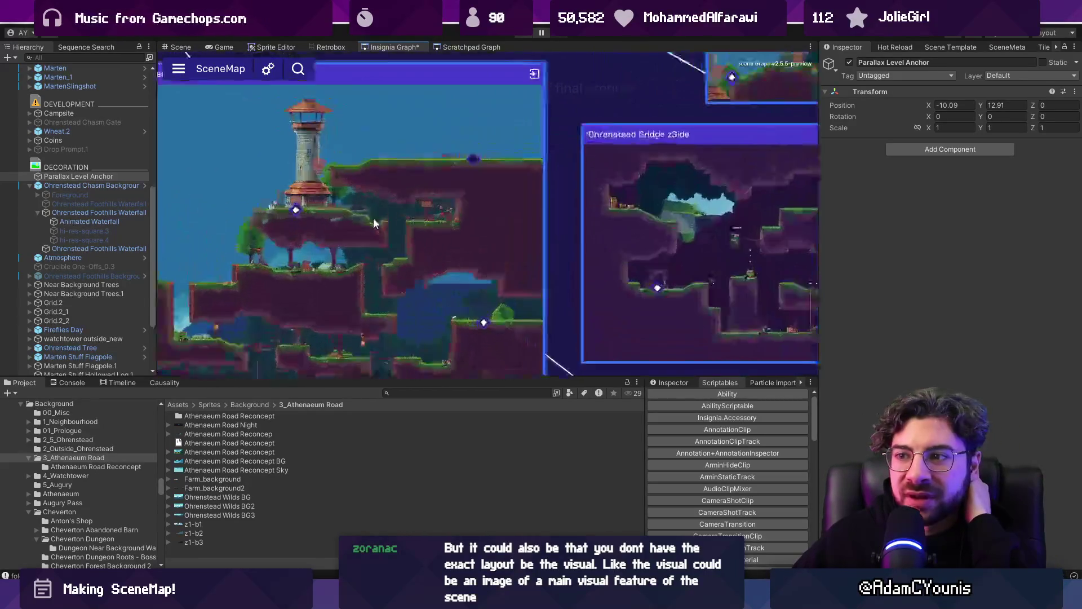
pyautogui.scroll(-2, 439, 217)
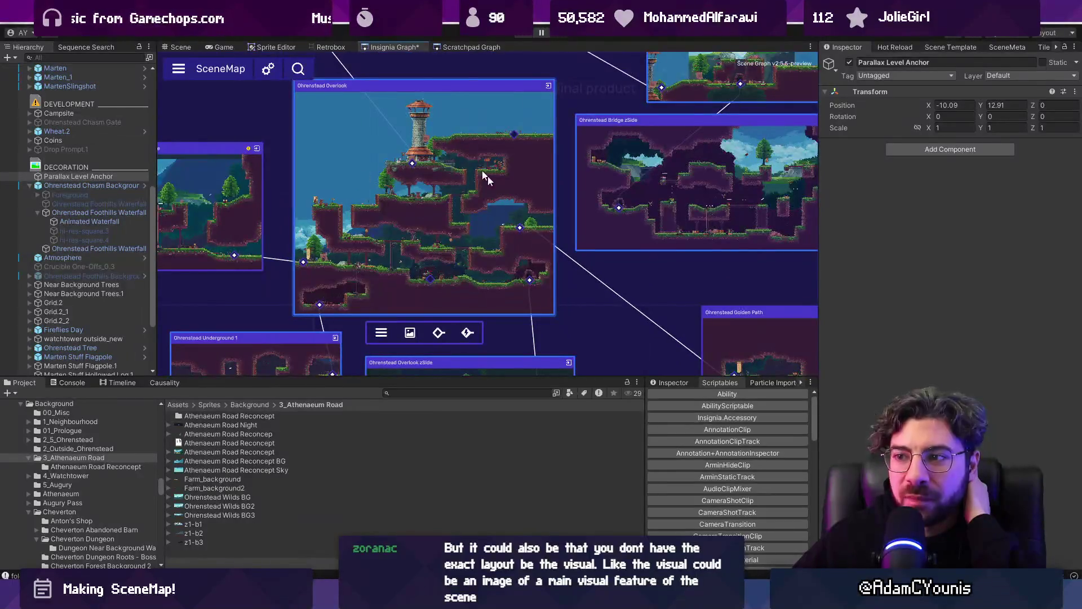
pyautogui.scroll(-3, 506, 184)
pyautogui.moveTo(454, 179)
pyautogui.mouseDown()
pyautogui.moveTo(479, 145)
pyautogui.moveTo(314, 241)
pyautogui.mouseUp()
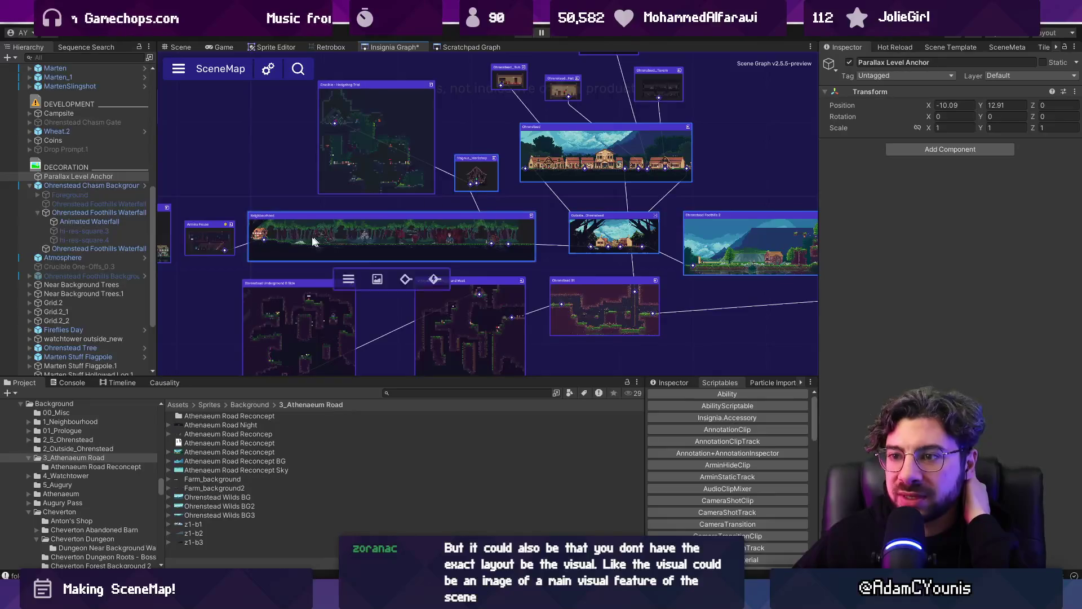
pyautogui.scroll(5, 313, 241)
pyautogui.scroll(-5, 316, 217)
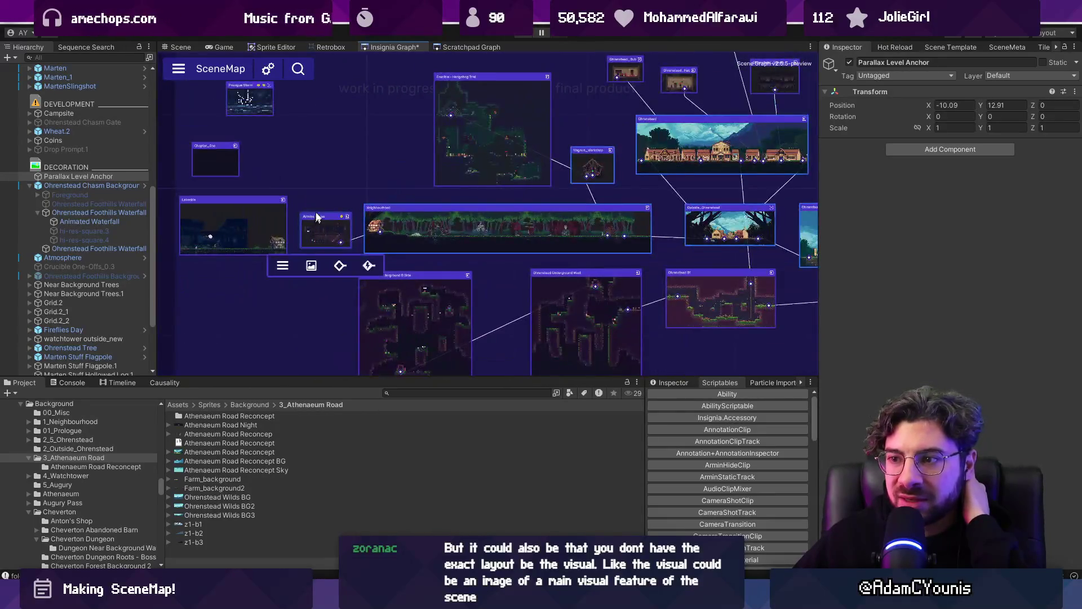
pyautogui.moveTo(435, 175)
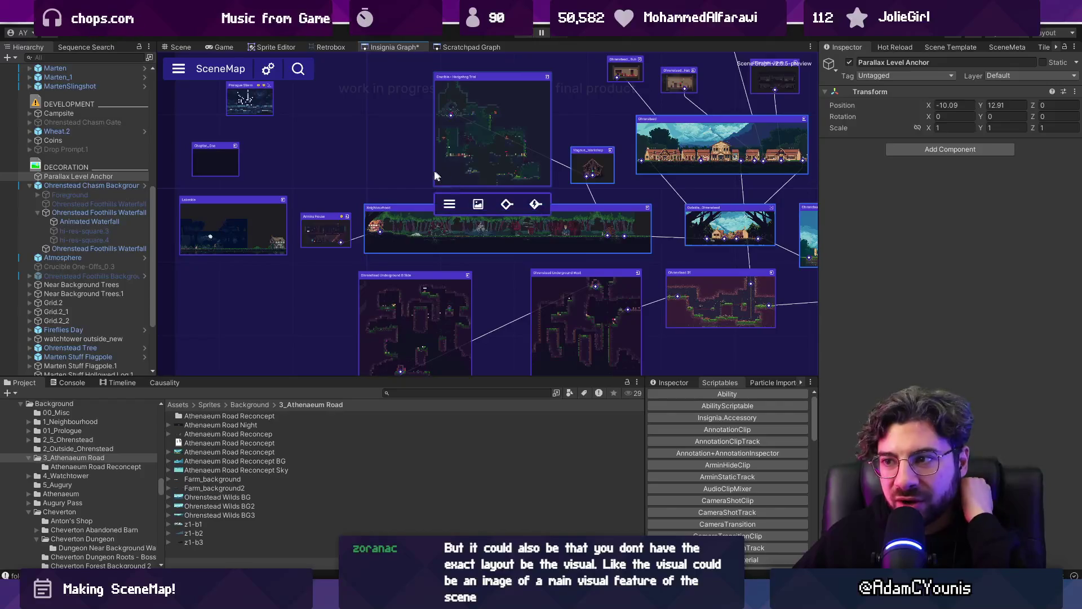
pyautogui.moveTo(434, 176); pyautogui.dragTo(308, 161)
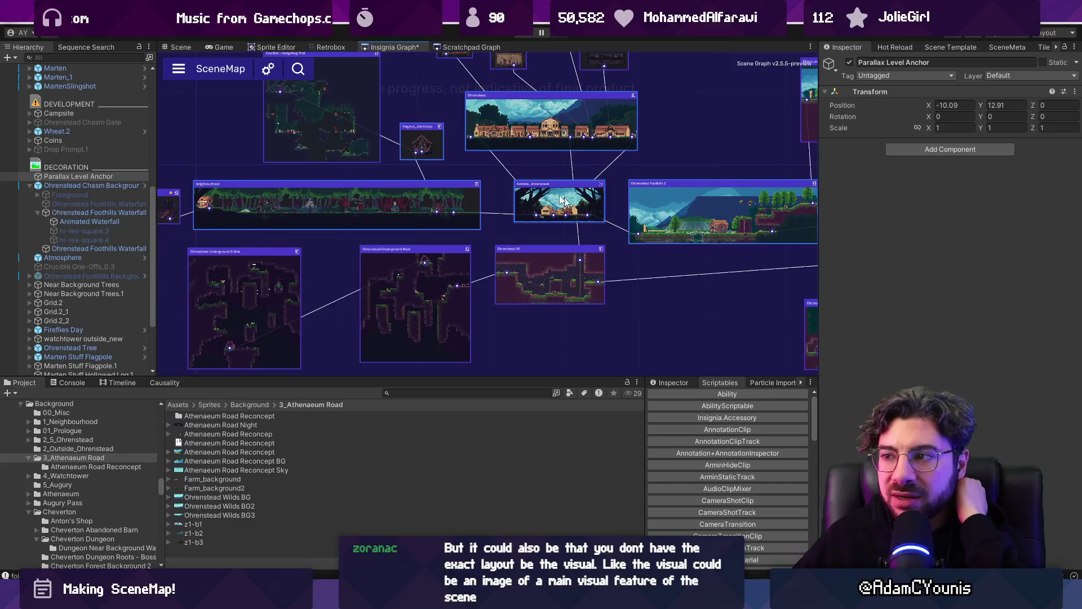
pyautogui.scroll(3, 606, 181)
pyautogui.scroll(-3, 504, 180)
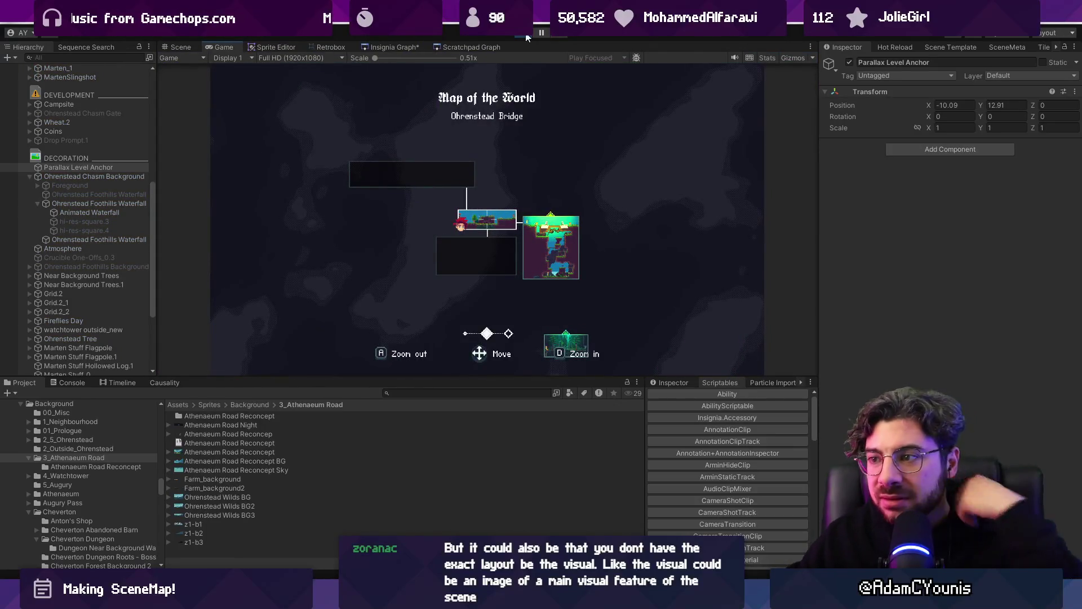
pyautogui.press('d')
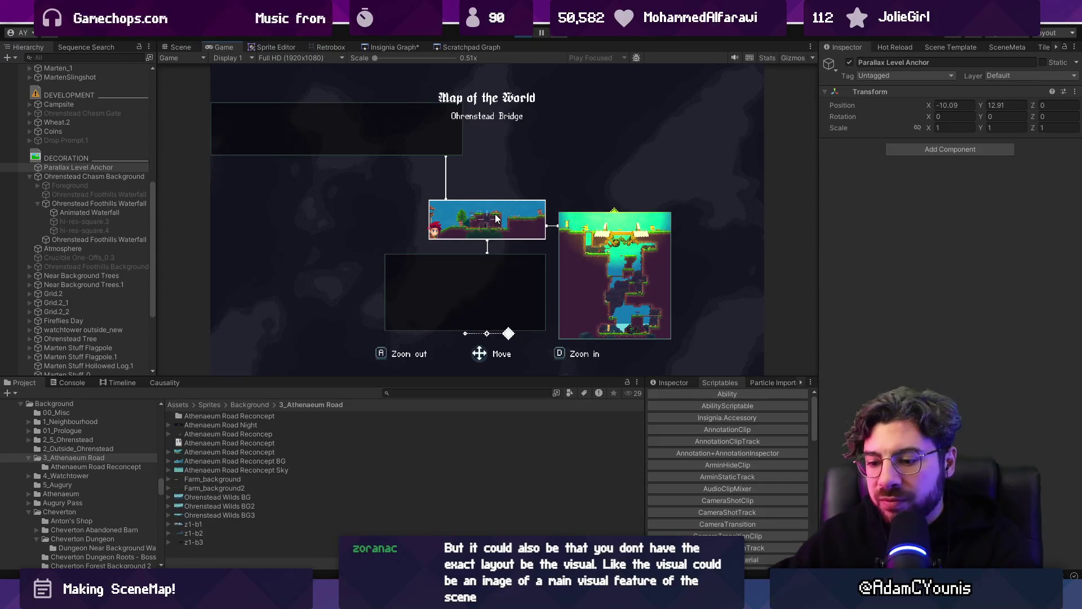
pyautogui.hotkey('shift', 'space')
pyautogui.press('a')
pyautogui.press('a')
pyautogui.press('d')
pyautogui.press('Escape')
pyautogui.hotkey('shift', 'space')
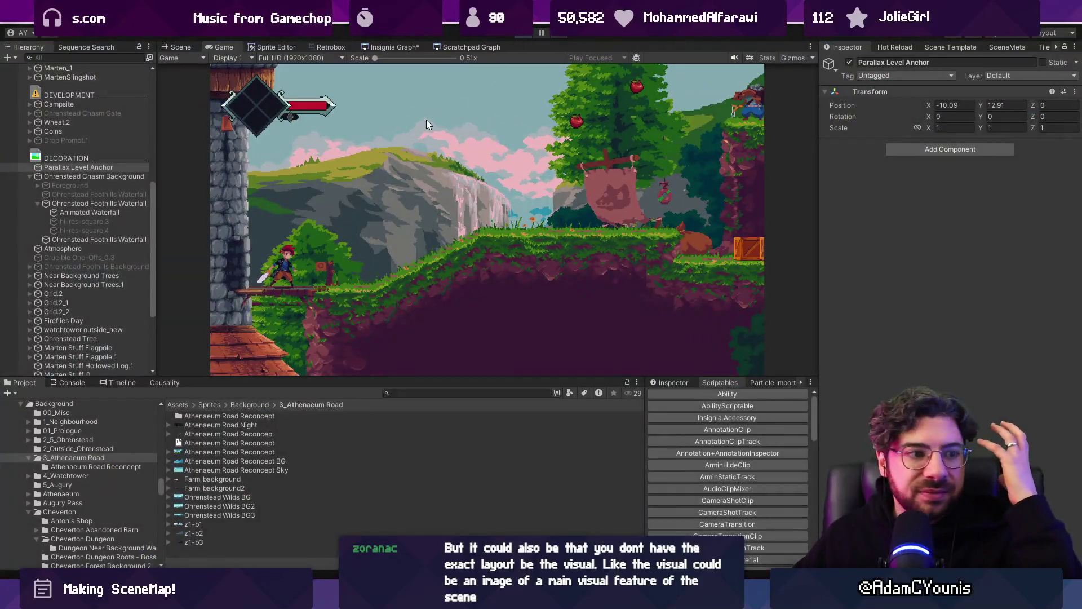
pyautogui.click(394, 48)
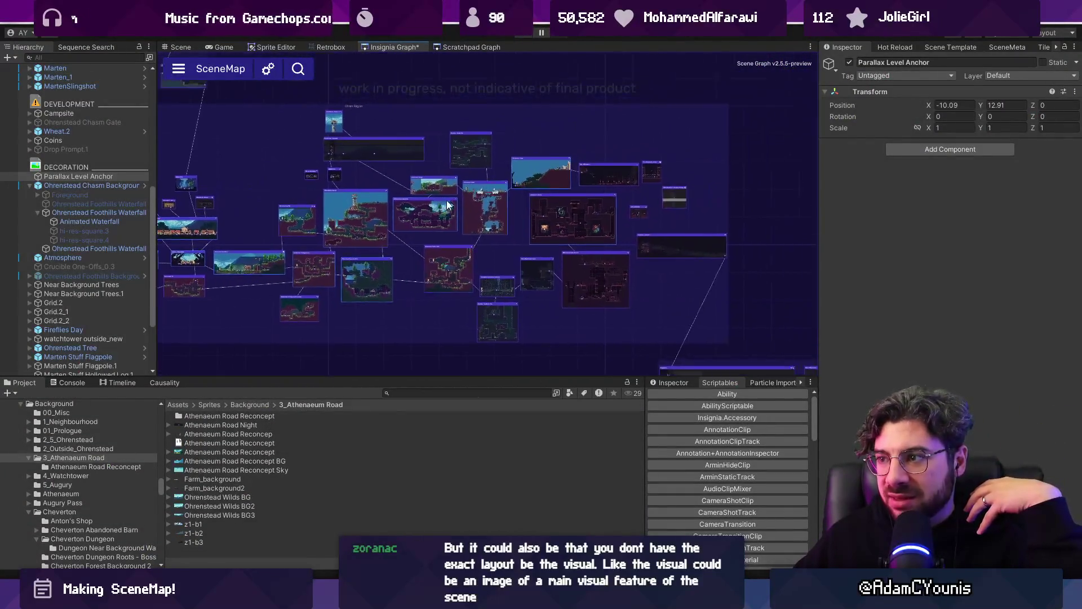
pyautogui.scroll(5, 389, 217)
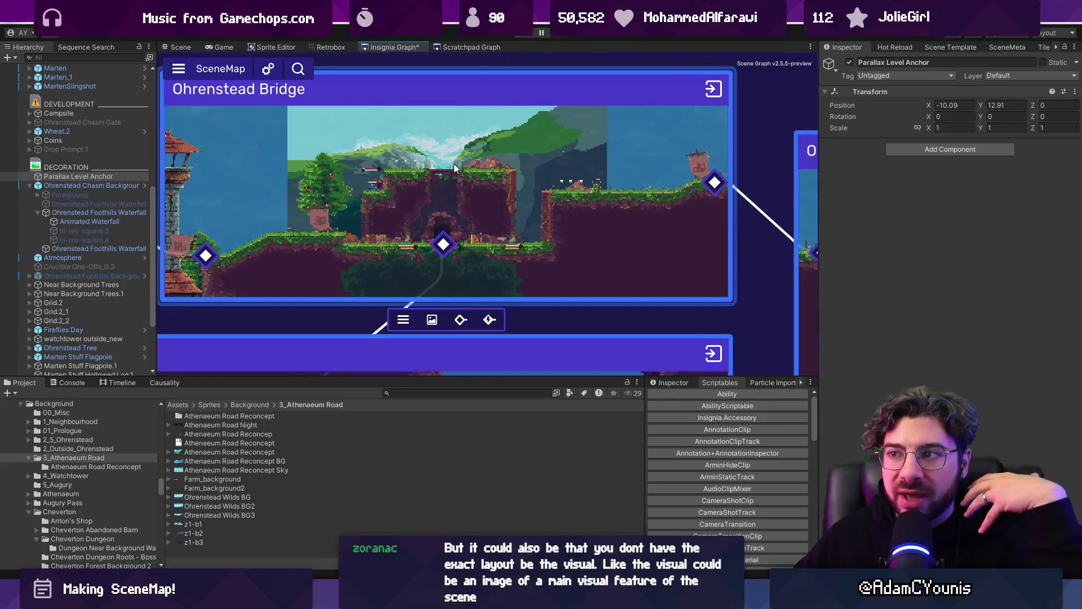
pyautogui.doubleClick(445, 152)
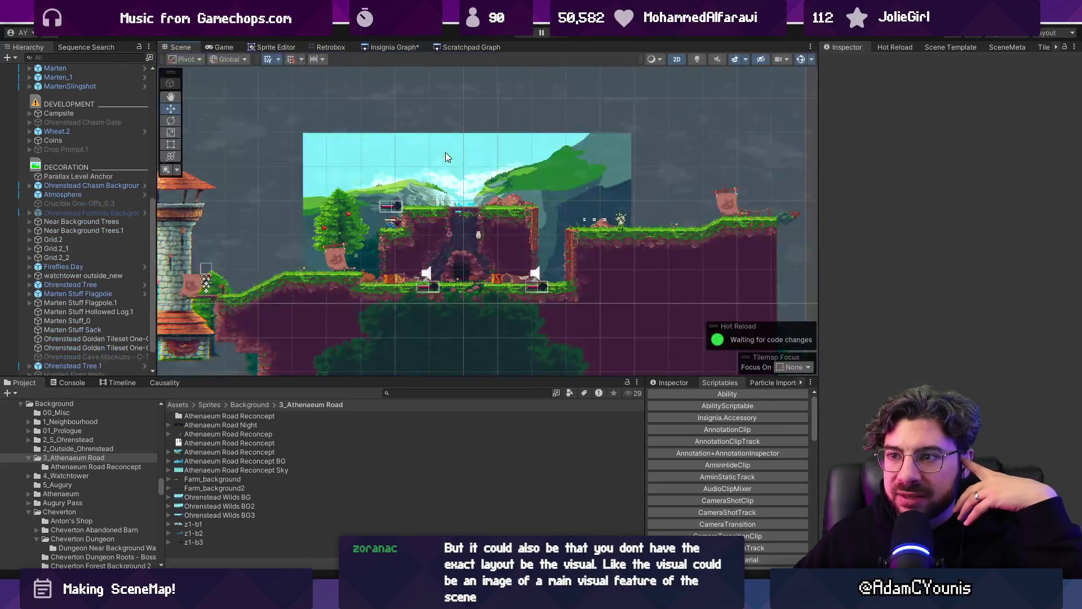
pyautogui.click(306, 223)
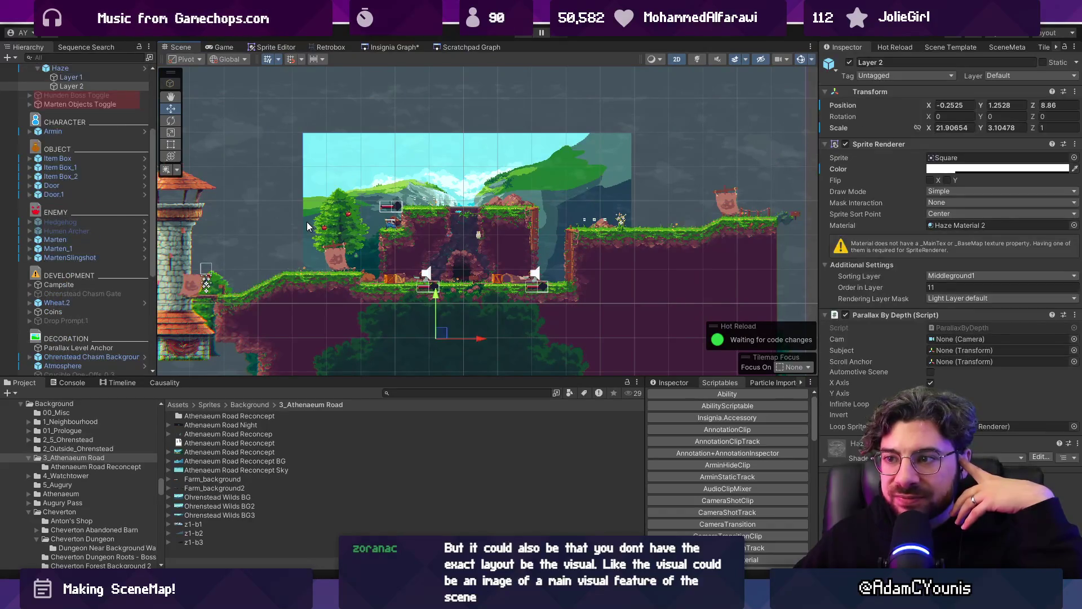
pyautogui.click(308, 224)
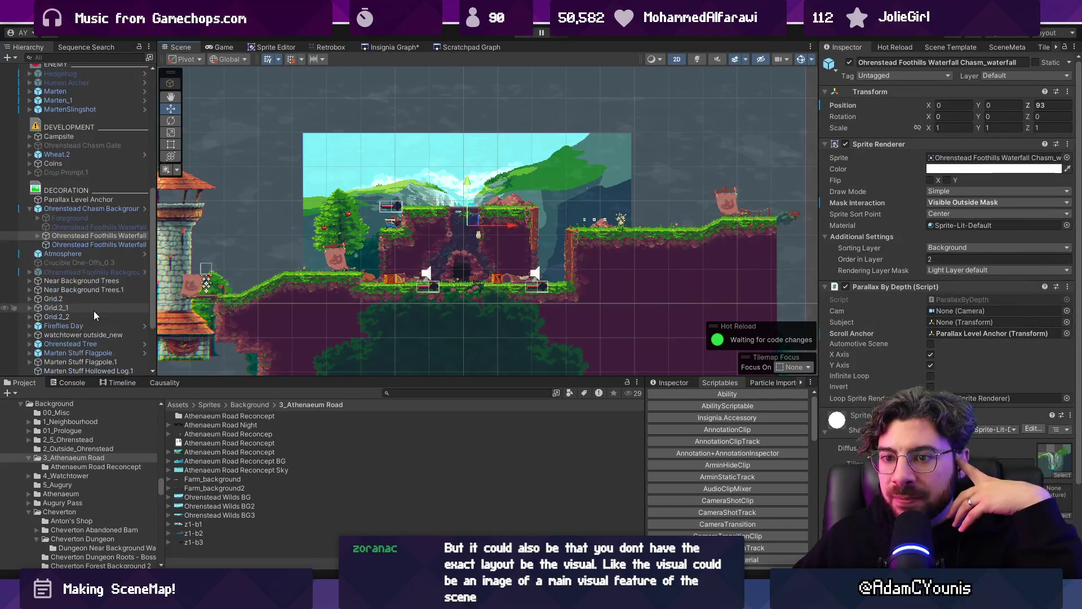
pyautogui.click(94, 244)
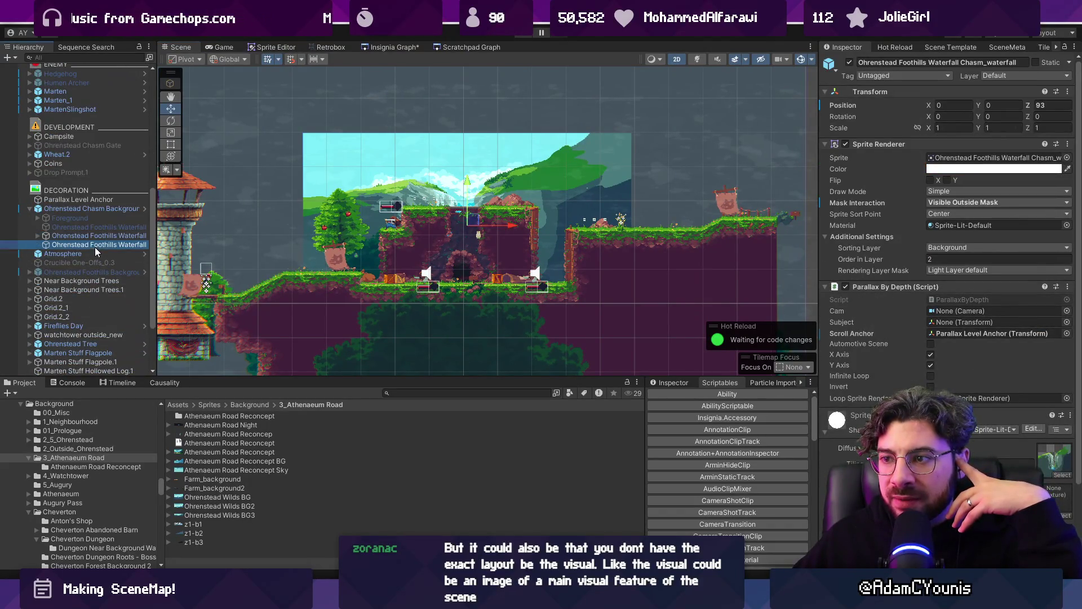
pyautogui.click(38, 235)
pyautogui.click(57, 244)
pyautogui.click(64, 253)
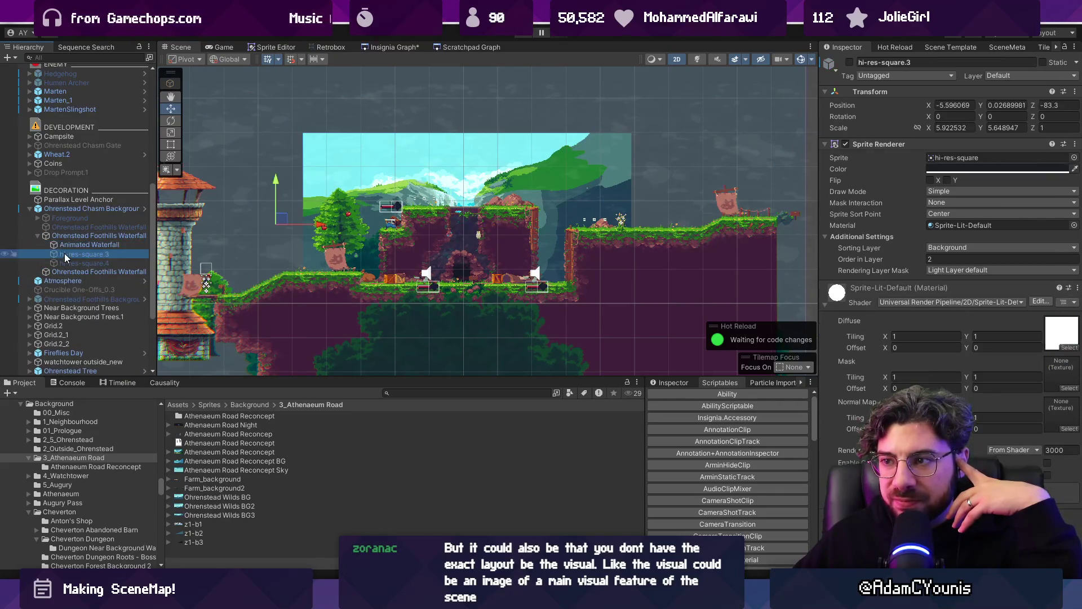
pyautogui.click(69, 236)
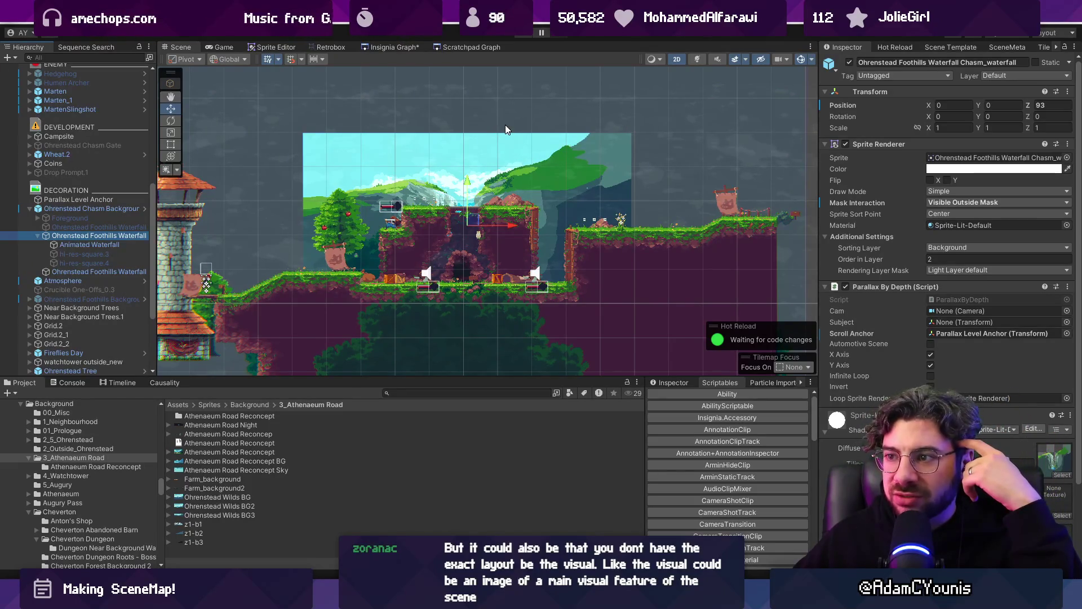
pyautogui.scroll(-3, 474, 127)
pyautogui.click(398, 47)
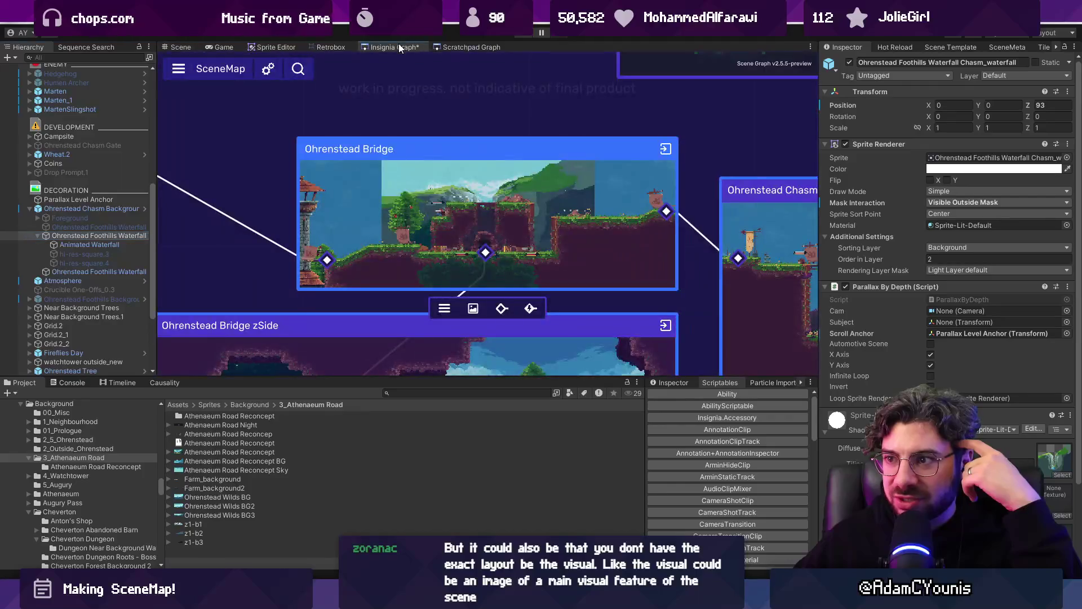
# - Zoom in on the Ohrenstead Chasm node, then pick the neighbouring Athenaeum_Steps node
pyautogui.scroll(-3, 449, 165)
pyautogui.scroll(4, 446, 164)
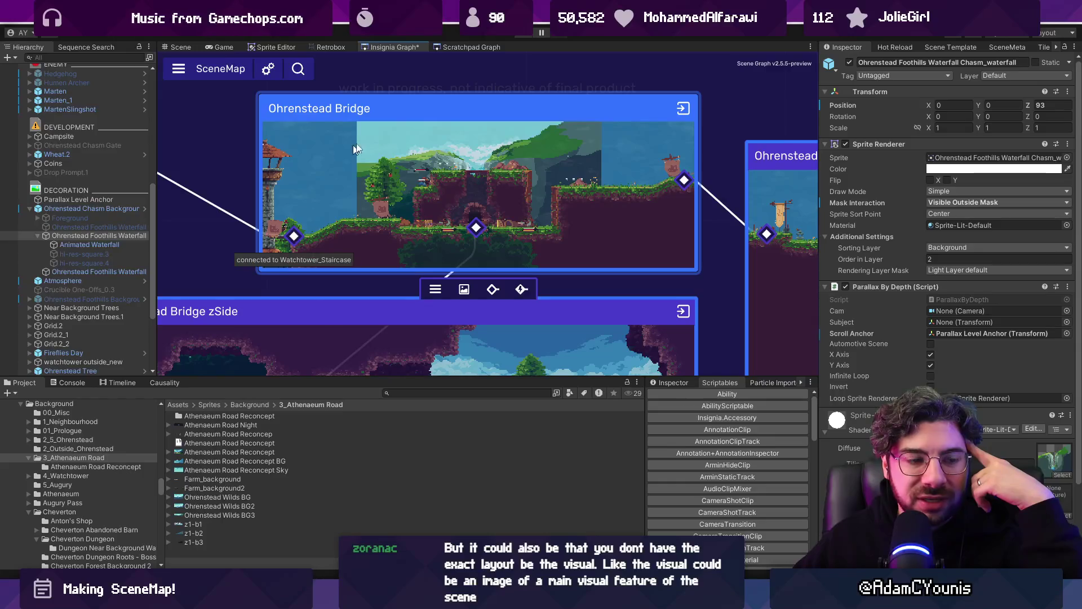
pyautogui.scroll(-3, 415, 172)
pyautogui.scroll(2, 415, 183)
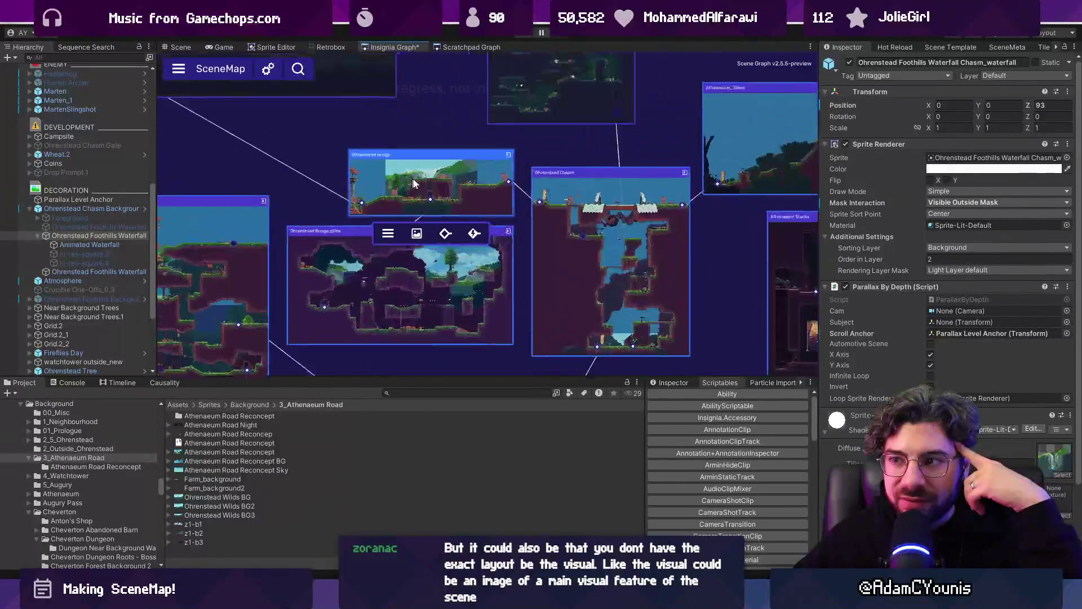
pyautogui.scroll(-1, 415, 182)
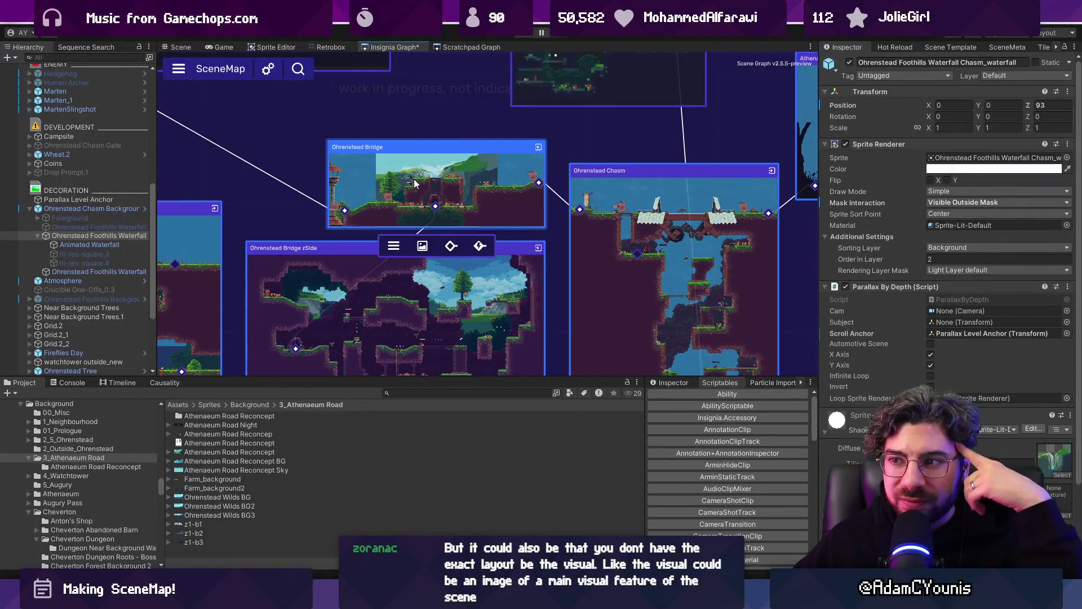
pyautogui.scroll(-3, 414, 182)
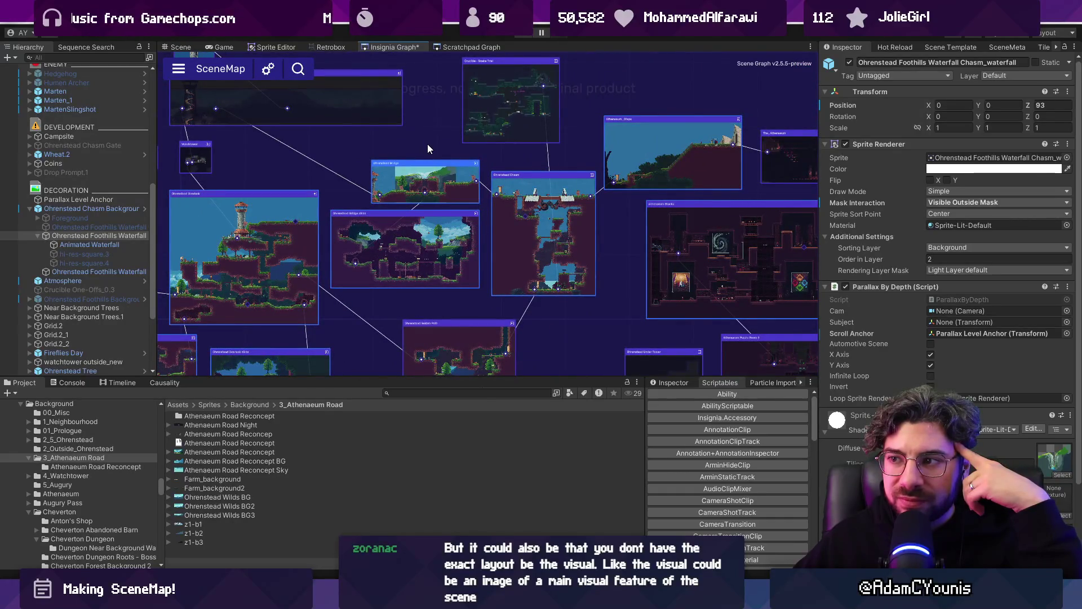
pyautogui.scroll(-1, 428, 145)
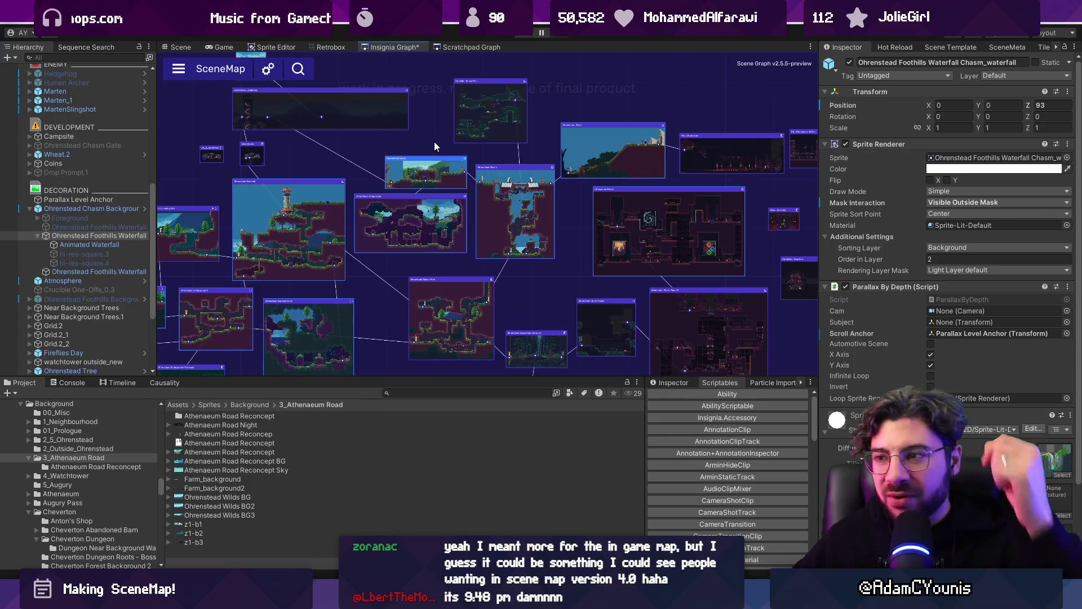
pyautogui.doubleClick(515, 207)
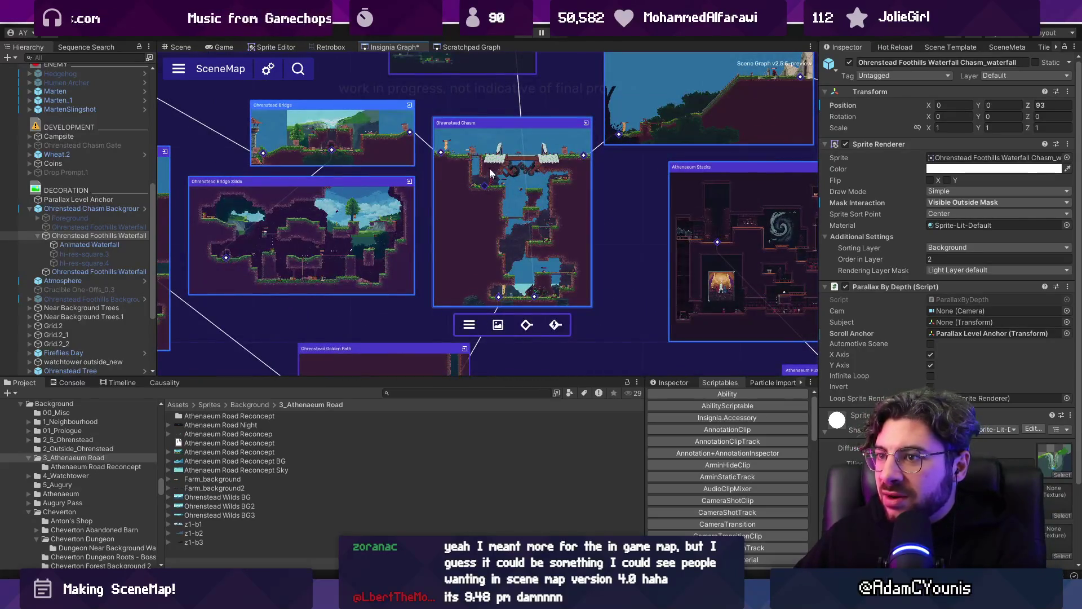
pyautogui.moveTo(510, 133); pyautogui.dragTo(465, 207)
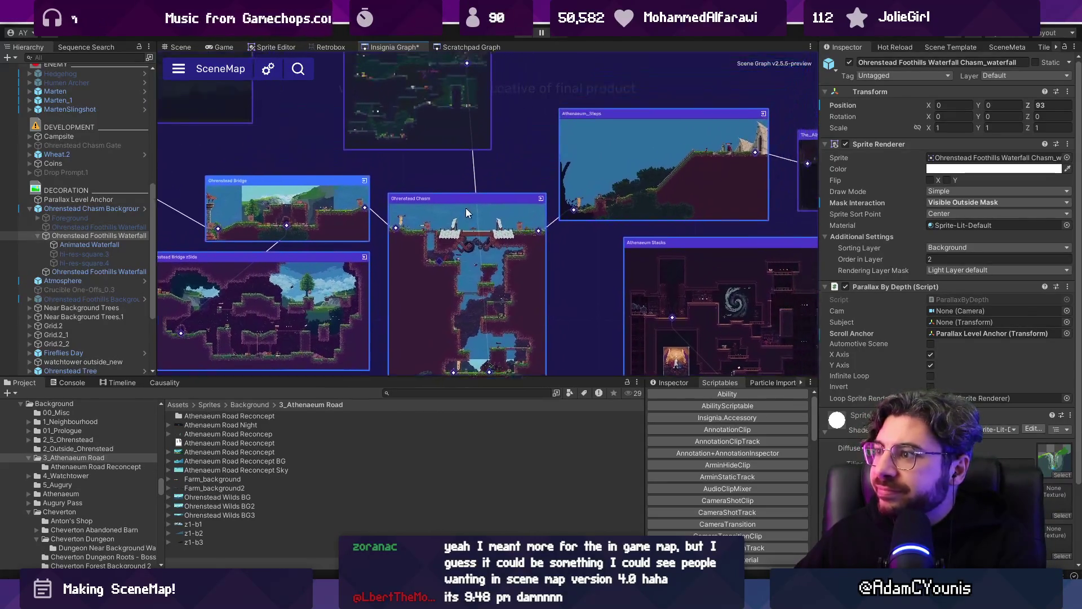
pyautogui.click(584, 144)
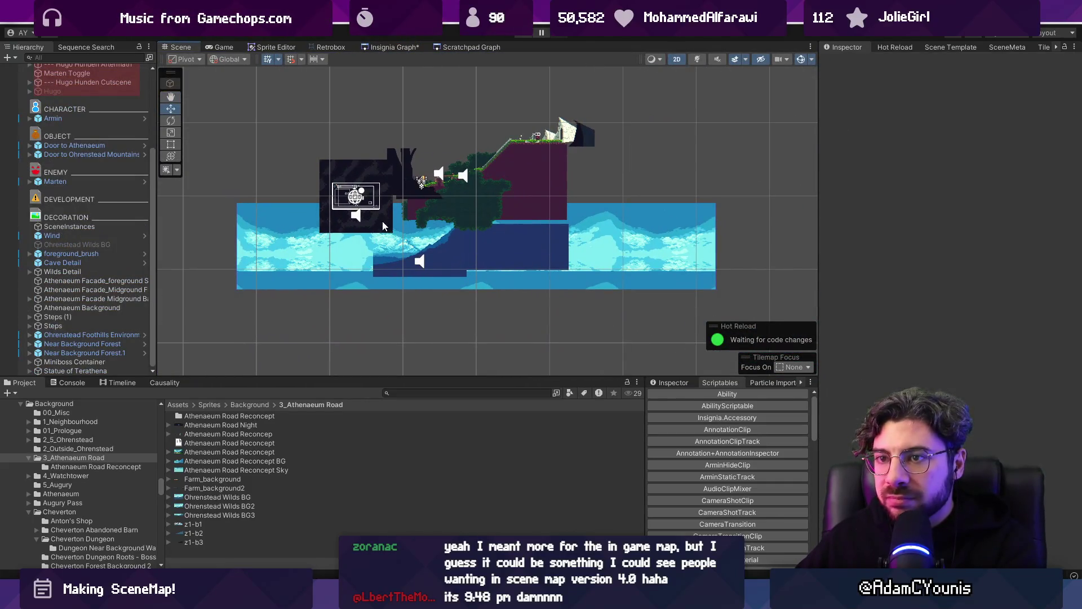
# - Select Ohrenstead Foothills Environment and Ambiance and drag it up and to the right
pyautogui.click(420, 261)
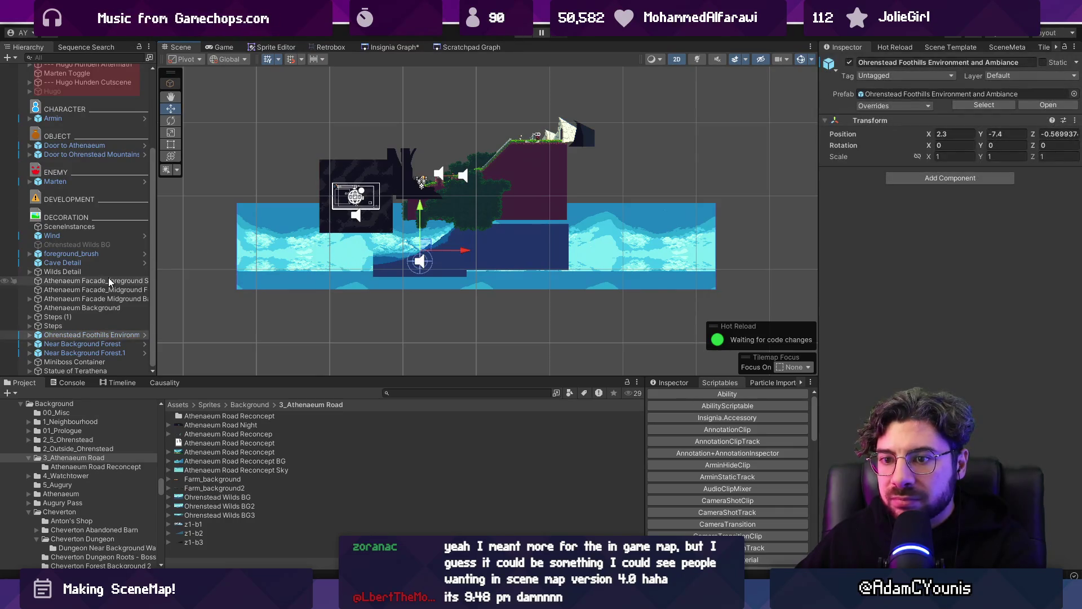
pyautogui.click(89, 335)
pyautogui.press('Right')
pyautogui.scroll(-5, 90, 330)
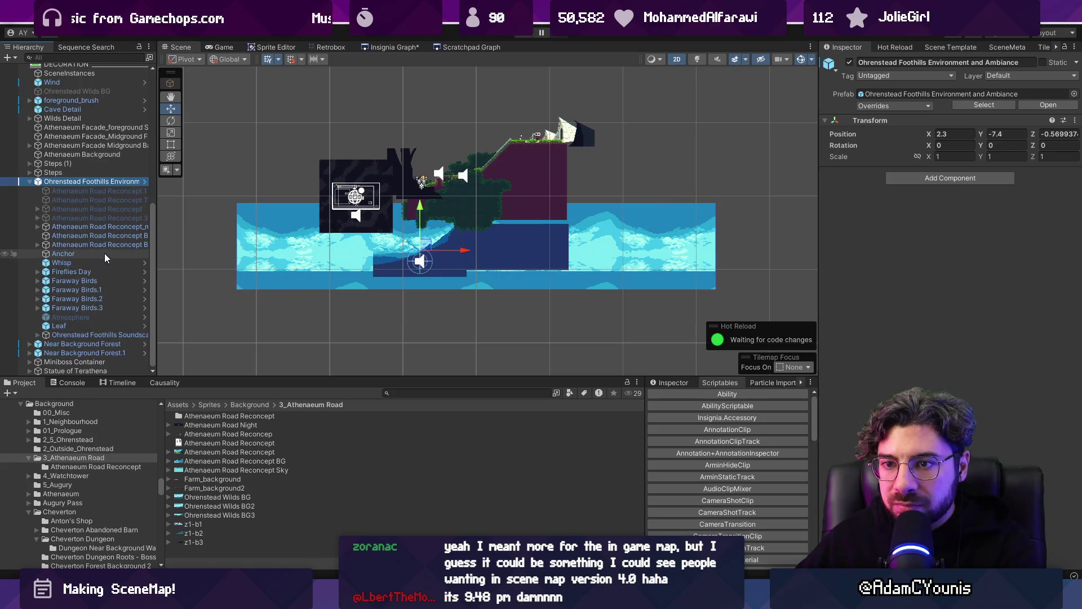
pyautogui.click(103, 253)
pyautogui.press('Left')
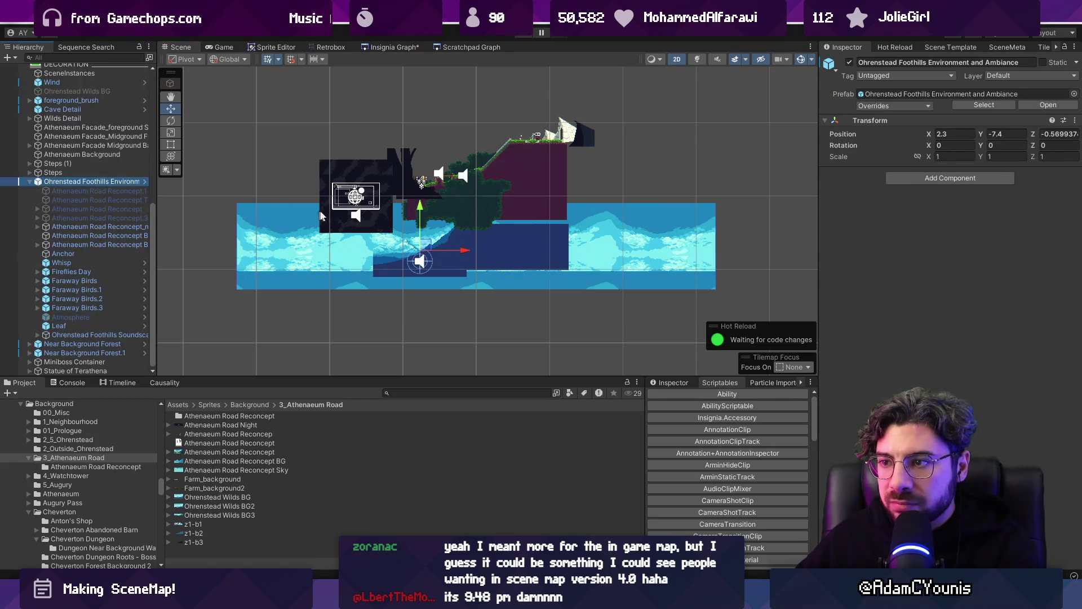
pyautogui.moveTo(418, 212); pyautogui.dragTo(420, 133)
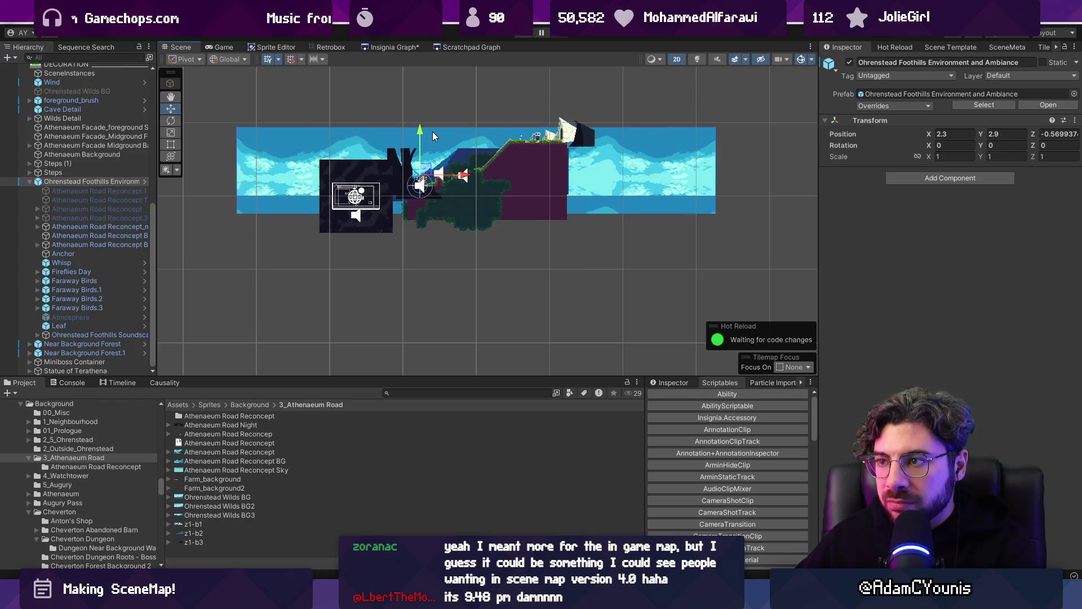
pyautogui.moveTo(463, 176)
pyautogui.mouseDown()
pyautogui.moveTo(504, 175)
pyautogui.moveTo(488, 175)
pyautogui.mouseUp()
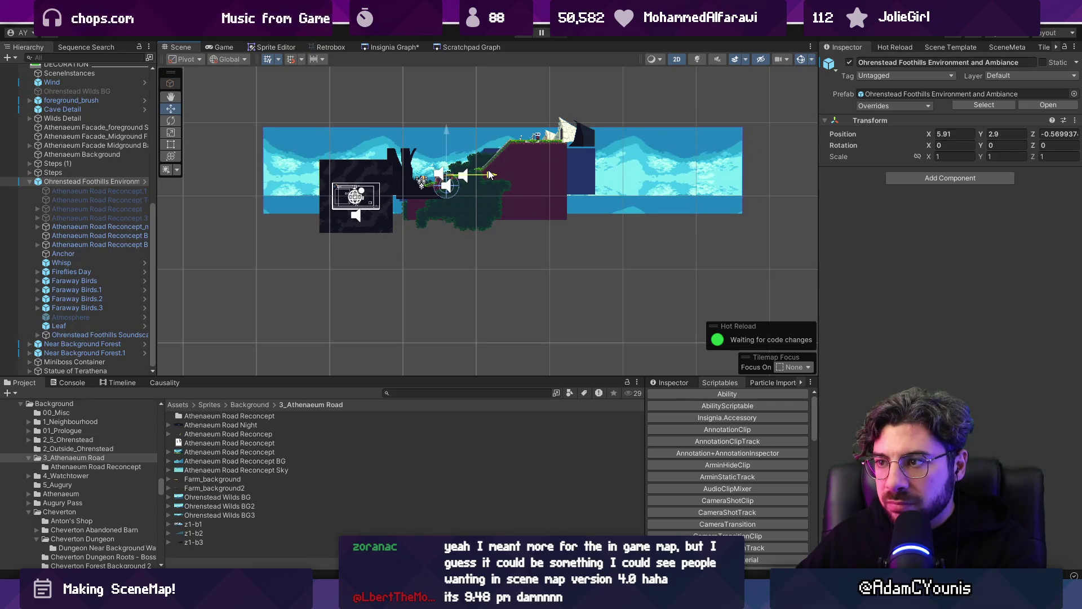
# - Fine-tune the backdrop to X 6.23, Y 3.89 and lower its Anchor to Y -3.83
pyautogui.scroll(5, 443, 140)
pyautogui.moveTo(452, 222)
pyautogui.mouseDown()
pyautogui.moveTo(482, 220)
pyautogui.moveTo(445, 221)
pyautogui.moveTo(464, 224)
pyautogui.mouseUp()
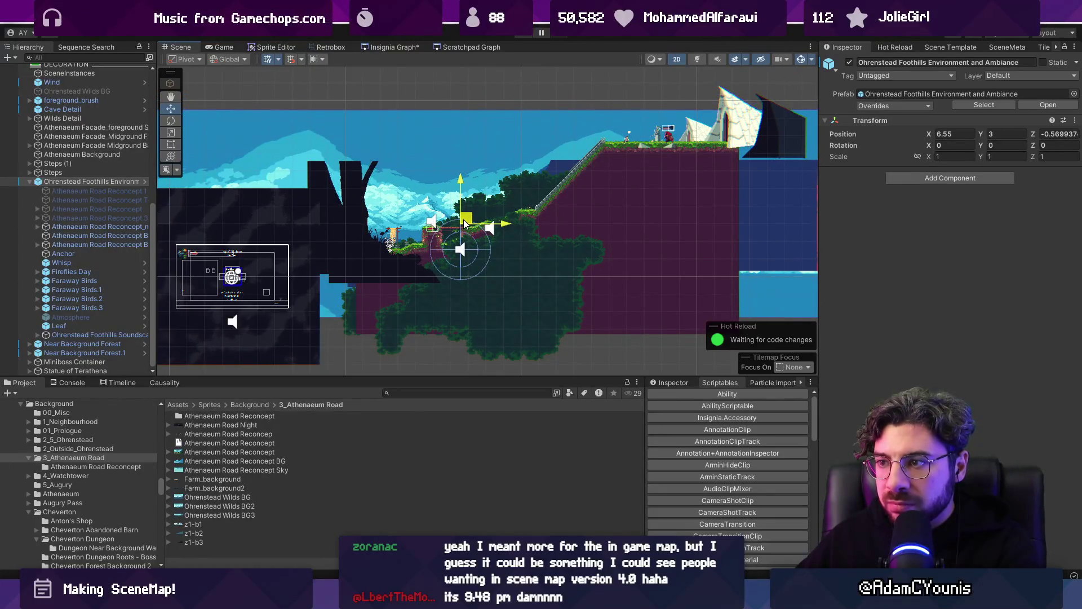
pyautogui.moveTo(464, 224)
pyautogui.mouseDown()
pyautogui.moveTo(445, 217)
pyautogui.moveTo(446, 233)
pyautogui.moveTo(459, 209)
pyautogui.mouseUp()
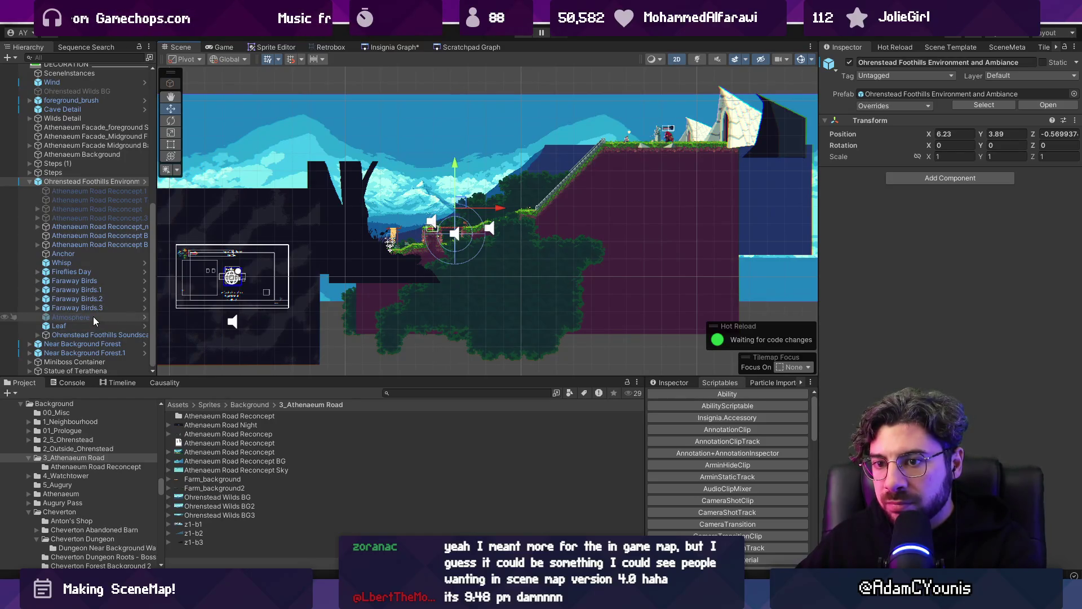
pyautogui.click(100, 254)
pyautogui.moveTo(458, 165); pyautogui.dragTo(455, 101)
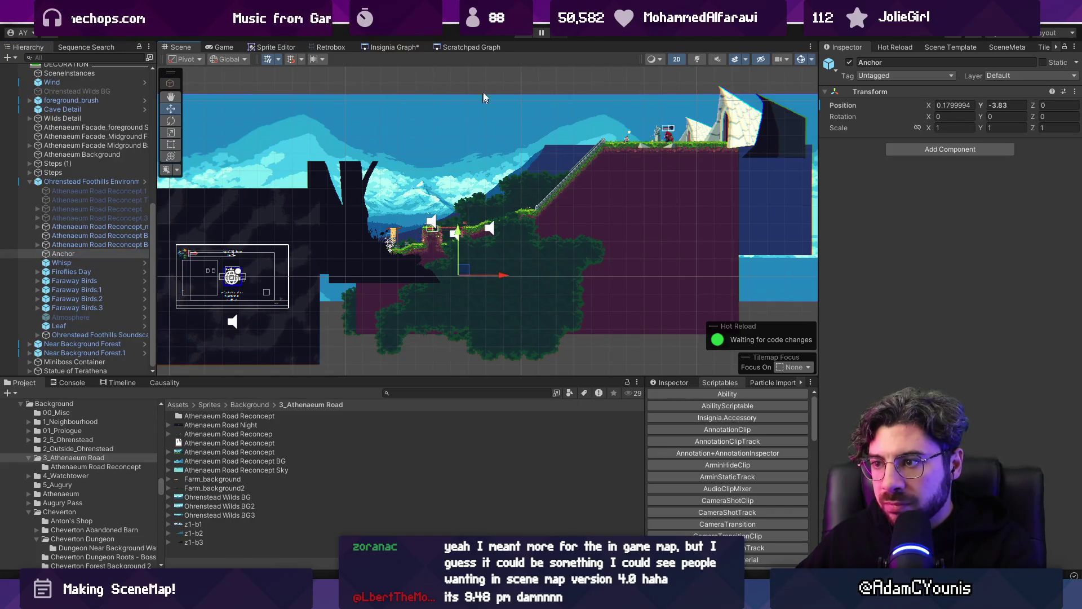
# - Play-test the level three times with the Anchor at Y 0.28, then show the Causality quest-flag references
pyautogui.click(526, 34)
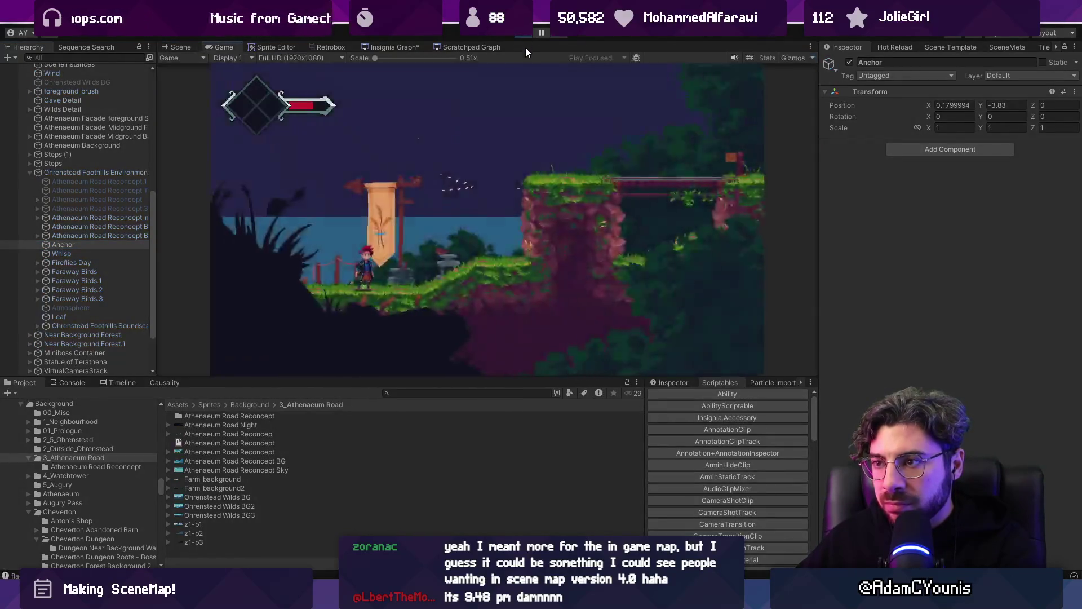
pyautogui.hotkey('ctrl', 'p')
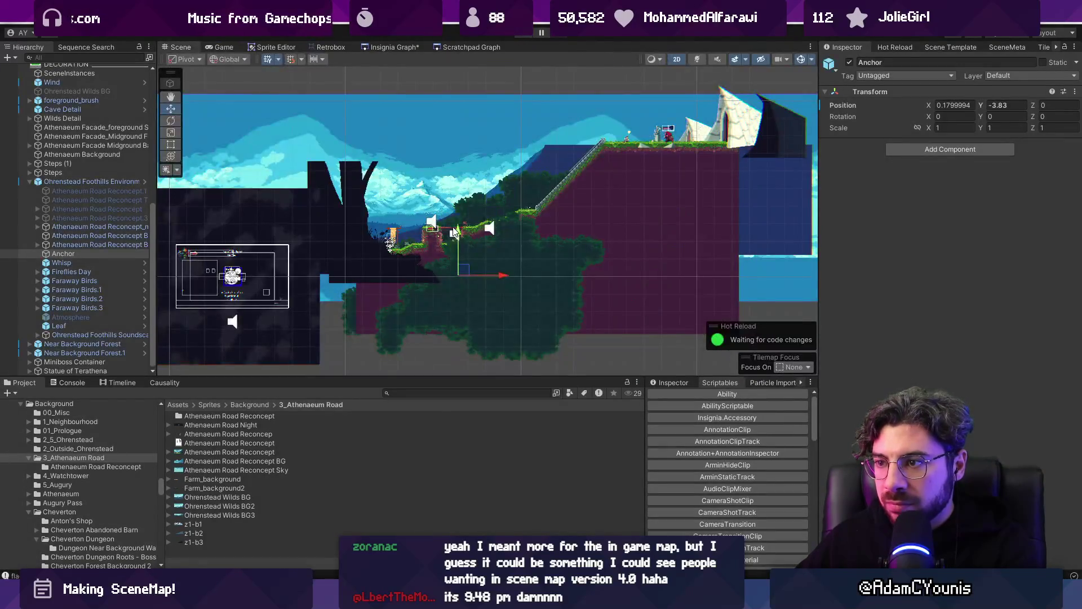
pyautogui.click(526, 36)
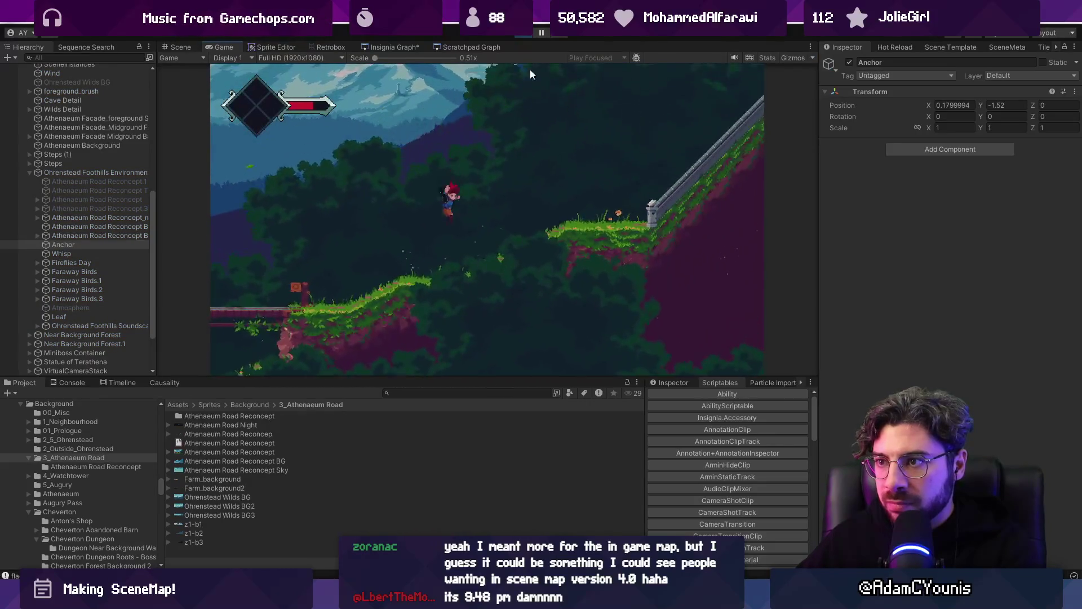
pyautogui.click(526, 36)
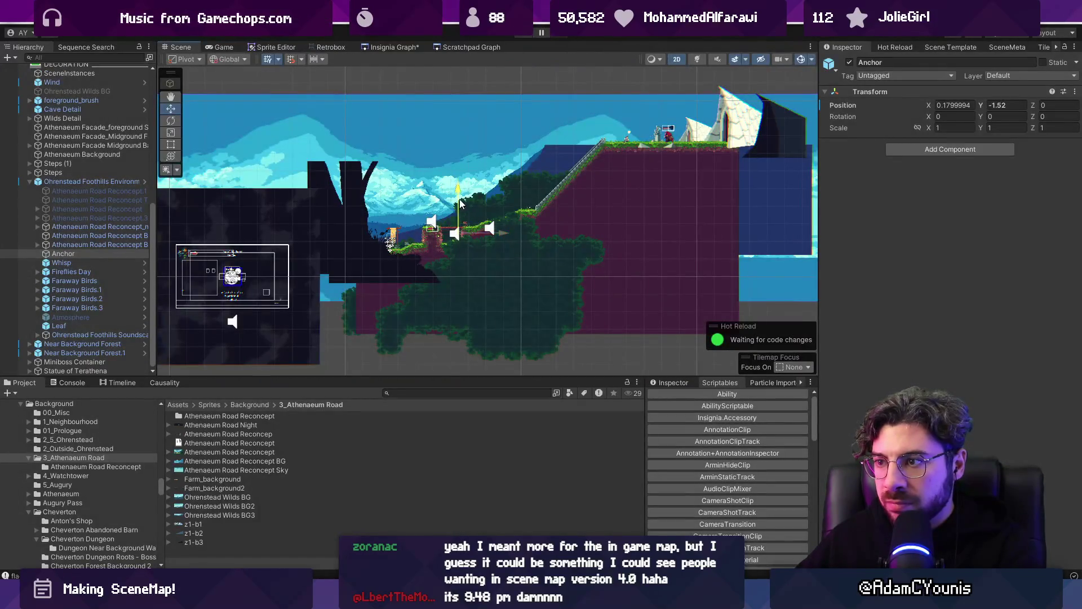
pyautogui.click(515, 38)
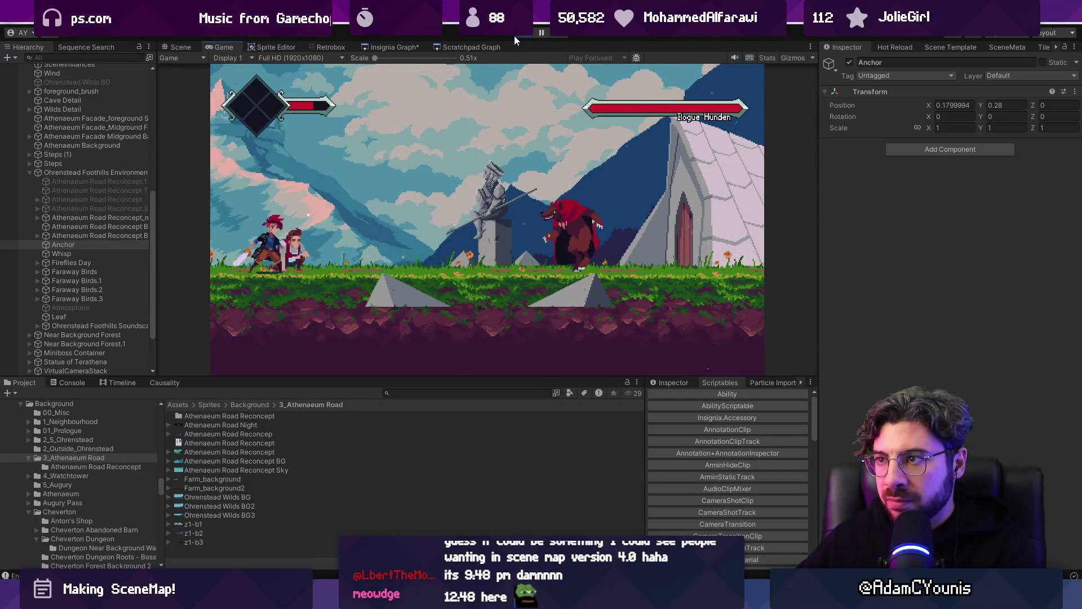
pyautogui.click(524, 33)
pyautogui.click(165, 383)
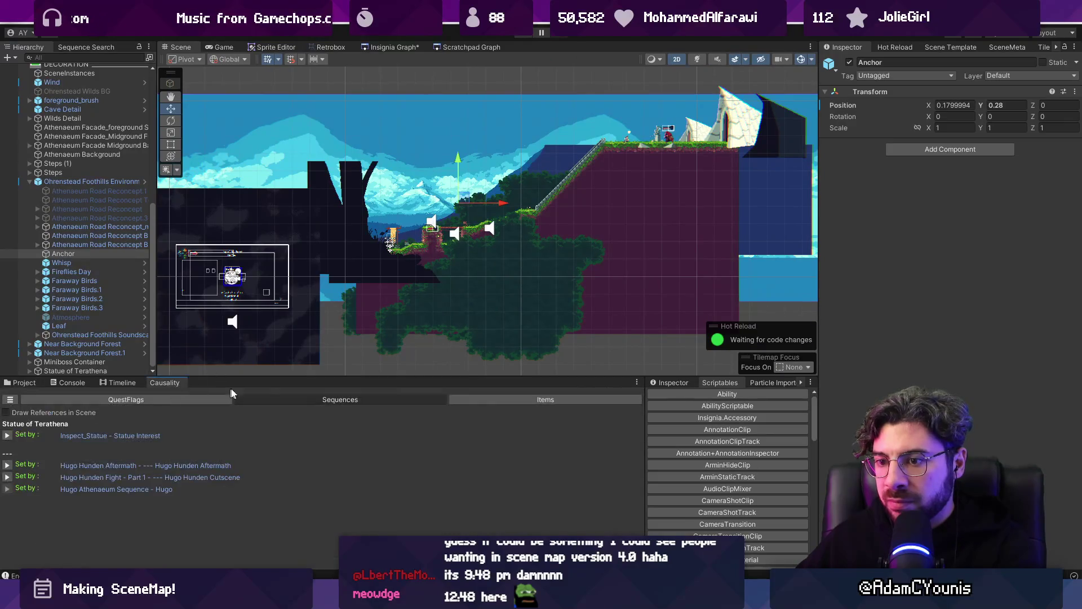
# - Inspect the Chapter 3 - Naso Checklist, cancel its progress state picker, and unlock the inspector
pyautogui.click(686, 384)
pyautogui.click(687, 384)
pyautogui.click(803, 452)
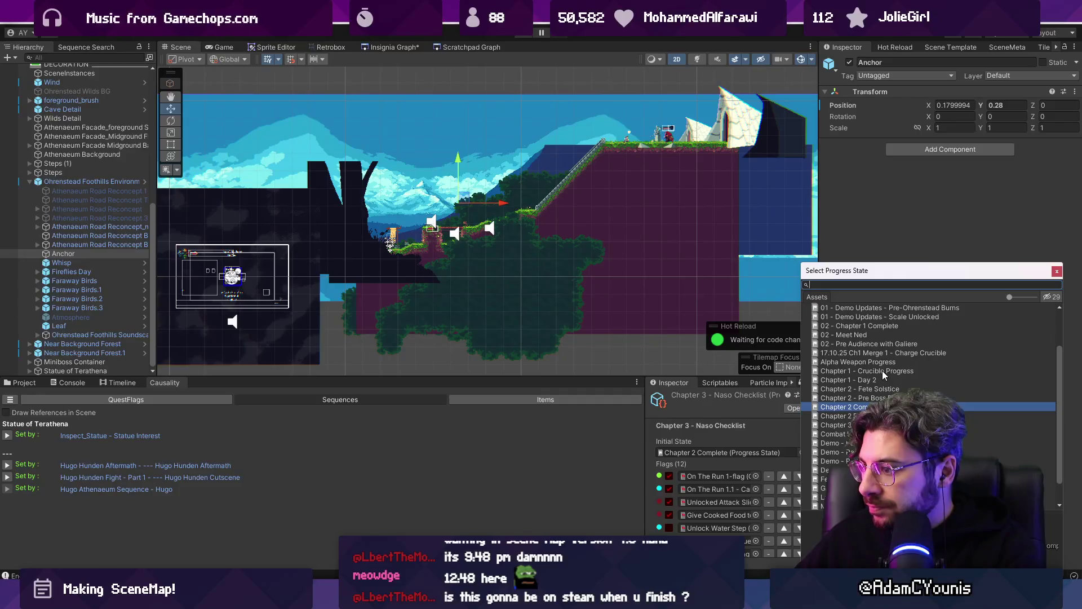
pyautogui.press('Escape')
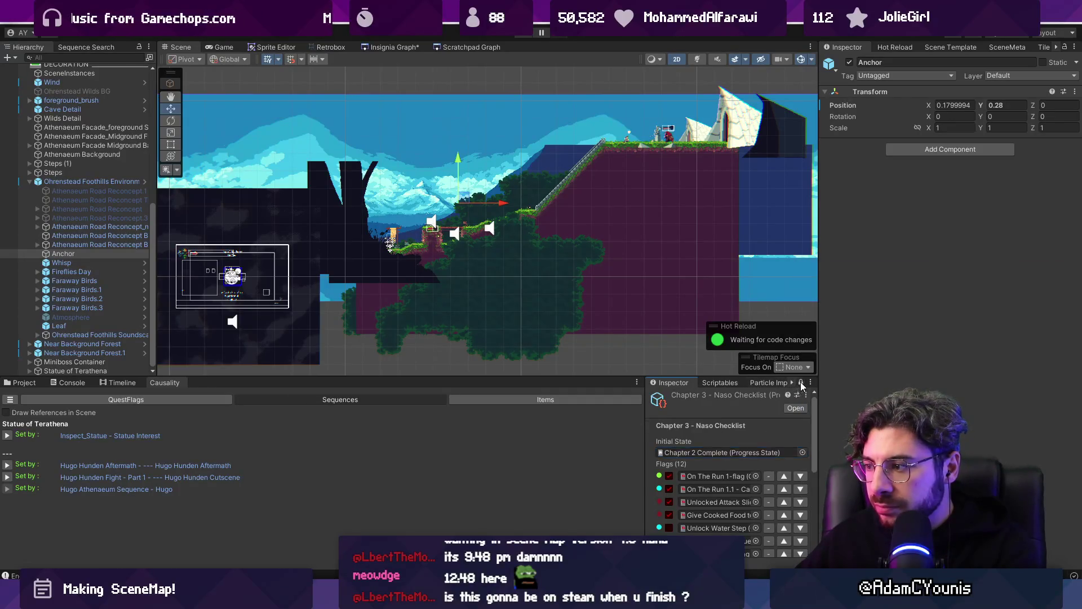
pyautogui.click(801, 383)
# - Search the Project for 'checklist' and select Chapter 1 - Ohrenstead Checklist
pyautogui.hotkey('ctrl', '5')
pyautogui.click(458, 393)
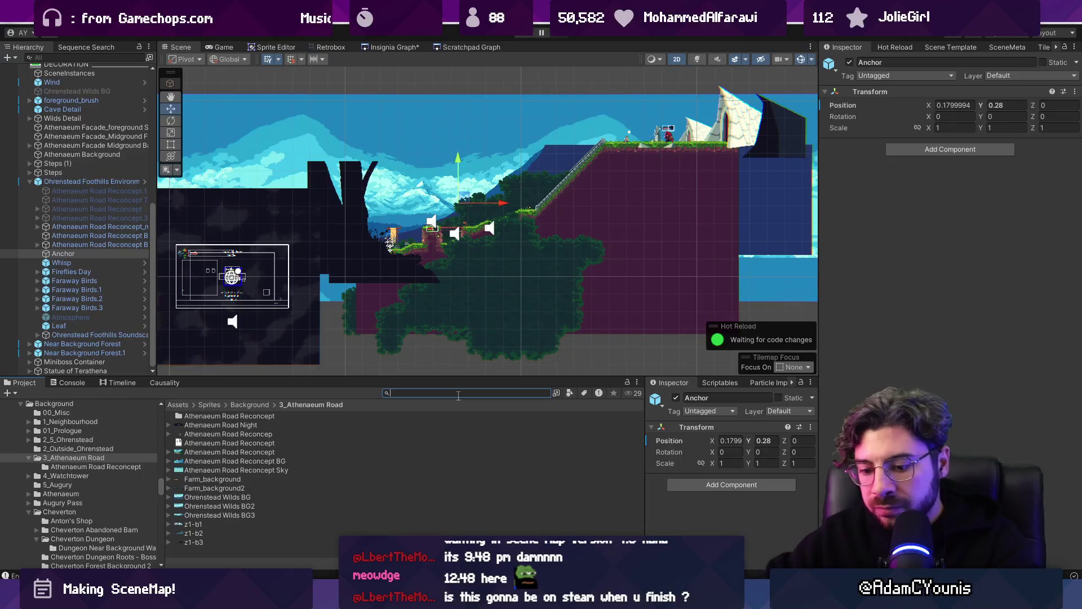
pyautogui.write('checklist')
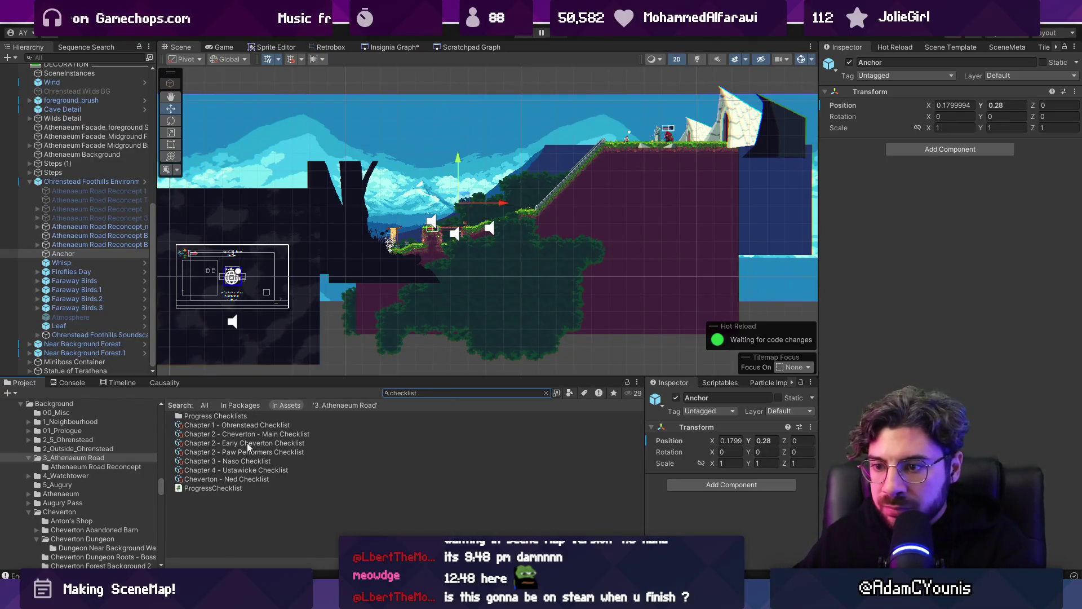
pyautogui.click(249, 426)
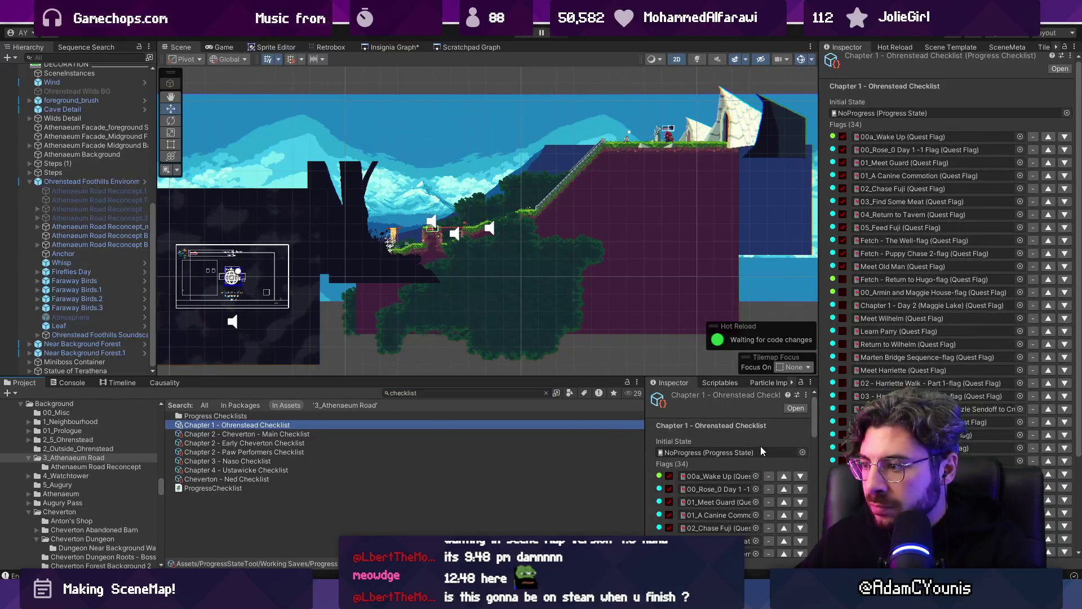
pyautogui.scroll(-5, 710, 474)
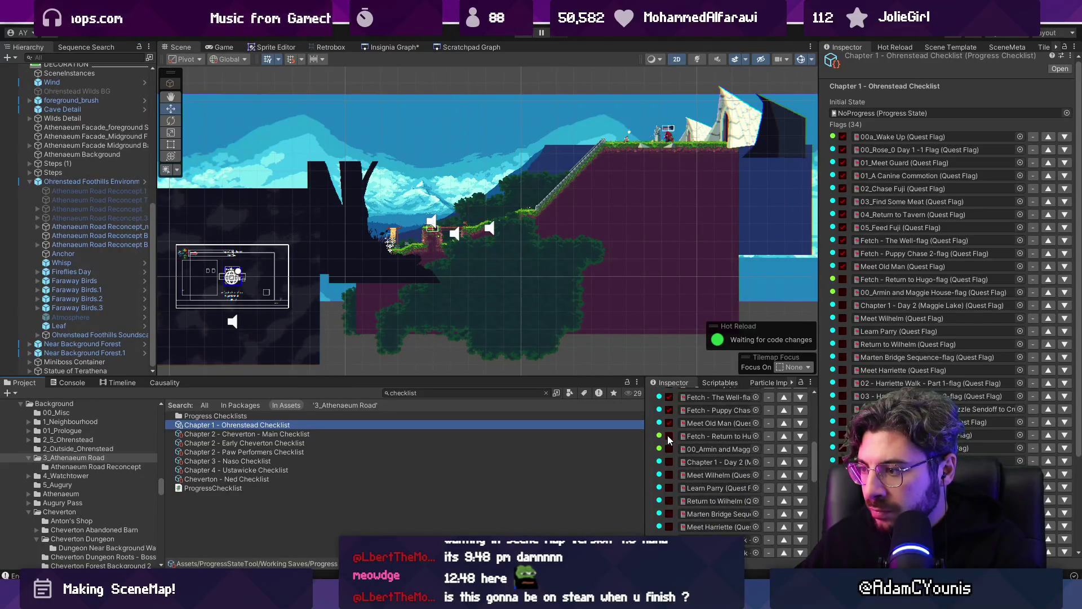
pyautogui.scroll(2, 669, 440)
# - Set the checklist's Output State to Test Progress and assign it to output and engine
pyautogui.click(671, 453)
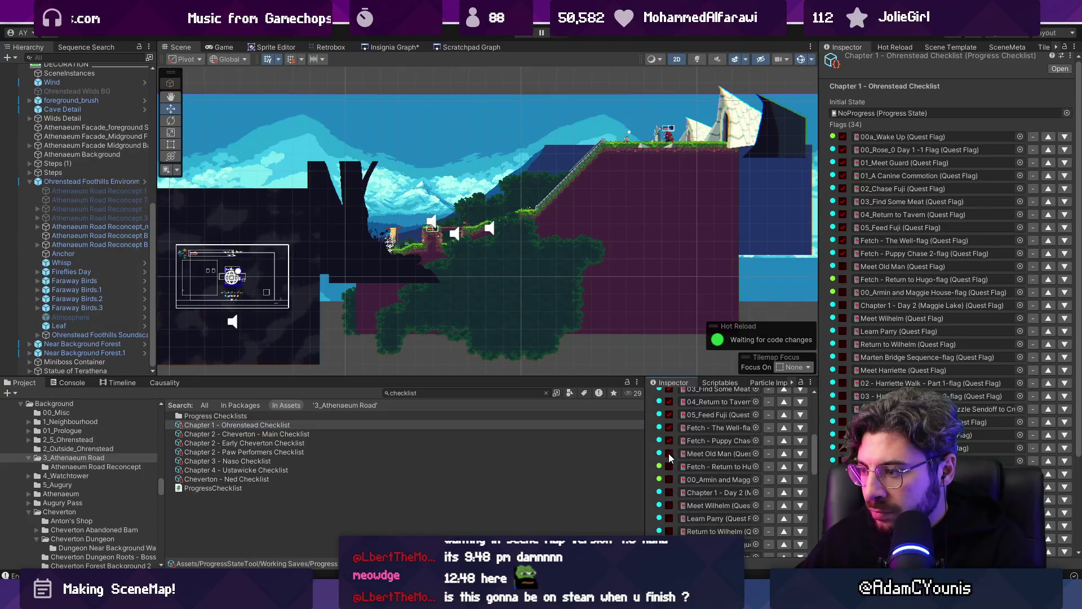
pyautogui.scroll(5, 669, 453)
pyautogui.scroll(-15, 787, 448)
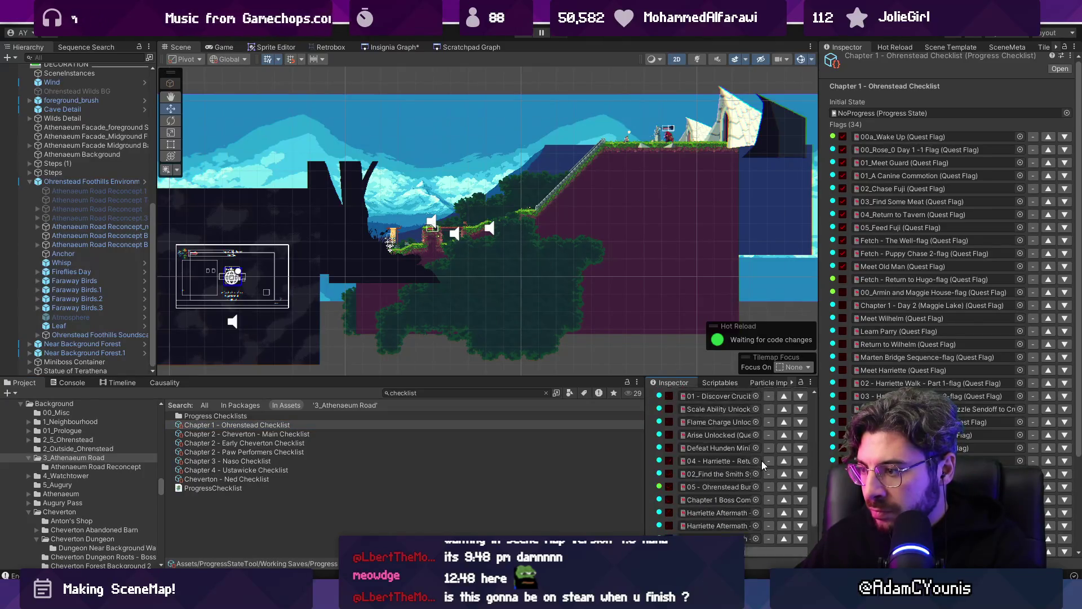
pyautogui.click(802, 489)
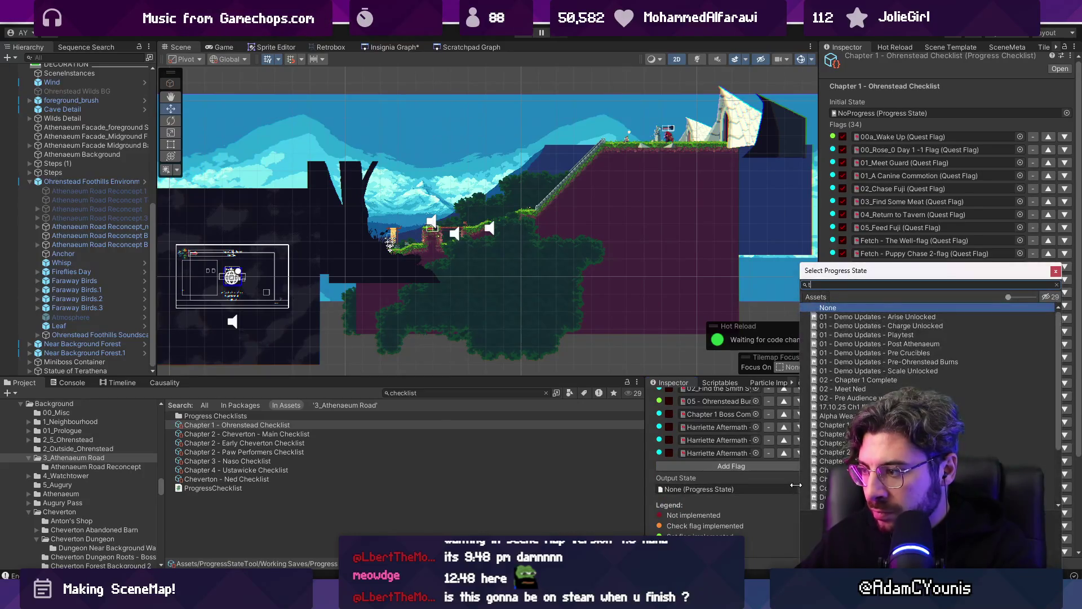
pyautogui.write('test')
pyautogui.doubleClick(842, 333)
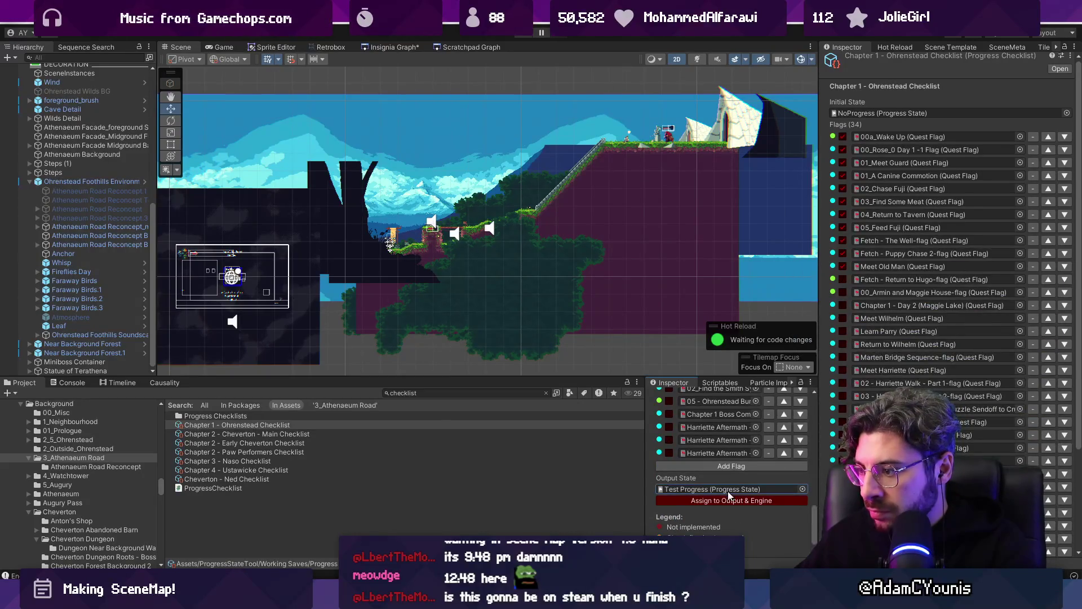
pyautogui.click(718, 502)
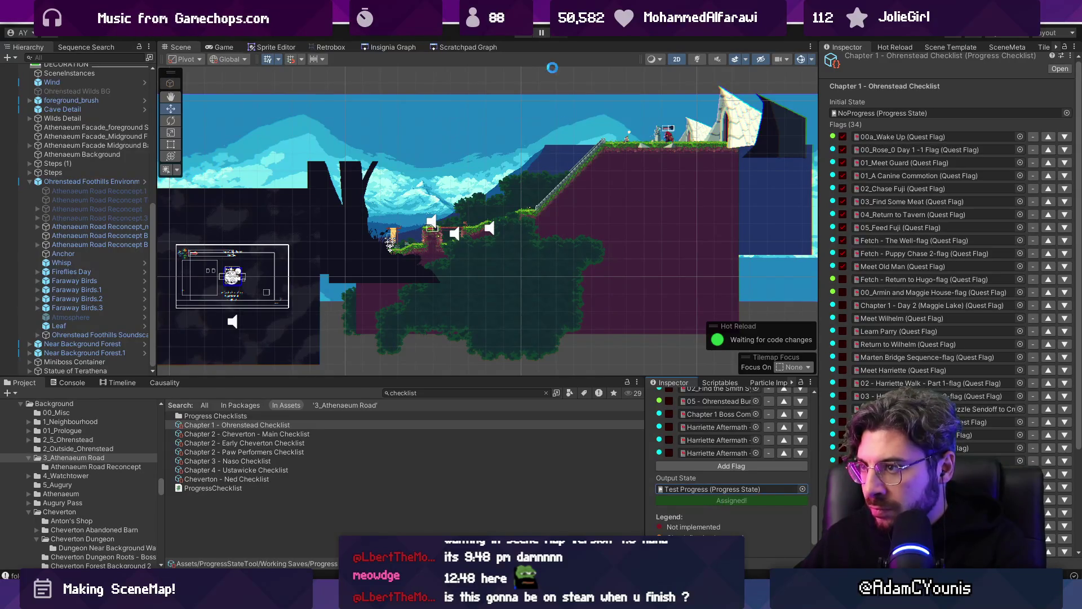
# - Play-test the checklist progress, then select the Anchor object
pyautogui.click(524, 35)
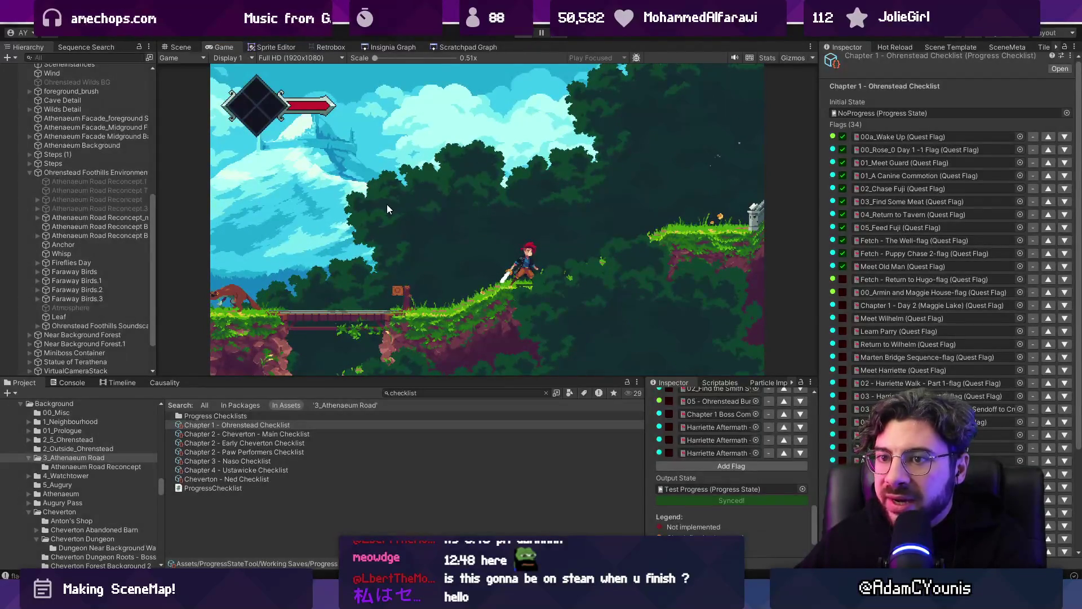
pyautogui.hotkey('ctrl', 'p')
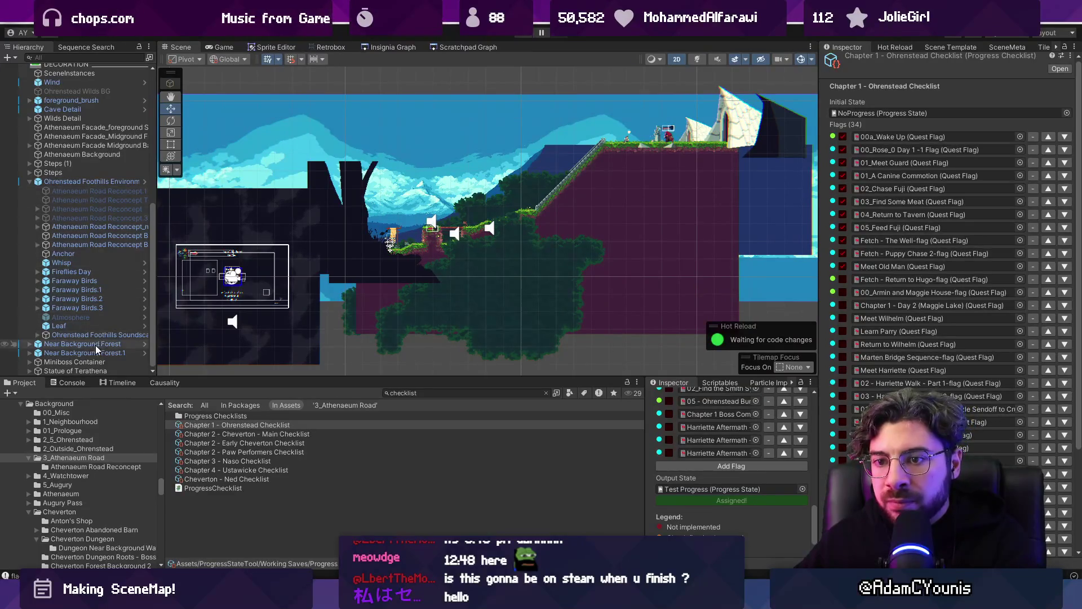
pyautogui.click(100, 254)
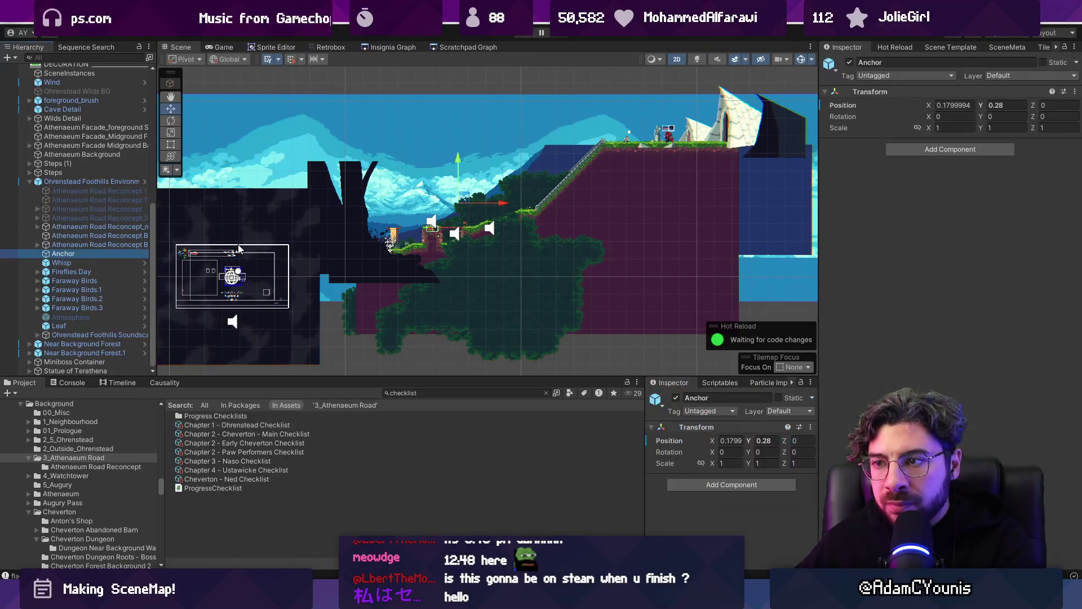
# - Drag the Anchor up to Y 0.53 and play-test the new position
pyautogui.scroll(1, 436, 186)
pyautogui.moveTo(463, 159); pyautogui.dragTo(463, 156)
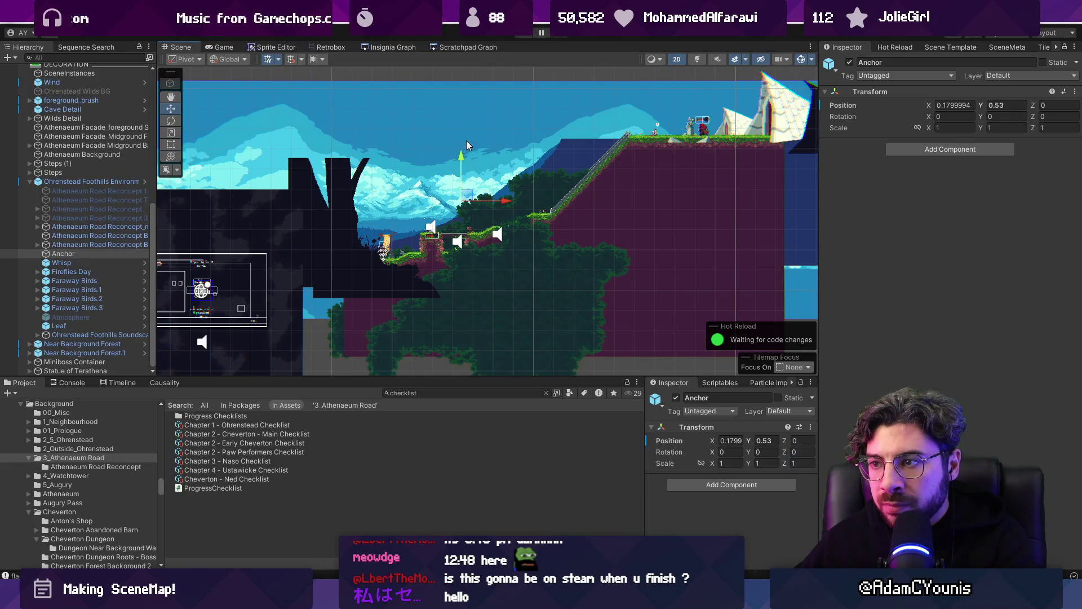
pyautogui.hotkey('ctrl', 'p')
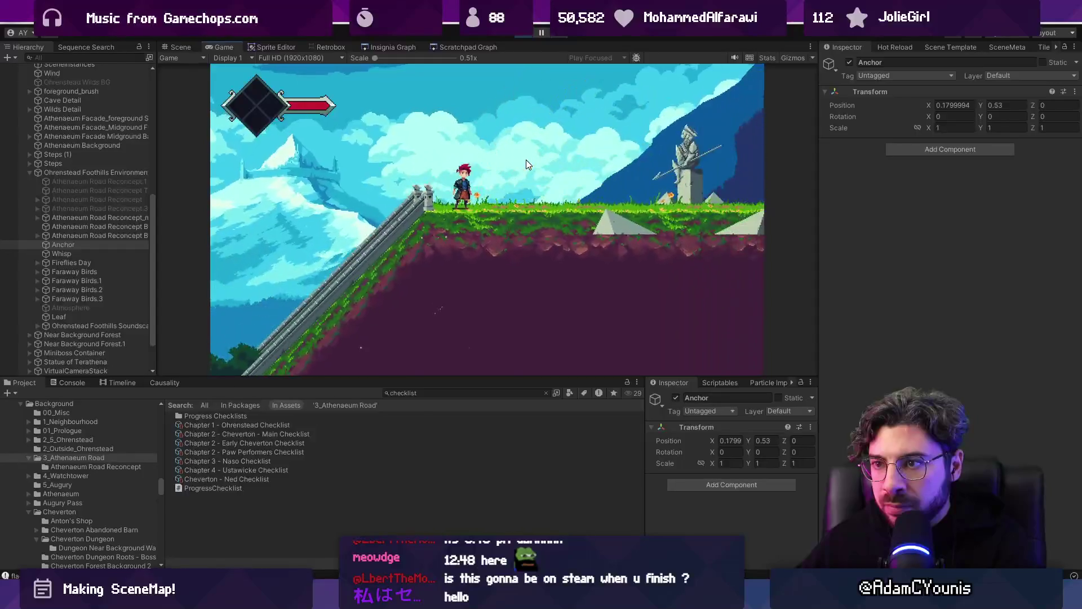
pyautogui.click(524, 35)
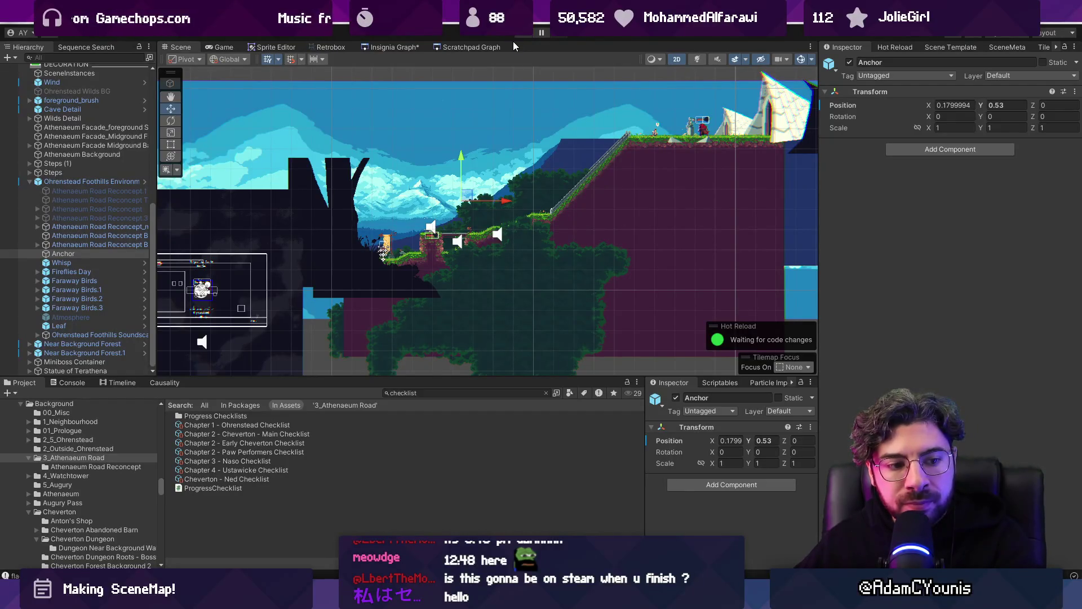
pyautogui.scroll(-2, 462, 111)
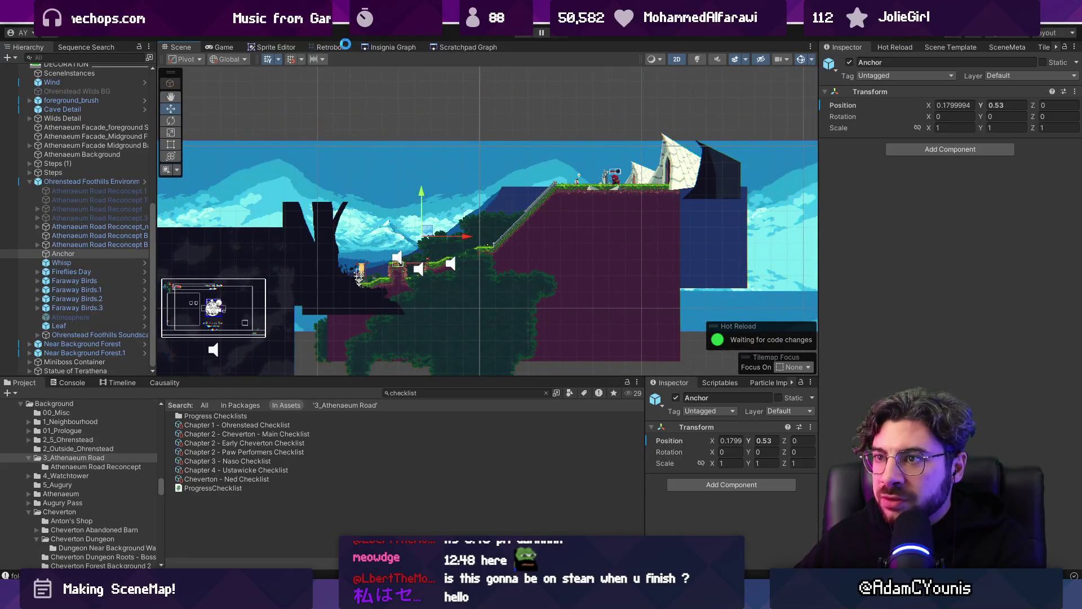
# - Refresh the Athenaeum_Steps node in the SceneMap graph, declining to save modified scenes
pyautogui.click(374, 48)
pyautogui.scroll(2, 441, 191)
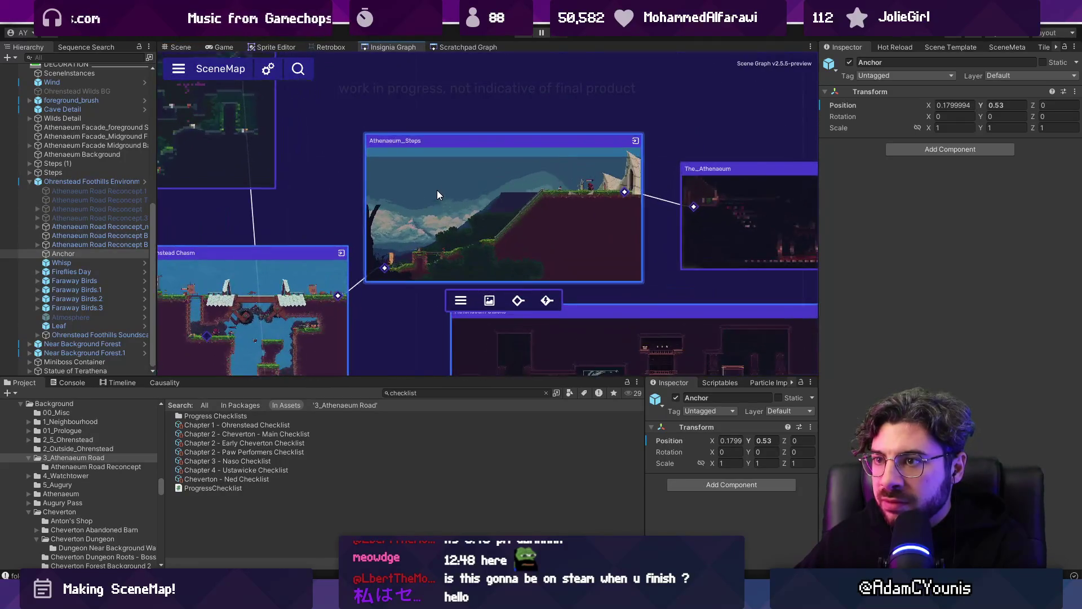
pyautogui.click(181, 47)
pyautogui.click(388, 47)
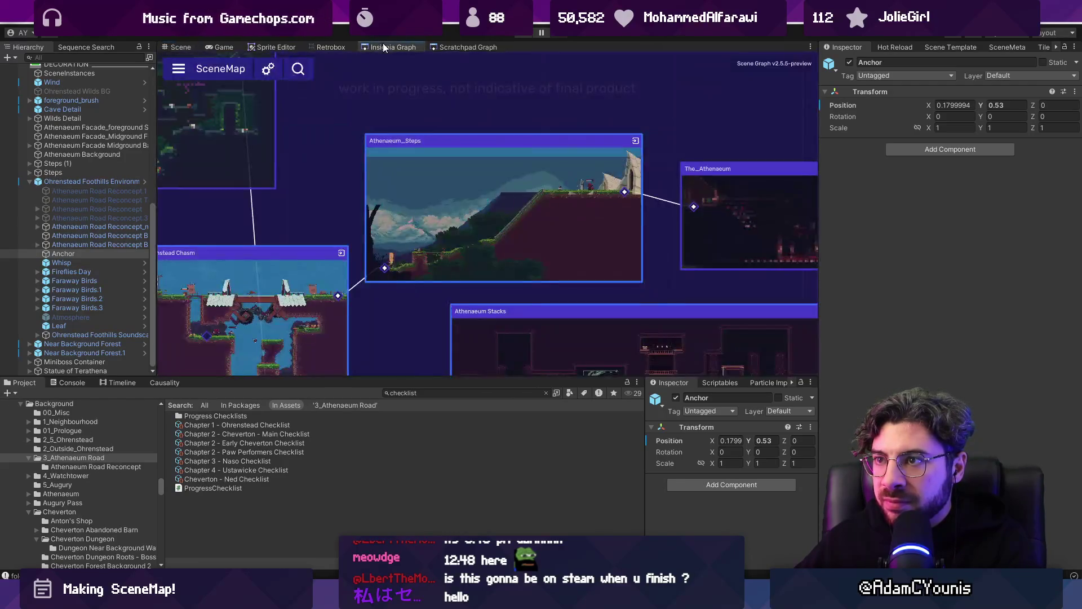
pyautogui.moveTo(431, 219)
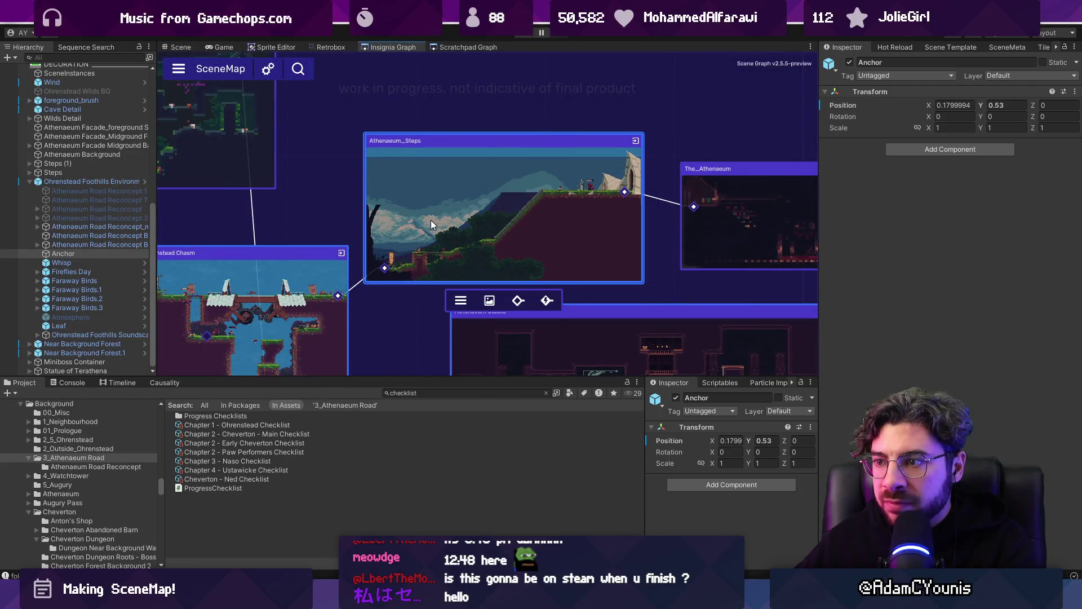
pyautogui.click(461, 300)
pyautogui.click(471, 321)
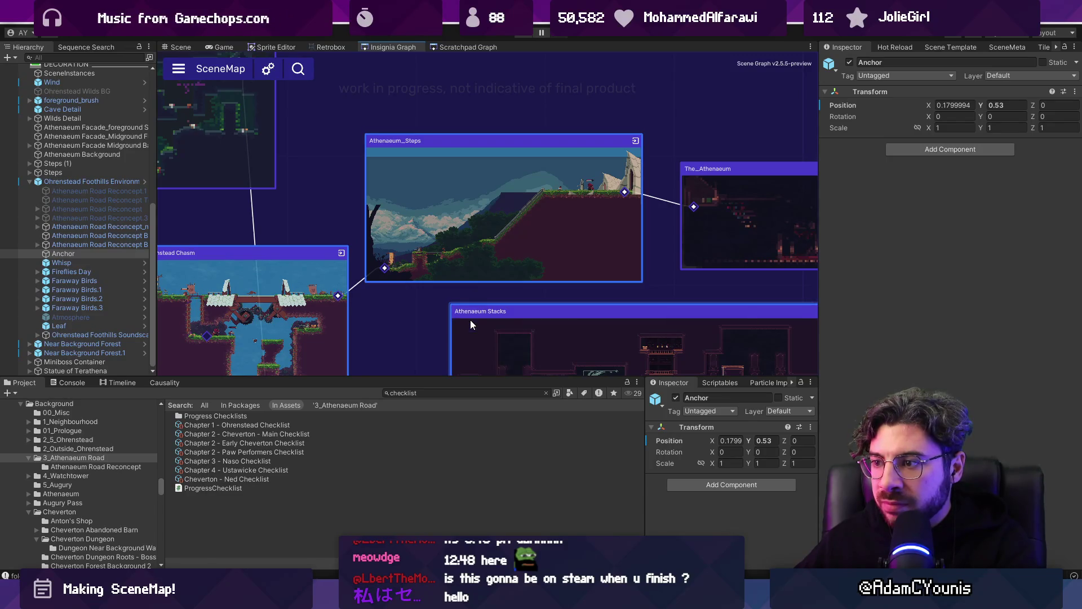
pyautogui.click(512, 319)
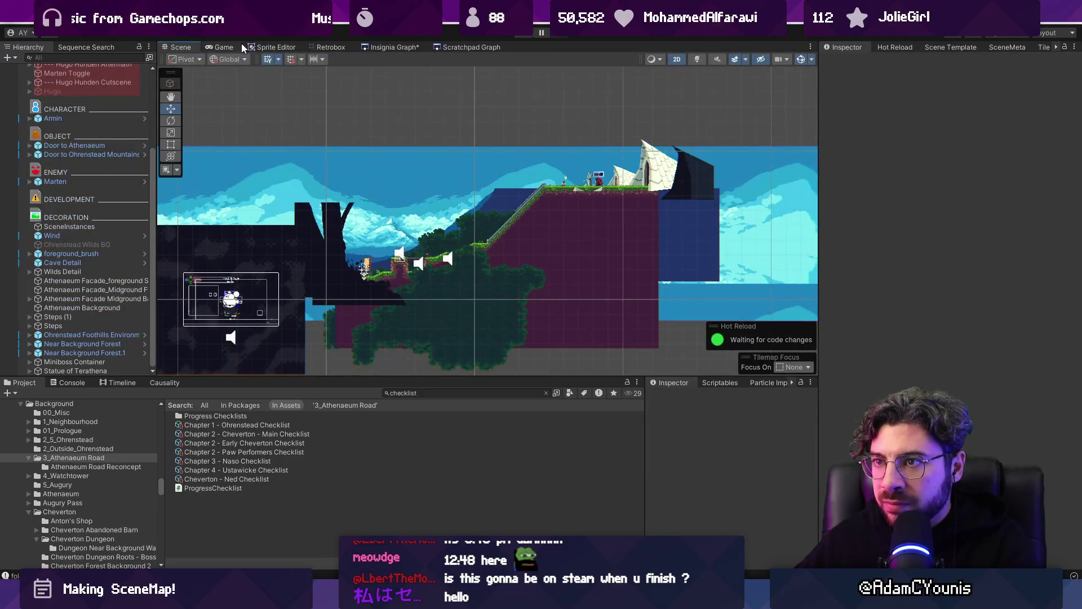
# - Refresh Athenaeum_Steps again from its context menu and dismiss the save-changes prompt
pyautogui.click(394, 47)
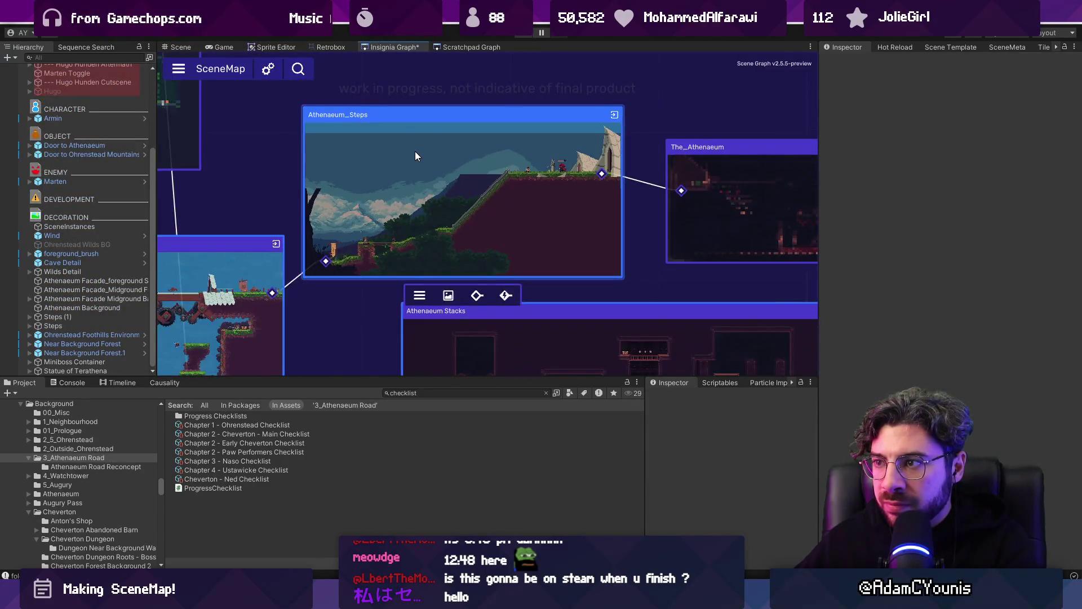
pyautogui.scroll(-5, 419, 157)
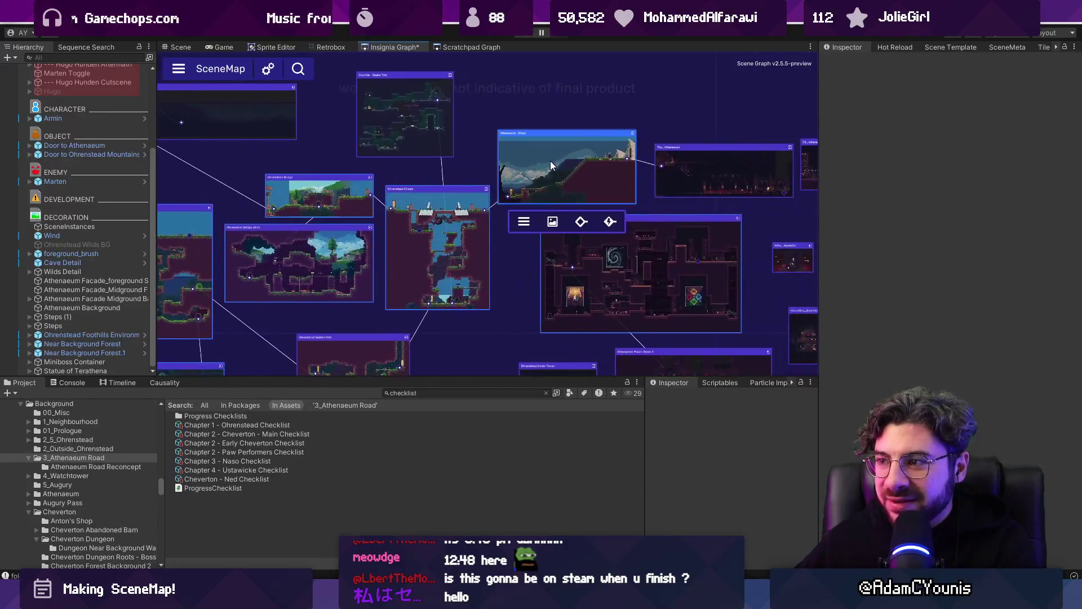
pyautogui.scroll(3, 550, 163)
pyautogui.click(528, 242)
pyautogui.click(552, 266)
pyautogui.rightClick(514, 192)
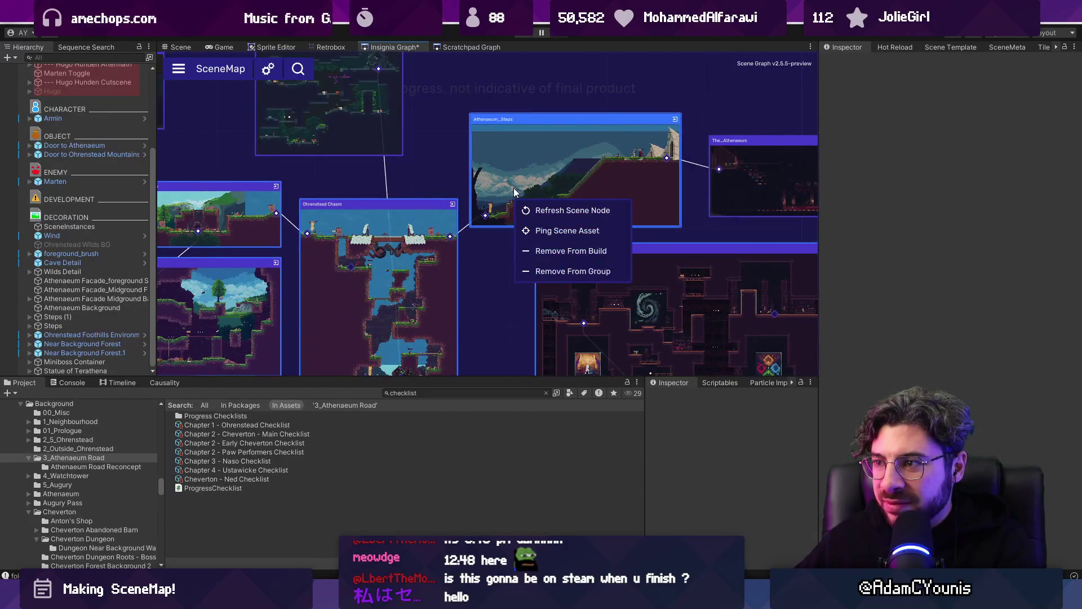
pyautogui.click(573, 209)
pyautogui.click(516, 318)
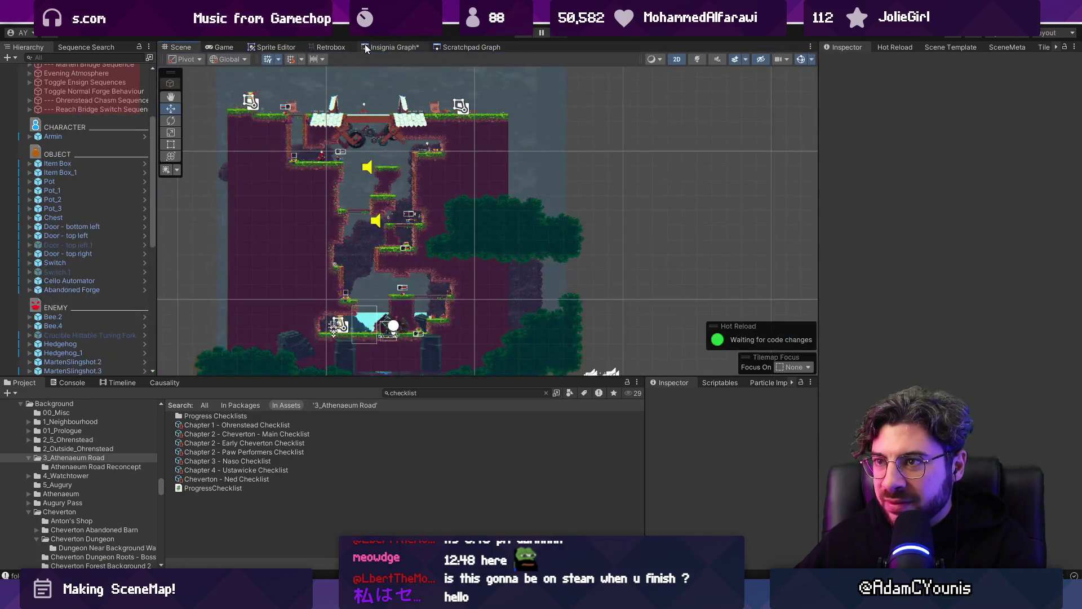
# - Refresh Athenaeum_Steps once more, then select Ohrenstead Foothills Environment and Ambiance in the scene
pyautogui.click(365, 47)
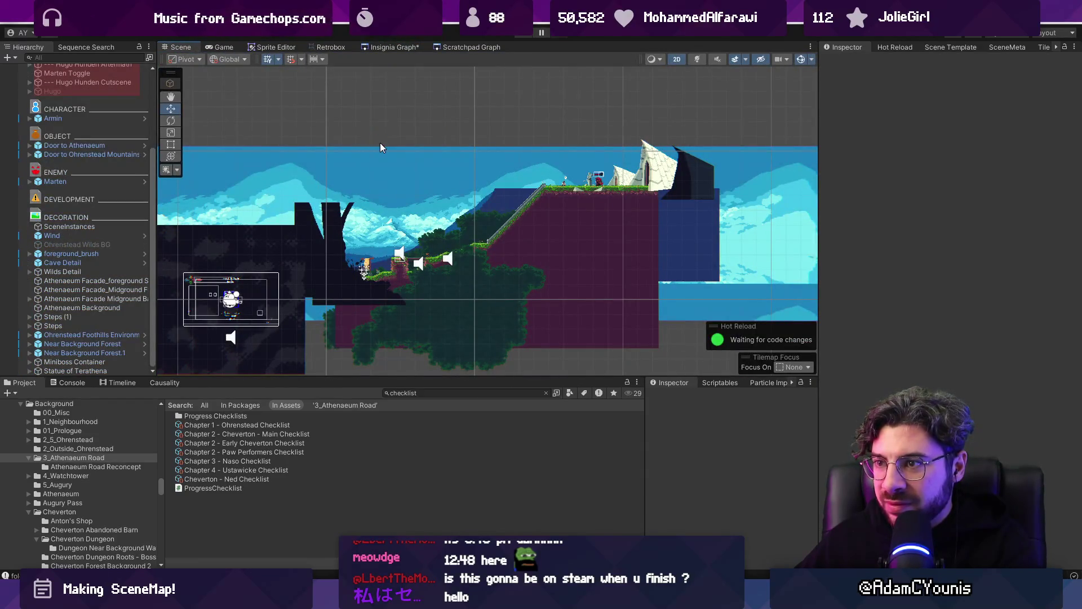
pyautogui.click(378, 48)
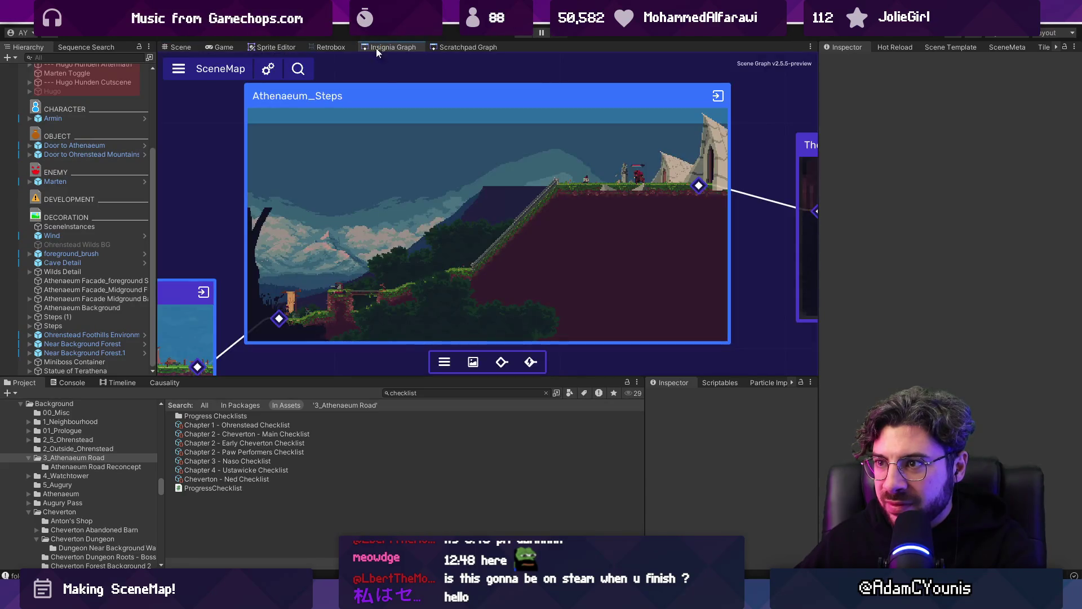
pyautogui.rightClick(415, 185)
pyautogui.click(432, 205)
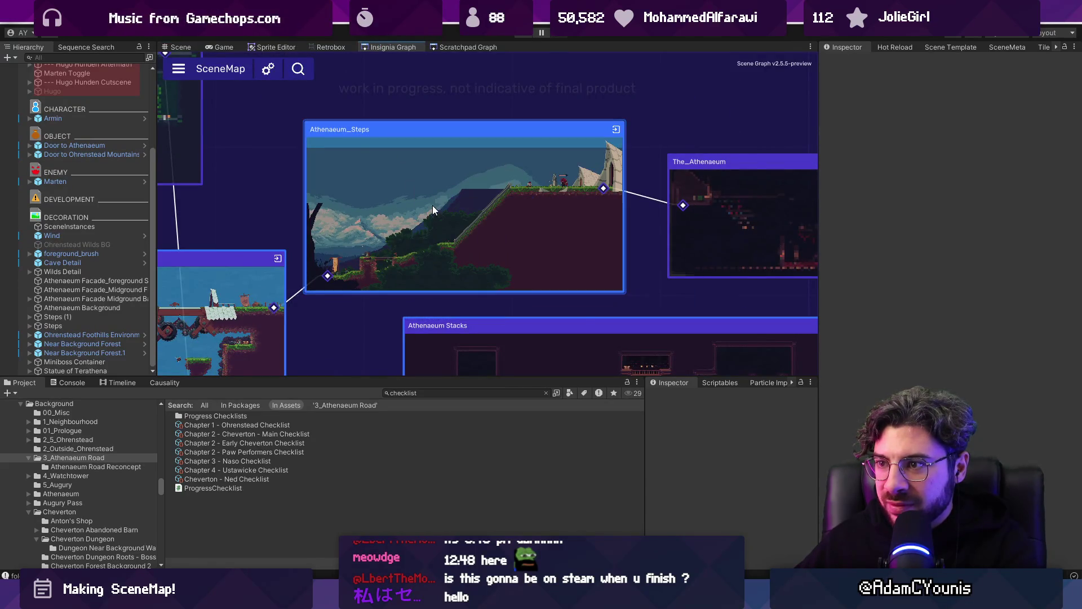
pyautogui.click(186, 46)
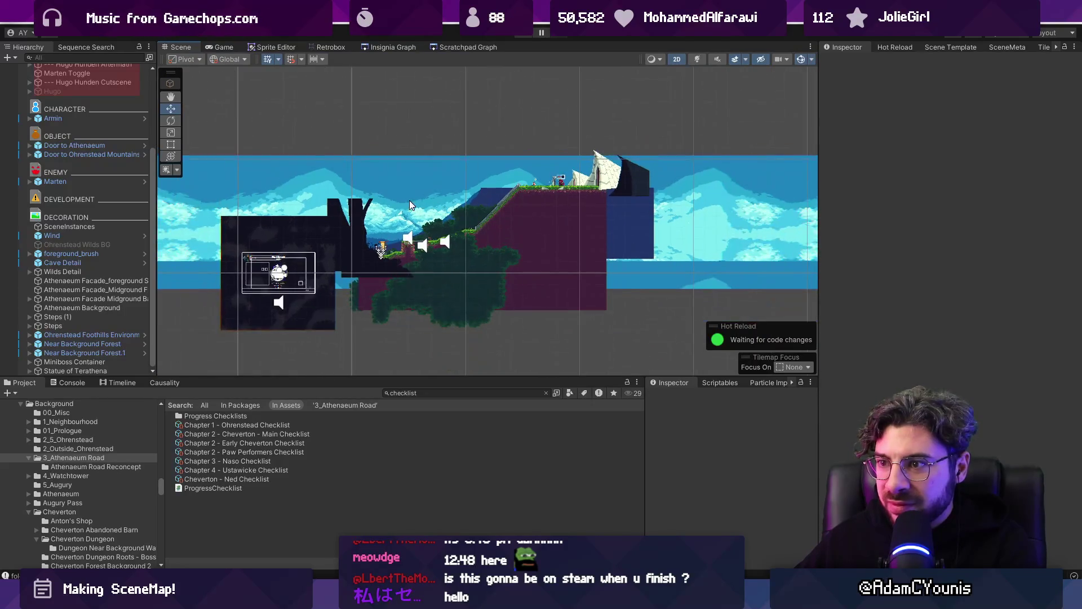
pyautogui.click(414, 182)
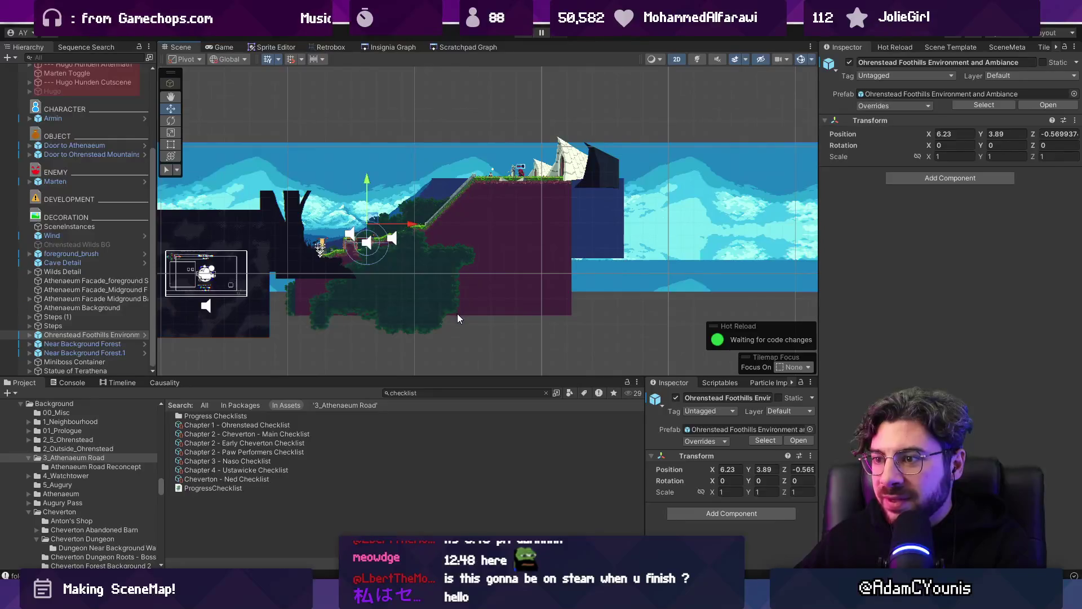
# - Lower Level Scrolling Bounds to Y 5.64 and save the scene
pyautogui.click(458, 313)
pyautogui.scroll(2, 382, 247)
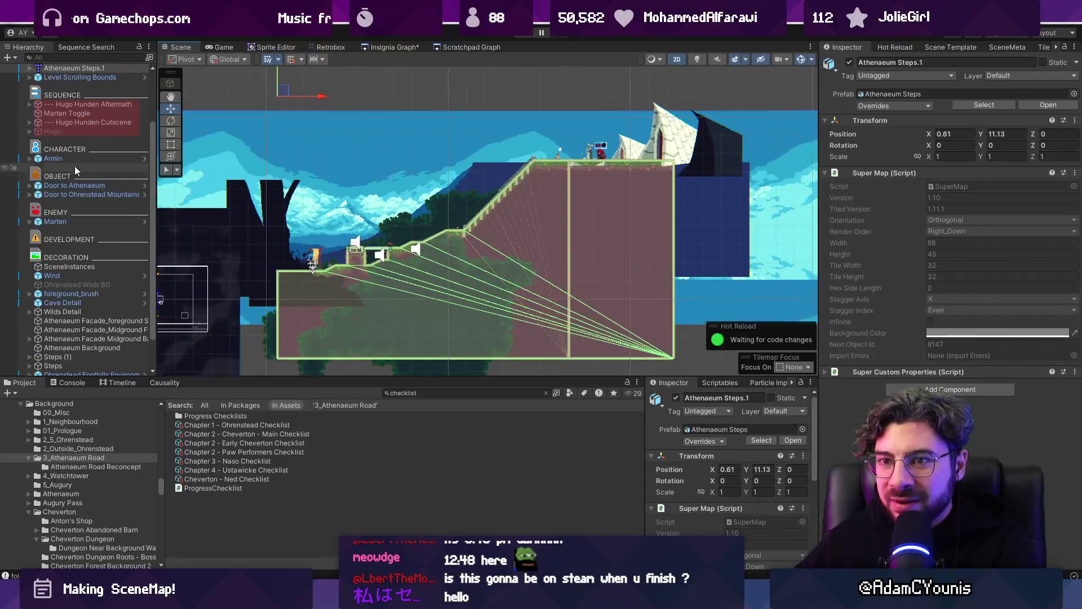
pyautogui.scroll(3, 74, 165)
pyautogui.click(85, 149)
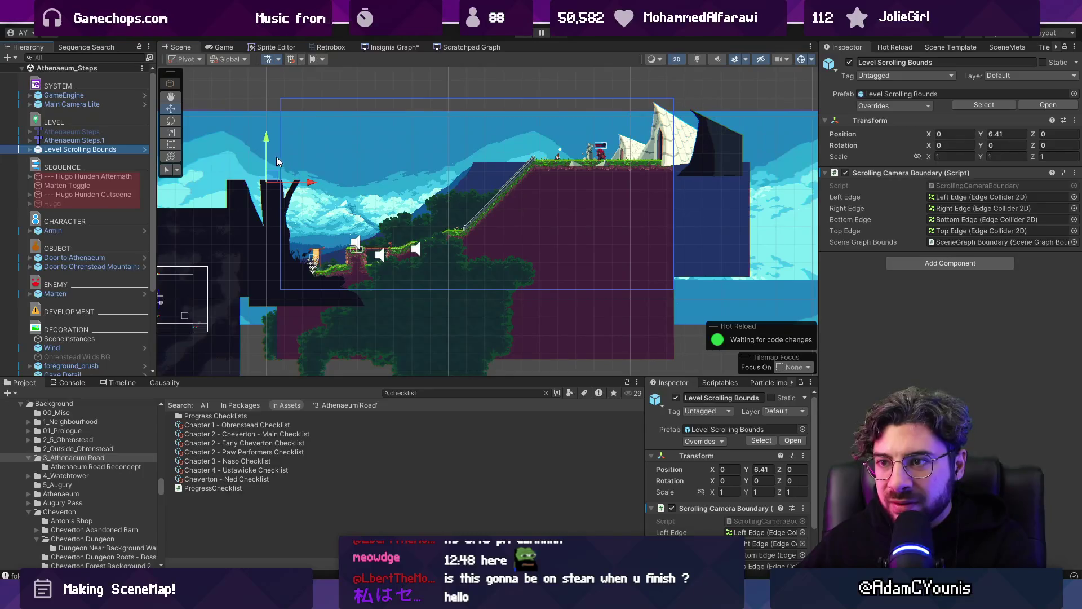
pyautogui.moveTo(269, 138); pyautogui.dragTo(271, 151)
pyautogui.hotkey('ctrl', 's')
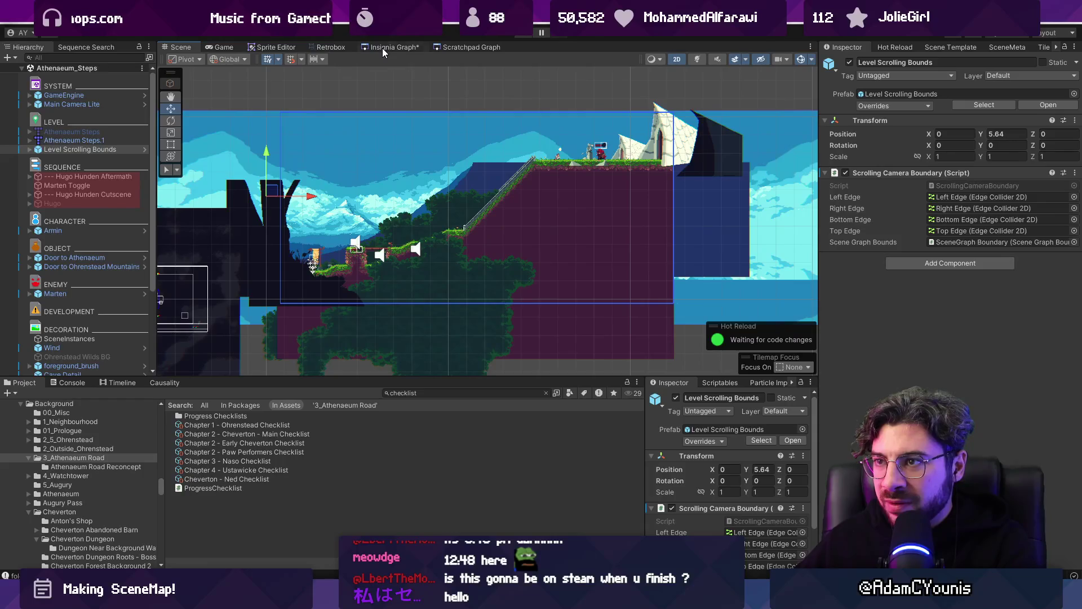
# - Inspect the Athenaeum_Steps room node and its neighbours on the SceneMap, then return to Scene
pyautogui.click(383, 47)
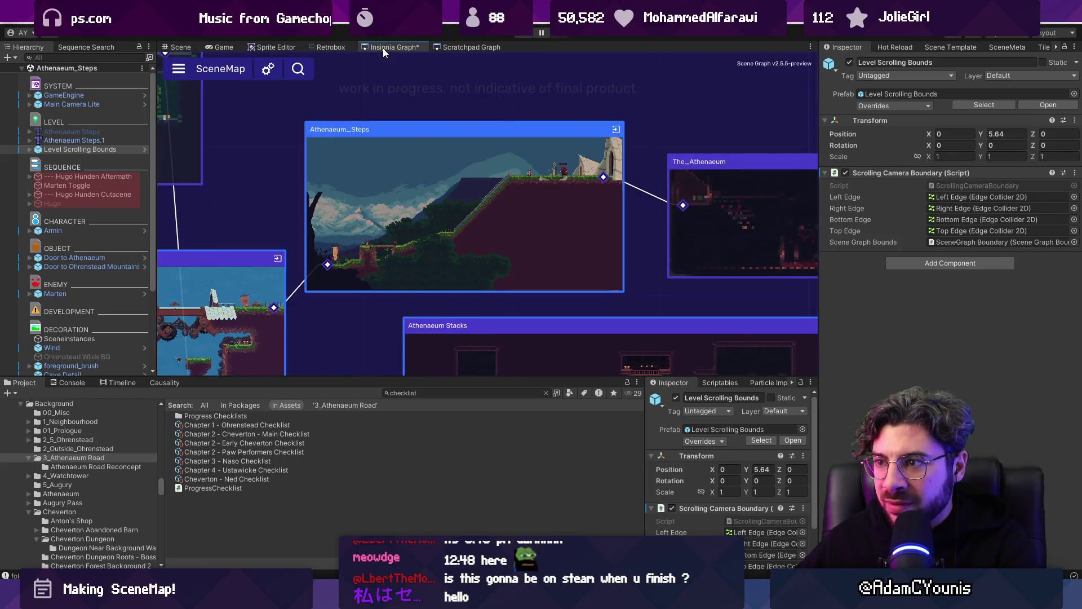
pyautogui.click(455, 191)
pyautogui.click(444, 317)
pyautogui.click(438, 331)
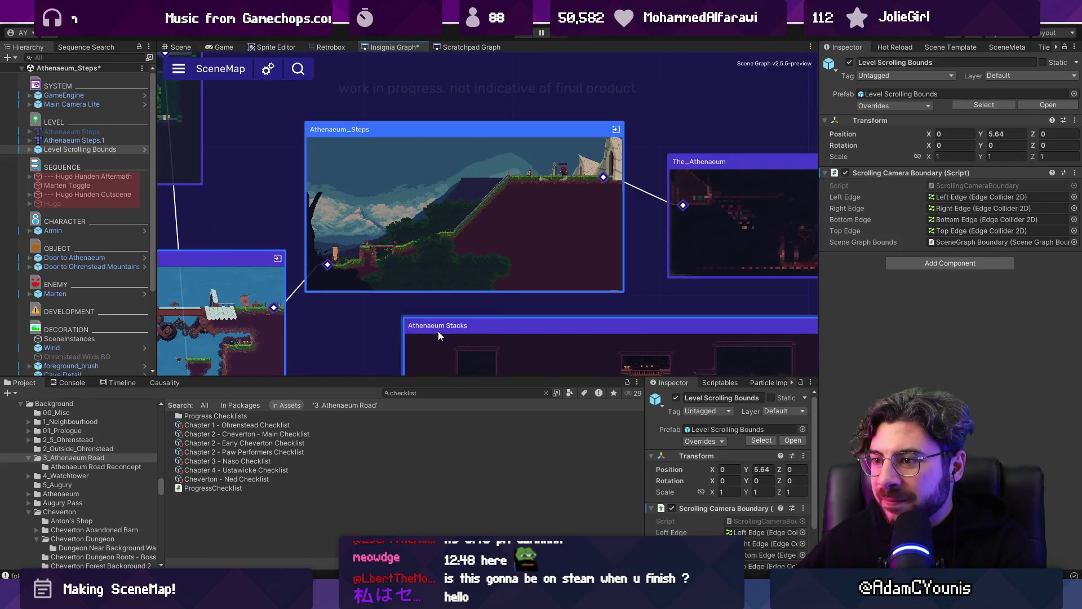
pyautogui.scroll(-5, 451, 187)
pyautogui.moveTo(425, 188); pyautogui.dragTo(722, 179)
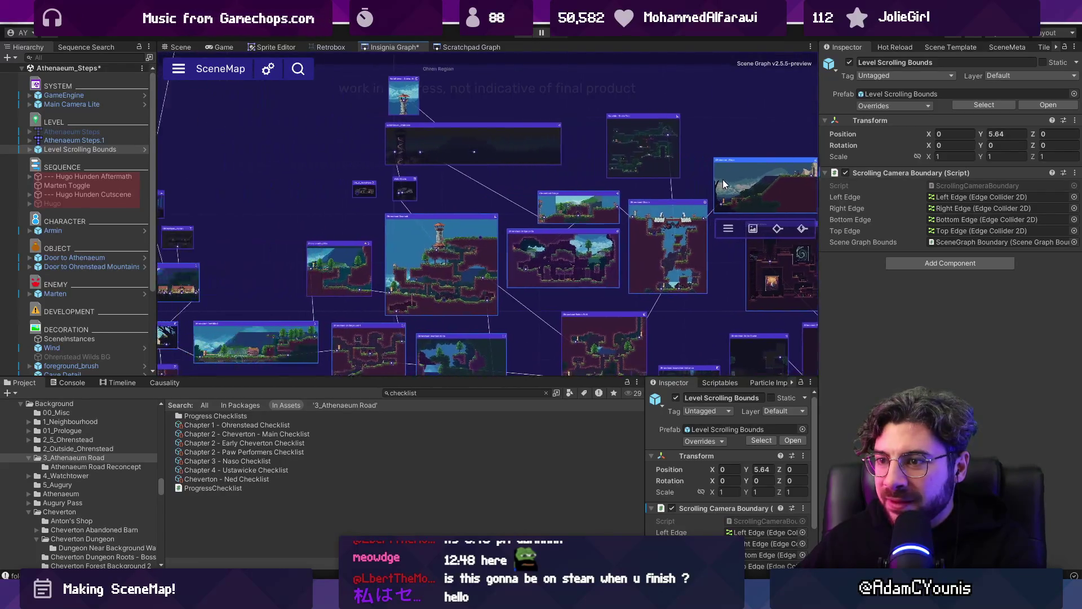
pyautogui.doubleClick(723, 176)
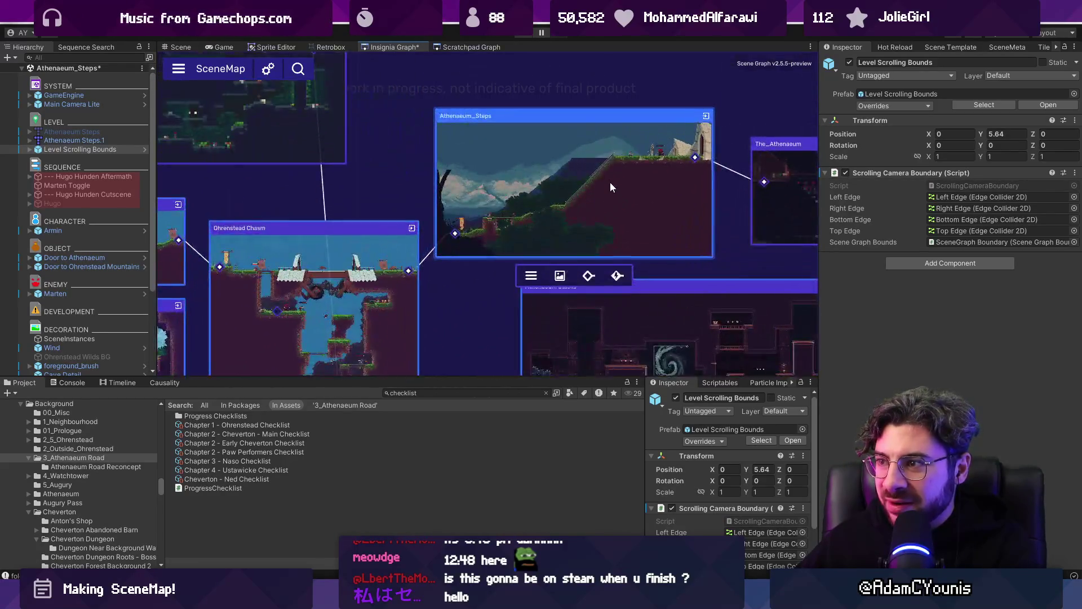
pyautogui.click(168, 47)
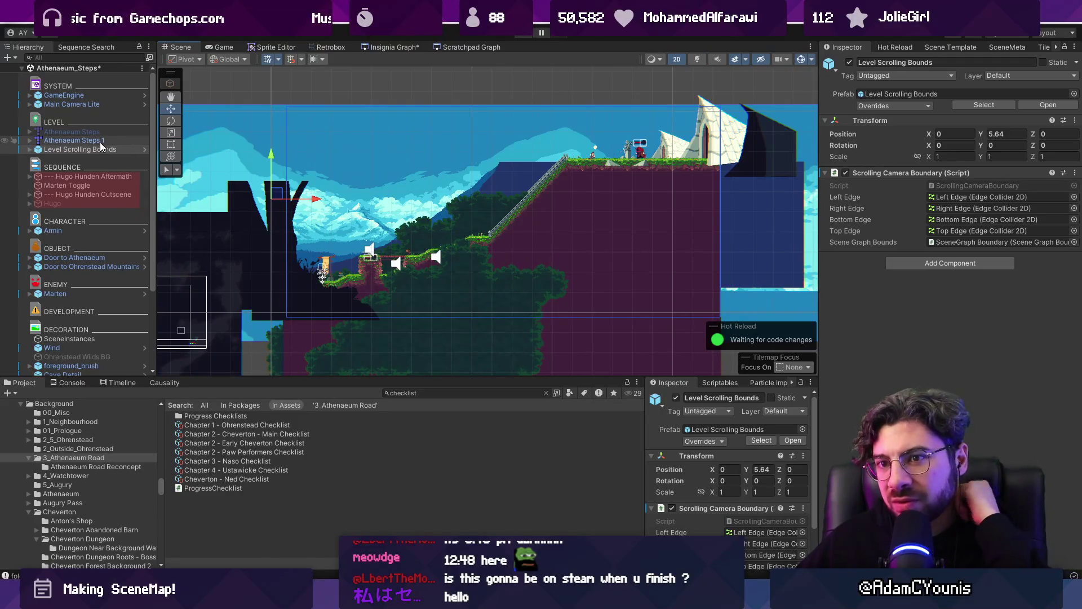
pyautogui.scroll(-5, 86, 211)
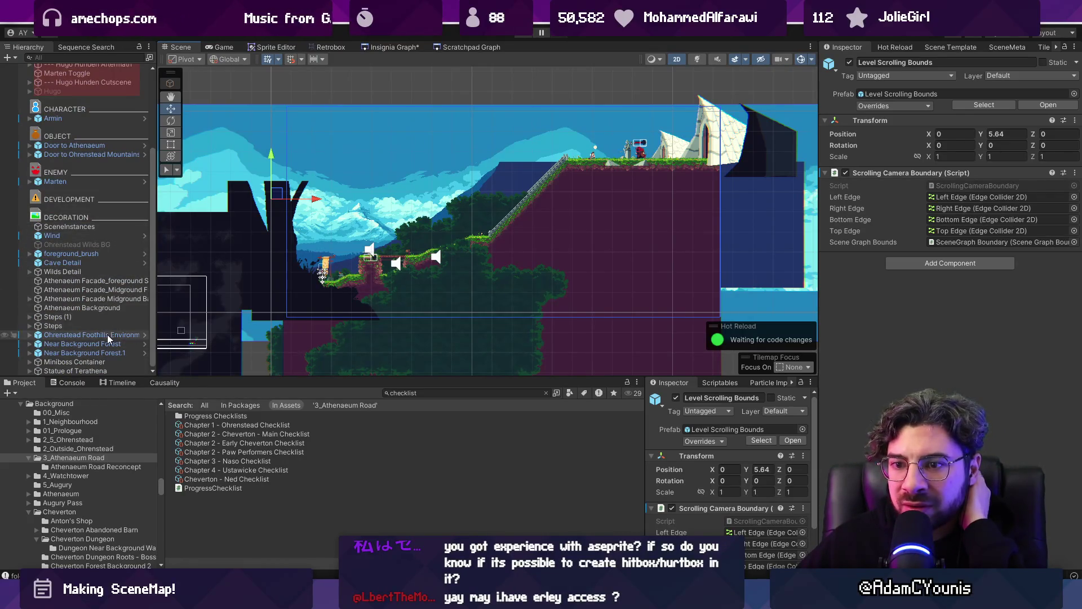
# - Delete the SceneInstances object from the level
pyautogui.click(107, 226)
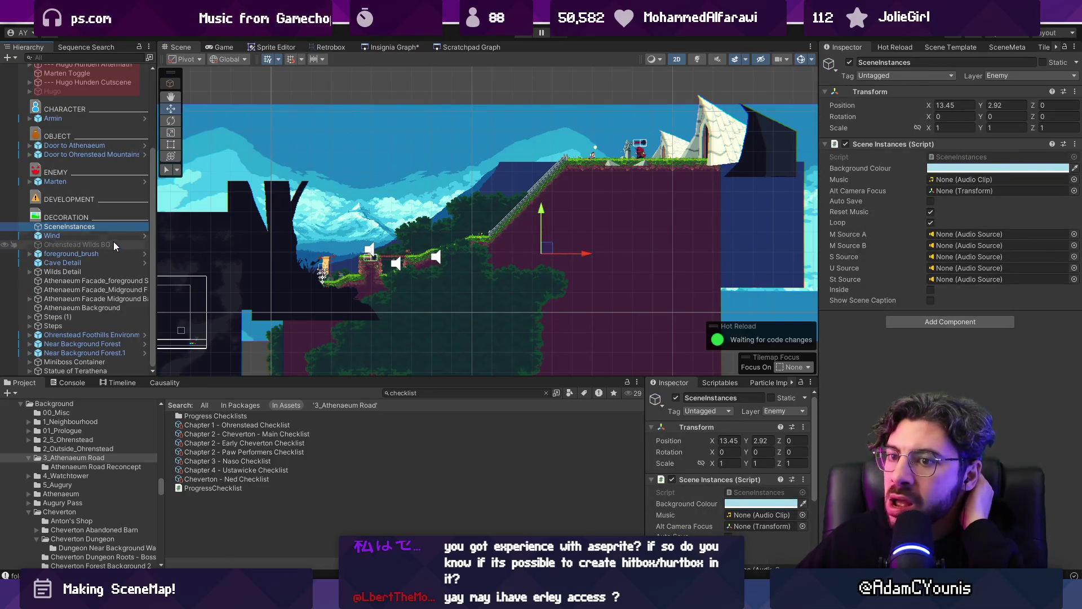
pyautogui.press('Delete')
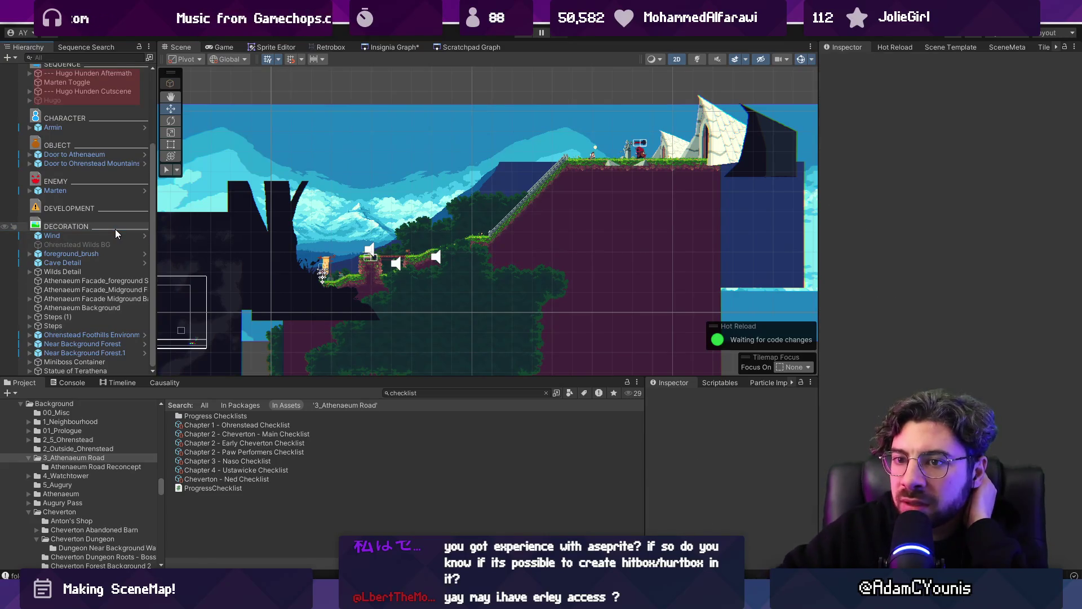
pyautogui.scroll(3, 115, 234)
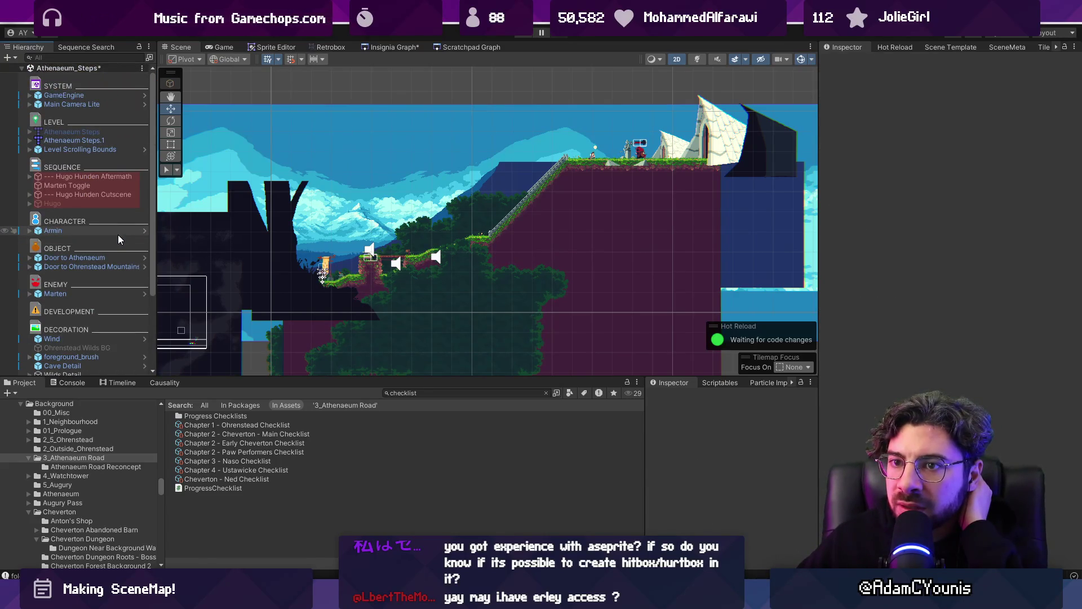
pyautogui.scroll(-3, 99, 252)
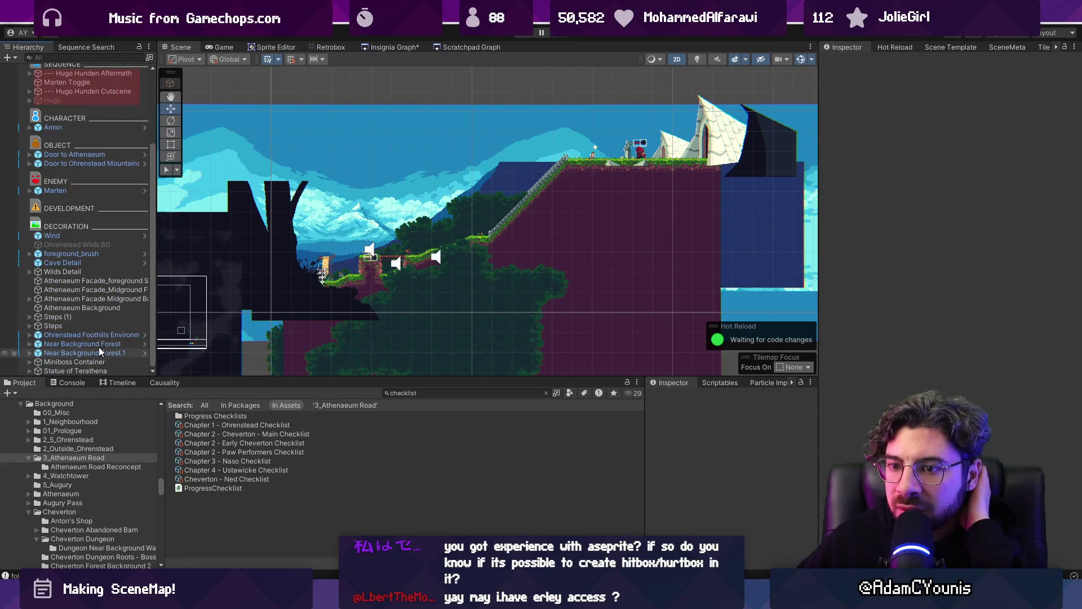
# - Find Global Lighting via 'lighting' search and select Global Light Background and Foreground together
pyautogui.click(94, 57)
pyautogui.write('li')
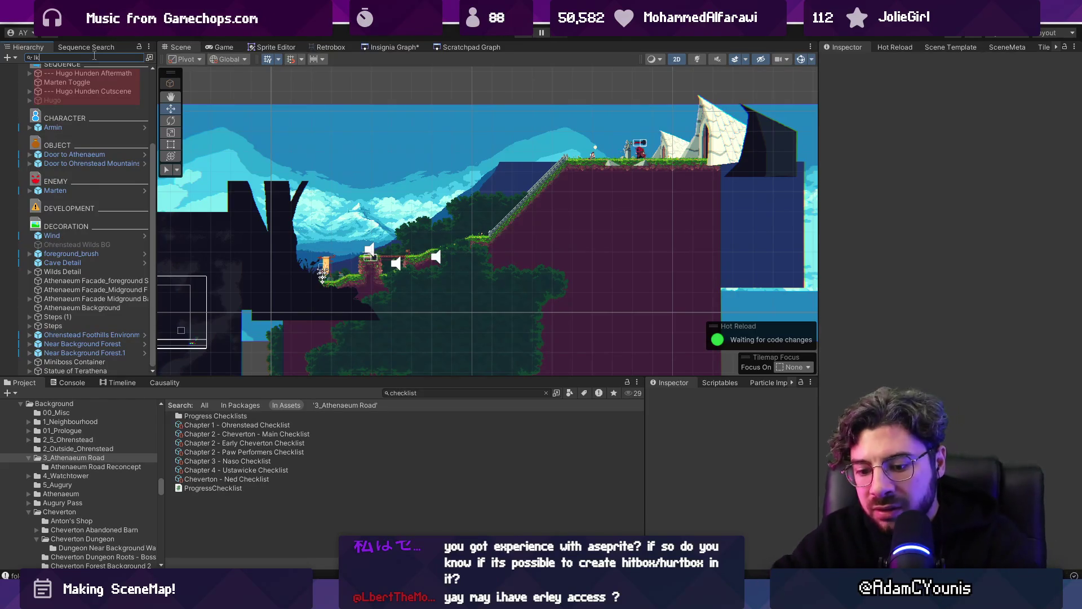
pyautogui.write('ghti')
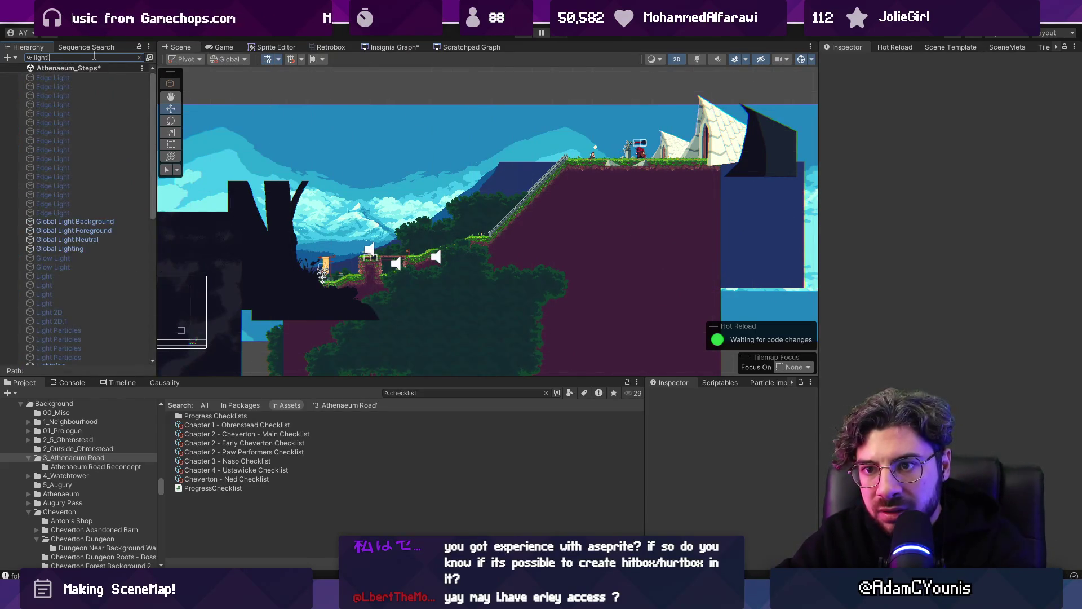
pyautogui.write('ng')
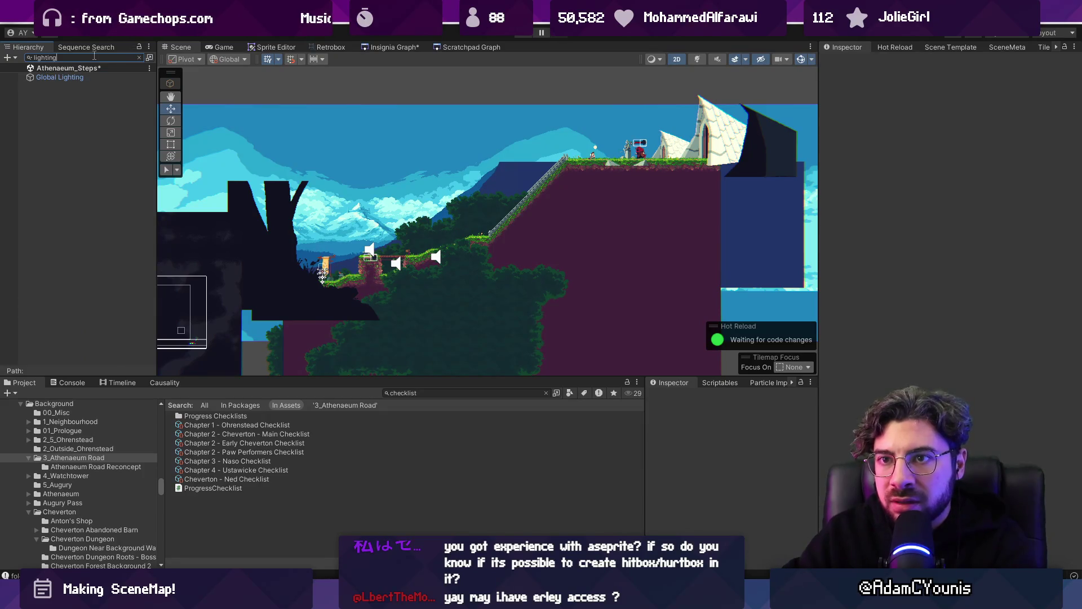
pyautogui.click(116, 77)
pyautogui.click(139, 58)
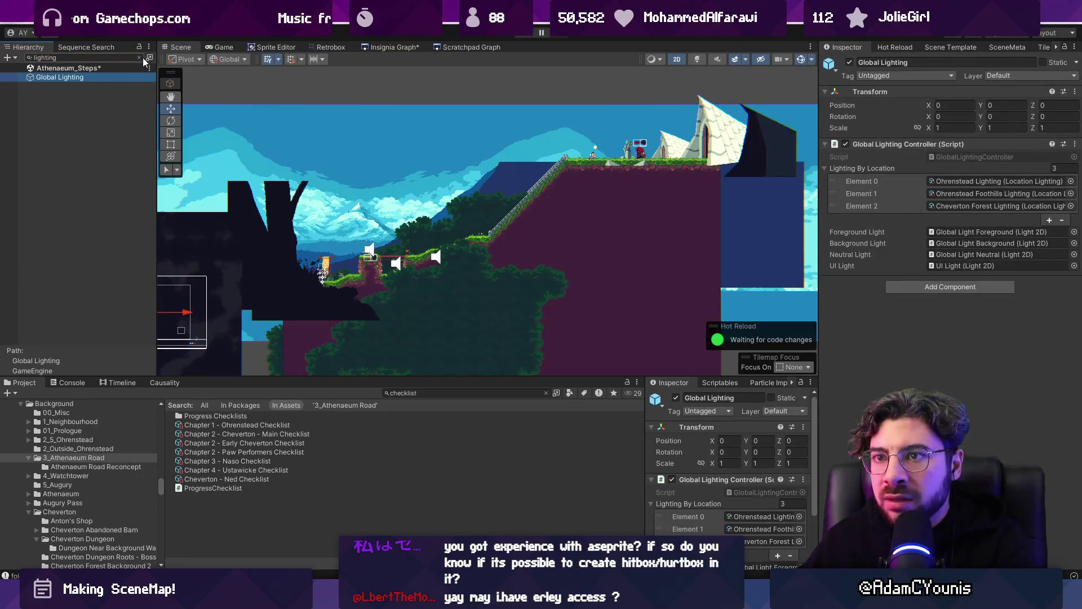
pyautogui.click(37, 194)
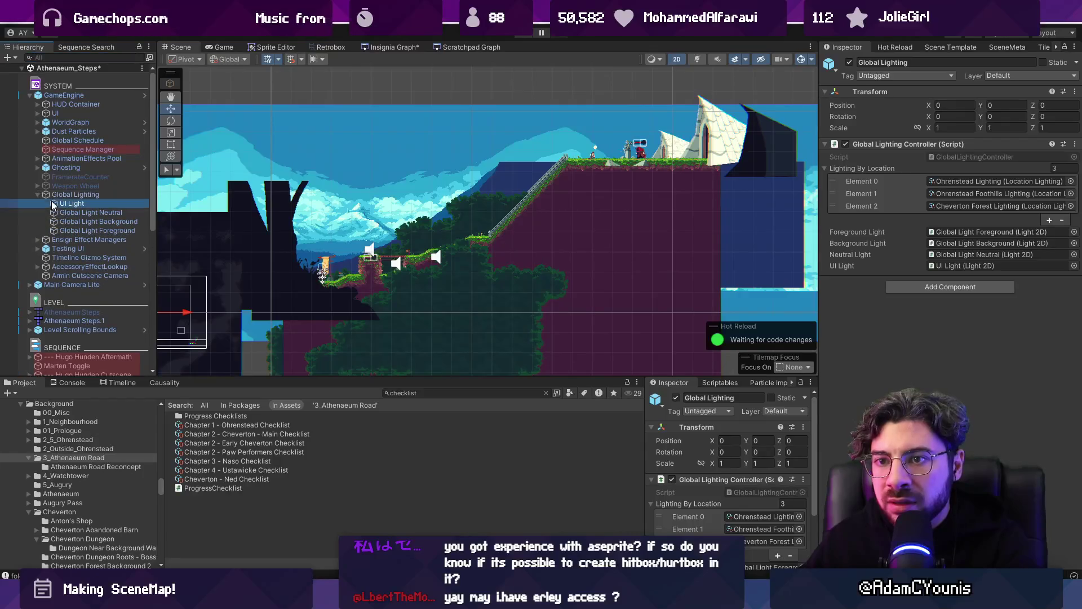
pyautogui.click(52, 202)
pyautogui.click(63, 211)
pyautogui.click(70, 222)
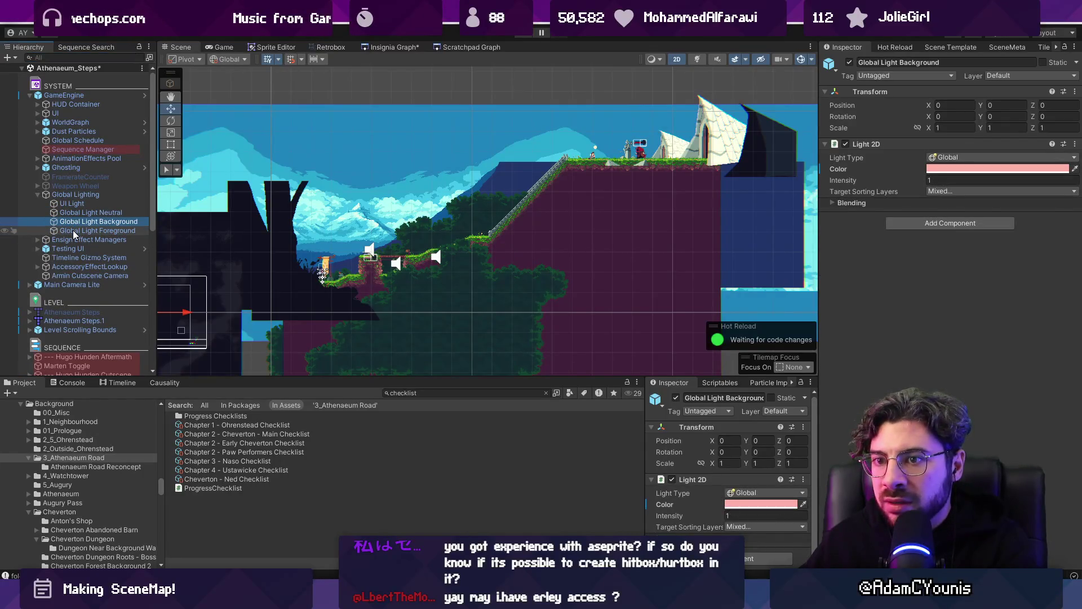
pyautogui.keyDown('ctrl'); pyautogui.click(73, 229); pyautogui.keyUp('ctrl')
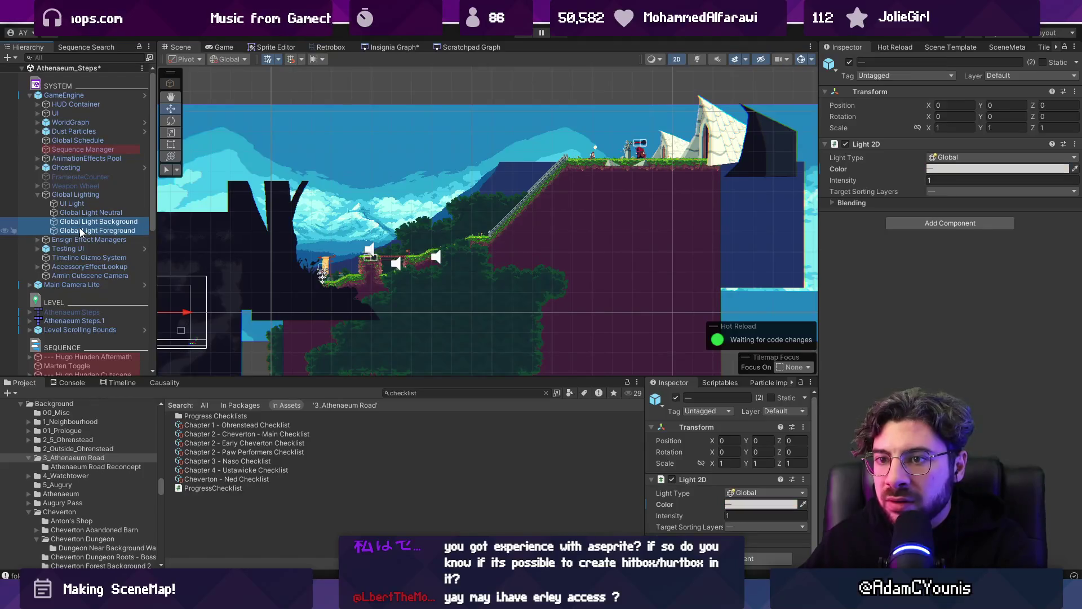
pyautogui.rightClick(878, 173)
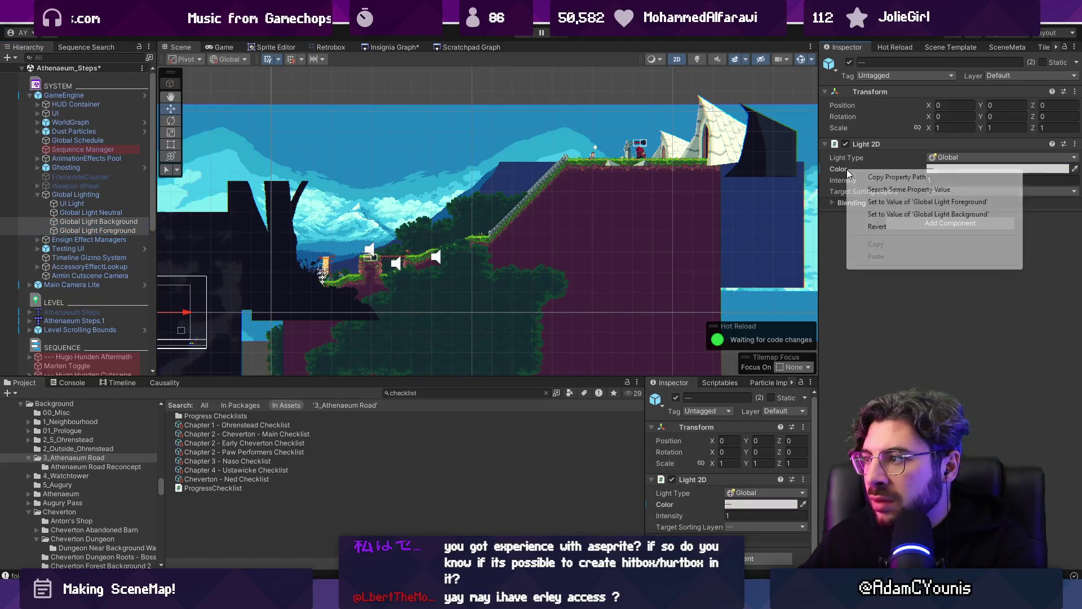
# - Set both lights' Color to Global Light Foreground's white and view the rooms on the SceneMap
pyautogui.click(882, 225)
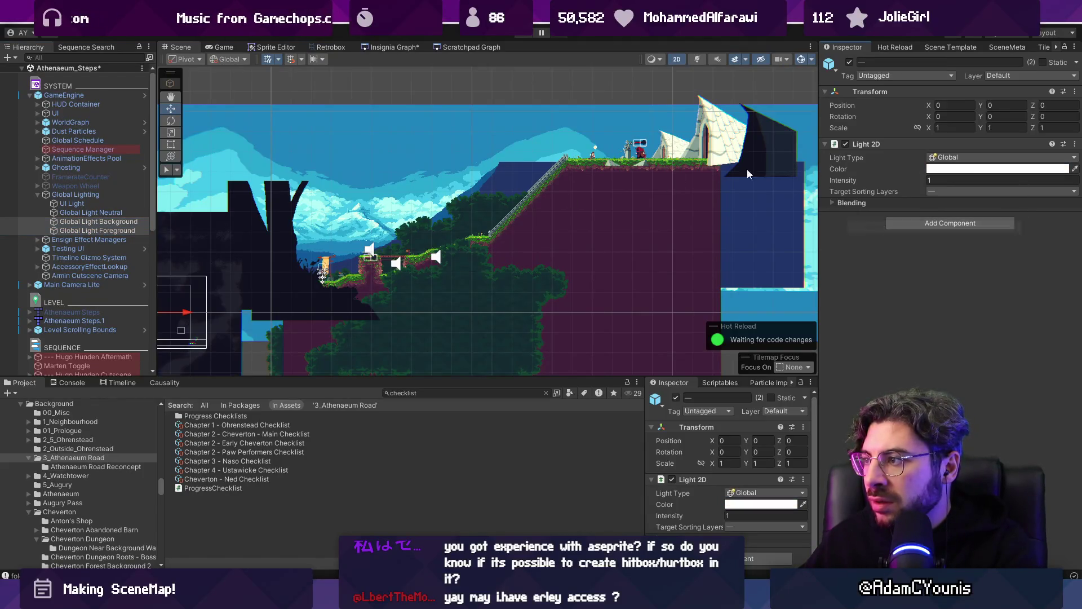
pyautogui.click(401, 48)
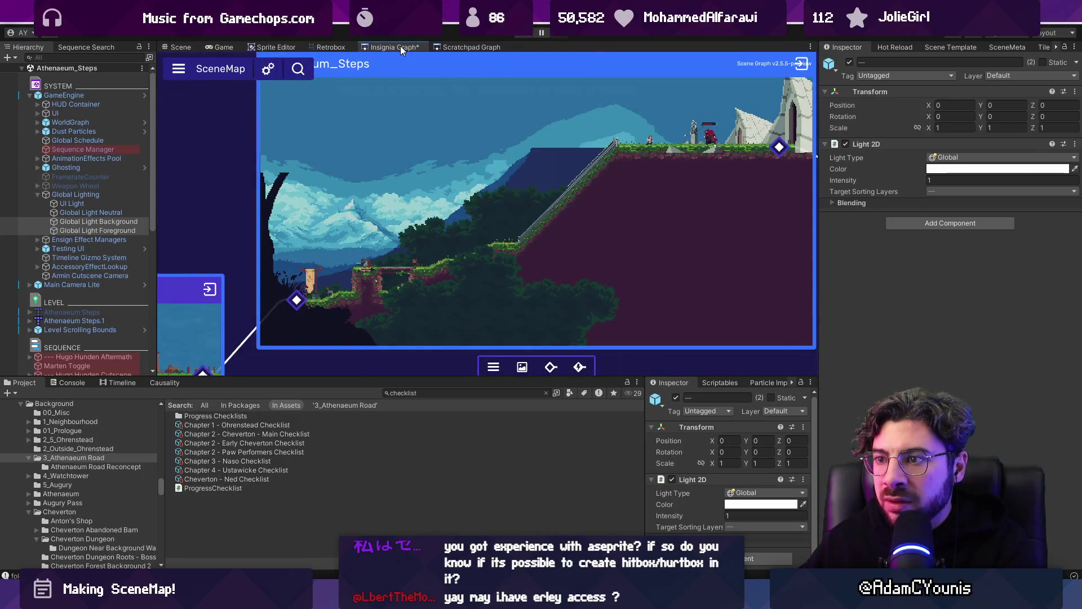
pyautogui.scroll(-10, 489, 229)
pyautogui.scroll(5, 529, 166)
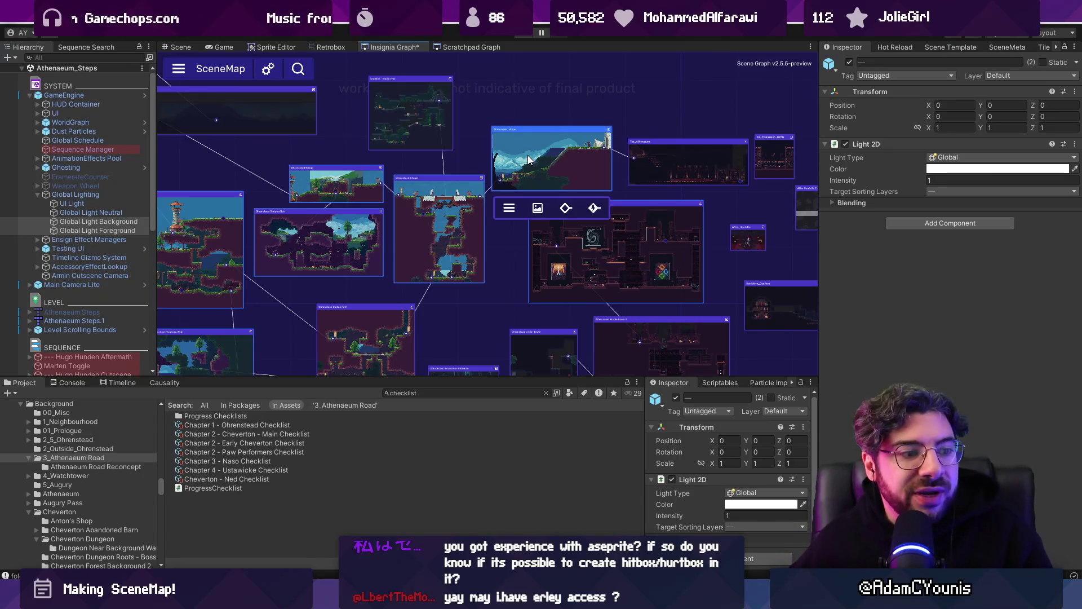
pyautogui.click(329, 49)
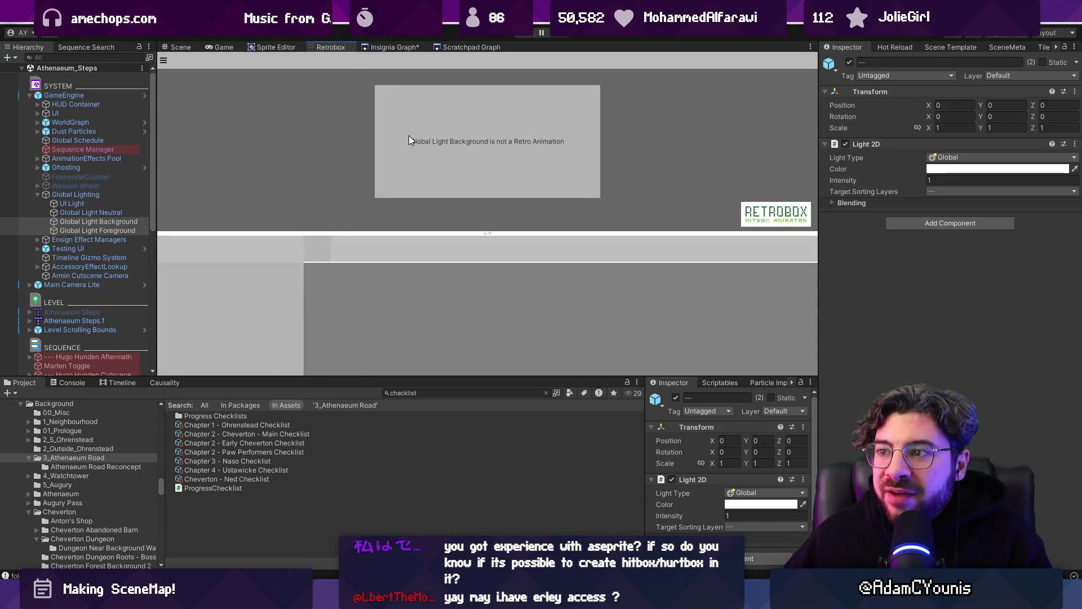
# - Search the Project for 'armin run' and play the Armin Wall Ride-run animation
pyautogui.click(430, 392)
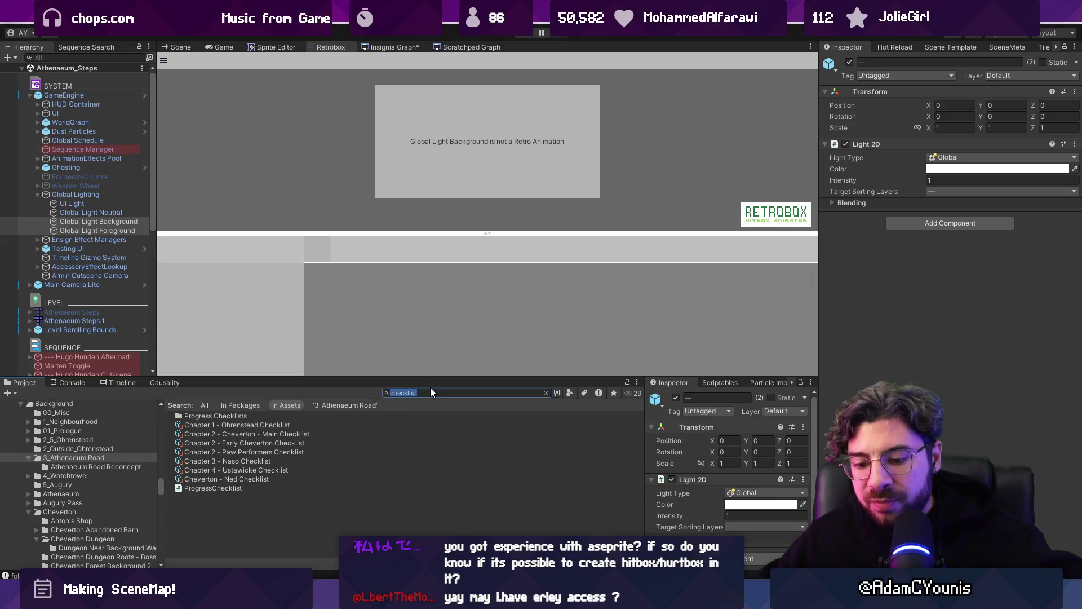
pyautogui.write('armin run')
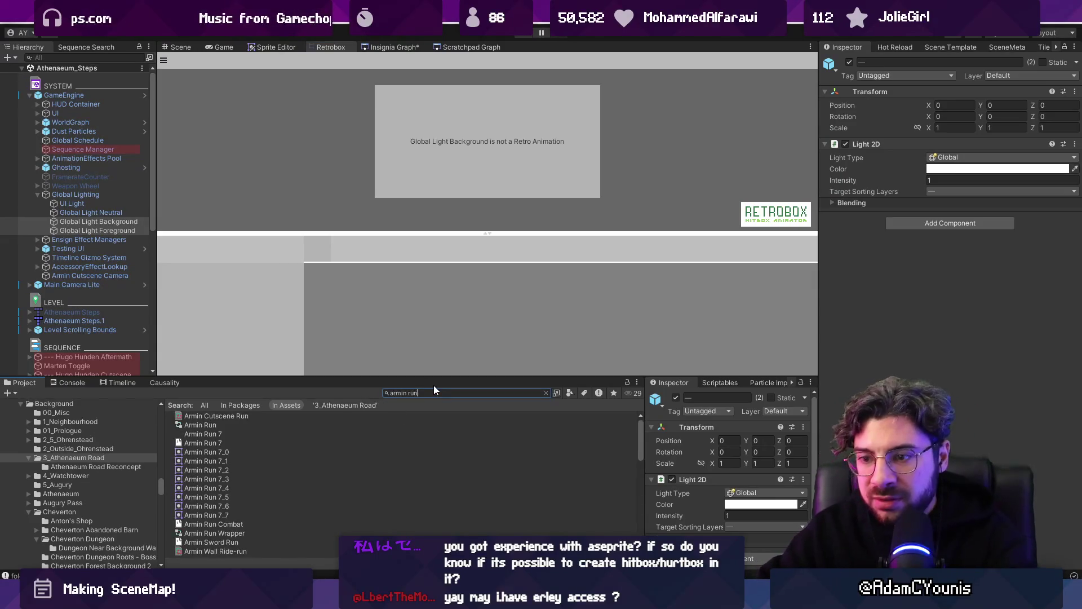
pyautogui.click(236, 415)
pyautogui.scroll(-5, 231, 439)
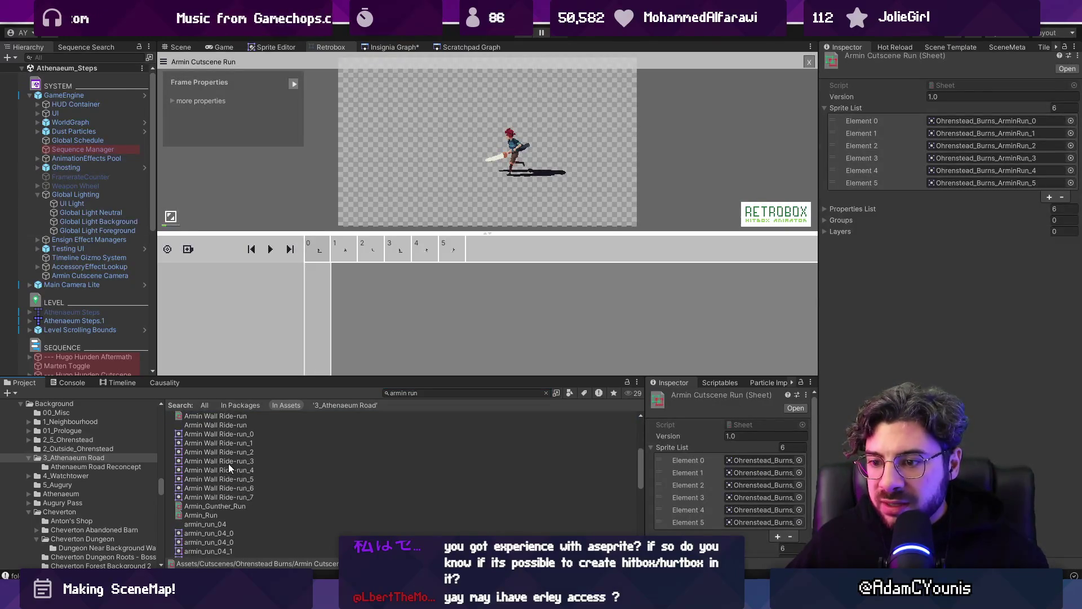
pyautogui.click(220, 424)
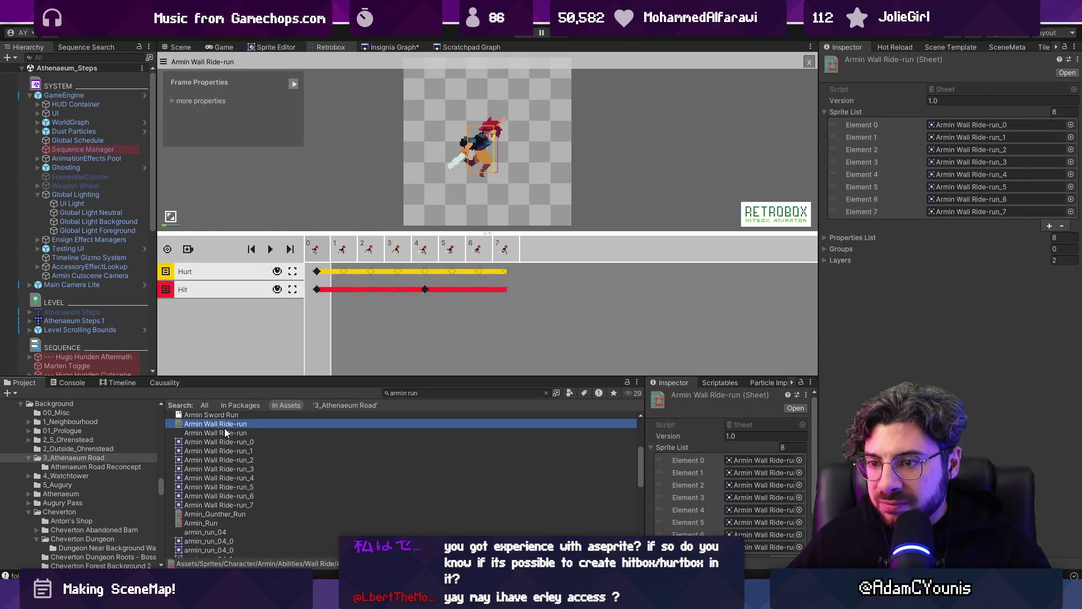
pyautogui.scroll(-1, 473, 164)
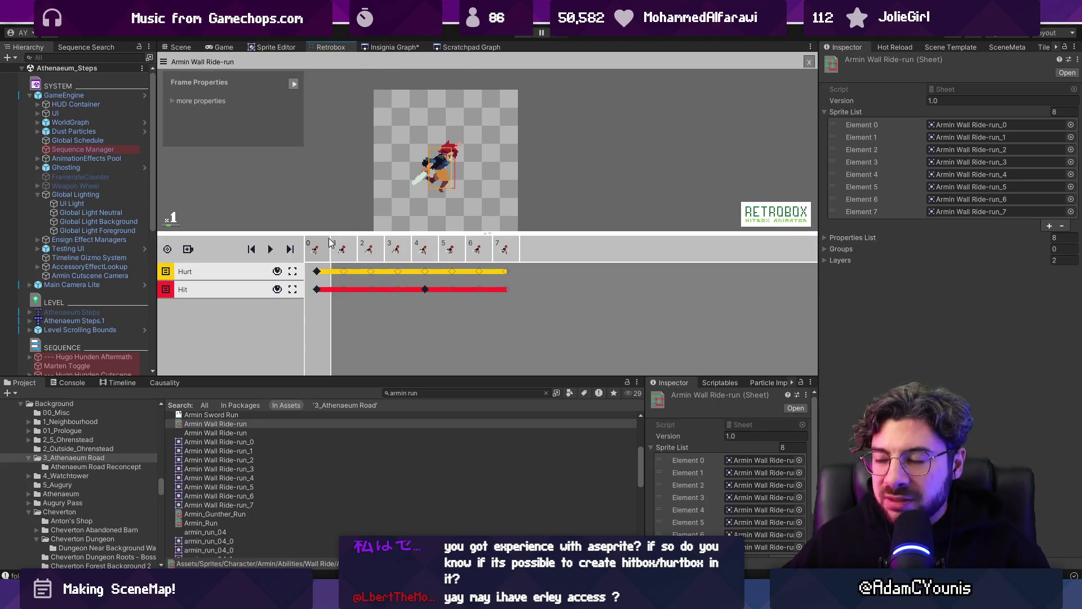
pyautogui.press('space')
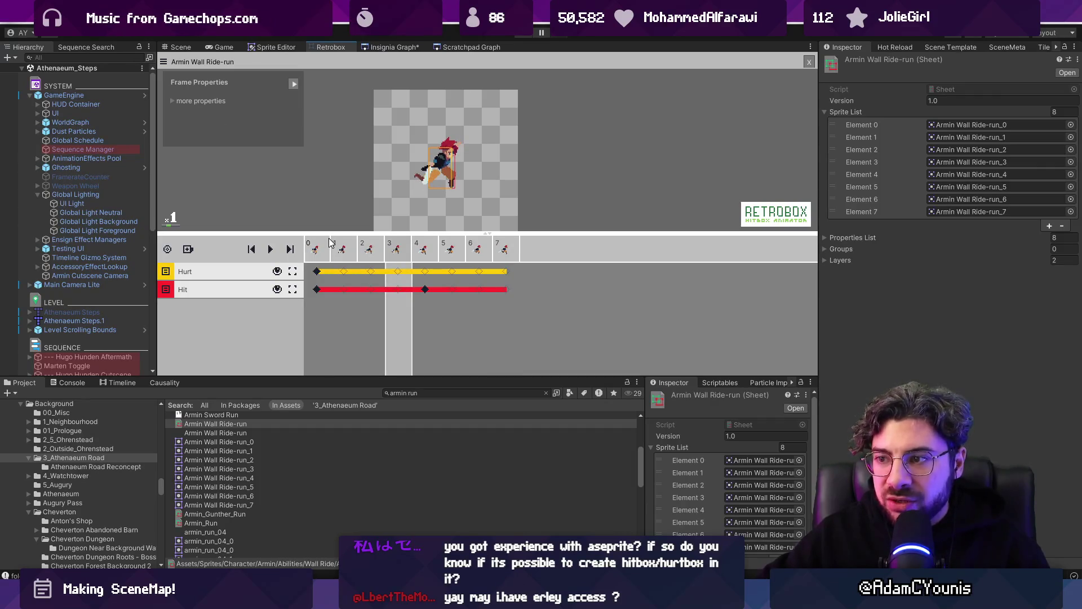
# - Load the Armin_Run sheet into the Retrobox hitbox animator
pyautogui.click(203, 521)
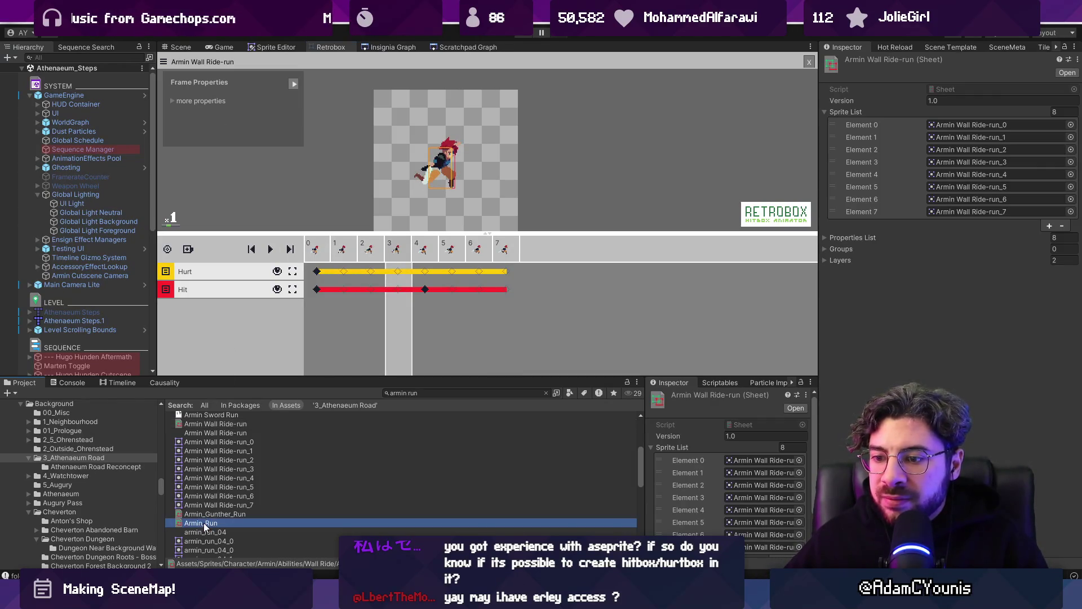
pyautogui.click(360, 251)
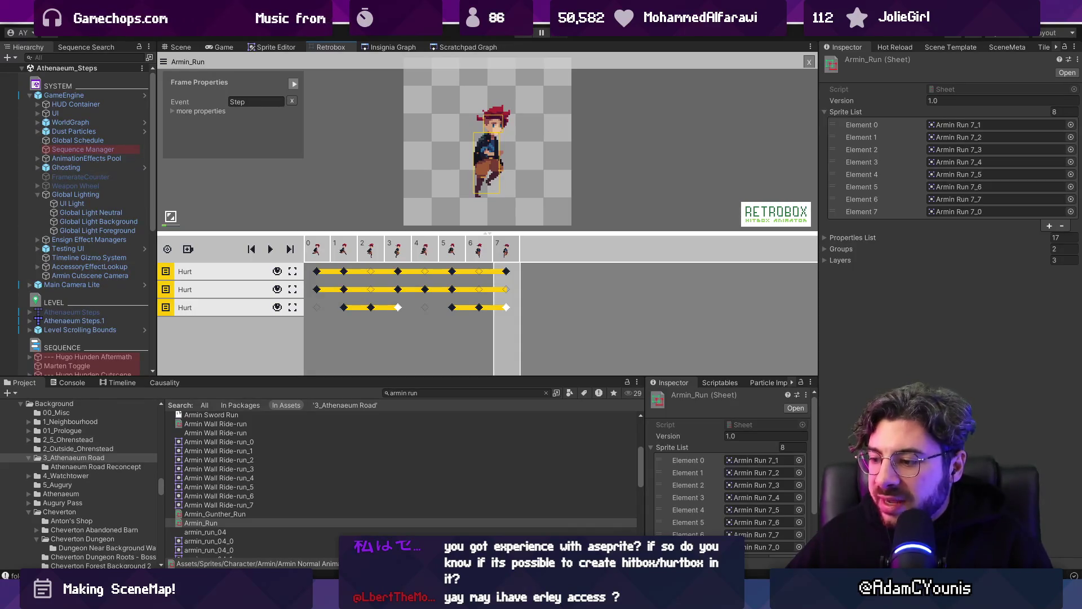
pyautogui.moveTo(542, 597)
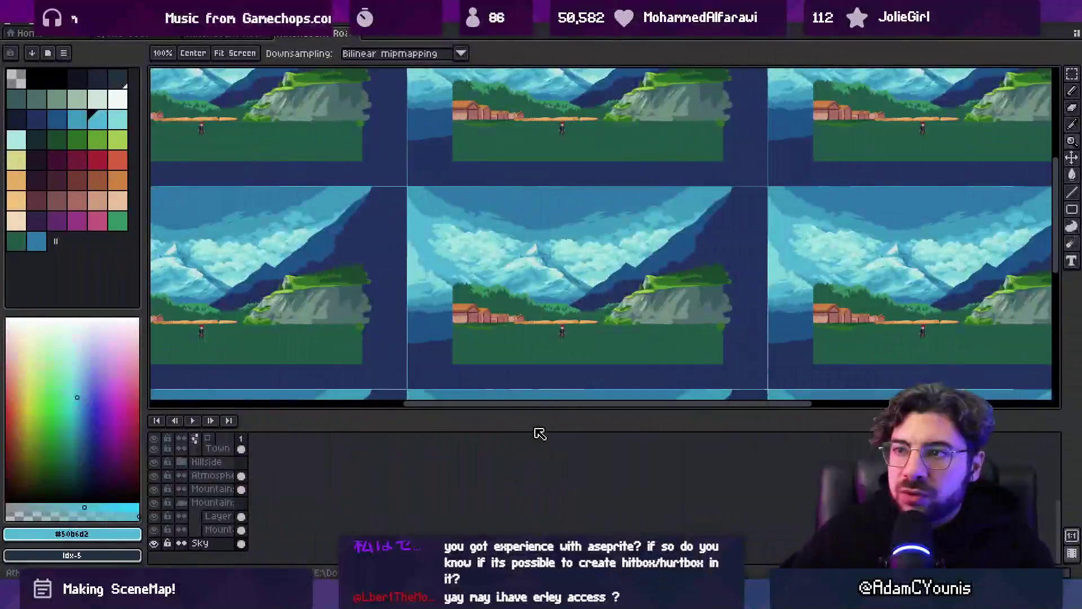
# - Set the landscape's Tiled Mode to None
pyautogui.click(225, 38)
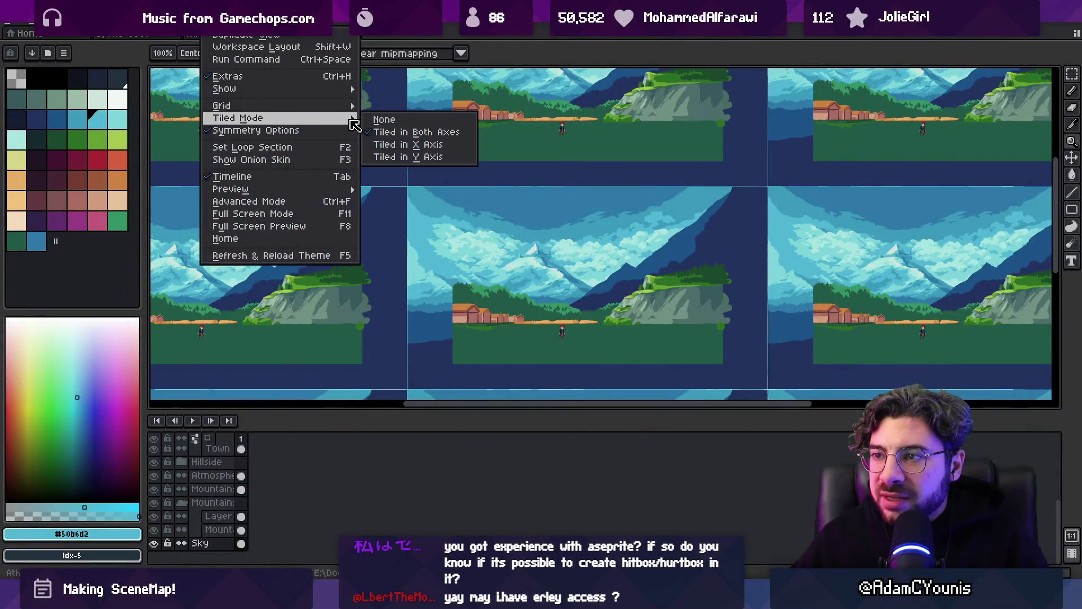
pyautogui.click(383, 121)
pyautogui.scroll(-1, 524, 221)
pyautogui.scroll(1, 626, 313)
pyautogui.moveTo(572, 280); pyautogui.dragTo(525, 263)
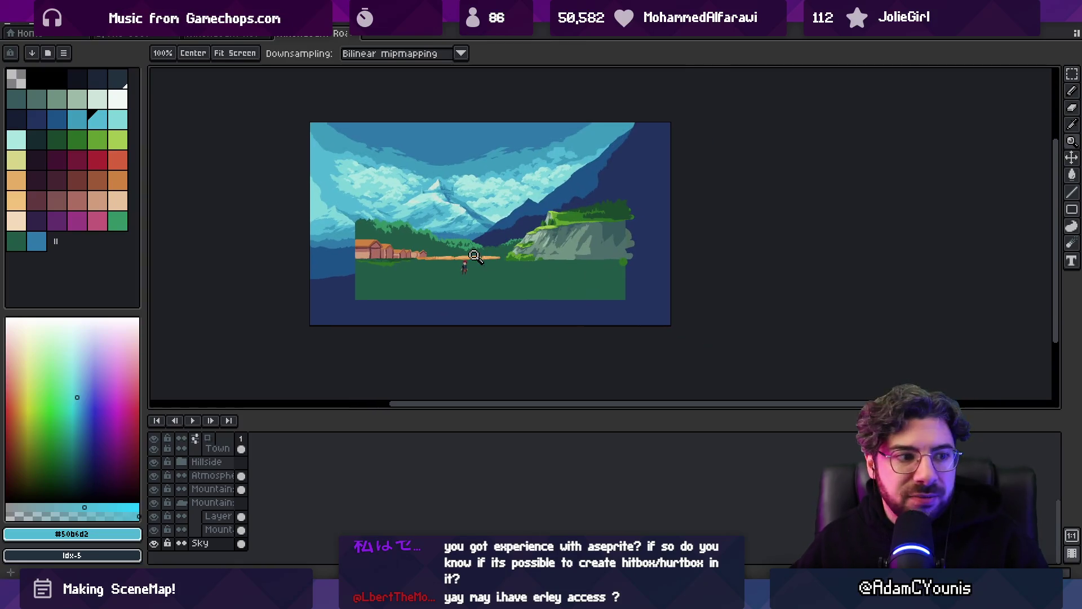
# - Switch between the sky and landscape documents, then open recent file Armin Idle 7.aseprite
pyautogui.click(222, 33)
pyautogui.scroll(-3, 314, 169)
pyautogui.scroll(1, 294, 123)
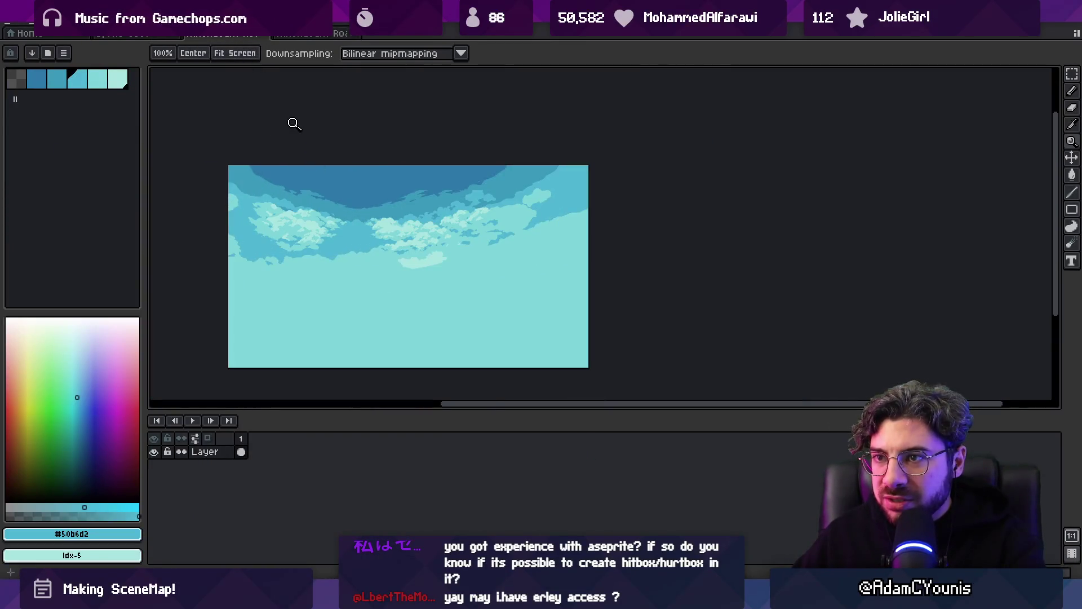
pyautogui.click(304, 34)
pyautogui.click(27, 23)
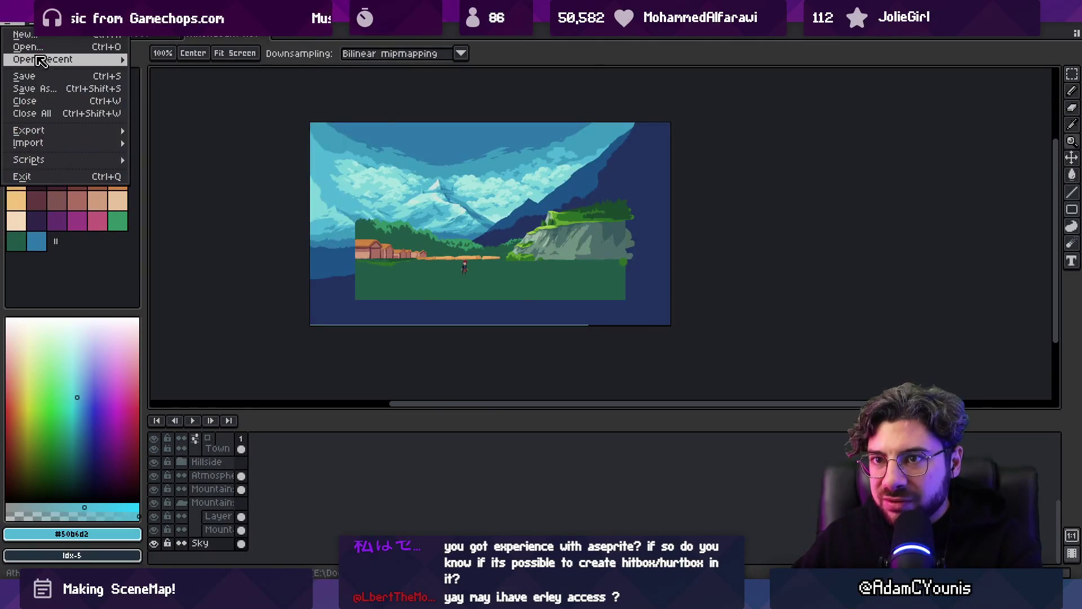
pyautogui.moveTo(42, 59)
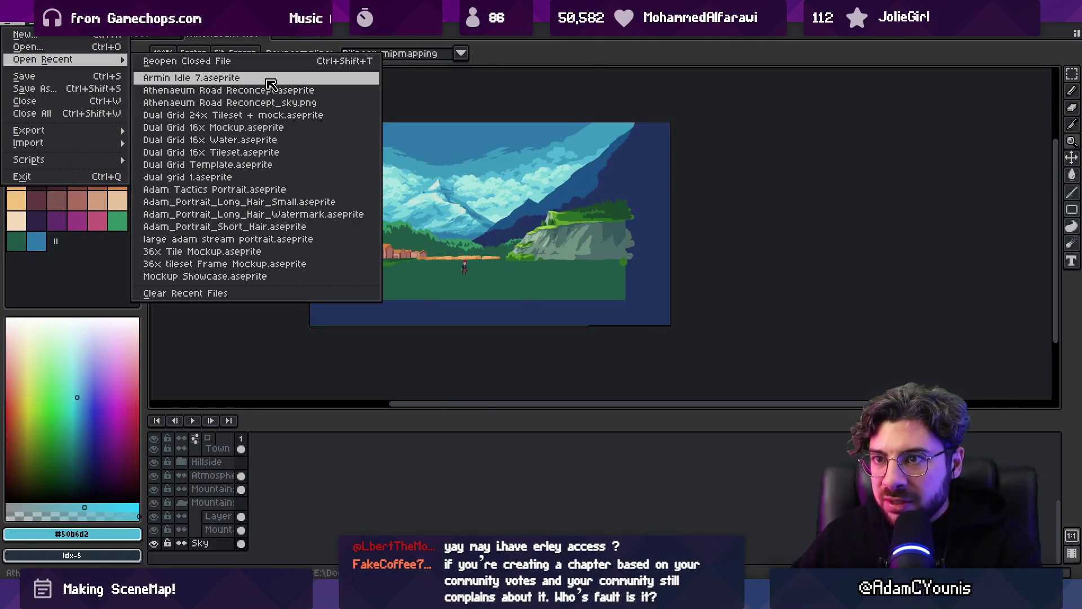
pyautogui.click(269, 80)
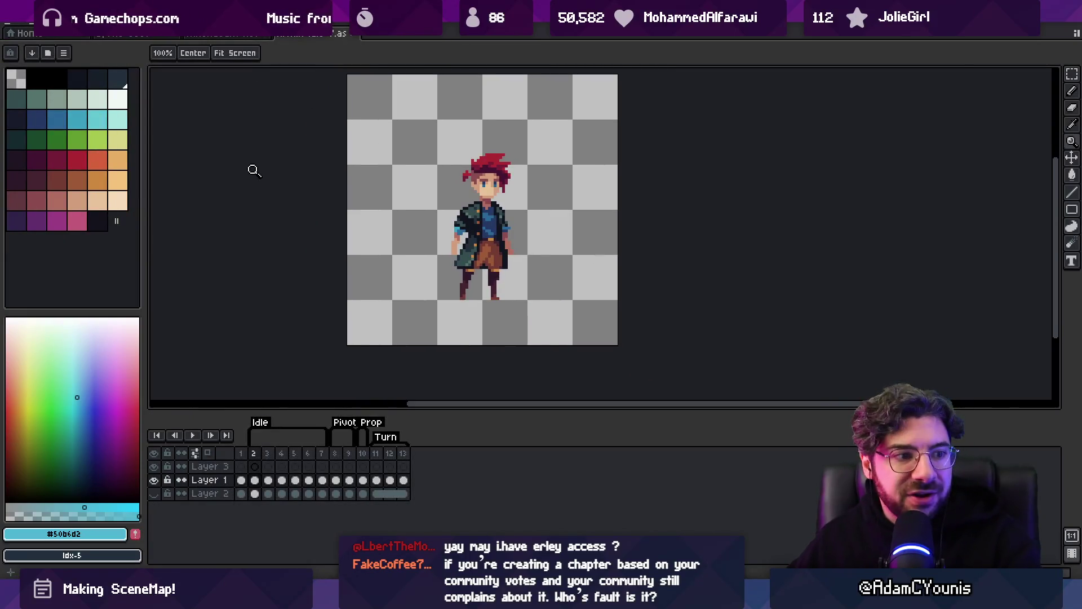
# - Dismiss the recent files list and start a desktop file search for 'swi'
pyautogui.click(17, 25)
pyautogui.moveTo(57, 59)
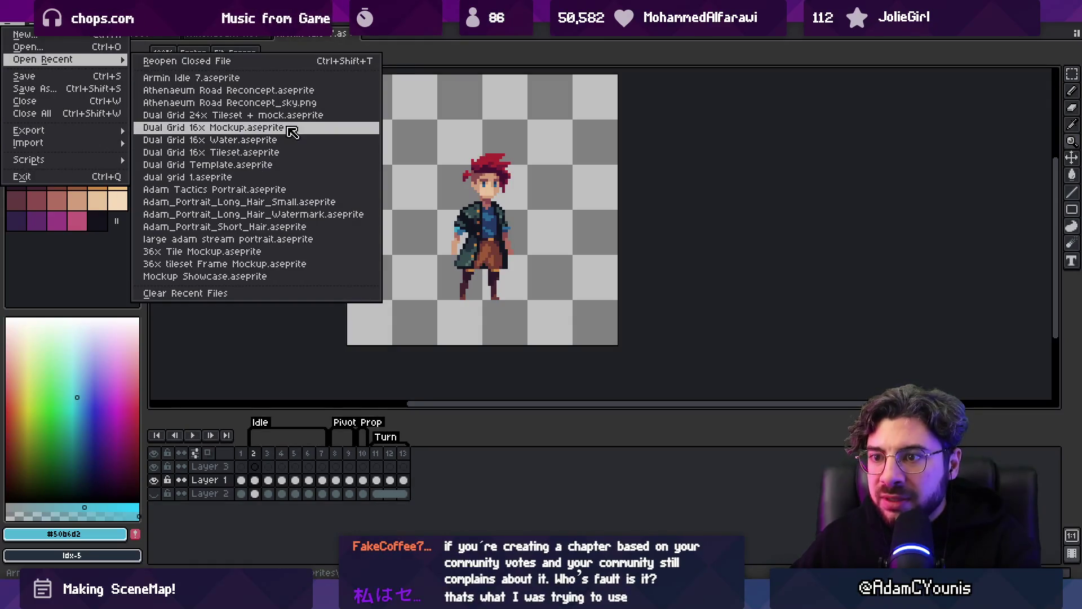
pyautogui.click(293, 94)
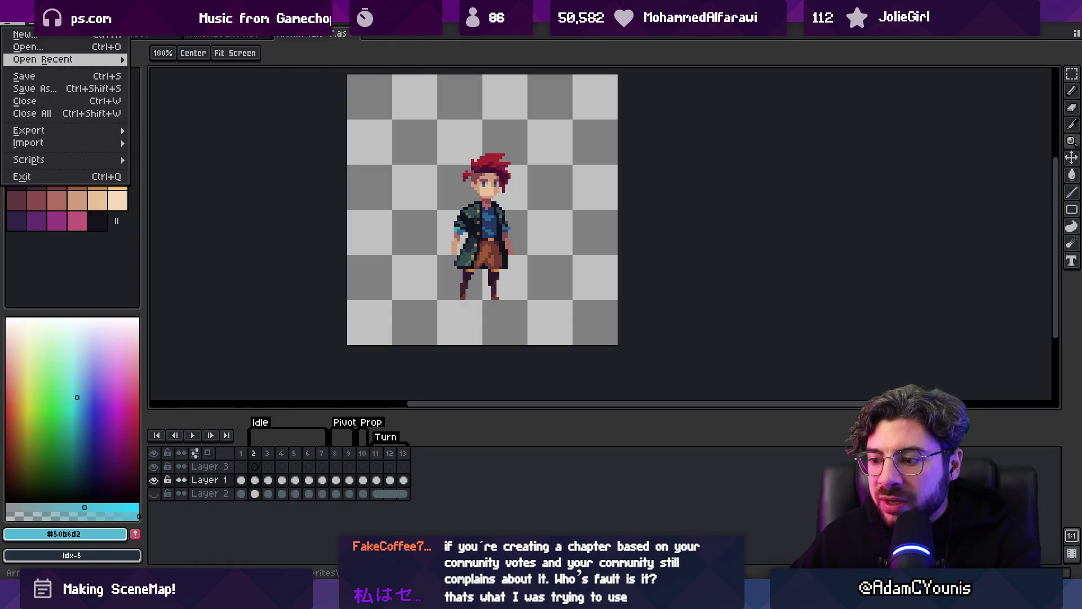
pyautogui.write('swi')
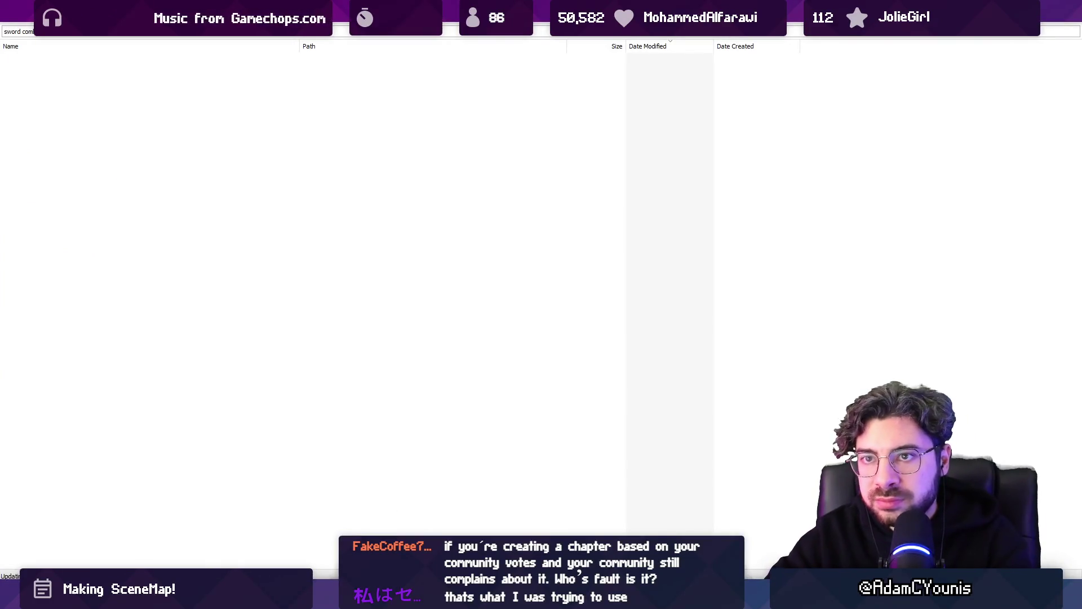
# - Restore and move the Everything window, open Sword Combo 7.aseprite, and toggle all layers' visibility
pyautogui.press('super+Down')
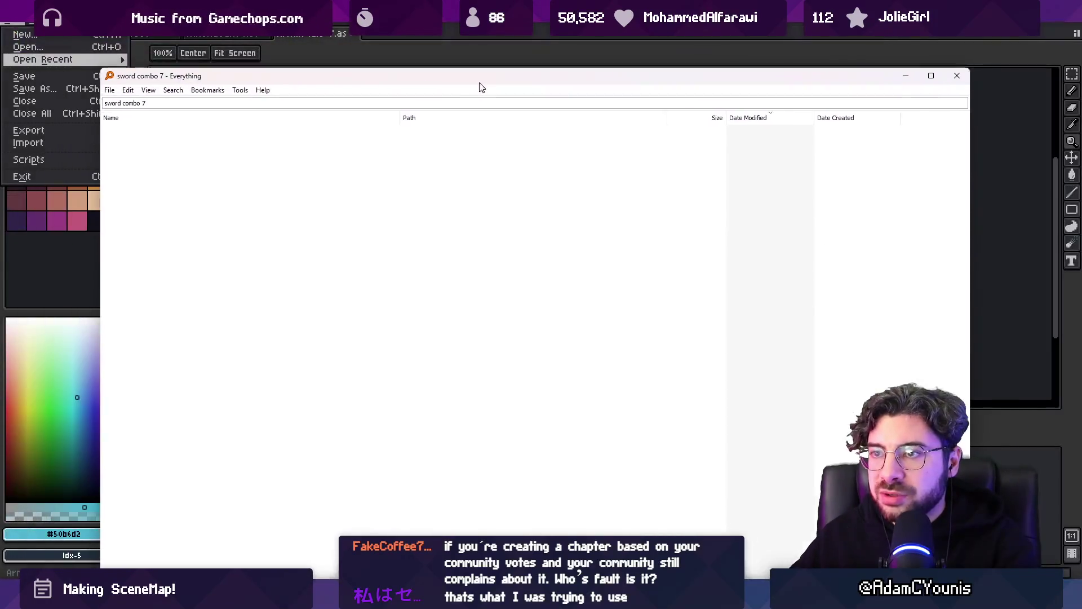
pyautogui.moveTo(399, 65)
pyautogui.mouseDown()
pyautogui.moveTo(400, 278)
pyautogui.moveTo(457, 155)
pyautogui.mouseUp()
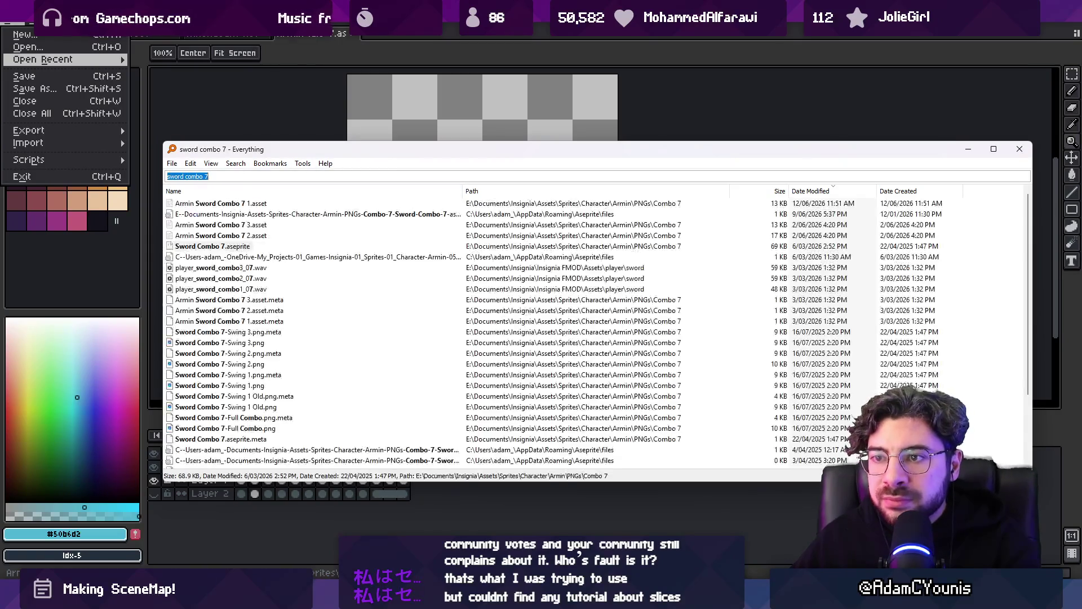
pyautogui.doubleClick(217, 246)
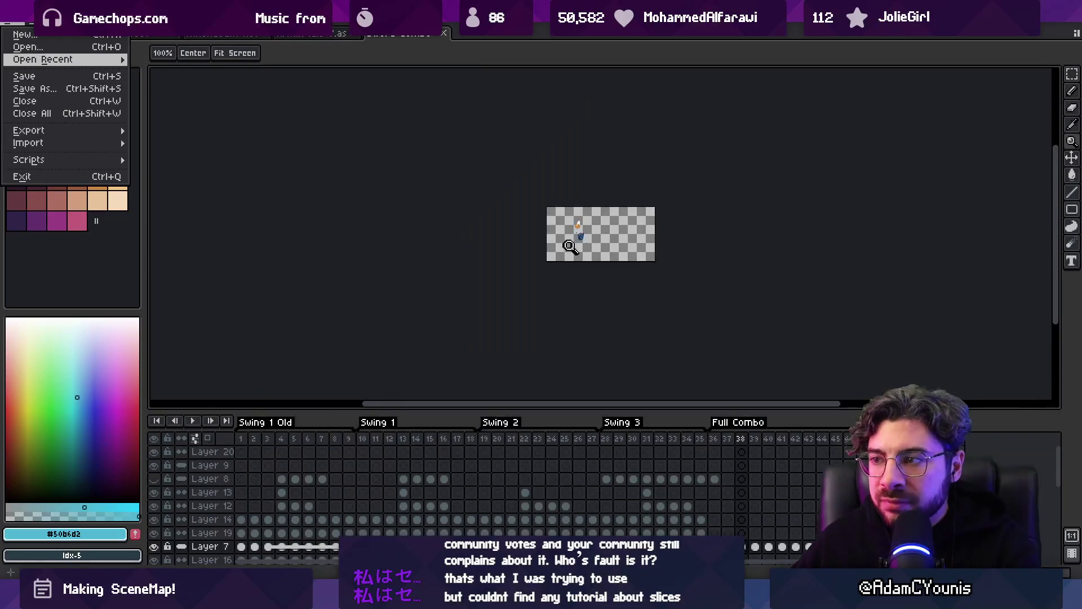
pyautogui.click(158, 439)
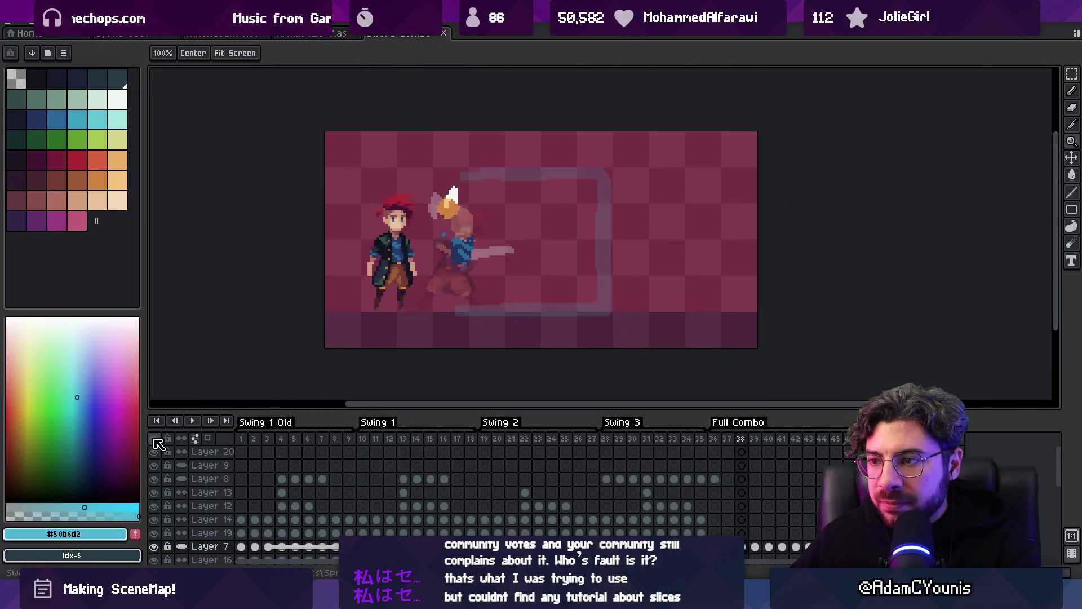
# - Briefly hide all layers and select the first frames, then make every layer visible again
pyautogui.click(158, 439)
pyautogui.moveTo(241, 438)
pyautogui.mouseDown()
pyautogui.moveTo(611, 435)
pyautogui.moveTo(310, 424)
pyautogui.moveTo(417, 425)
pyautogui.moveTo(403, 429)
pyautogui.mouseUp()
pyautogui.click(155, 439)
# - Using the Move tool's auto-select, hide the background scene layer and the pink backdrop layer
pyautogui.press('v')
pyautogui.click(660, 234)
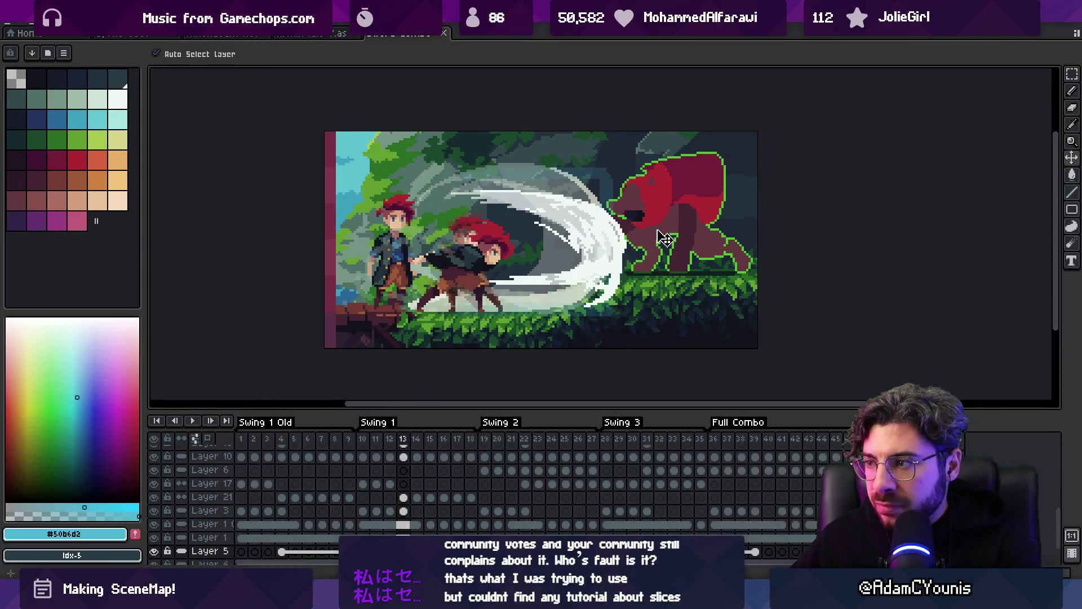
pyautogui.click(155, 552)
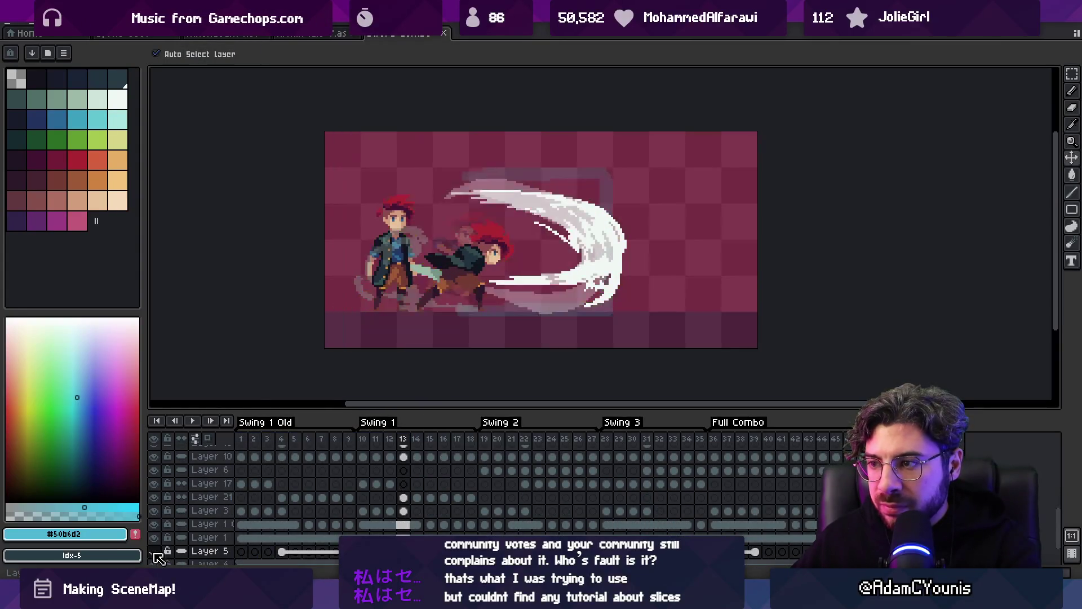
pyautogui.click(466, 234)
pyautogui.click(153, 524)
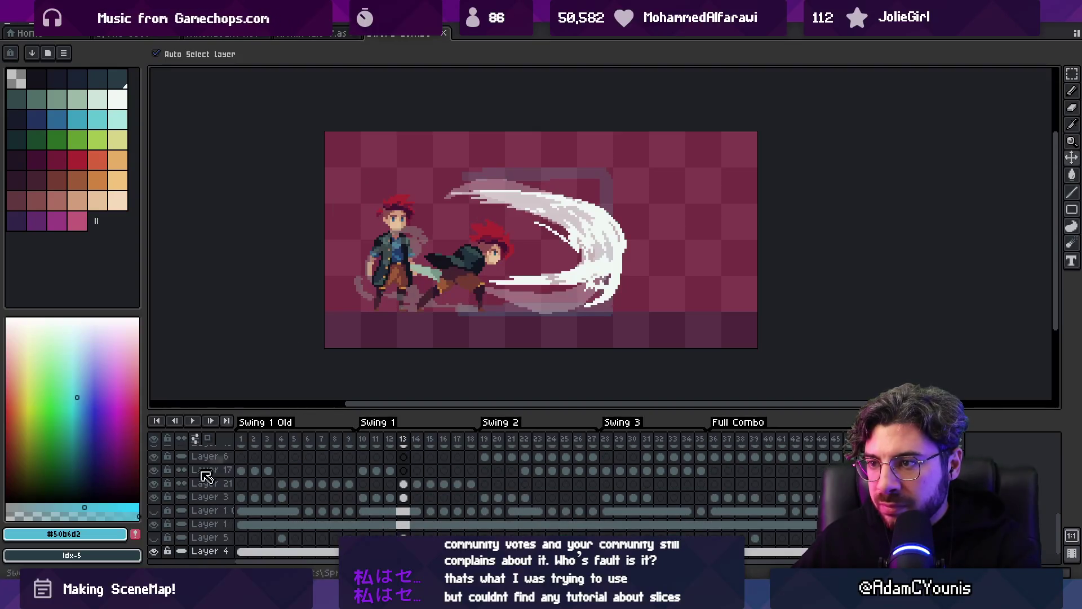
pyautogui.scroll(-1, 158, 558)
# - Hide Layer 3's swoosh tint and the faint and darker swing-stroke layers, then select the Swing 1 frames
pyautogui.click(575, 186)
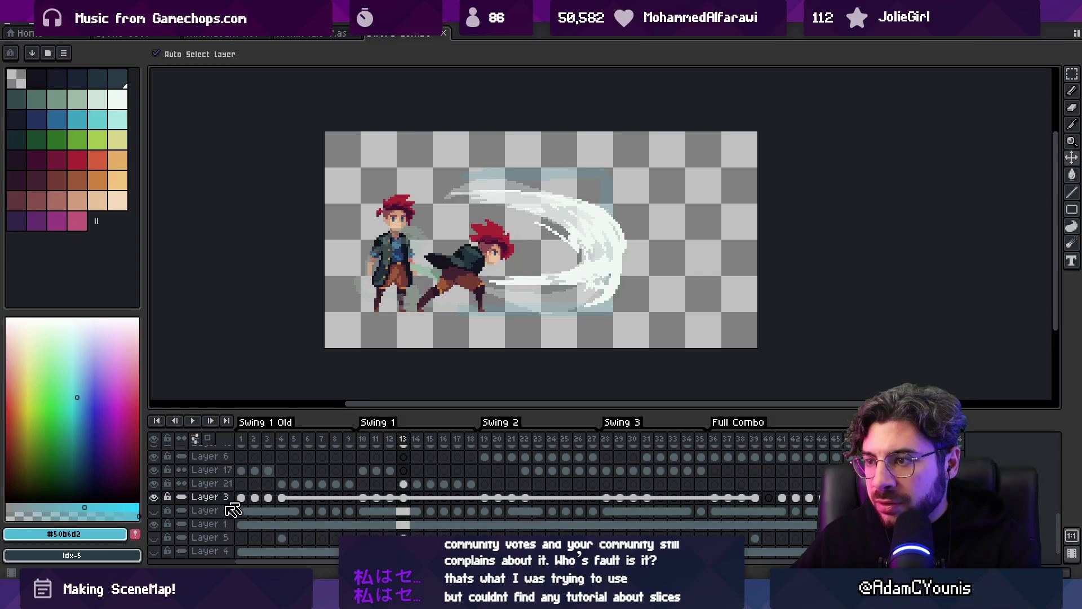
pyautogui.click(153, 497)
pyautogui.click(491, 194)
pyautogui.click(153, 451)
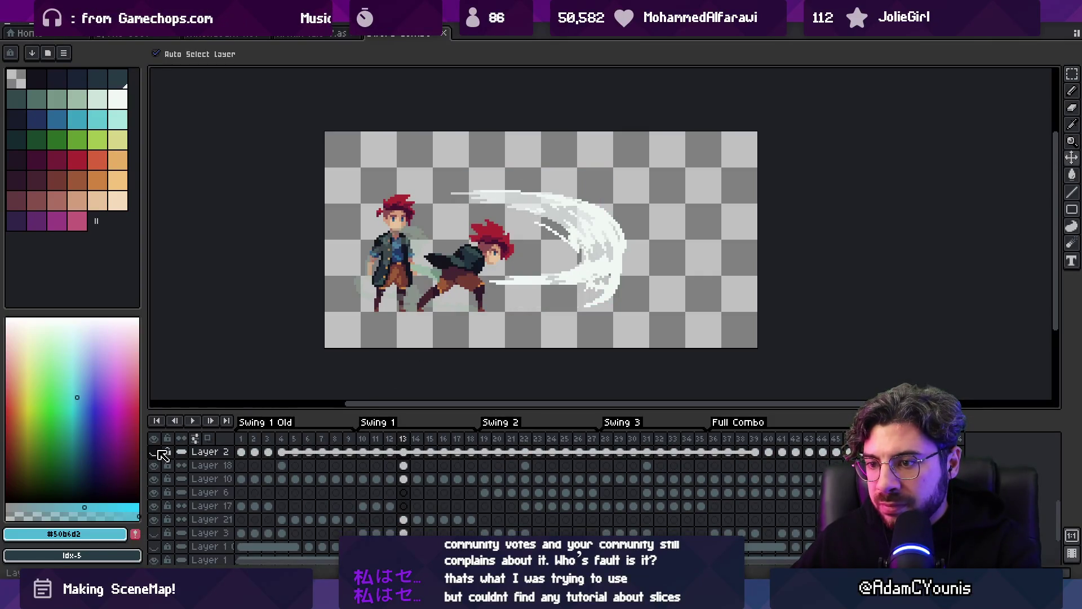
pyautogui.click(609, 300)
pyautogui.click(154, 452)
pyautogui.moveTo(363, 440)
pyautogui.mouseDown()
pyautogui.moveTo(452, 441)
pyautogui.moveTo(389, 442)
pyautogui.moveTo(409, 440)
pyautogui.mouseUp()
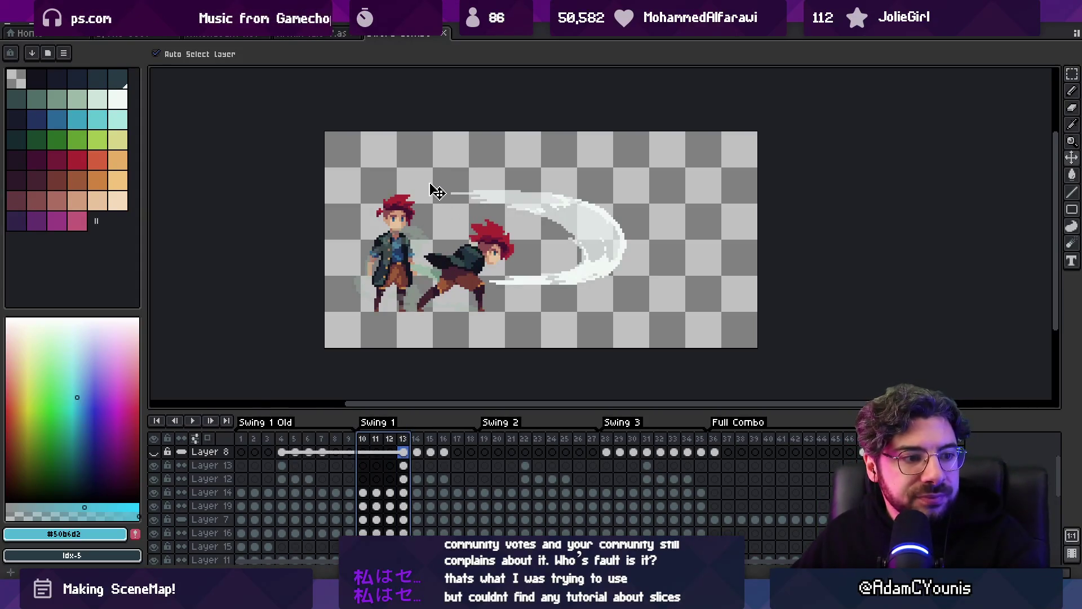
pyautogui.click(70, 22)
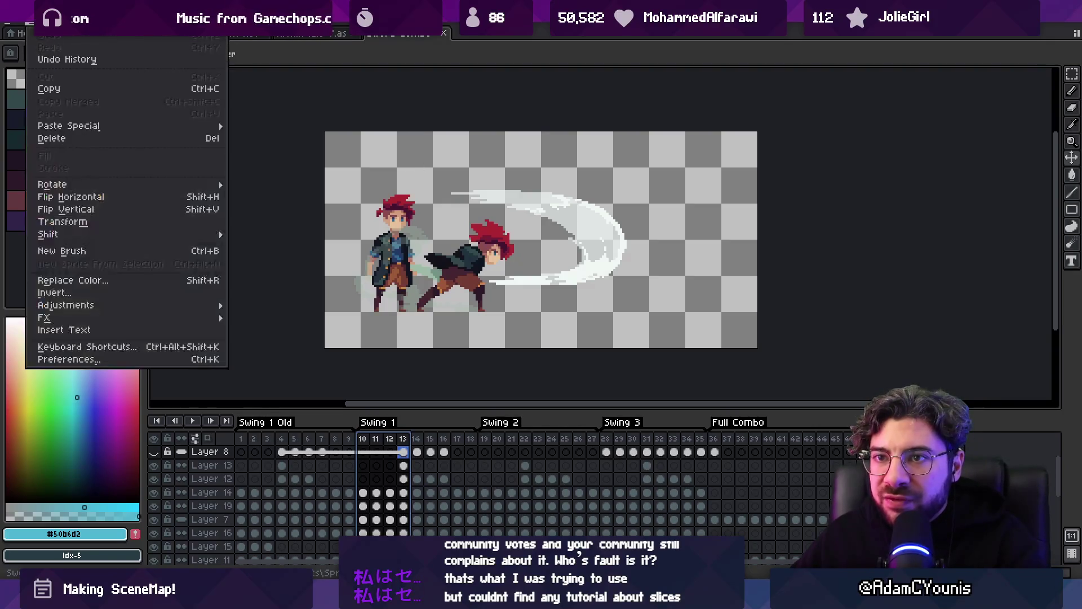
# - Look through the Frame and Select menus, then find Keyboard Shortcuts under Edit
pyautogui.moveTo(102, 23)
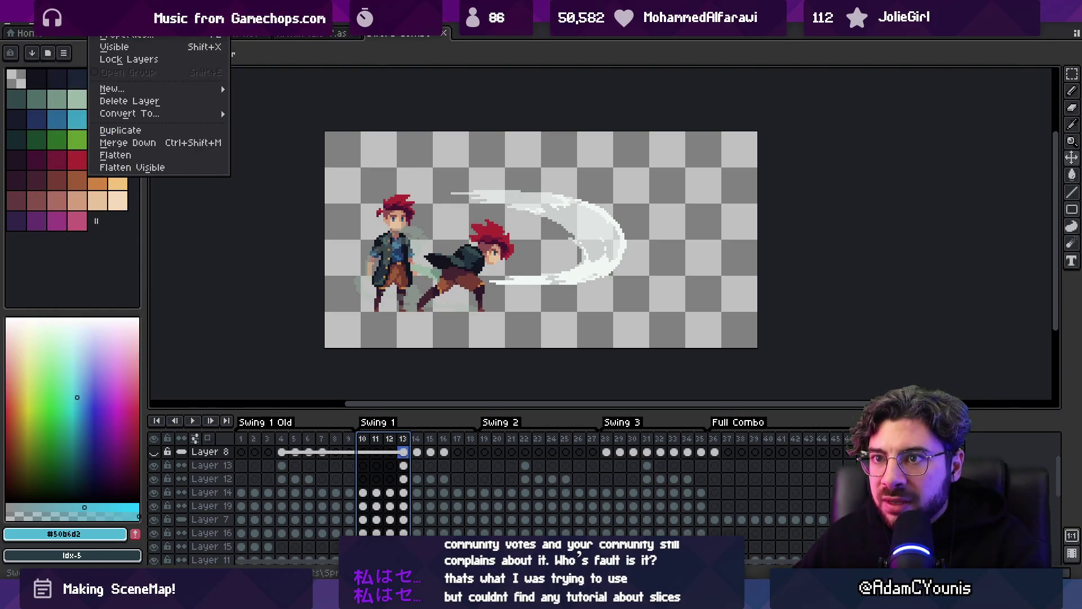
pyautogui.moveTo(138, 23)
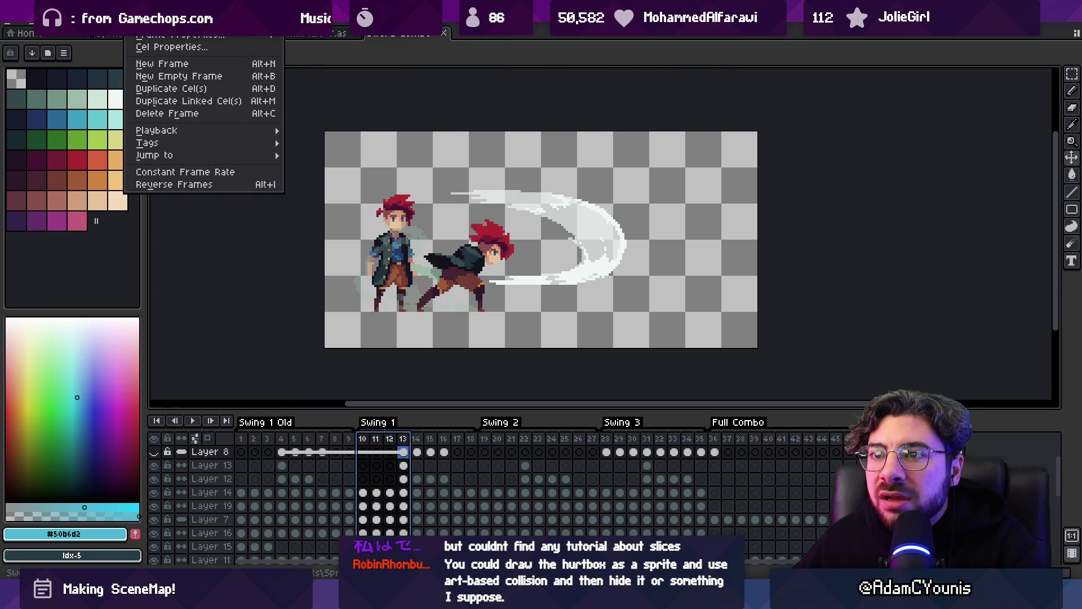
pyautogui.moveTo(215, 22)
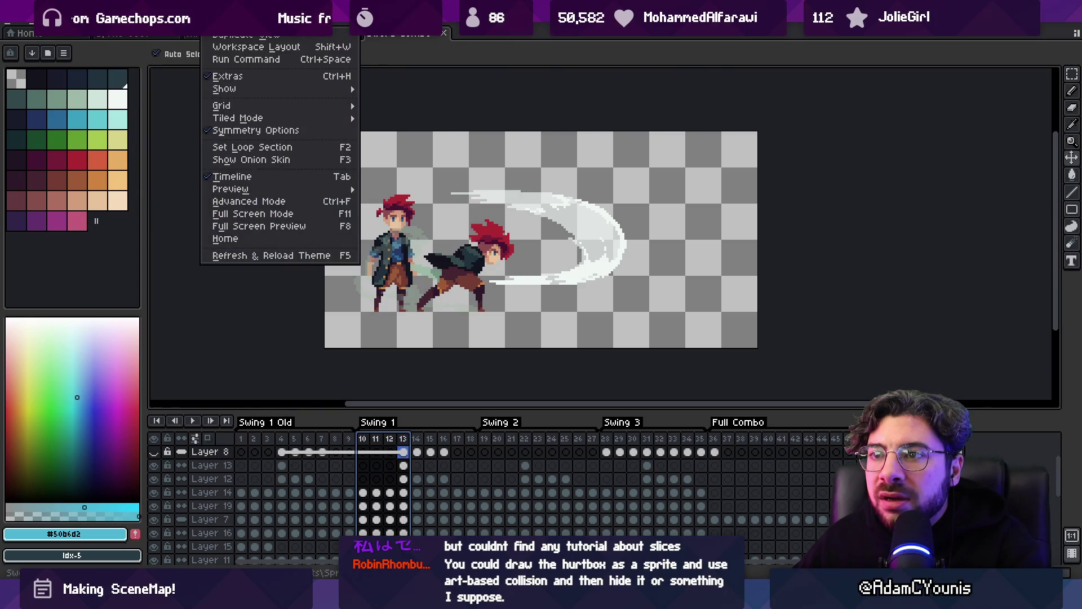
pyautogui.moveTo(293, 120)
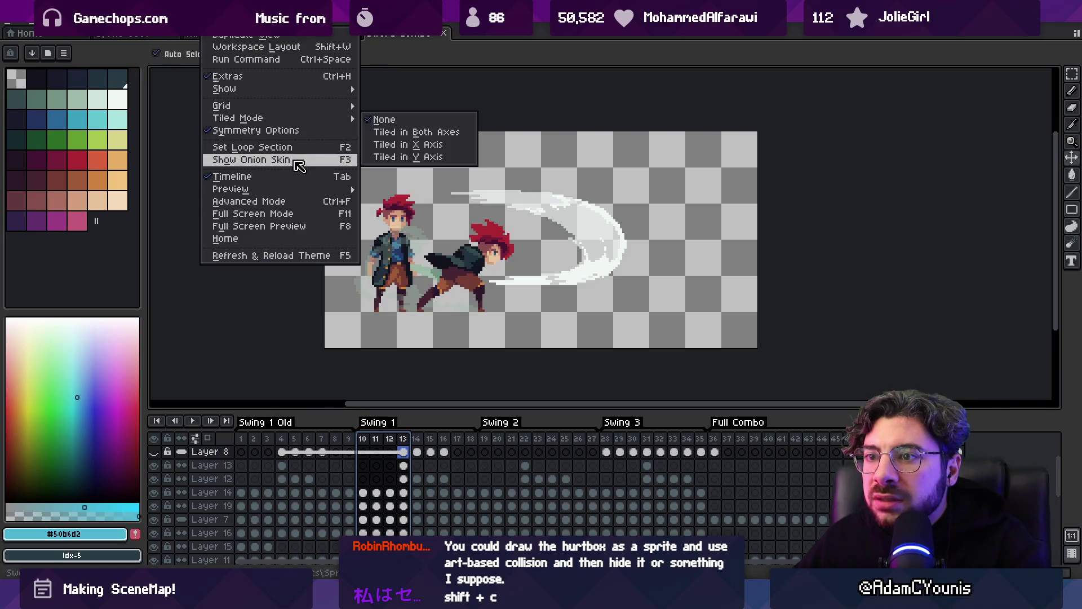
pyautogui.moveTo(36, 23)
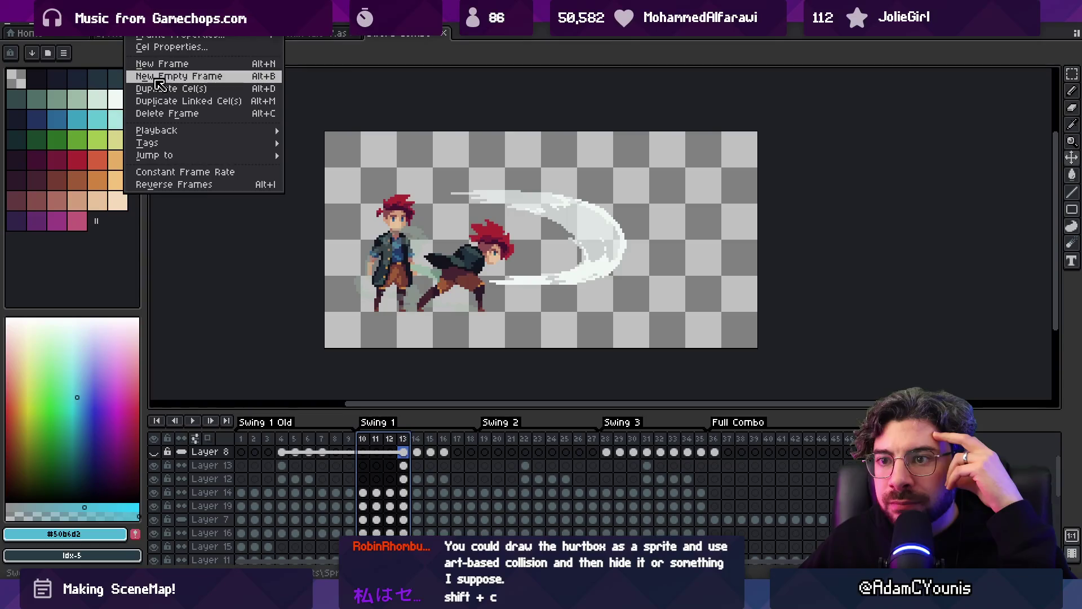
pyautogui.moveTo(177, 28)
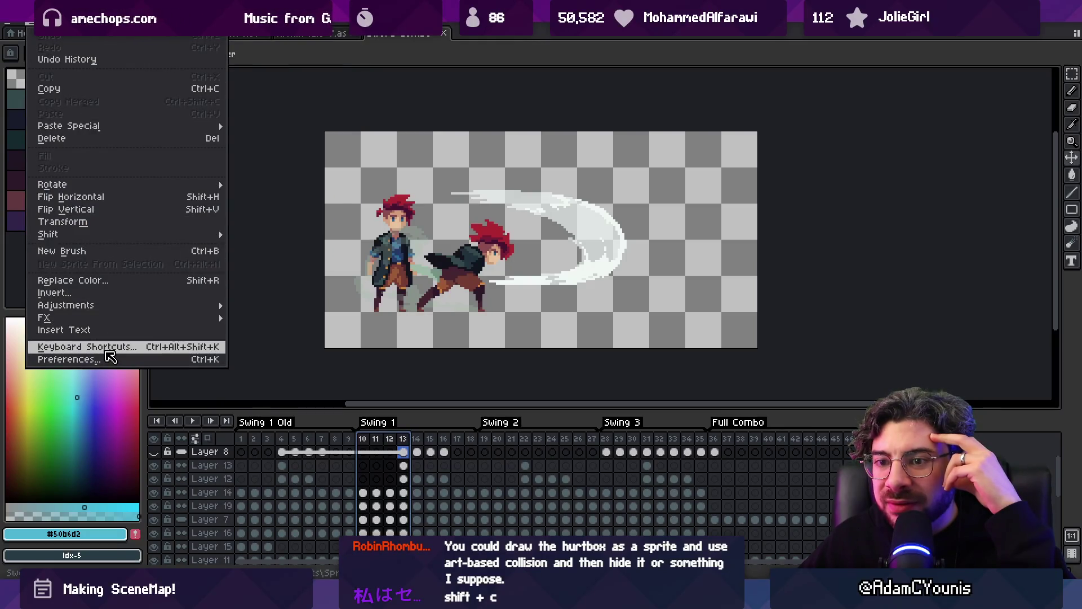
# - Search the keyboard shortcuts for 'slice' to find the Slice tool shortcut
pyautogui.click(107, 351)
pyautogui.write('slice')
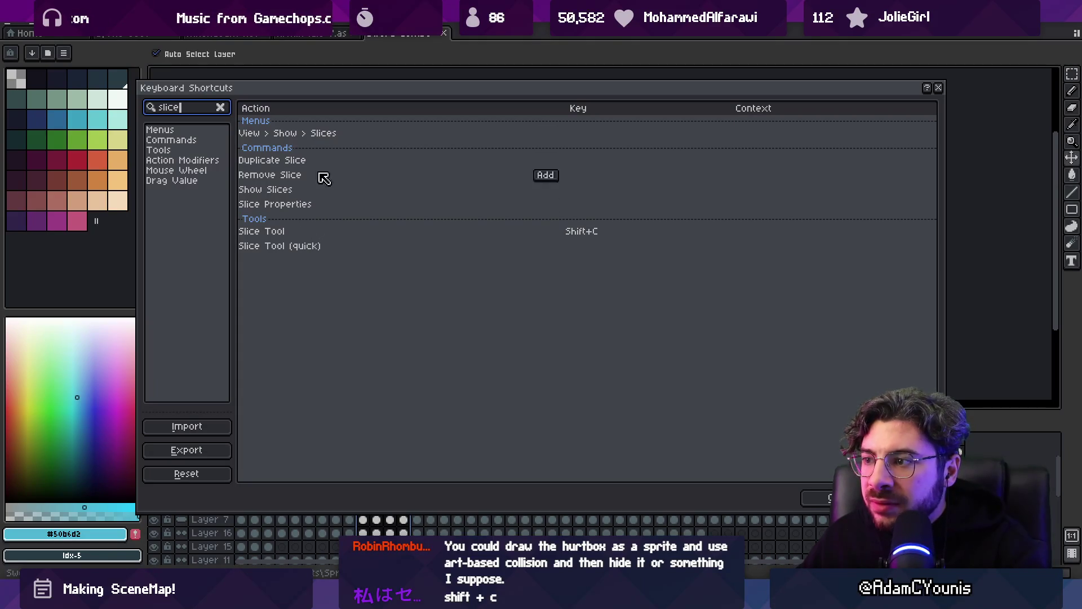
pyautogui.hotkey('ctrl', 'a')
pyautogui.press('BackSpace')
pyautogui.press('Escape')
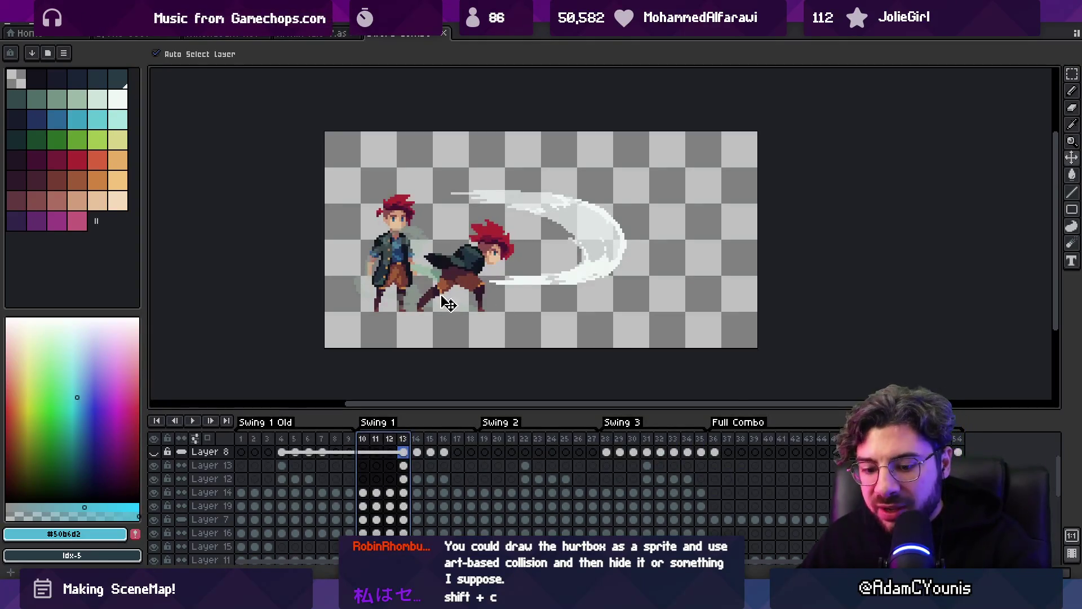
# - Switch to the Slice tool with Shift+C, go to frame 1, and add a new layer
pyautogui.hotkey('shift', 'c')
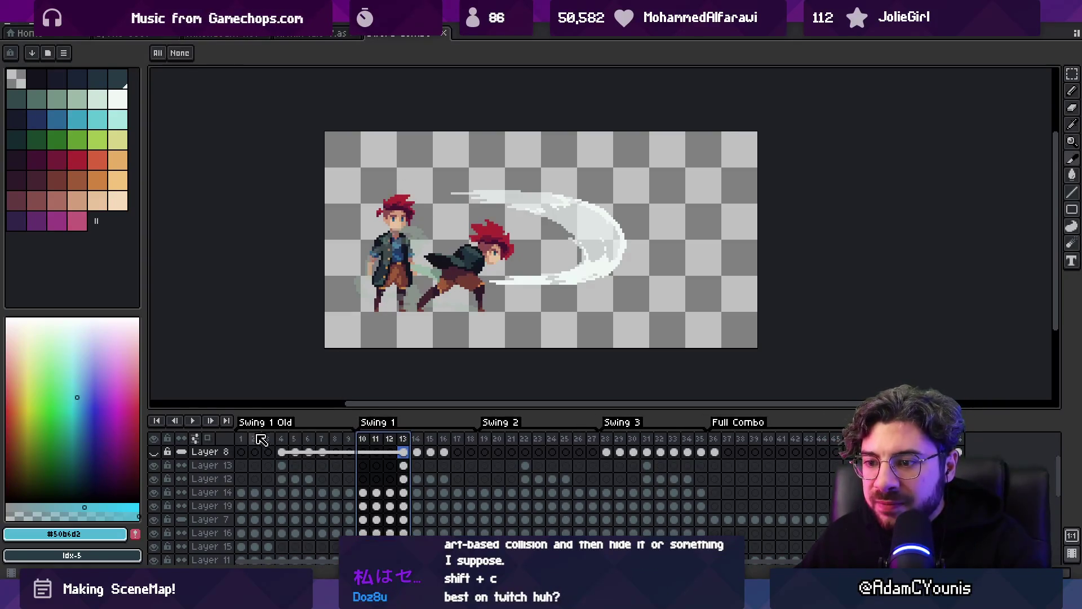
pyautogui.click(241, 451)
pyautogui.scroll(1, 250, 452)
pyautogui.hotkey('shift', 'n')
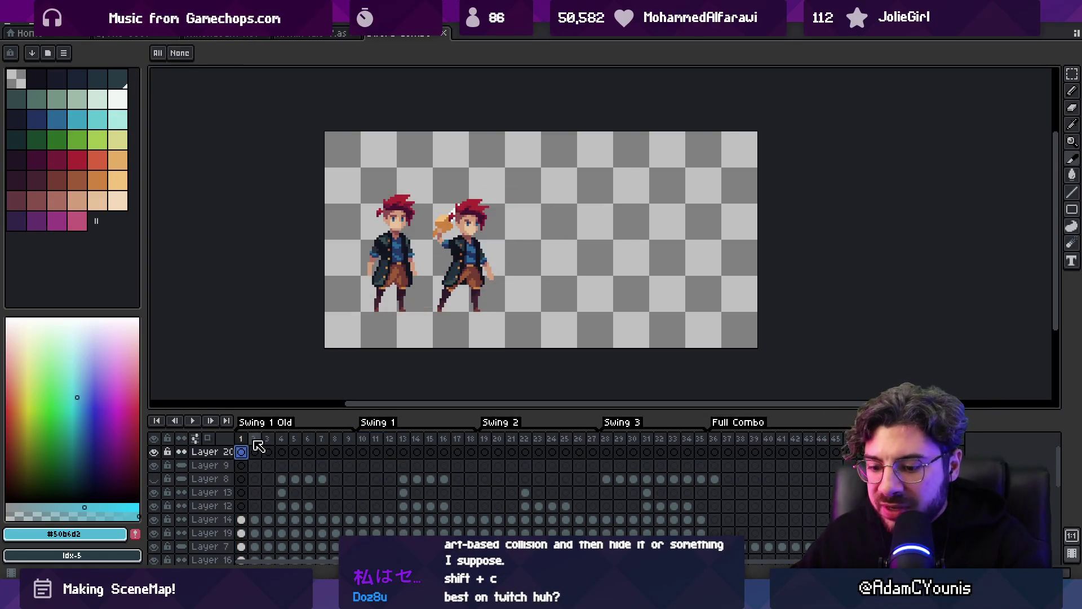
# - Draw a slice around the second swordsman and nudge it slightly right and down
pyautogui.moveTo(434, 186); pyautogui.dragTo(626, 305)
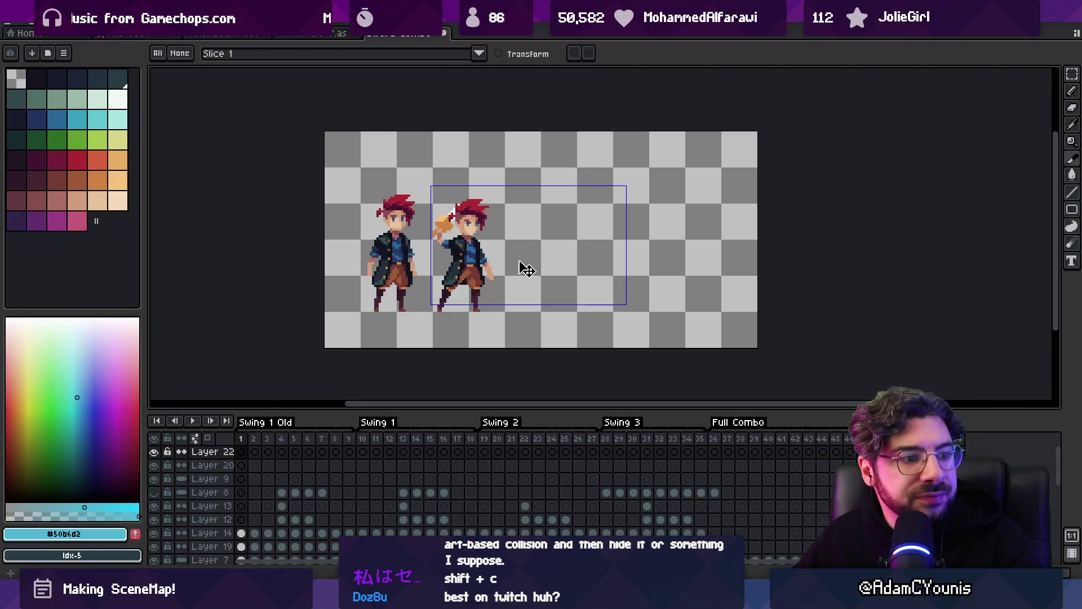
pyautogui.moveTo(522, 249)
pyautogui.mouseDown()
pyautogui.moveTo(534, 251)
pyautogui.moveTo(528, 257)
pyautogui.mouseUp()
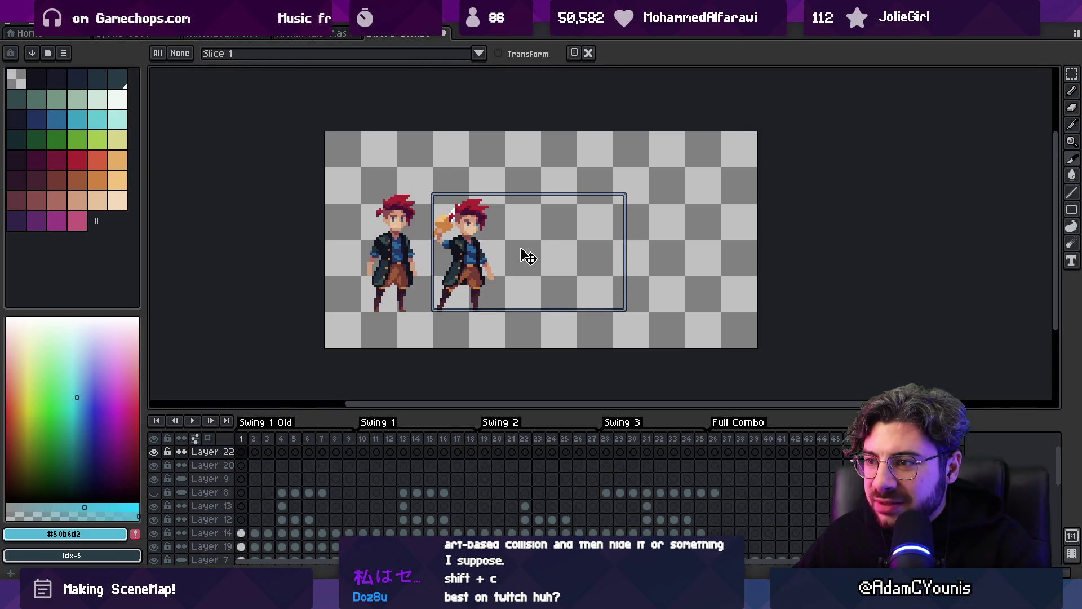
pyautogui.scroll(1, 528, 257)
# - Enter 'Slice Name' in the slice name field and open Slice 1's properties
pyautogui.click(242, 54)
pyautogui.hotkey('ctrl', 'a')
pyautogui.write('S')
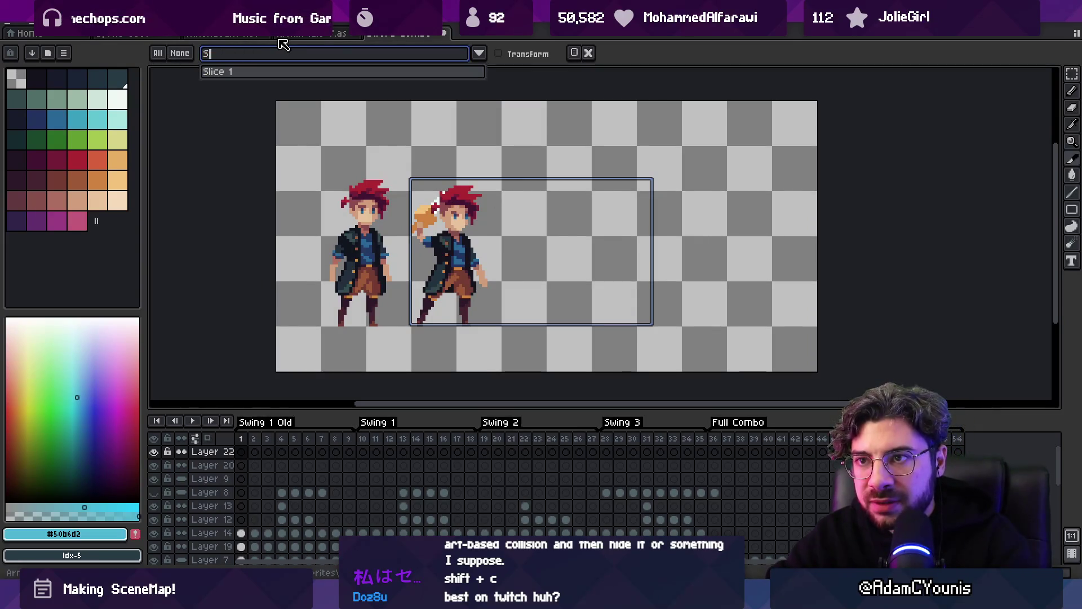
pyautogui.write('lice Name')
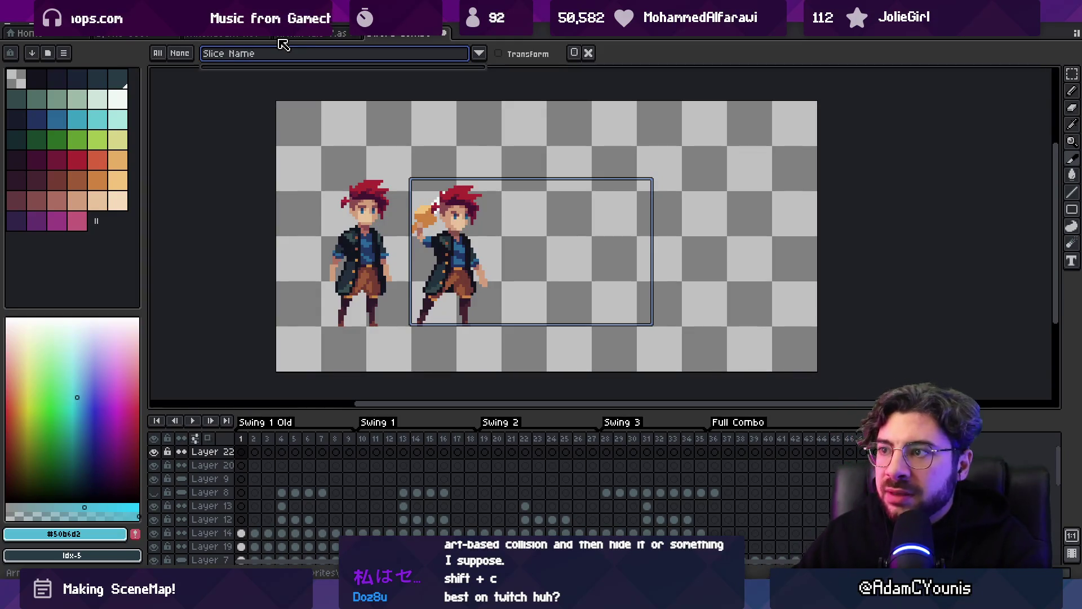
pyautogui.press('Return')
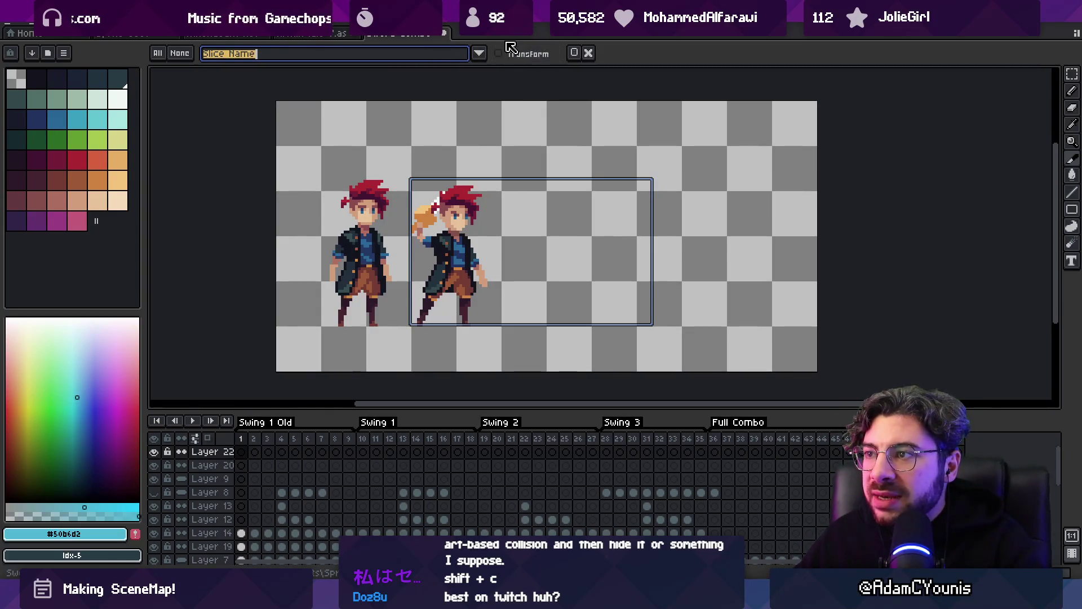
pyautogui.click(574, 52)
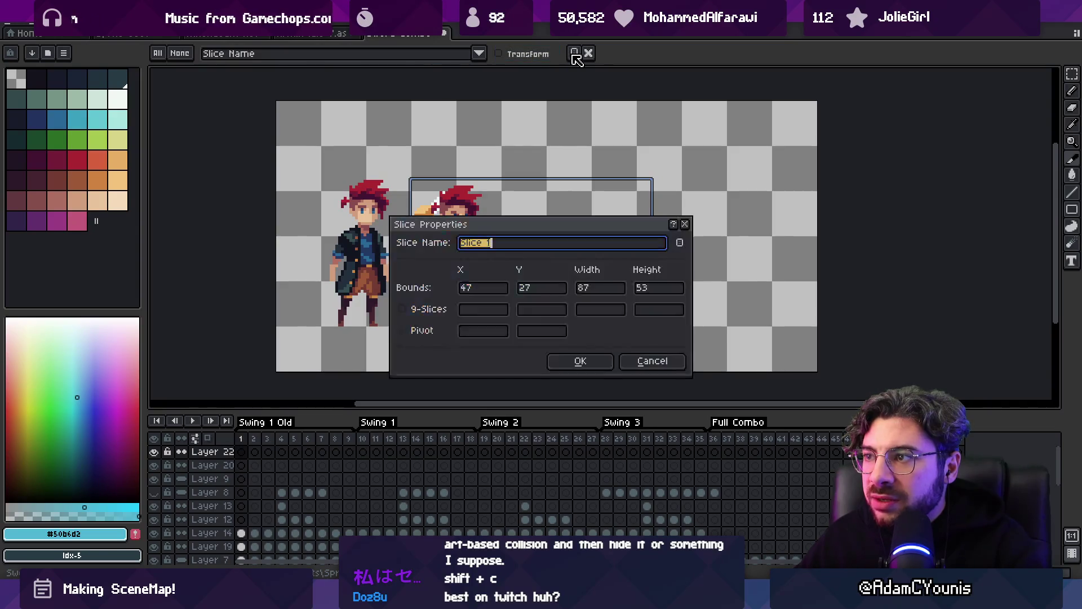
# - Set Slice 1's colour to red (#fc5b59) in its properties
pyautogui.moveTo(532, 225)
pyautogui.mouseDown()
pyautogui.moveTo(743, 155)
pyautogui.moveTo(720, 93)
pyautogui.moveTo(676, 103)
pyautogui.mouseUp()
pyautogui.click(823, 119)
pyautogui.click(638, 173)
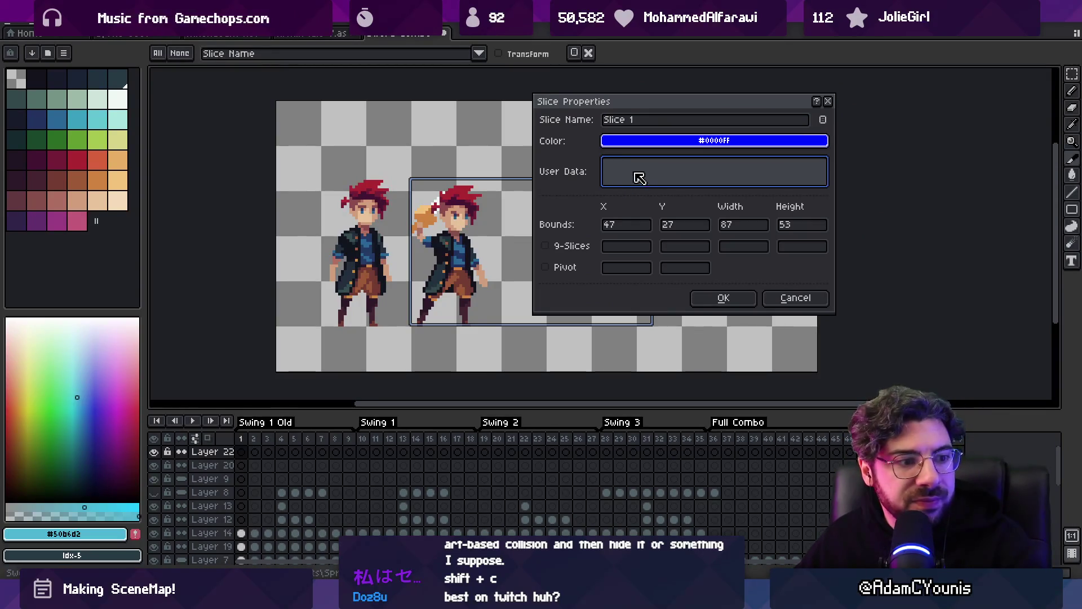
pyautogui.moveTo(578, 109); pyautogui.dragTo(647, 146)
pyautogui.click(783, 178)
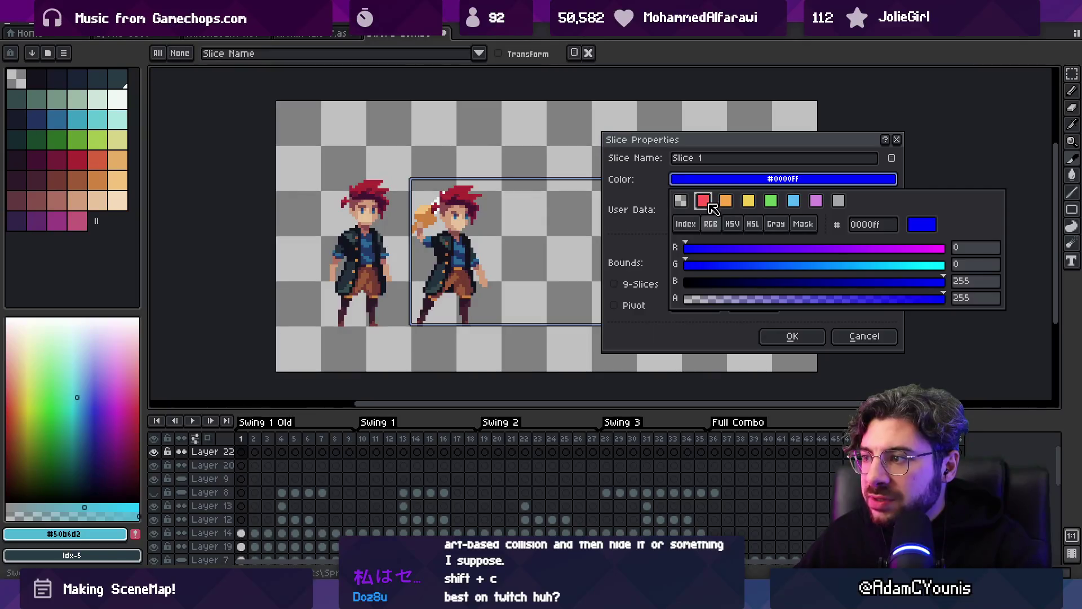
pyautogui.click(707, 204)
# - Enter '{ Damage:3 }' as Slice 1's user data and confirm the dialog
pyautogui.click(699, 213)
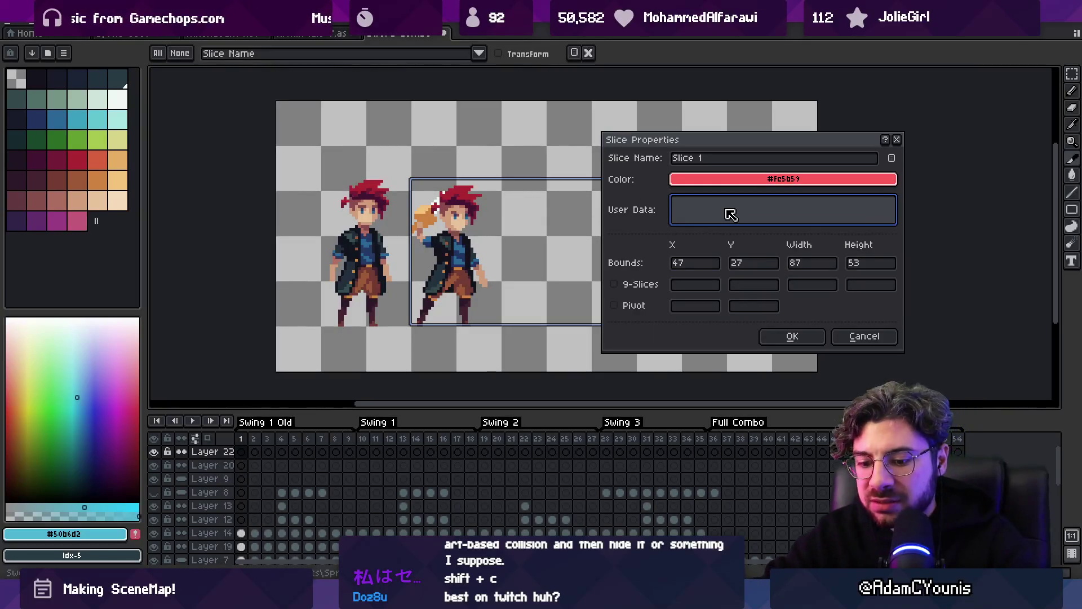
pyautogui.write('Damage,')
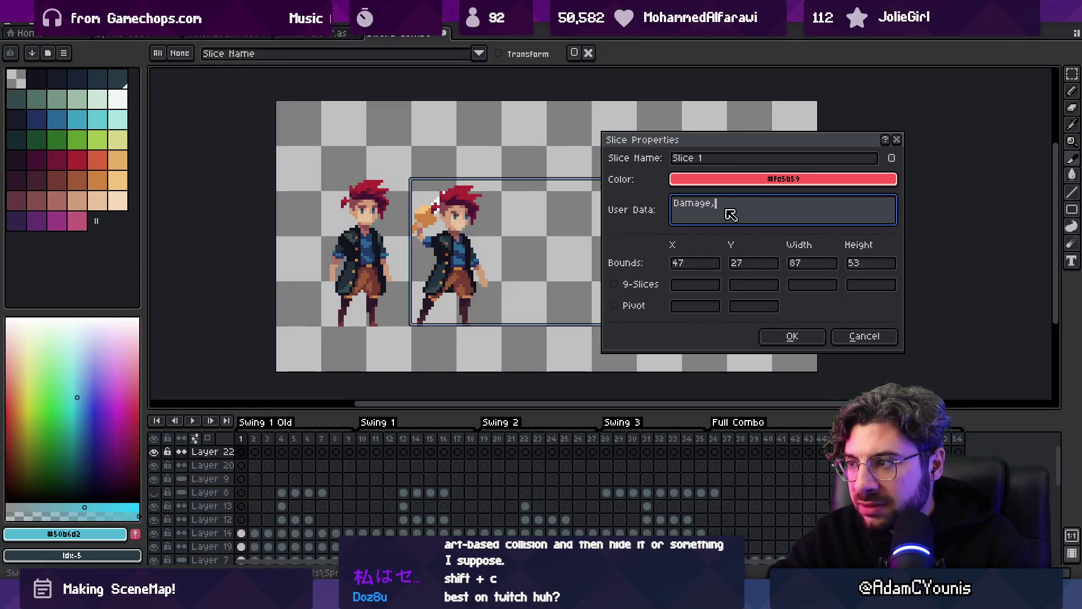
pyautogui.hotkey('ctrl', 'a')
pyautogui.press('Home')
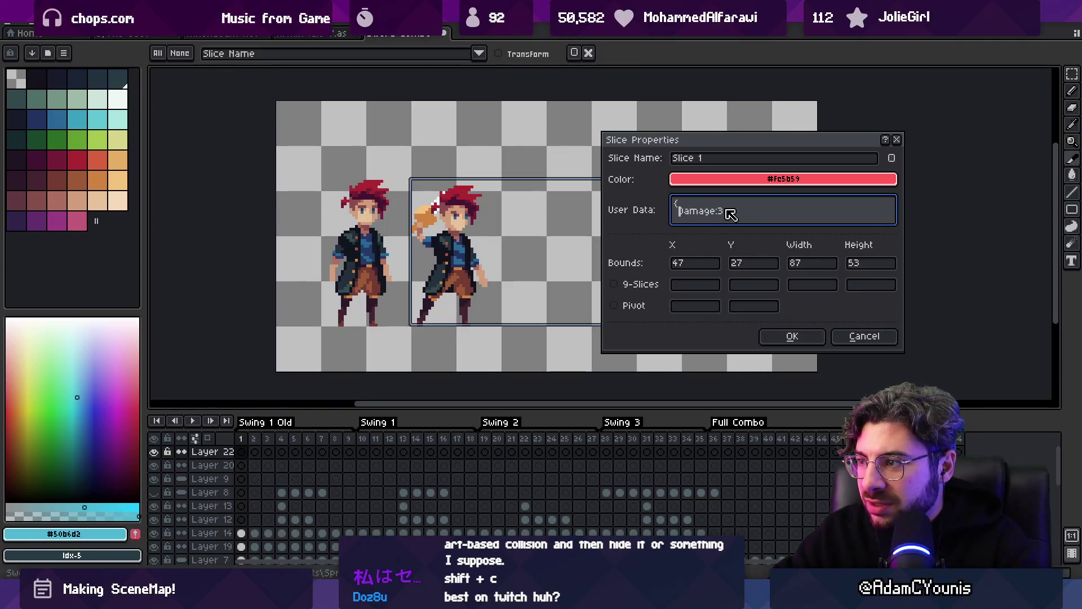
pyautogui.press('Return')
pyautogui.write('}')
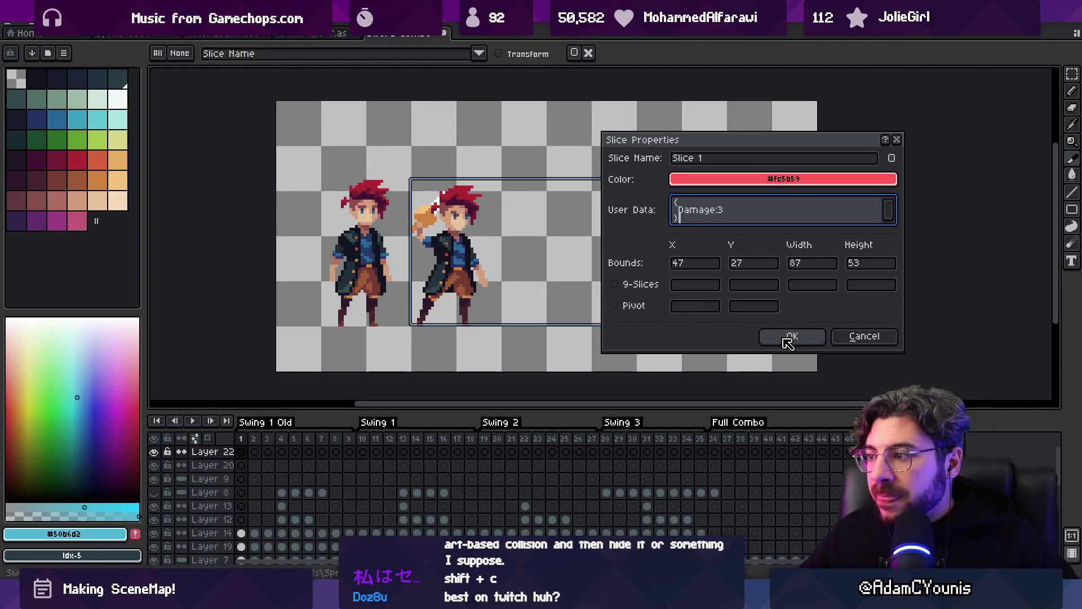
pyautogui.click(788, 336)
pyautogui.scroll(-2, 517, 225)
pyautogui.scroll(3, 522, 228)
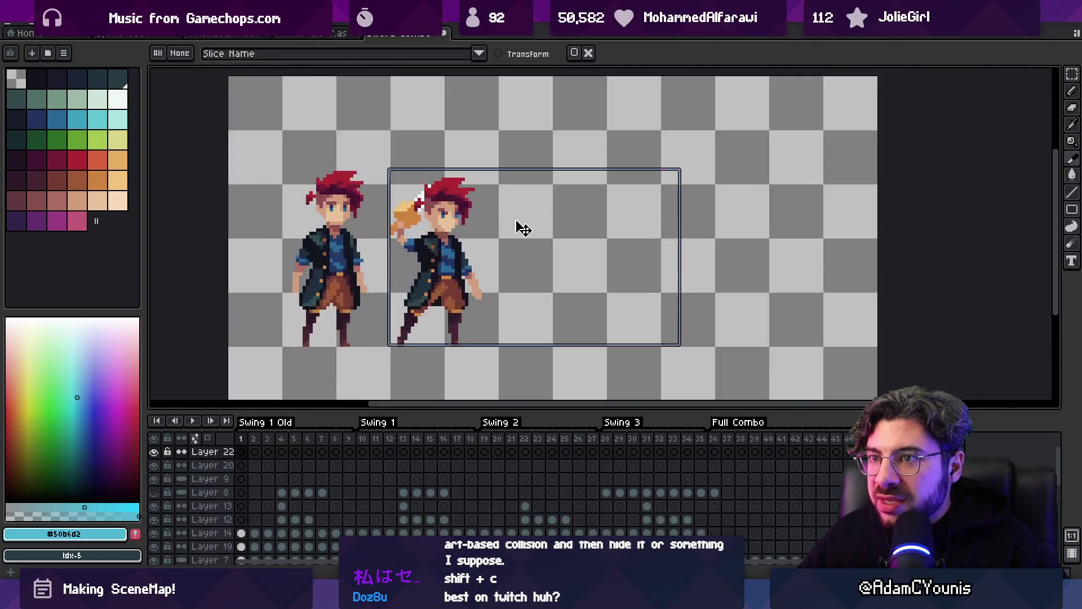
# - Align Slice 1 with the swordsman at bounds 49, 27, 87×53, checking frames 2 and 1
pyautogui.scroll(-1, 517, 227)
pyautogui.moveTo(575, 246); pyautogui.dragTo(540, 254)
pyautogui.click(254, 451)
pyautogui.click(241, 452)
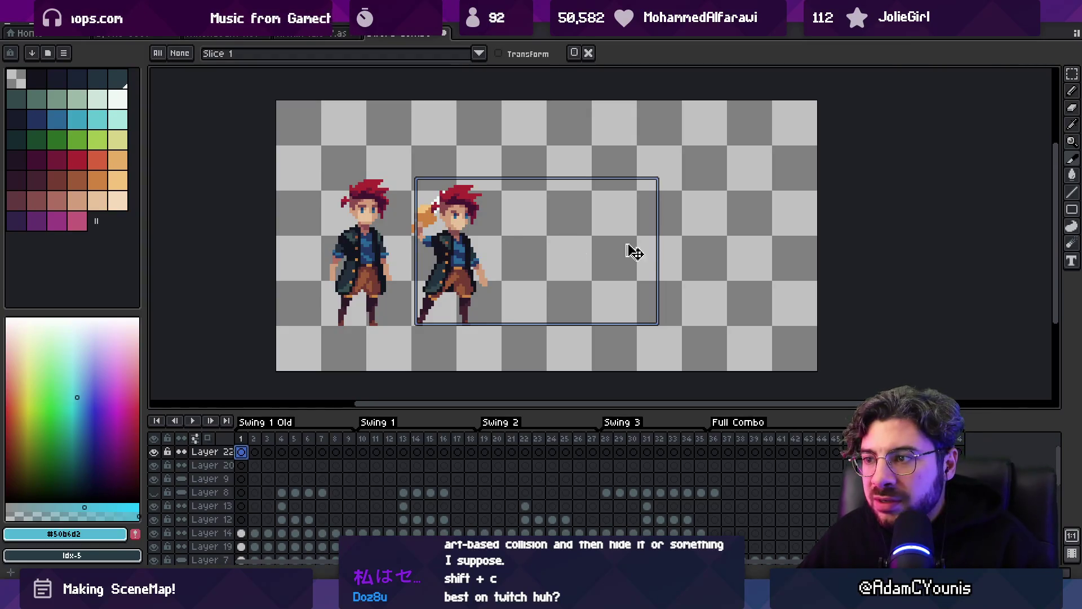
pyautogui.click(680, 243)
pyautogui.click(575, 226)
pyautogui.doubleClick(575, 226)
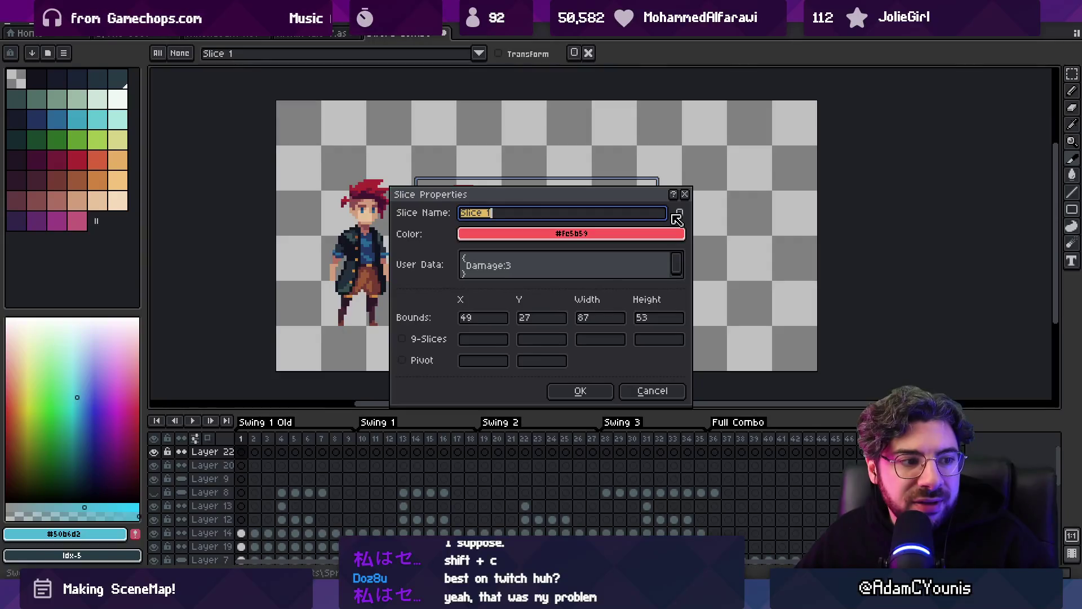
# - Add 'FrameStart: 1,' and 'FrameEnd: 3,' lines to Slice 1's user data, then nudge the slice left
pyautogui.click(653, 391)
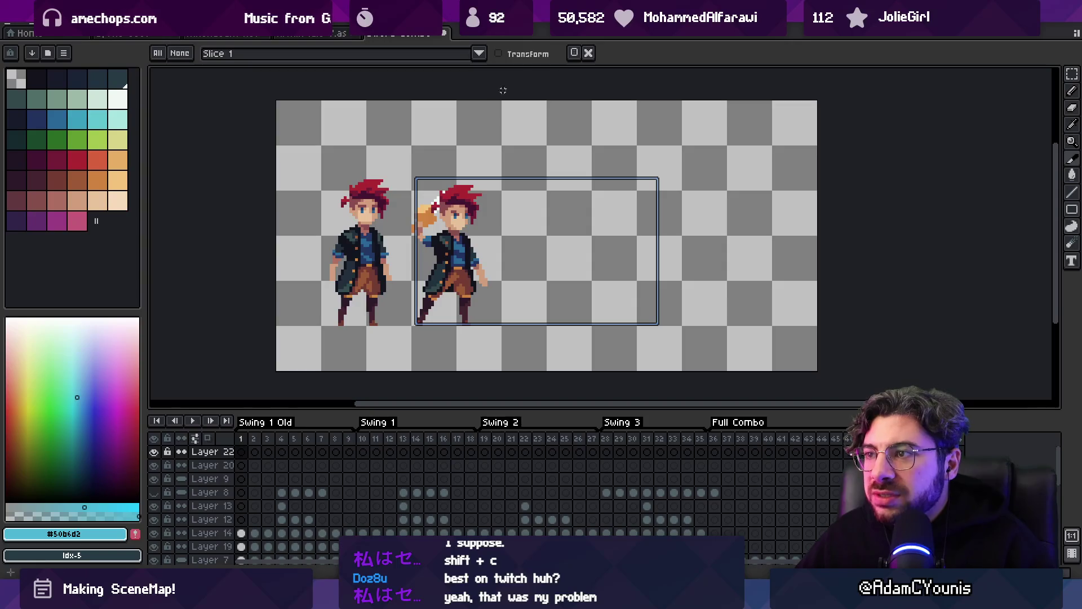
pyautogui.click(574, 52)
pyautogui.click(565, 268)
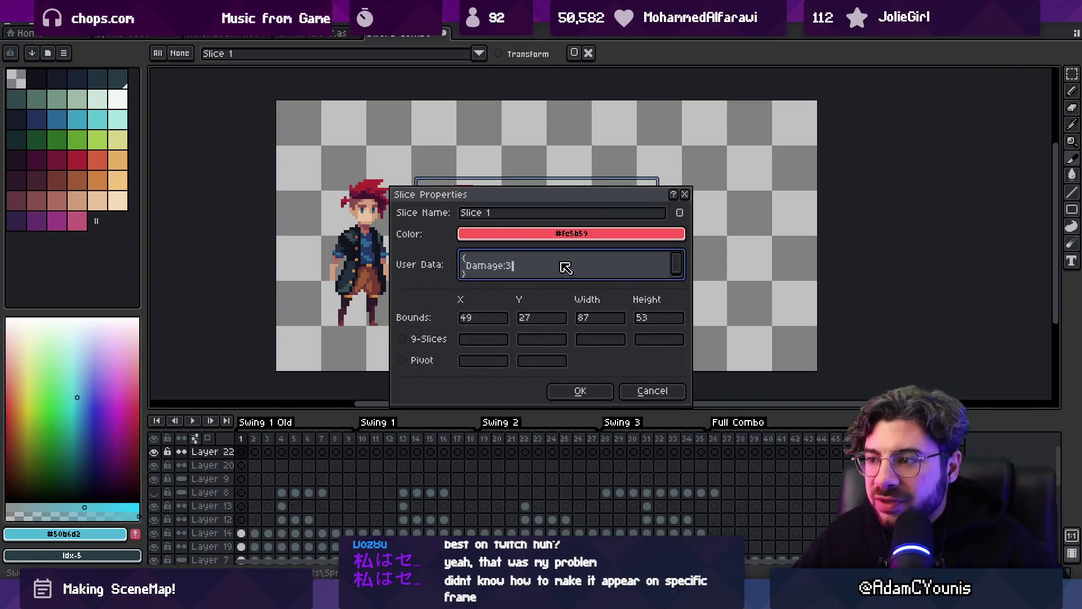
pyautogui.press('Tab')
pyautogui.hotkey('shift', 'Tab')
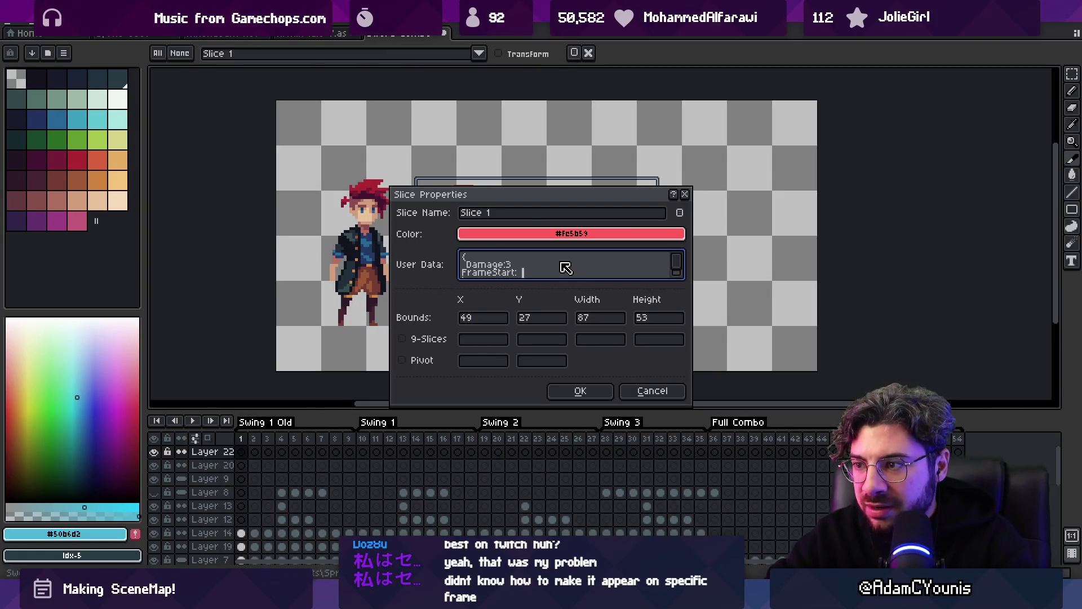
pyautogui.press('Return')
pyautogui.write('FrameEnd: 3,')
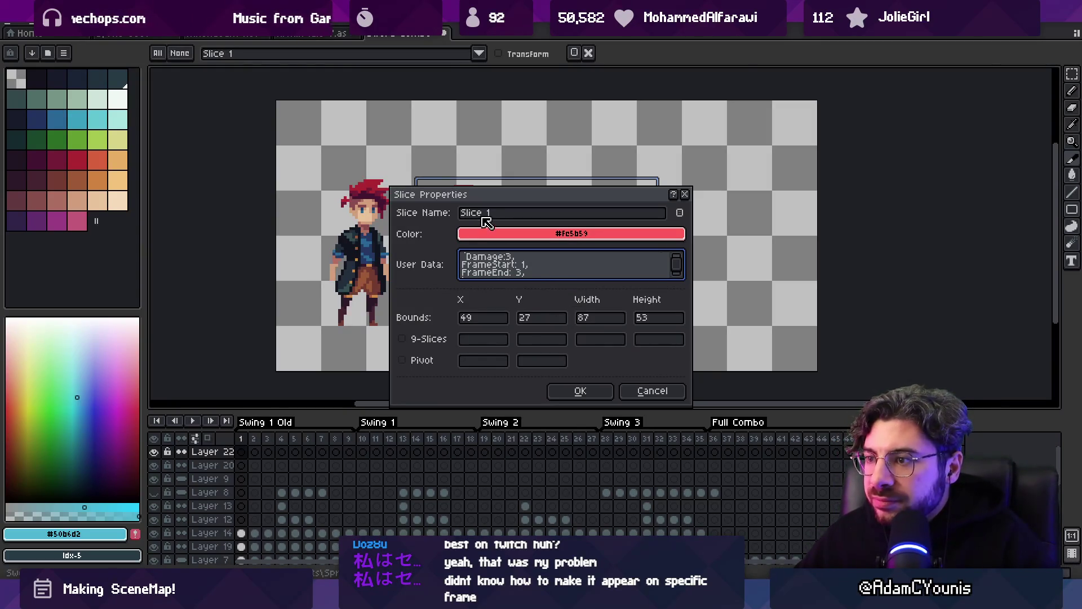
pyautogui.click(501, 215)
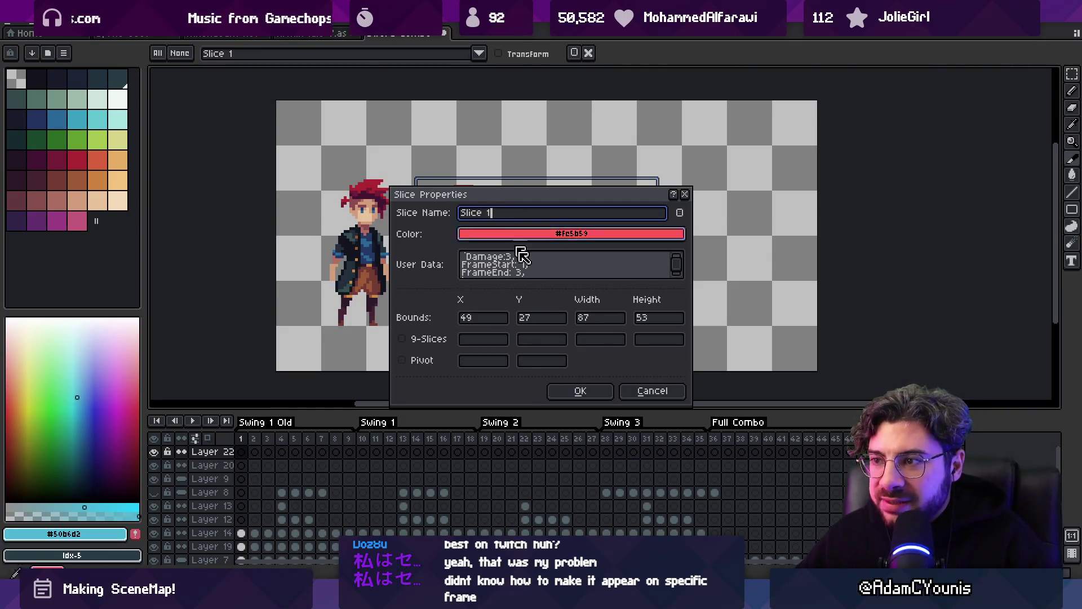
pyautogui.press('Return')
pyautogui.moveTo(502, 185); pyautogui.dragTo(499, 192)
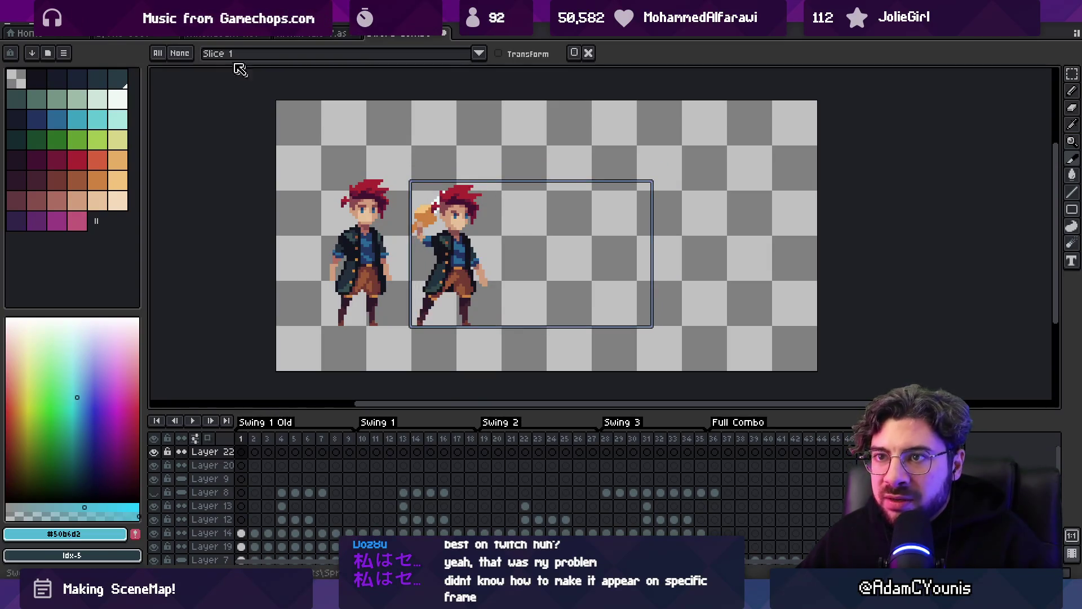
pyautogui.click(17, 26)
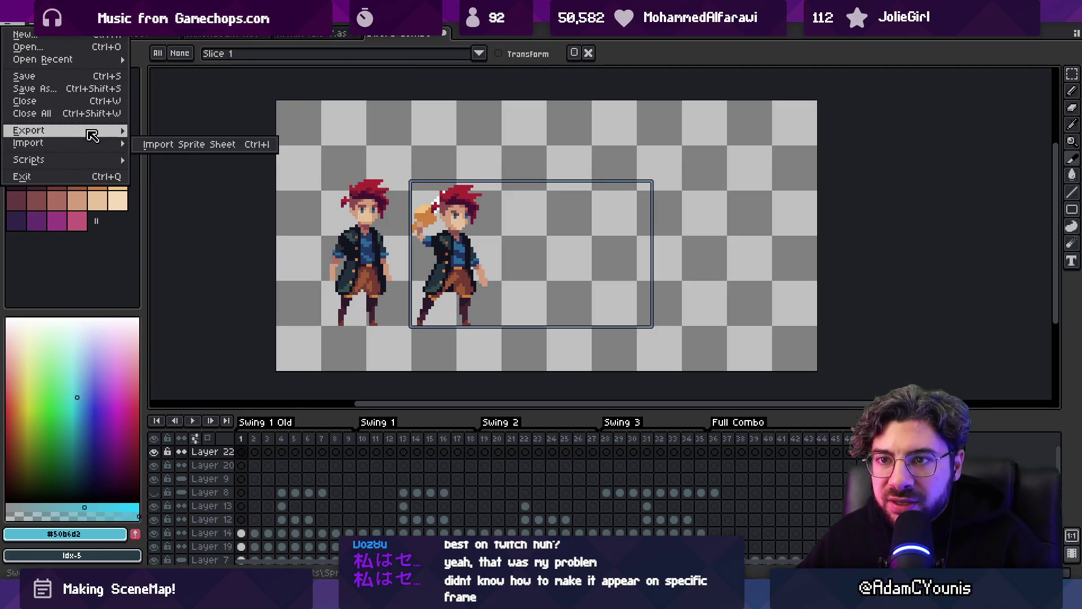
pyautogui.moveTo(94, 131)
pyautogui.moveTo(121, 160)
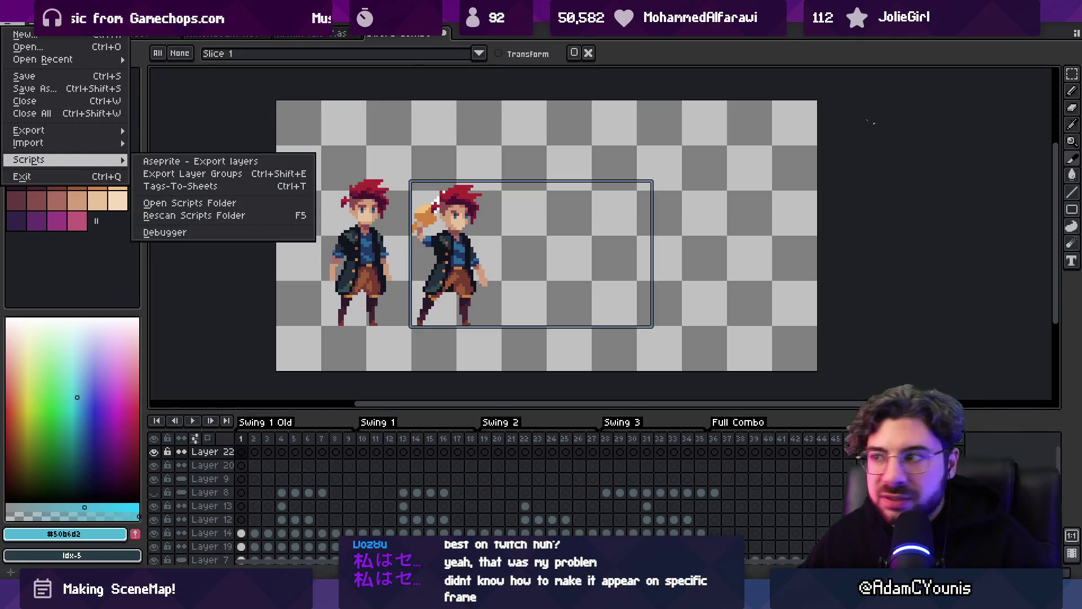
pyautogui.click(610, 231)
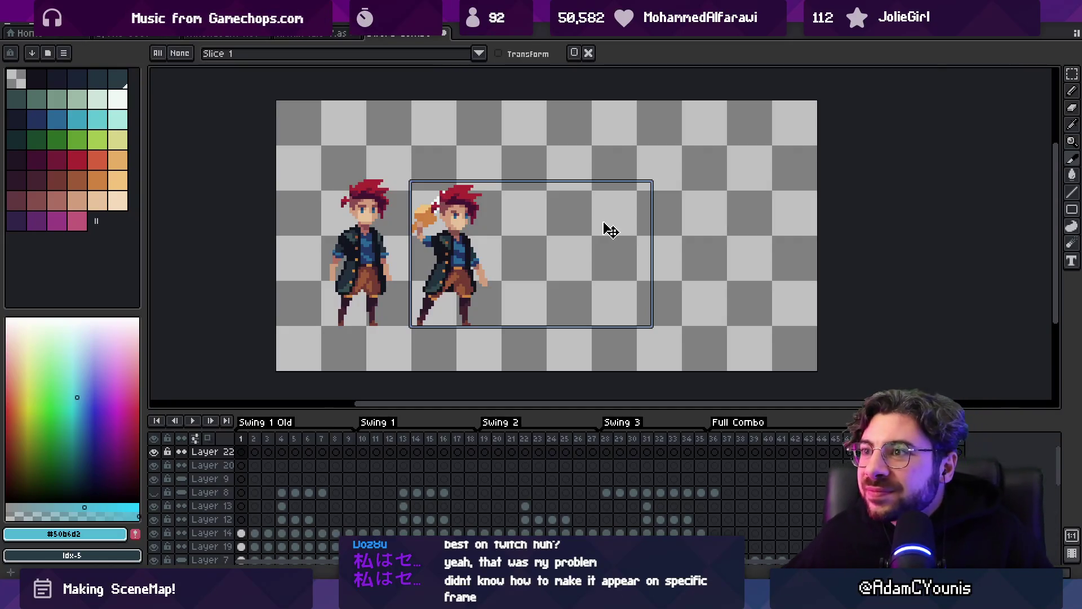
pyautogui.click(703, 172)
pyautogui.click(631, 204)
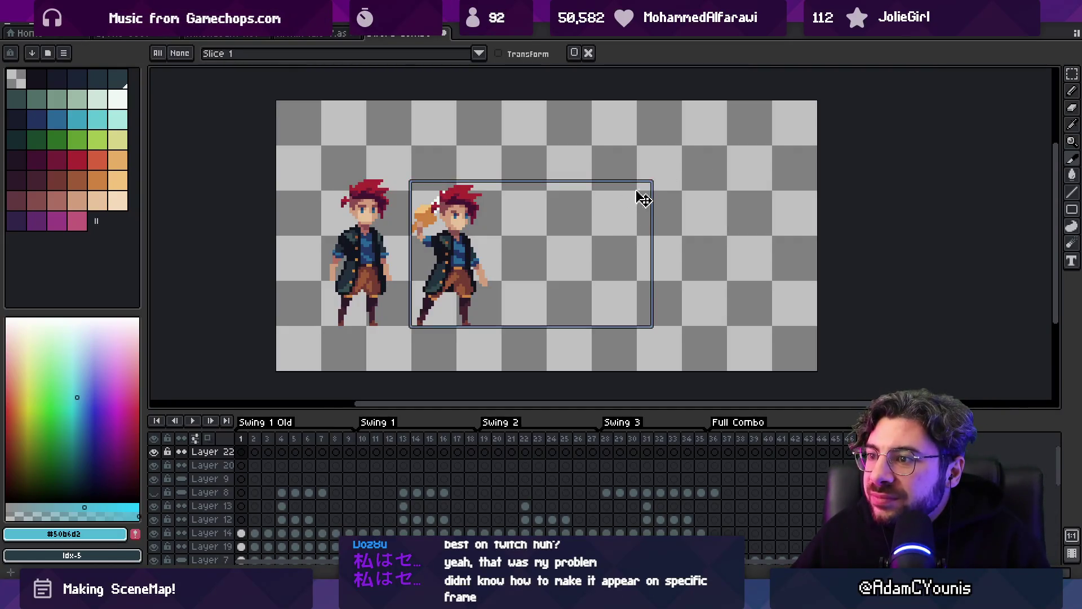
pyautogui.click(659, 180)
pyautogui.click(648, 199)
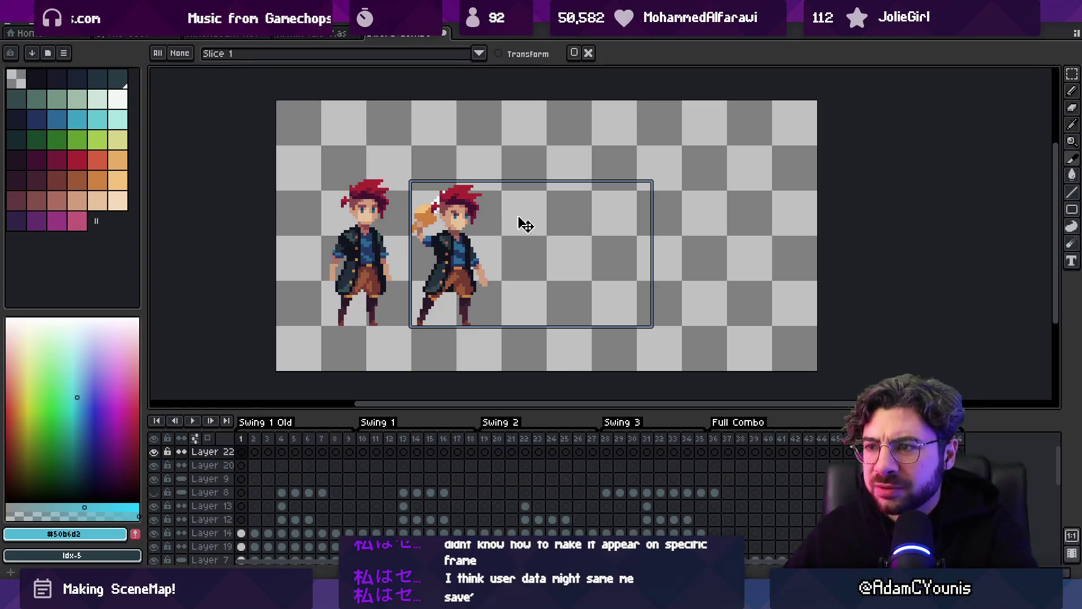
pyautogui.click(534, 144)
pyautogui.click(608, 209)
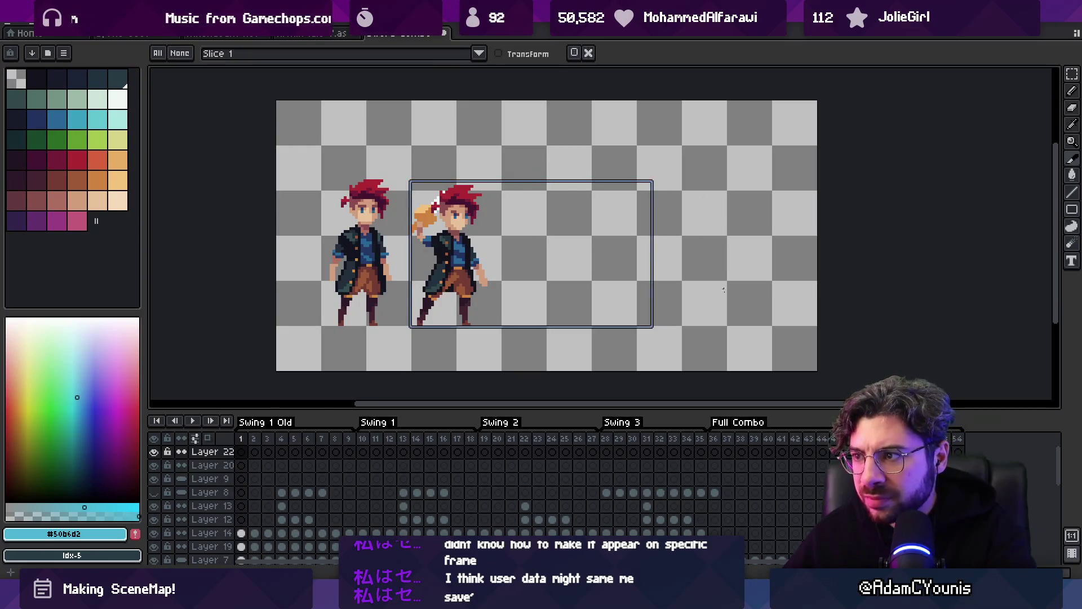
pyautogui.click(573, 138)
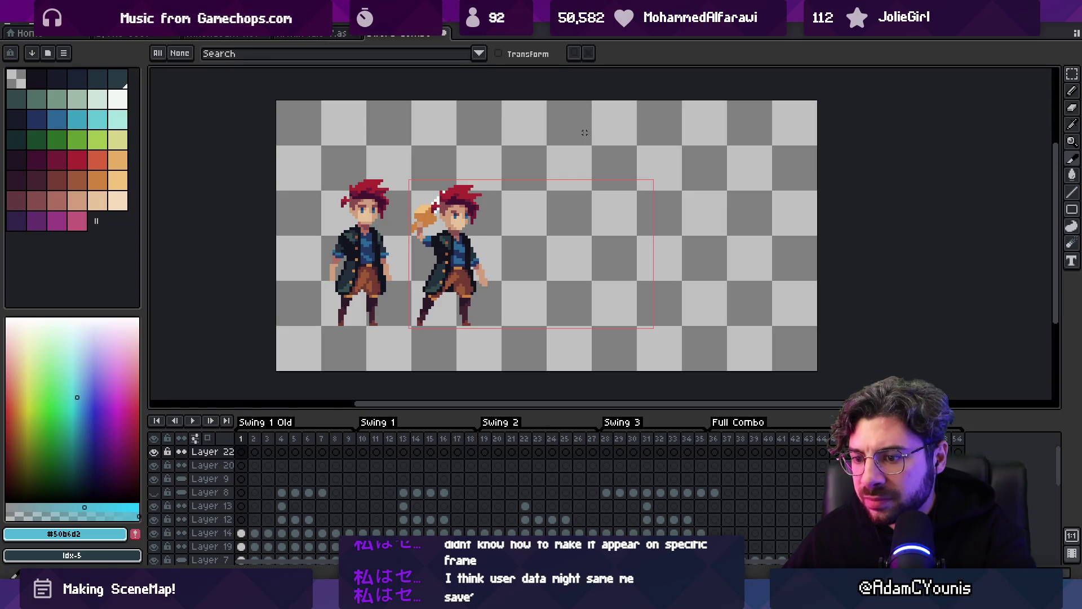
# - On frame 2, create Slice 2 as an empty box to the right of the swinging character
pyautogui.click(253, 445)
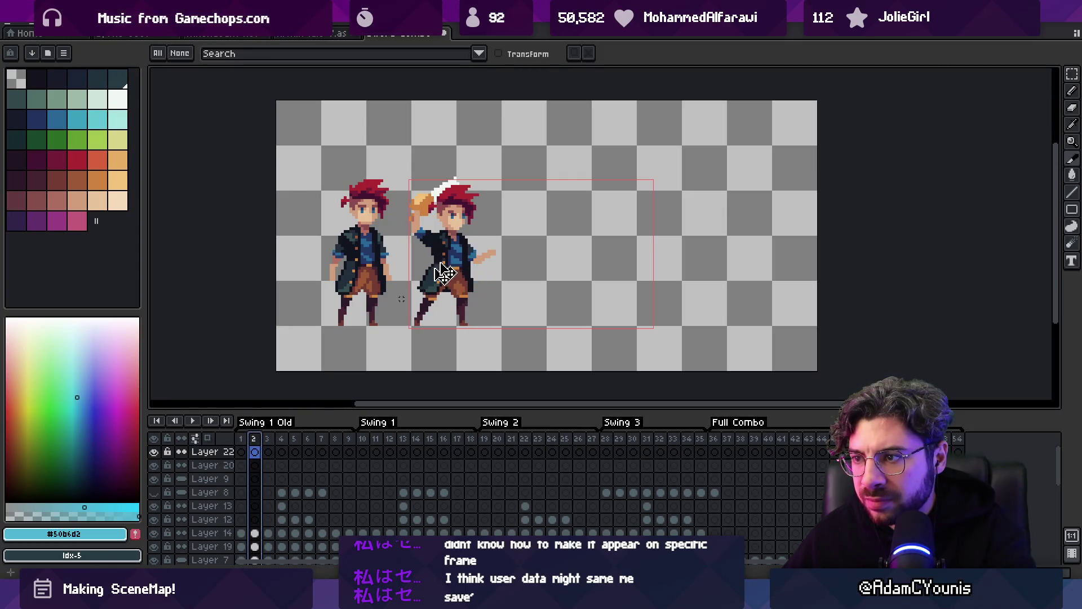
pyautogui.moveTo(575, 118)
pyautogui.mouseDown()
pyautogui.moveTo(632, 146)
pyautogui.moveTo(499, 239)
pyautogui.mouseUp()
pyautogui.moveTo(567, 167); pyautogui.dragTo(609, 198)
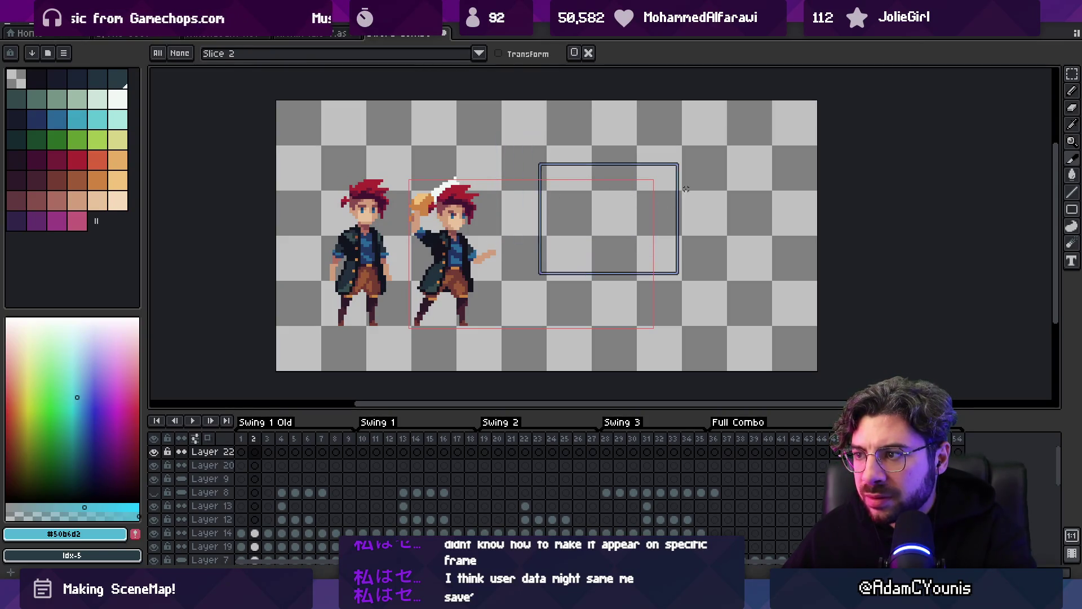
pyautogui.moveTo(666, 180)
pyautogui.mouseDown()
pyautogui.moveTo(558, 186)
pyautogui.moveTo(568, 186)
pyautogui.moveTo(539, 164)
pyautogui.mouseUp()
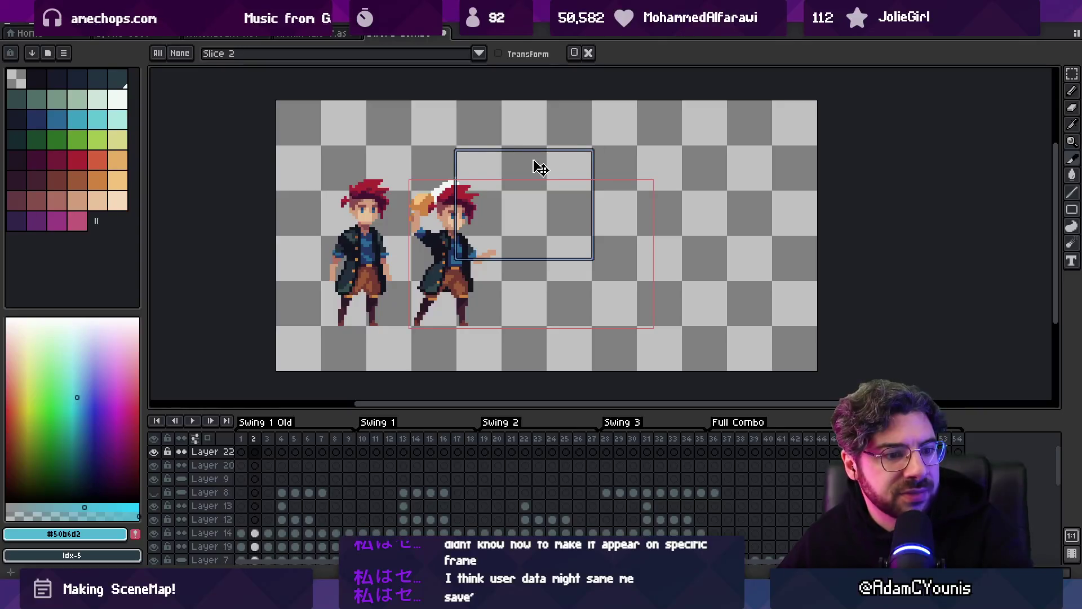
pyautogui.click(635, 141)
pyautogui.scroll(1, 527, 172)
pyautogui.moveTo(527, 174)
pyautogui.mouseDown()
pyautogui.moveTo(560, 164)
pyautogui.moveTo(633, 174)
pyautogui.mouseUp()
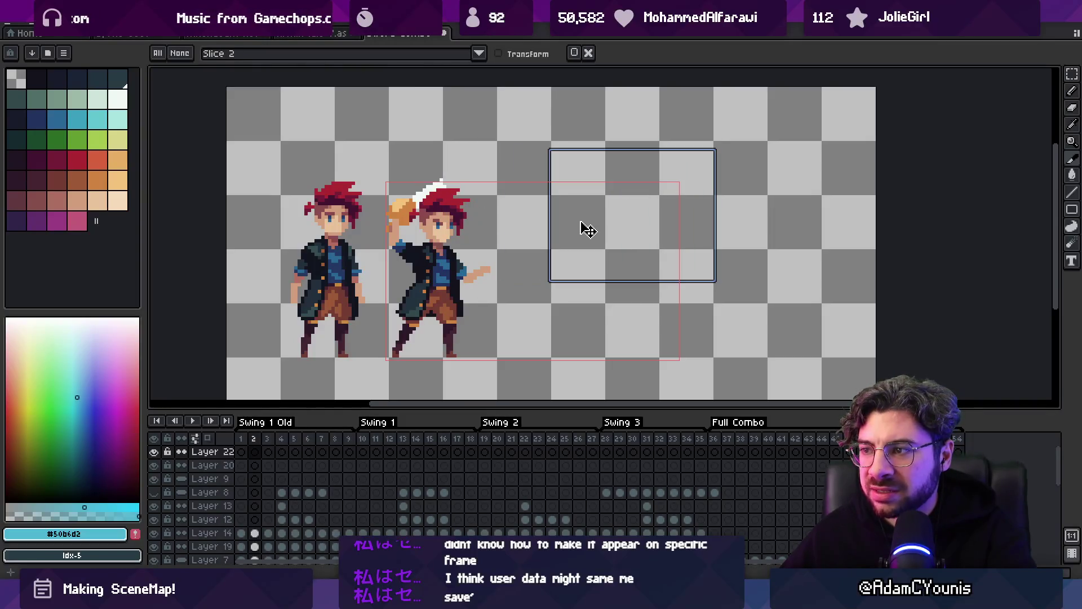
pyautogui.click(530, 208)
pyautogui.click(586, 180)
pyautogui.press('super')
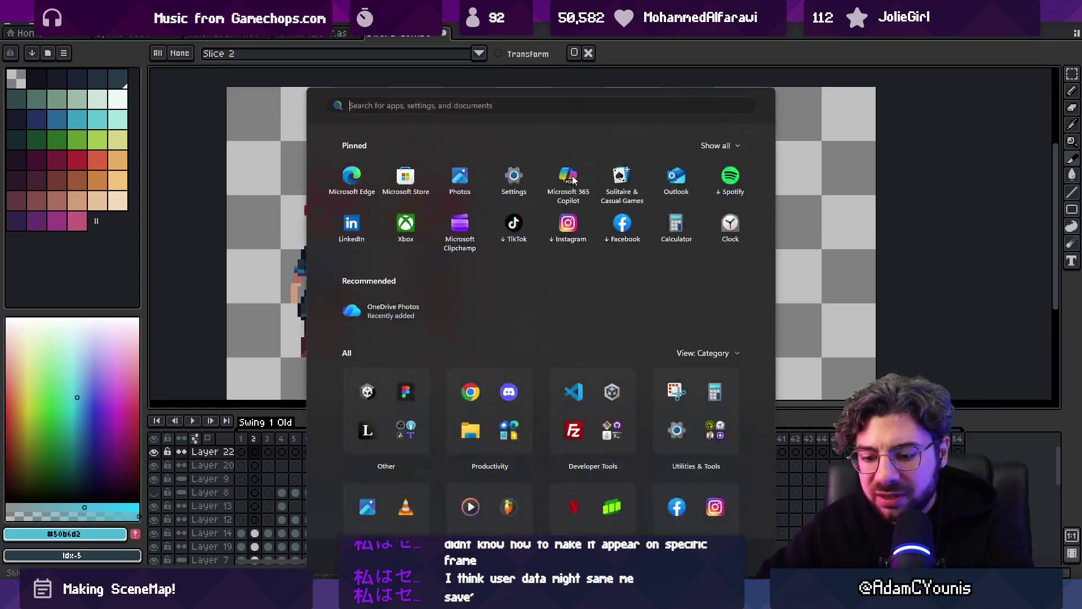
# - Launch Chrome, search 'aseprite show slices on frames', and open the Aseprite Docs Slices page
pyautogui.write('chrome')
pyautogui.press('Return')
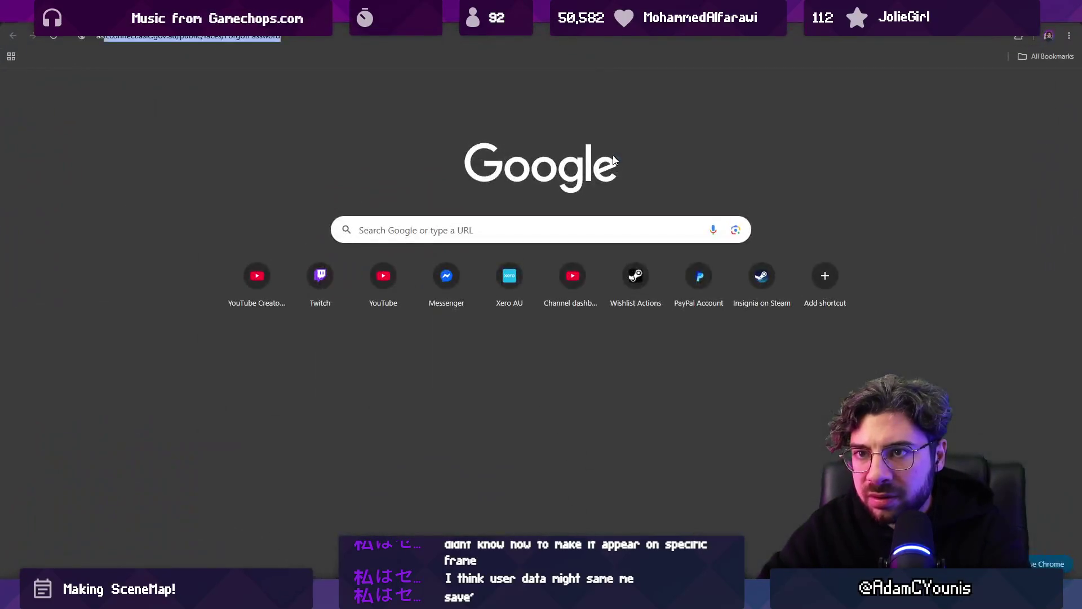
pyautogui.write('aseprite sho')
pyautogui.write('w ')
pyautogui.write('slices on frames')
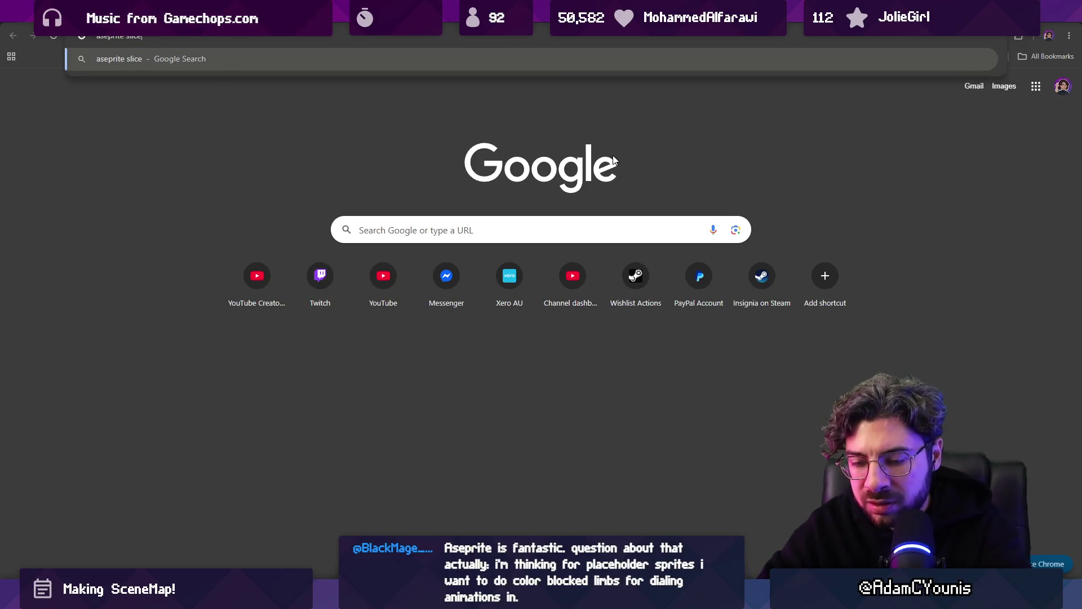
pyautogui.press('Return')
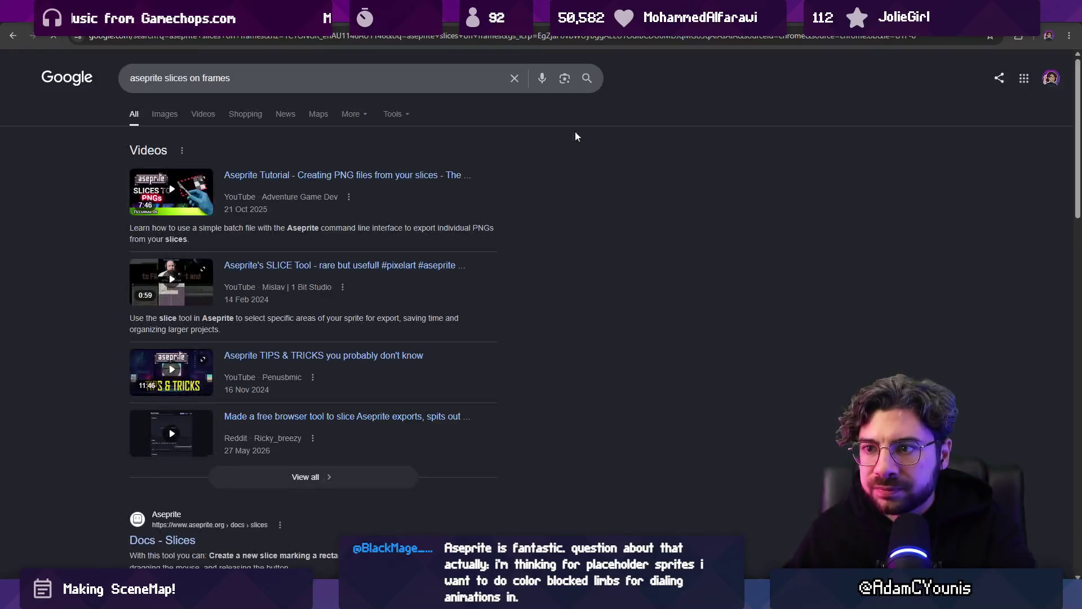
pyautogui.scroll(-4, 363, 302)
pyautogui.click(162, 309)
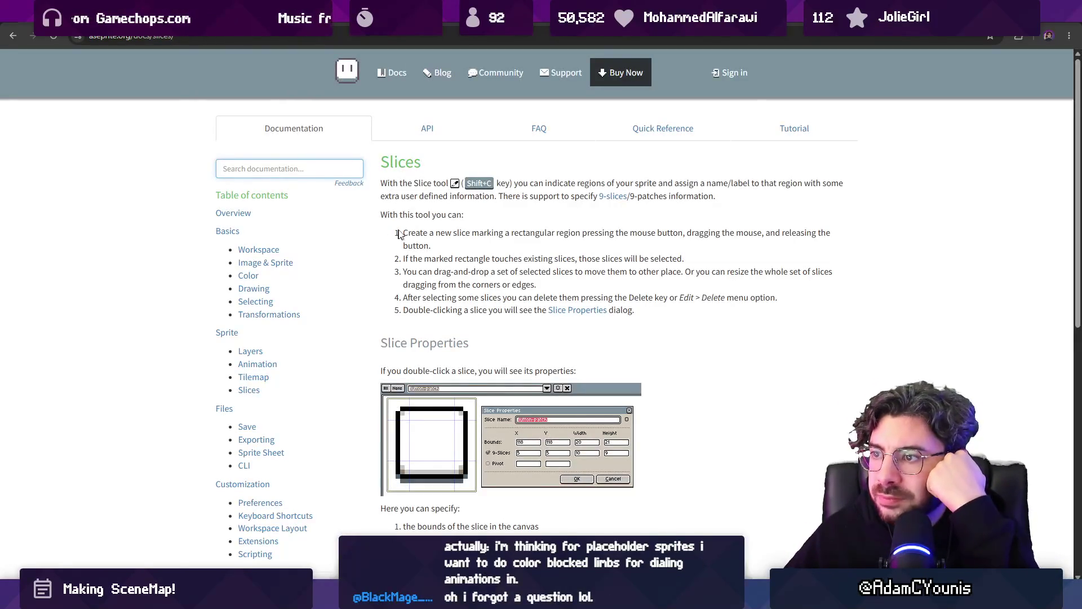
# - Read Exporting Slices, highlighting the split-slice sentence and the JSON 'frame' key, then return to Aseprite
pyautogui.scroll(-6, 492, 209)
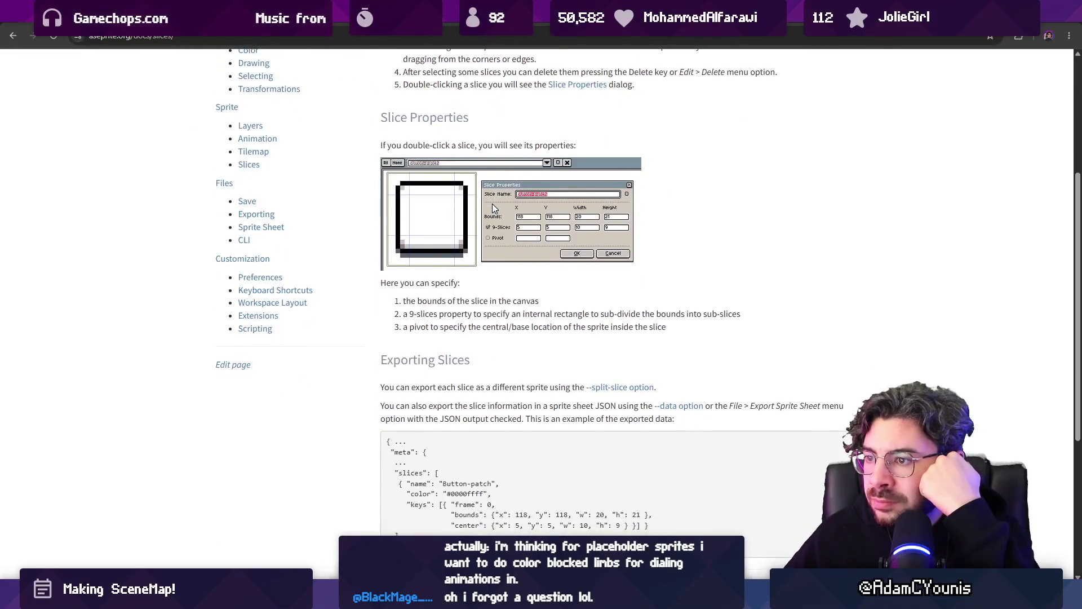
pyautogui.scroll(-1, 492, 200)
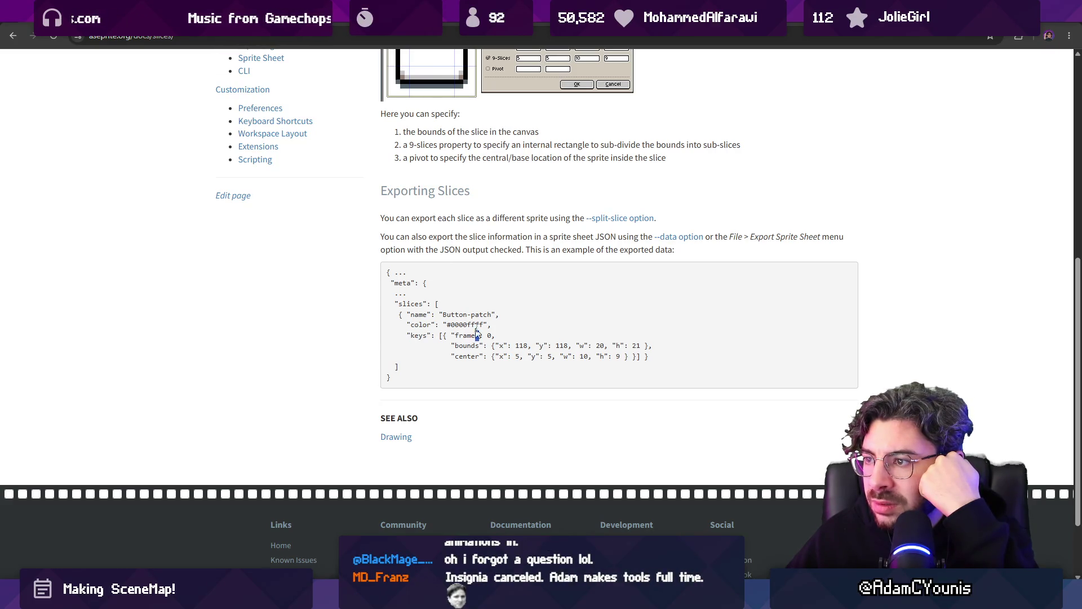
pyautogui.moveTo(384, 217)
pyautogui.mouseDown()
pyautogui.moveTo(517, 237)
pyautogui.moveTo(560, 219)
pyautogui.moveTo(604, 222)
pyautogui.mouseUp()
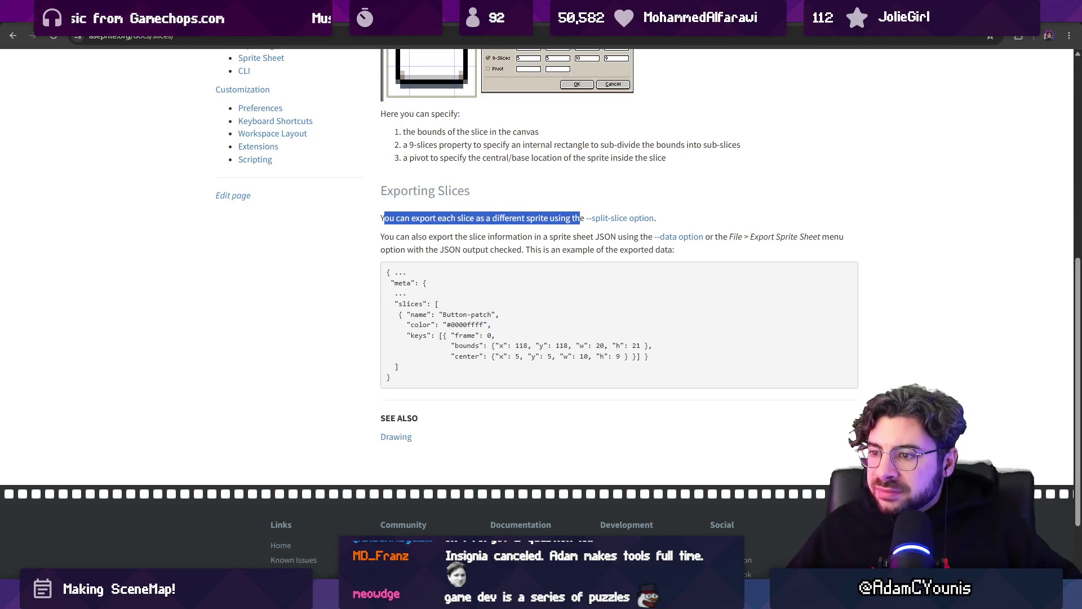
pyautogui.moveTo(454, 336); pyautogui.dragTo(486, 335)
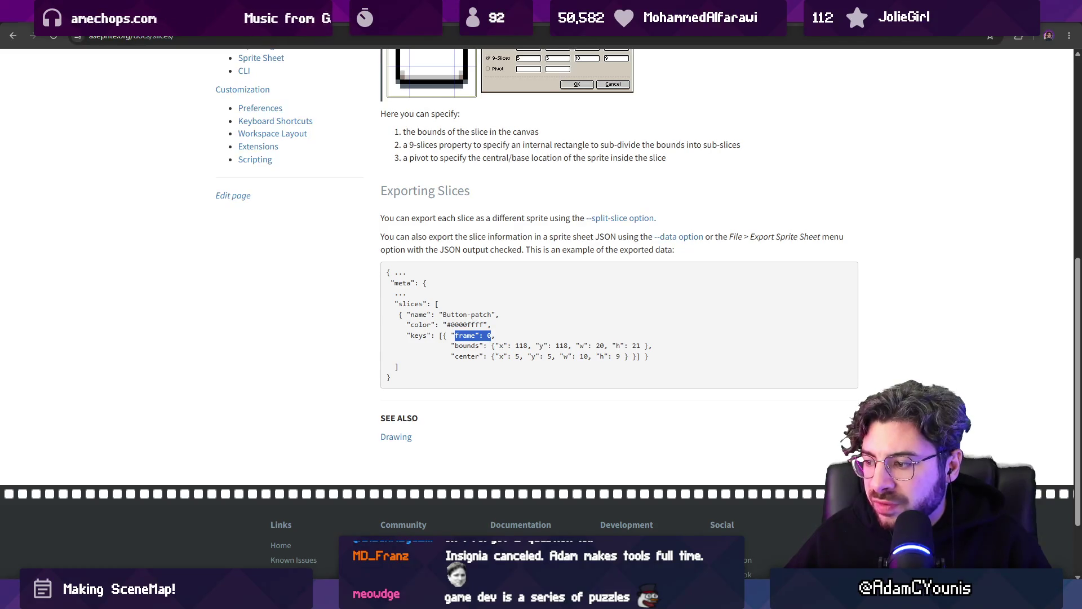
pyautogui.hotkey('alt', 'Tab')
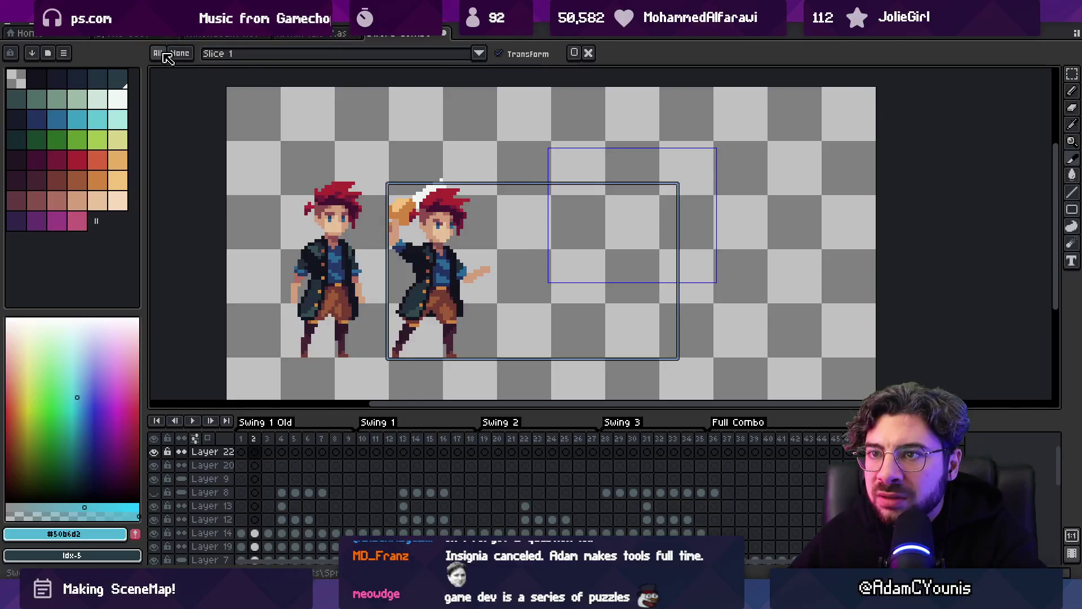
# - Switch between Slice 1 and Slice 2 and nudge Slice 1 slightly left and down
pyautogui.click(480, 54)
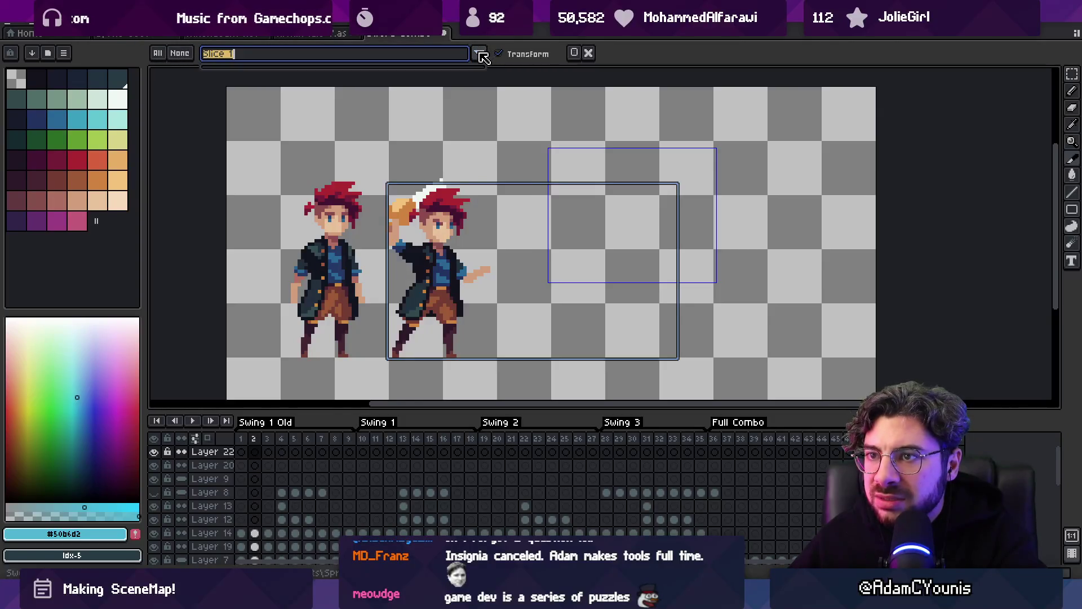
pyautogui.click(616, 156)
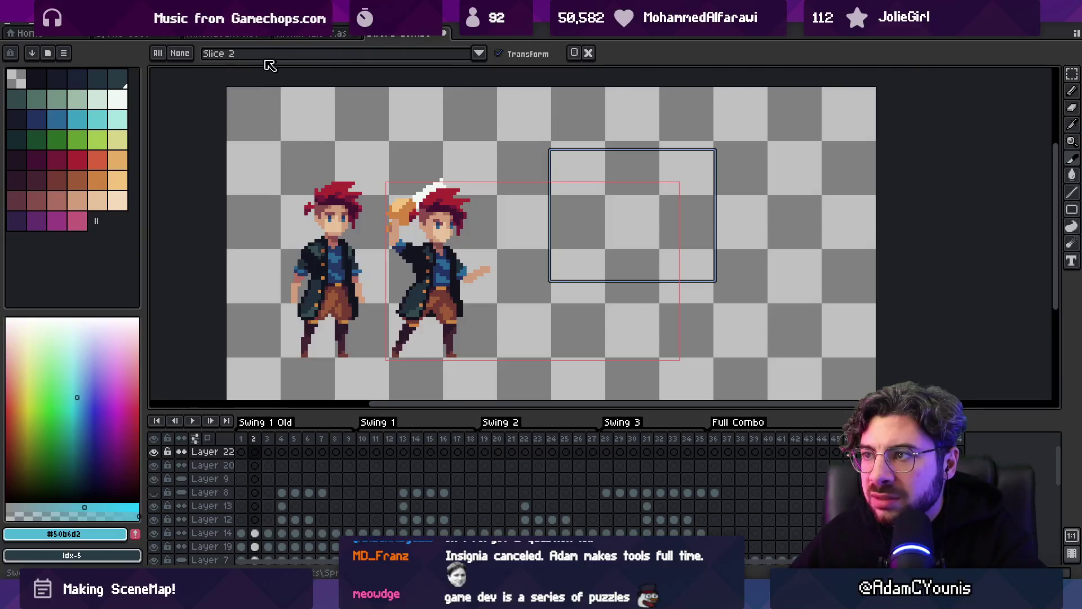
pyautogui.click(478, 55)
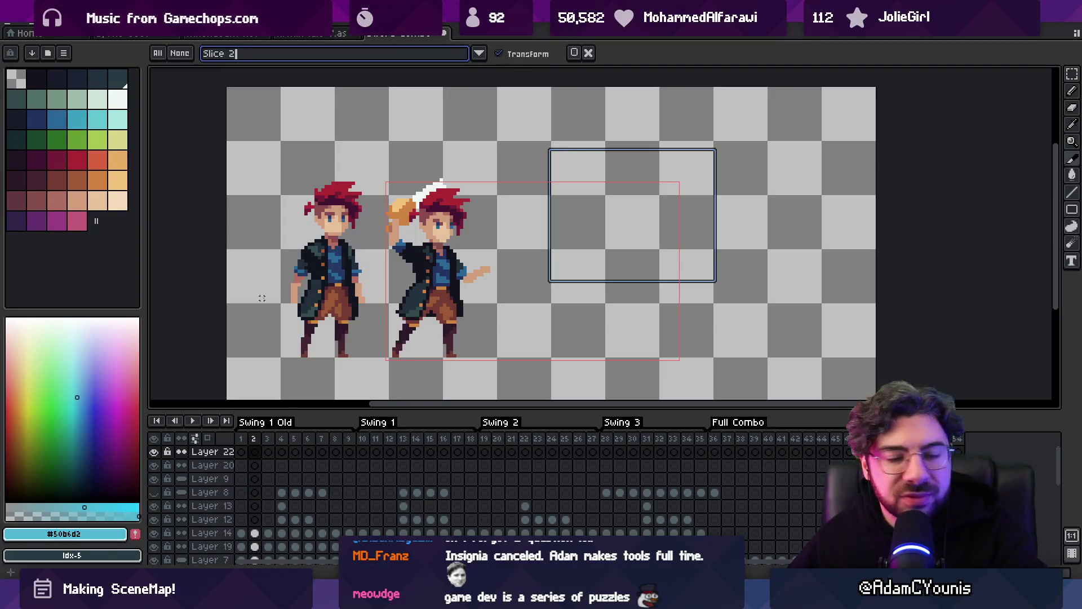
pyautogui.click(614, 200)
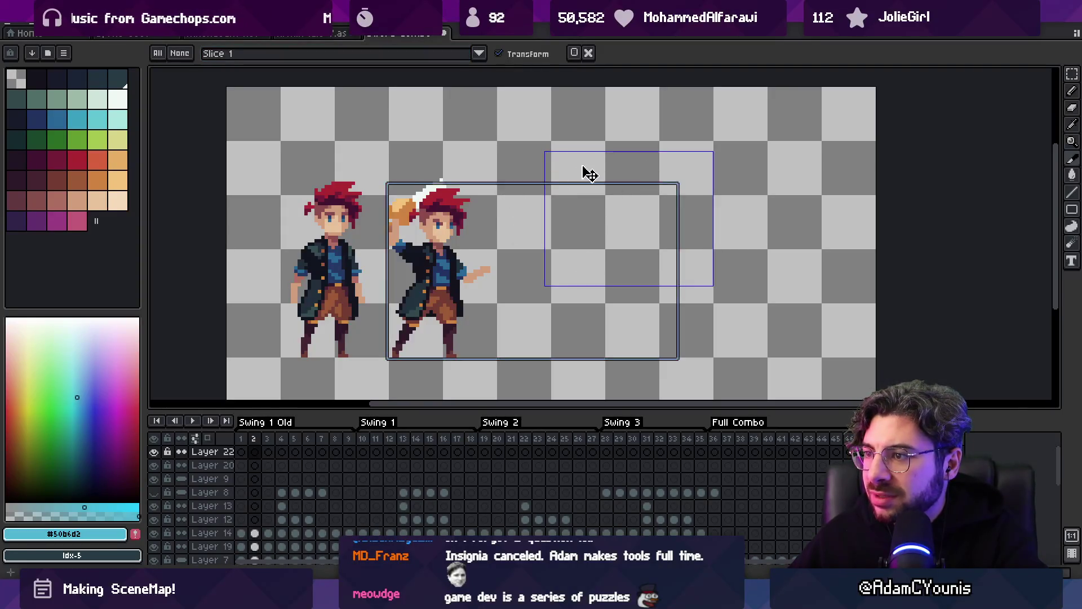
pyautogui.click(558, 180)
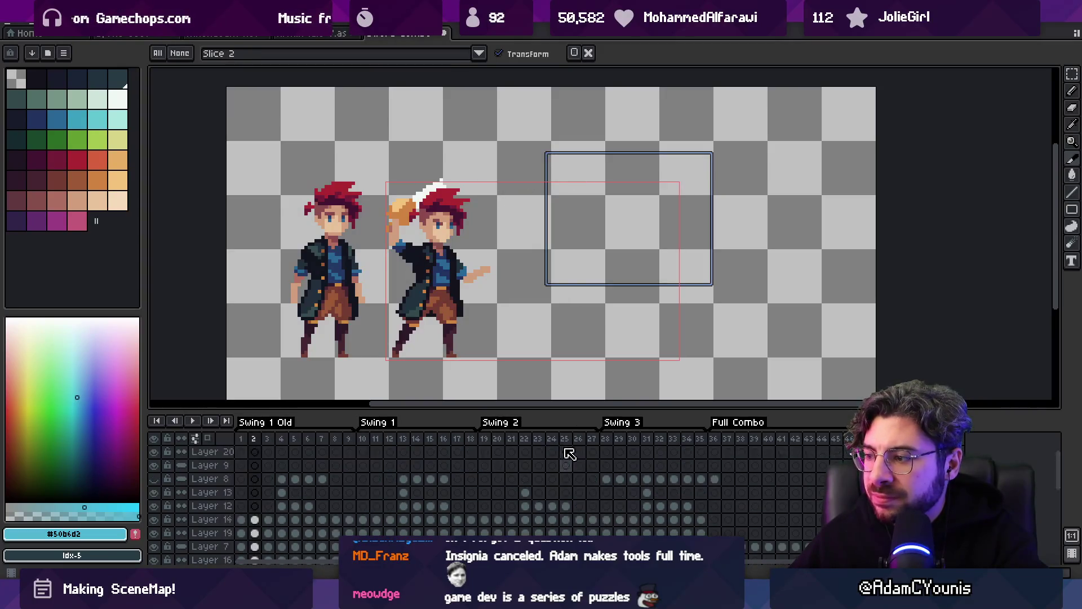
pyautogui.moveTo(508, 213)
pyautogui.mouseDown()
pyautogui.moveTo(491, 224)
pyautogui.moveTo(499, 218)
pyautogui.moveTo(534, 242)
pyautogui.moveTo(604, 154)
pyautogui.mouseUp()
pyautogui.click(607, 169)
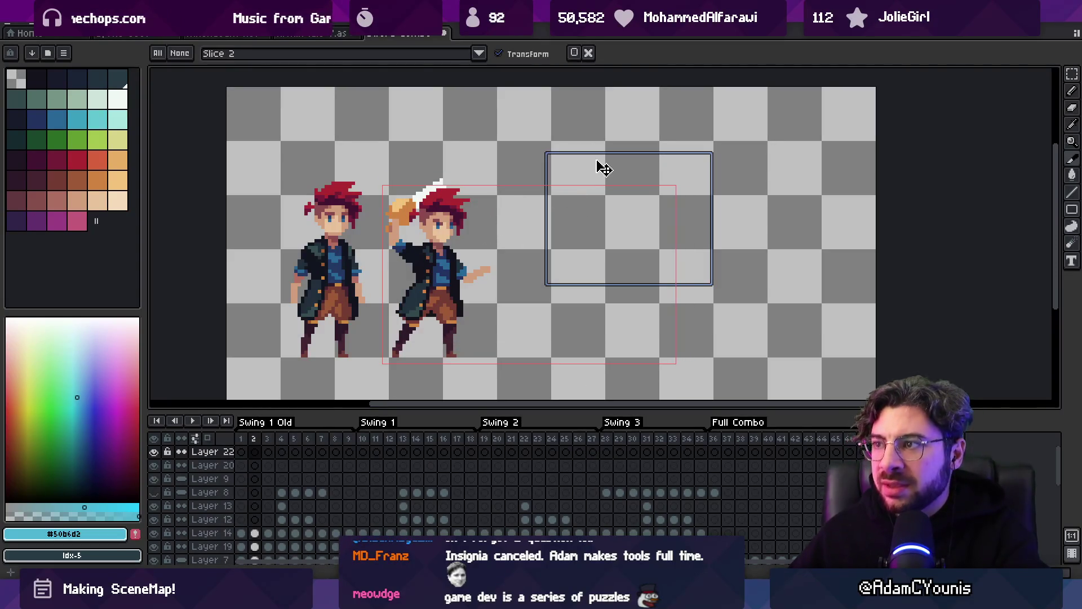
# - Review Slice 2's properties (bounds 94, 19, 50×40) and cancel without changes
pyautogui.click(571, 54)
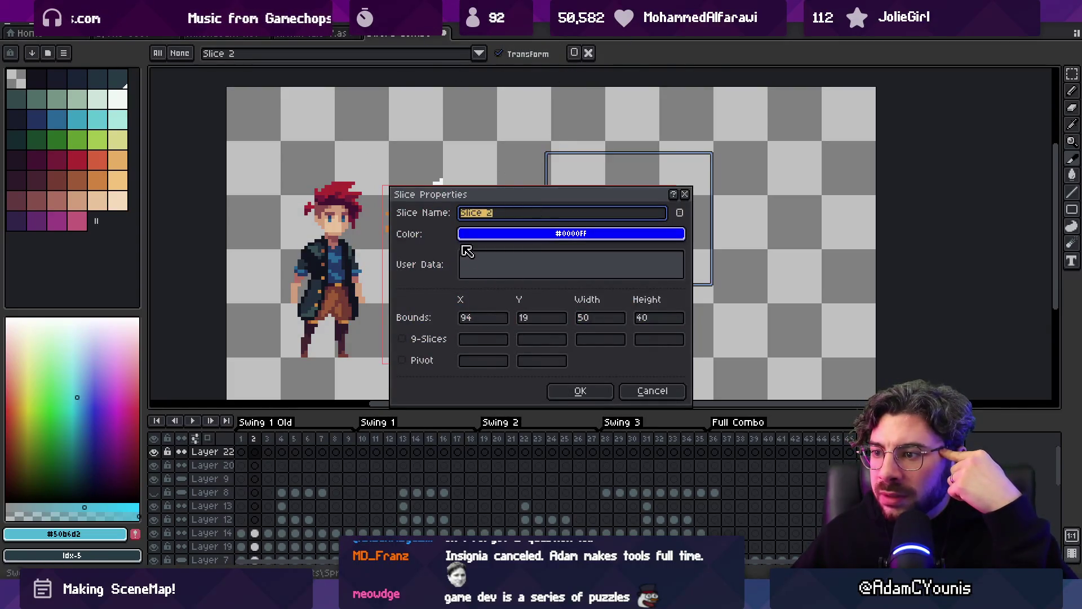
pyautogui.click(680, 213)
pyautogui.doubleClick(680, 214)
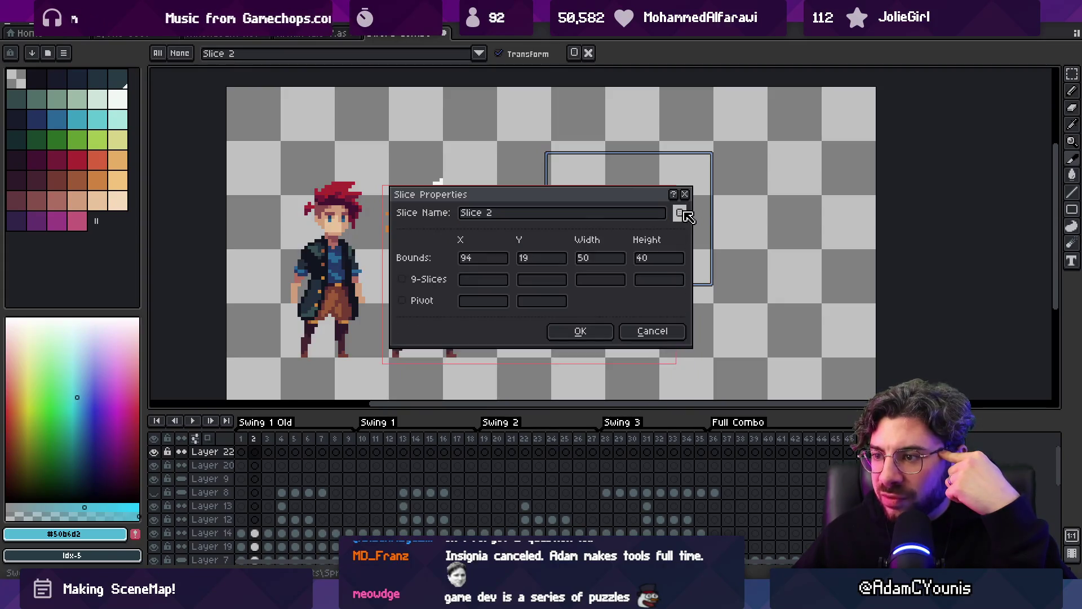
pyautogui.click(652, 334)
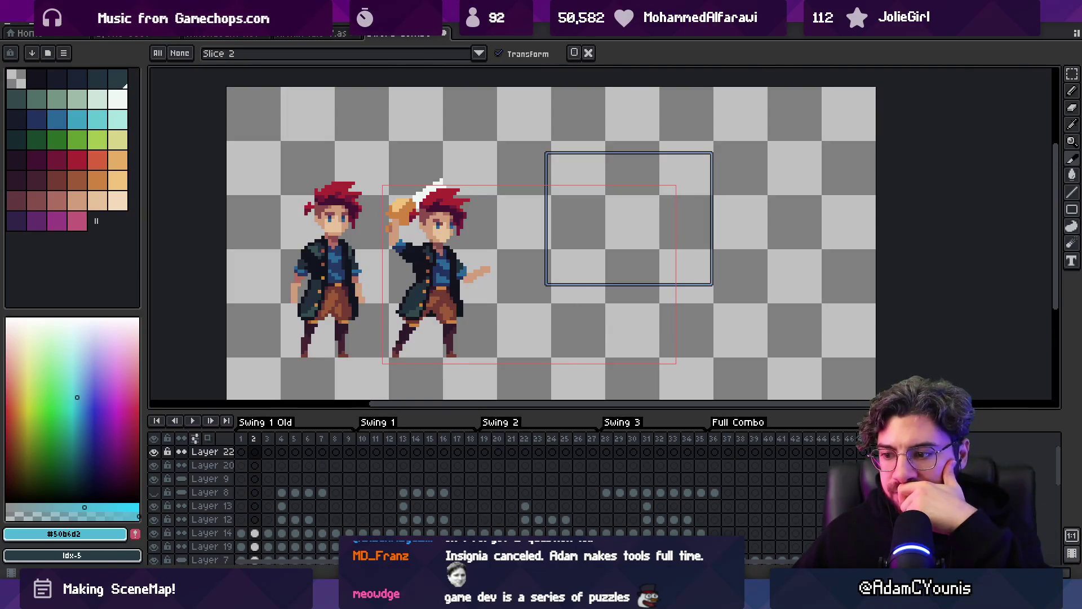
pyautogui.moveTo(524, 598)
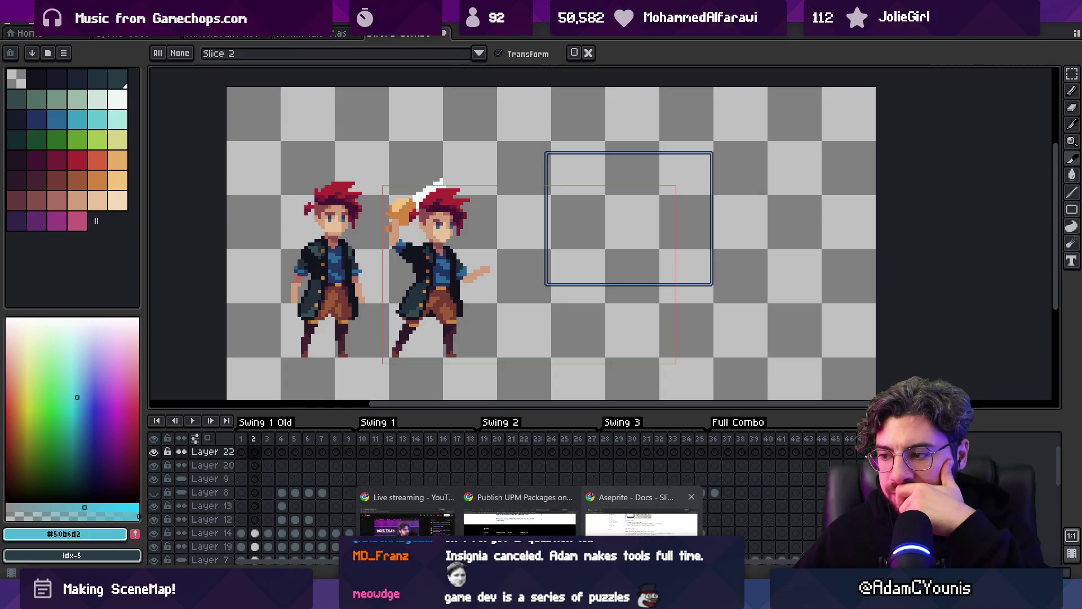
pyautogui.click(642, 522)
# - Reread the Aseprite slice docs, highlighting the sentences on deleting and resizing slices
pyautogui.scroll(5, 306, 315)
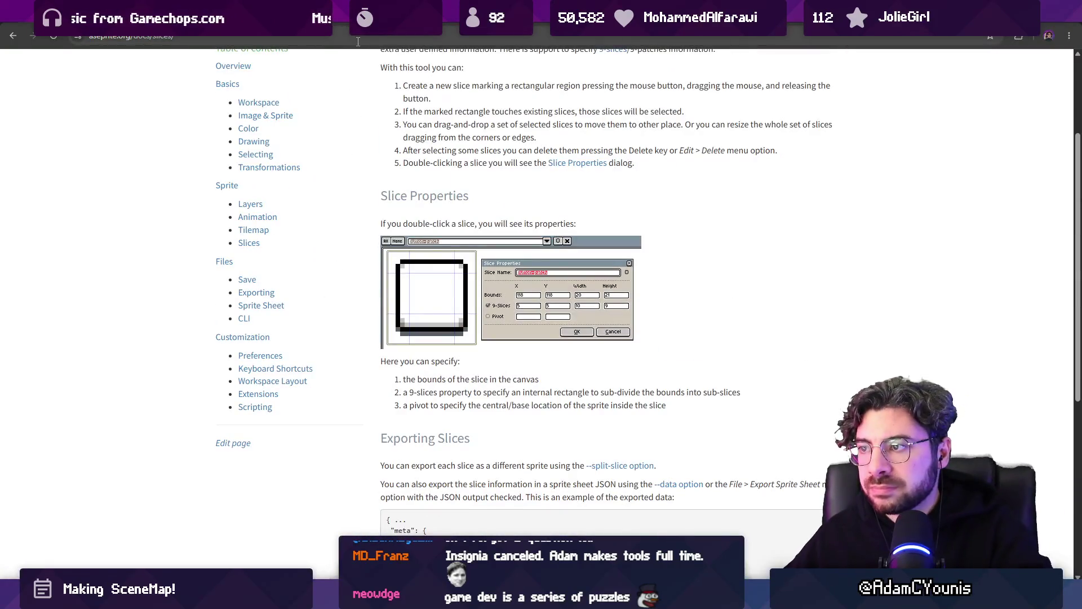
pyautogui.scroll(2, 497, 172)
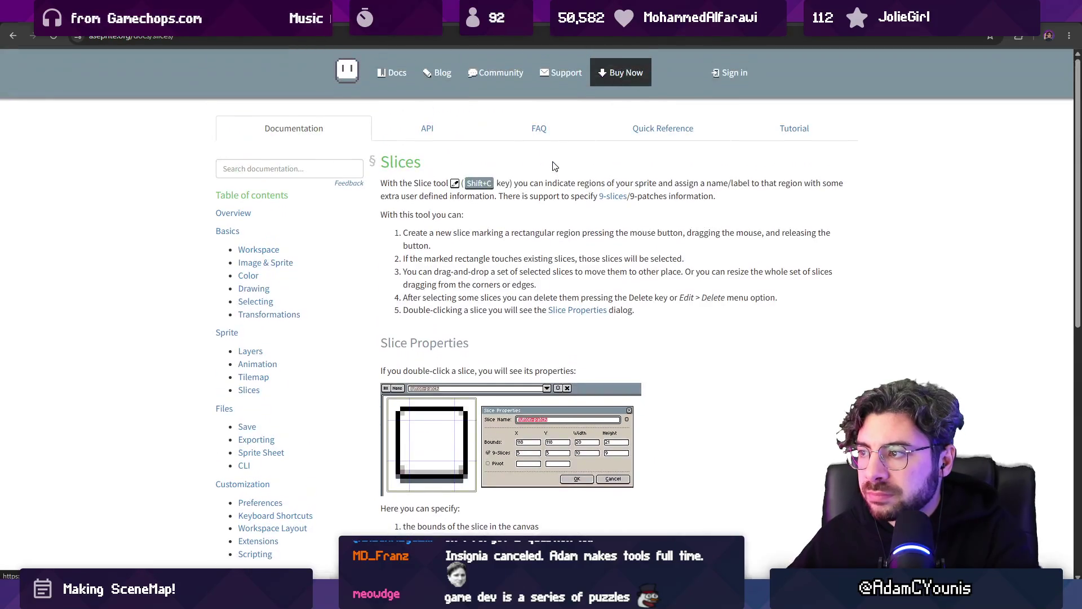
pyautogui.moveTo(421, 297)
pyautogui.mouseDown()
pyautogui.moveTo(649, 298)
pyautogui.moveTo(537, 284)
pyautogui.mouseUp()
pyautogui.click(648, 298)
pyautogui.click(536, 285)
pyautogui.moveTo(403, 258); pyautogui.dragTo(694, 271)
pyautogui.doubleClick(702, 271)
pyautogui.click(453, 231)
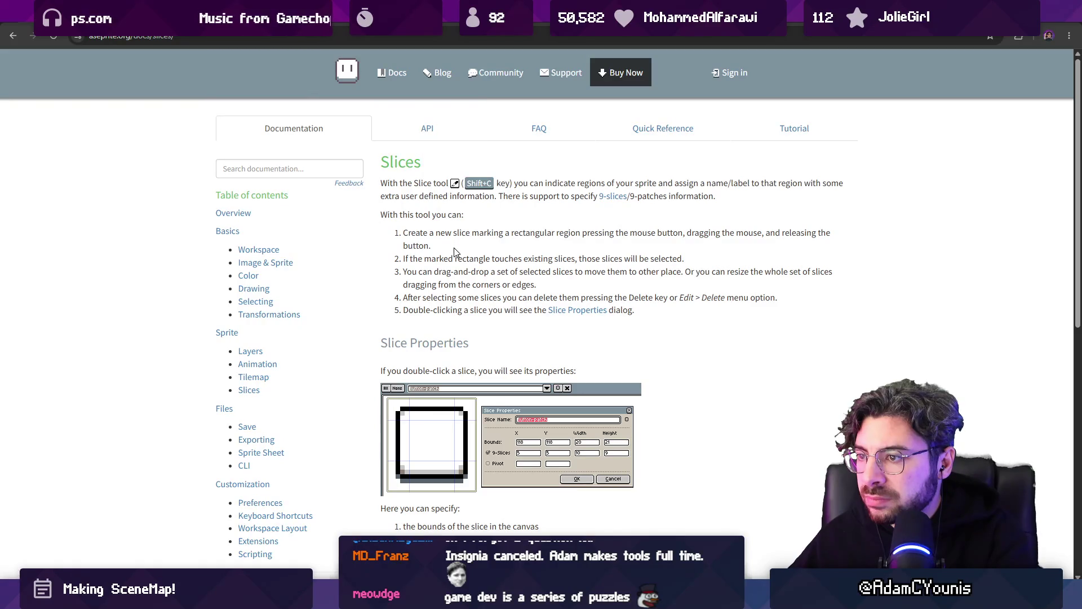
# - Search Google for 'asedprite how to specify frames for slices'
pyautogui.click(370, 38)
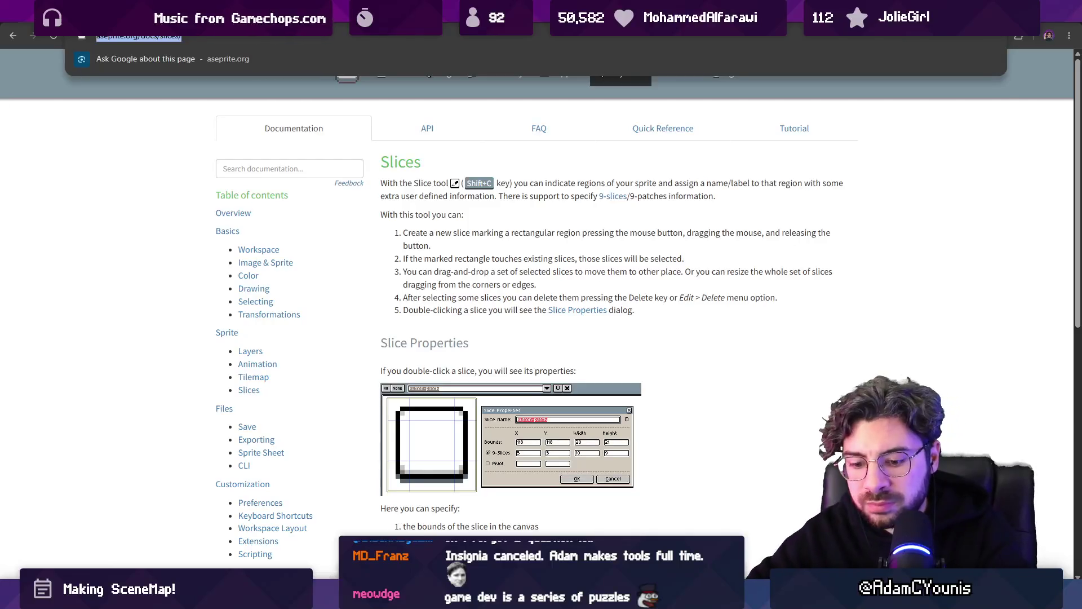
pyautogui.write('asedprite how to specify frames for sl')
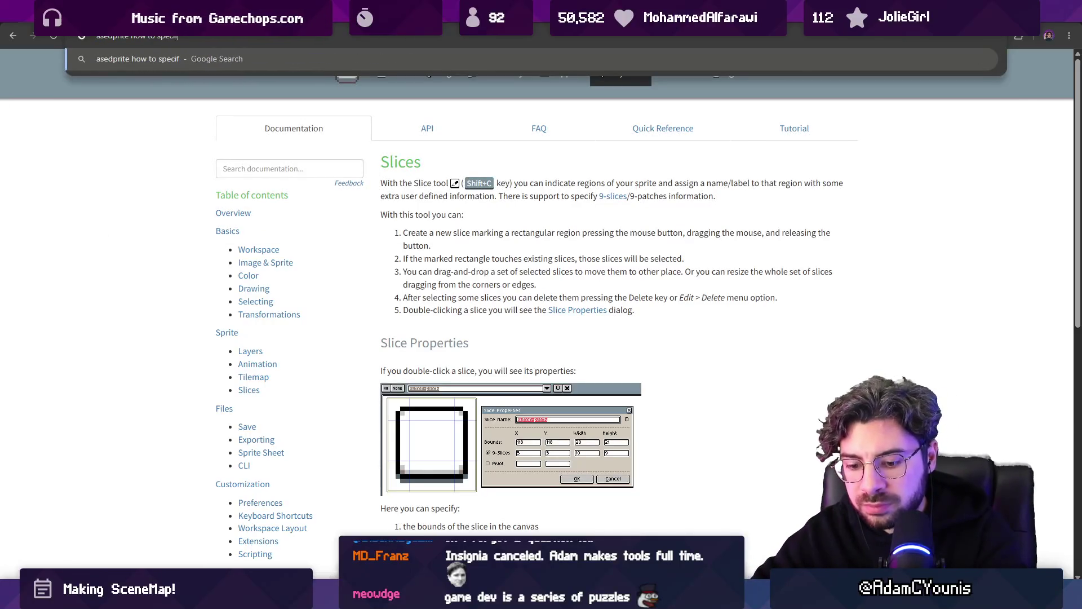
pyautogui.write('ices')
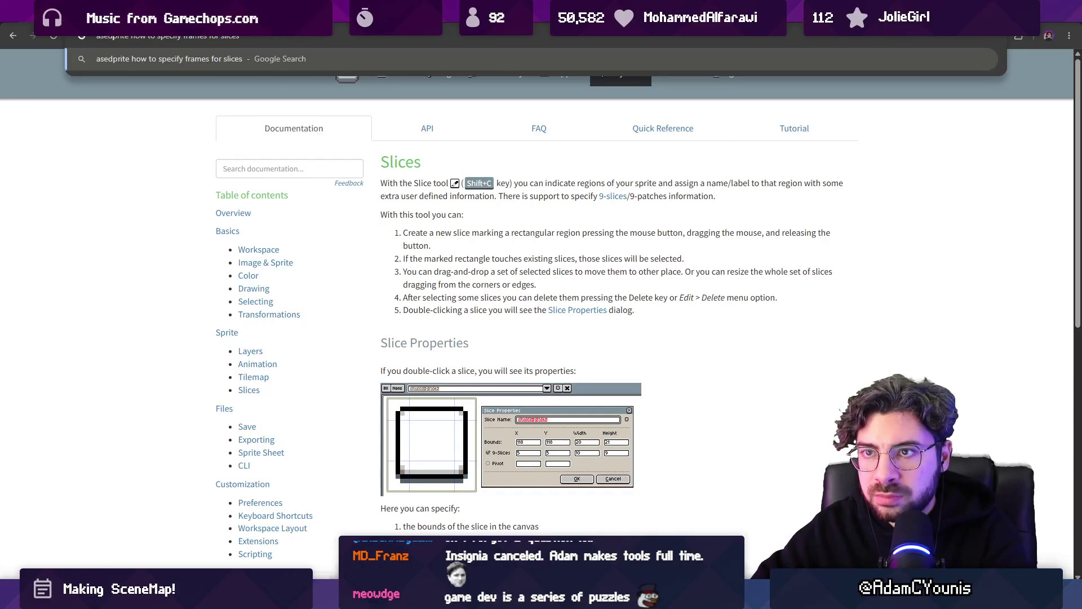
pyautogui.press('Return')
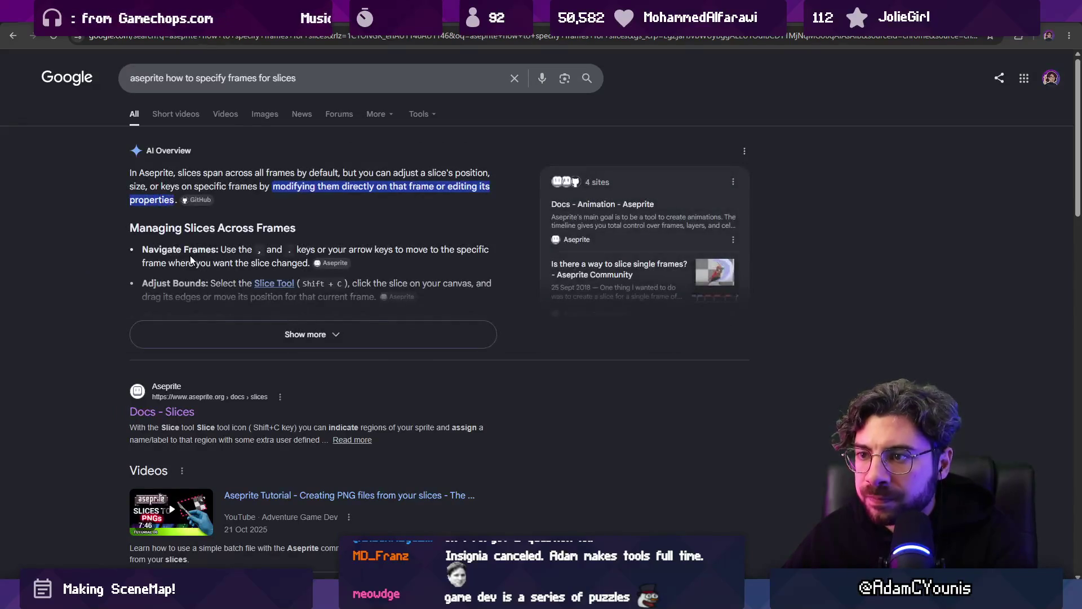
# - Expand the AI Overview and open the 'Is there a way to slice single frames?' community thread
pyautogui.click(175, 335)
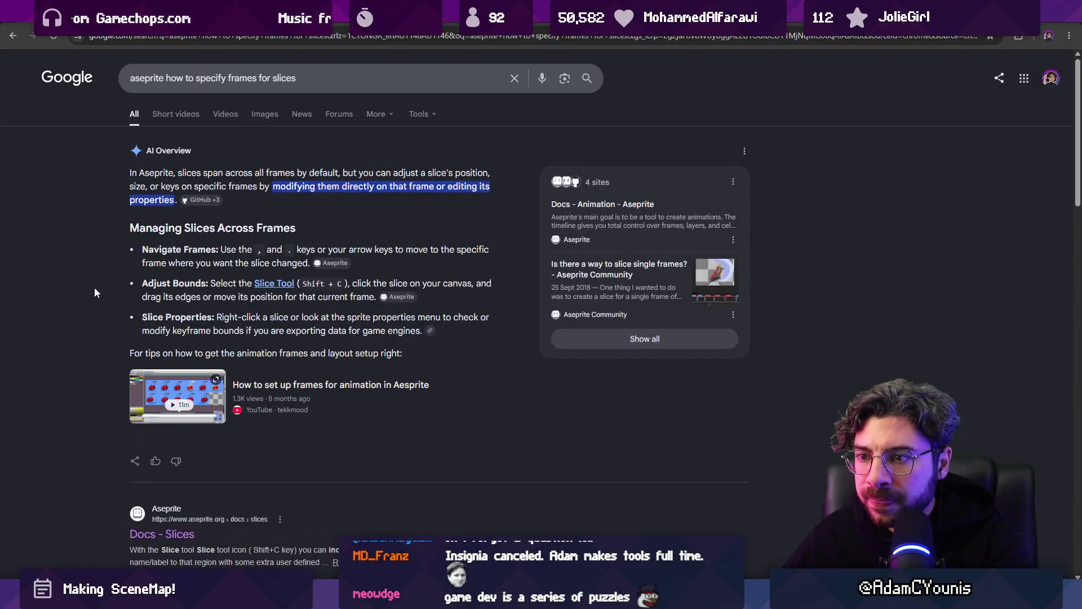
pyautogui.scroll(-2, 94, 292)
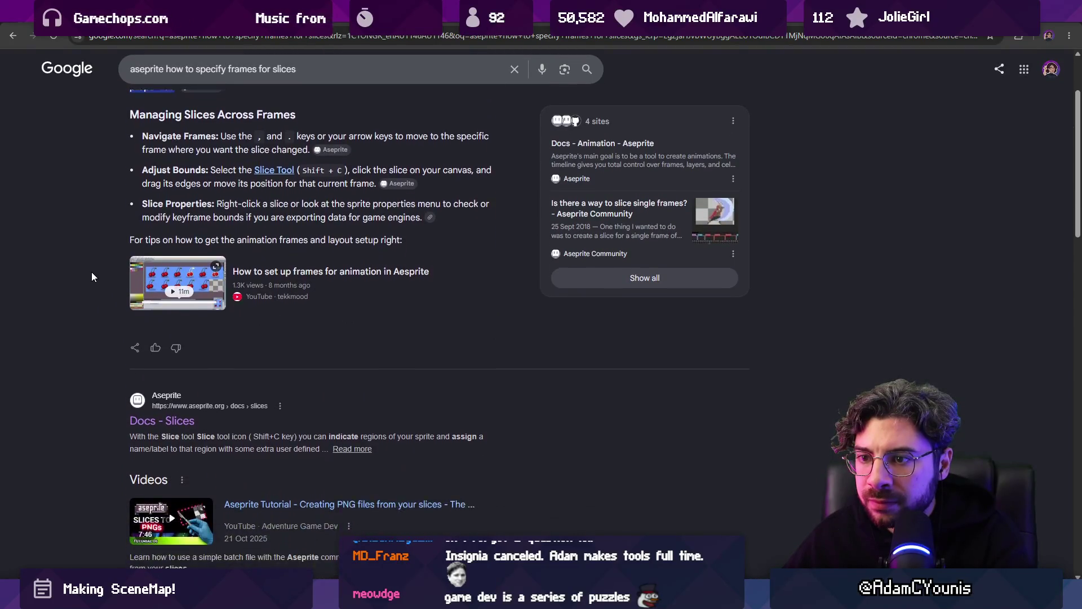
pyautogui.scroll(-10, 92, 272)
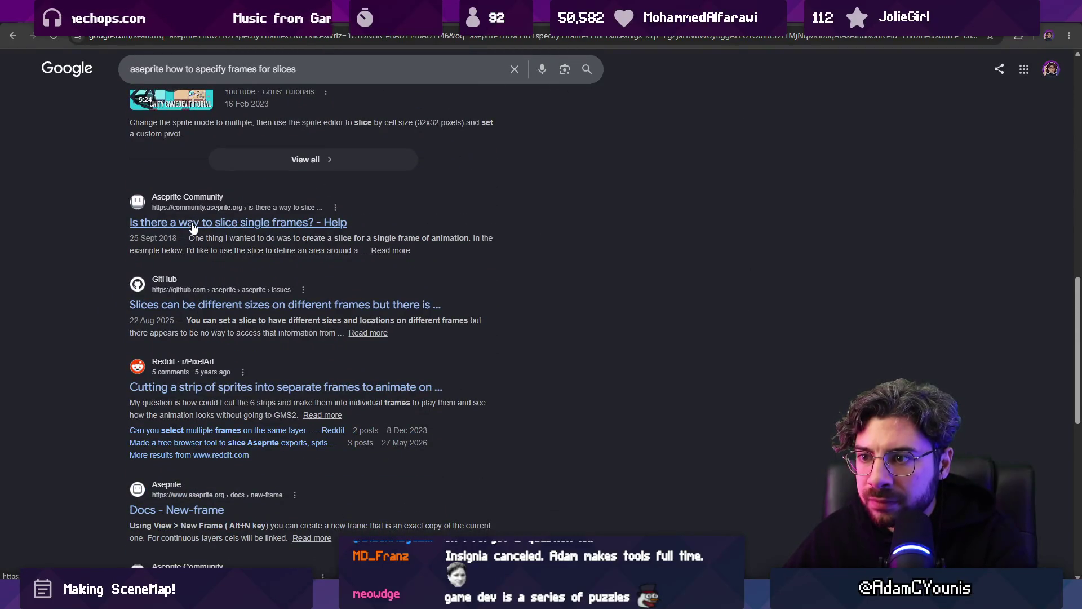
pyautogui.click(191, 225)
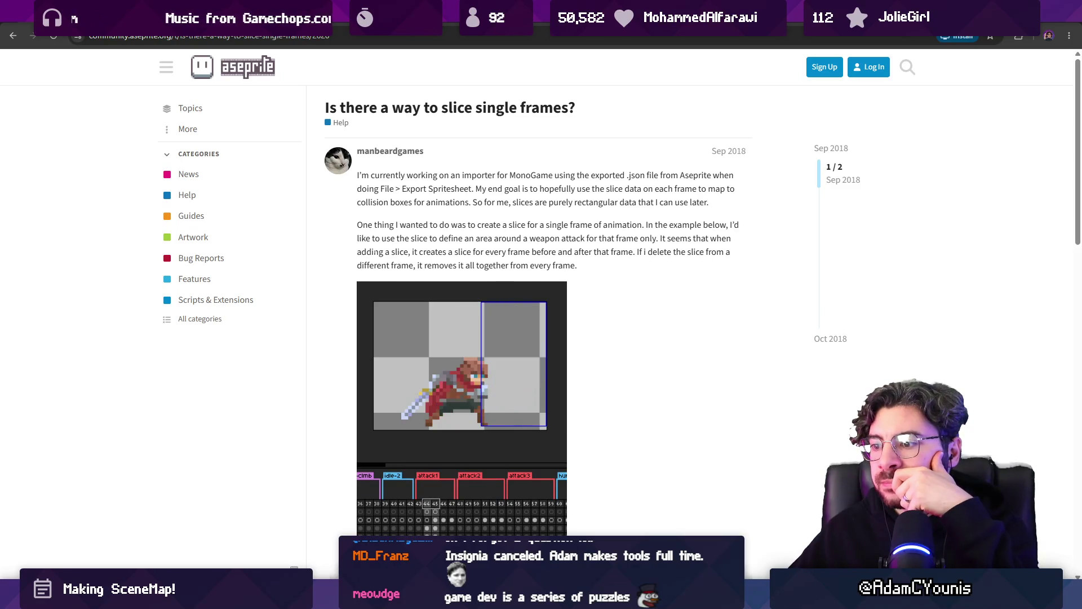
# - Scroll through the thread and open the linked Slice tool issue #721 on GitHub
pyautogui.scroll(-4, 372, 254)
pyautogui.scroll(-3, 372, 251)
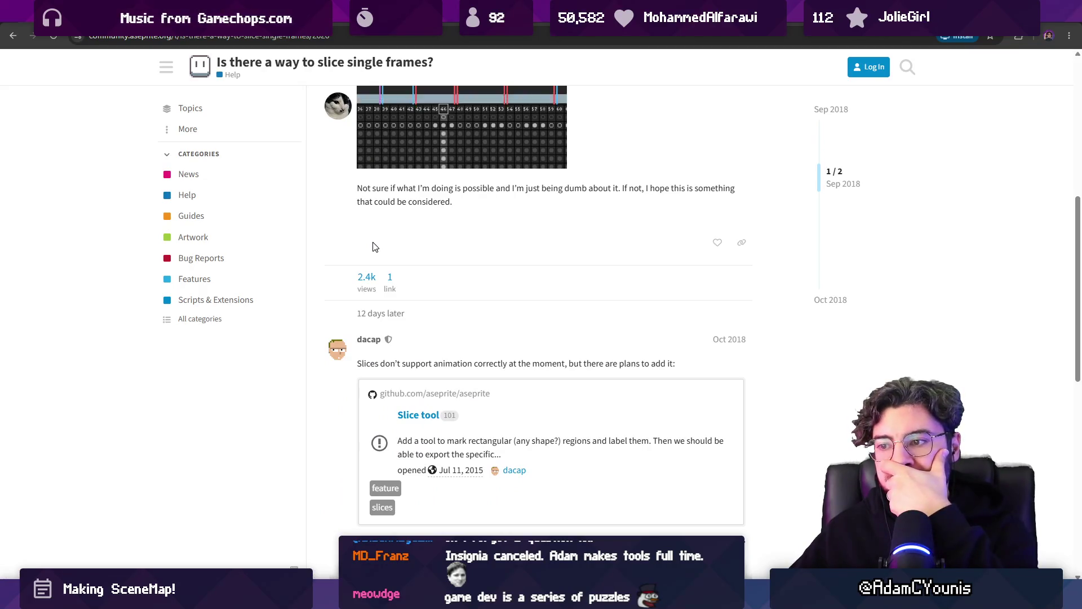
pyautogui.scroll(-3, 372, 245)
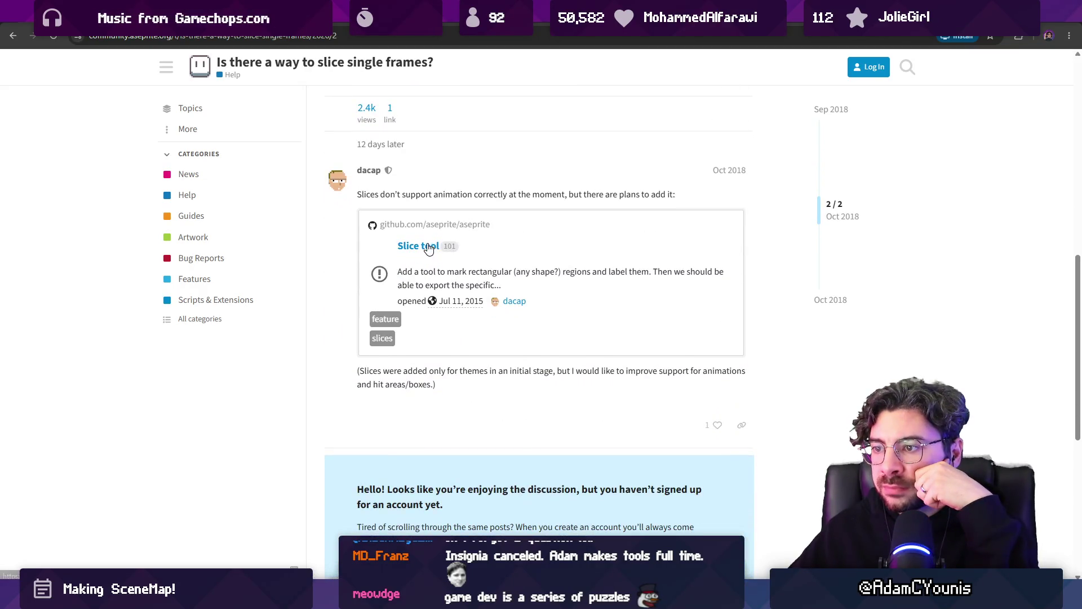
pyautogui.click(428, 247)
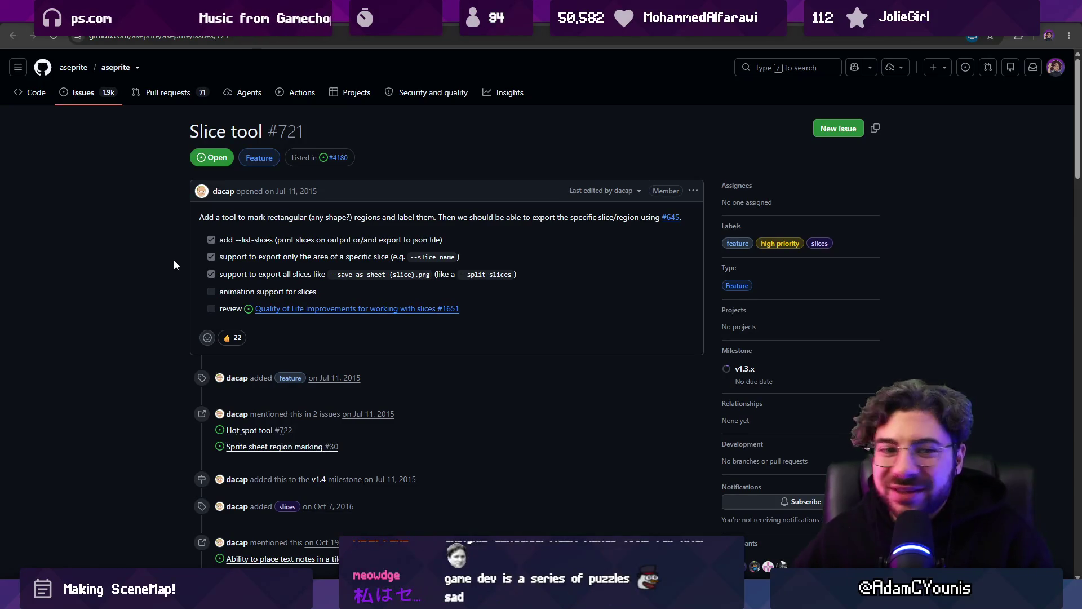
# - Read issue #721's latest comment about replacing per-frame slices with a hitbox layer, then open PR #5580
pyautogui.scroll(-15, 175, 261)
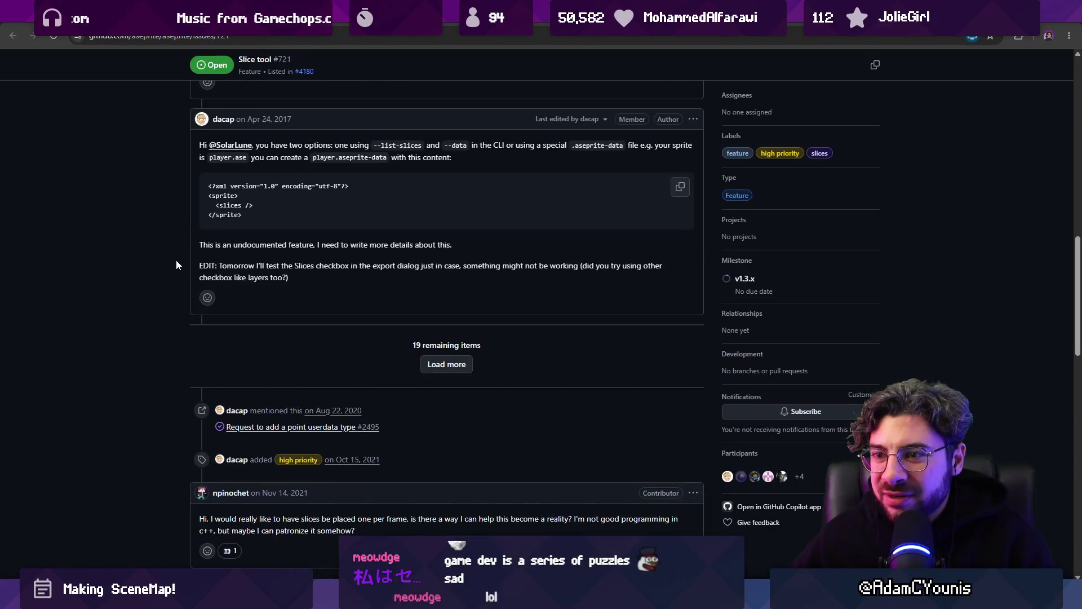
pyautogui.scroll(-10, 176, 264)
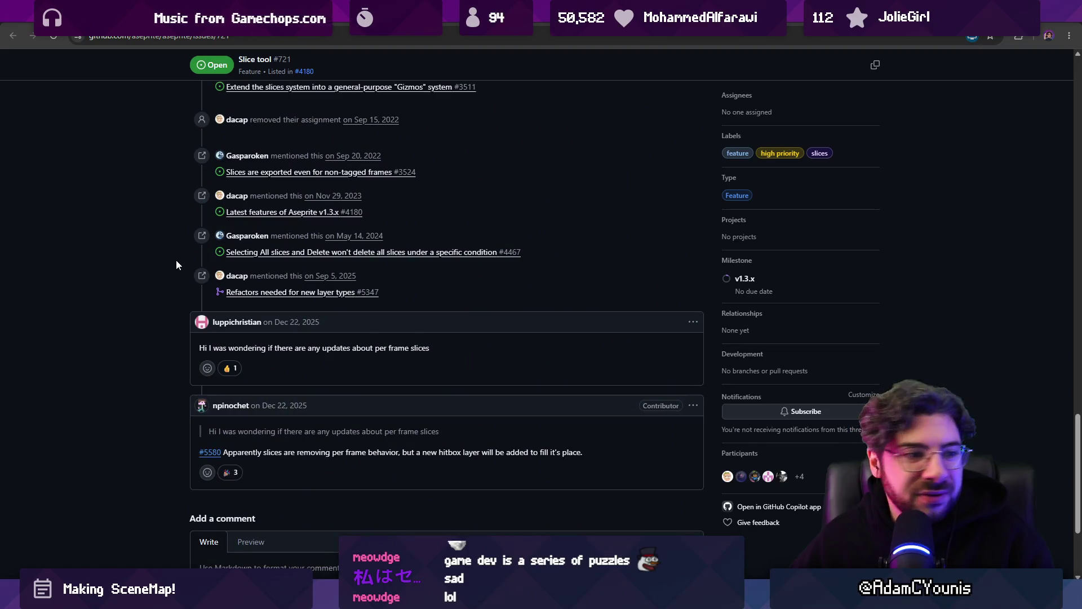
pyautogui.scroll(-3, 176, 261)
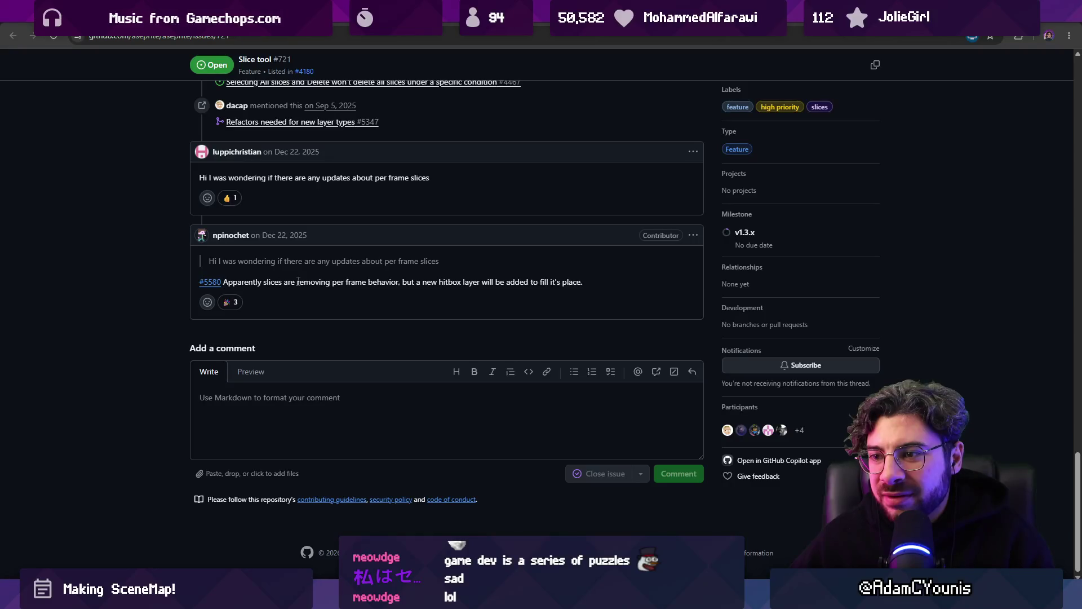
pyautogui.moveTo(298, 282); pyautogui.dragTo(368, 282)
pyautogui.click(328, 280)
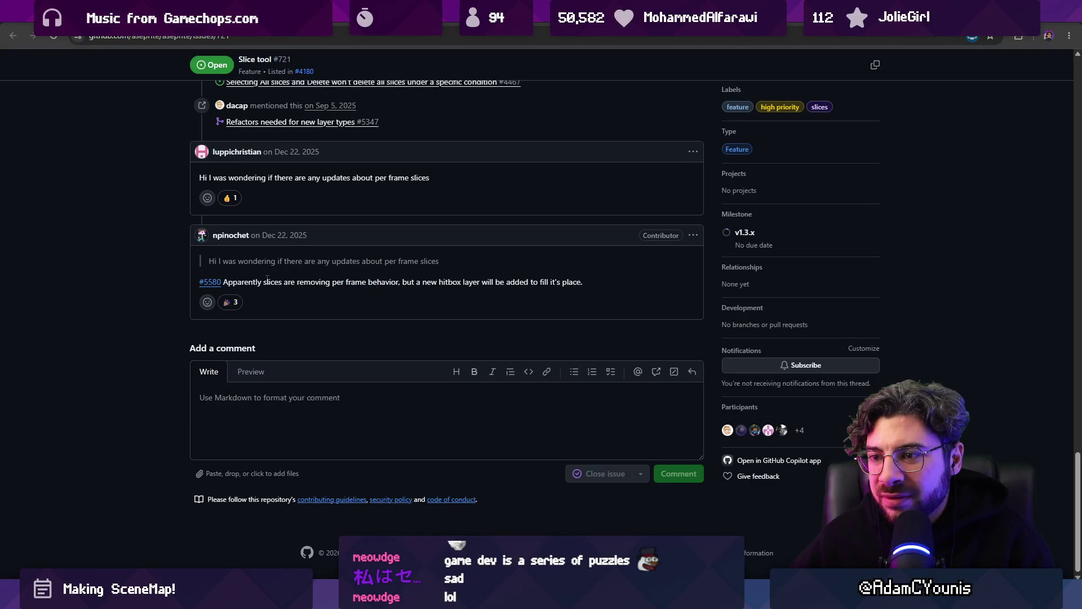
pyautogui.moveTo(266, 282); pyautogui.dragTo(465, 282)
pyautogui.click(521, 280)
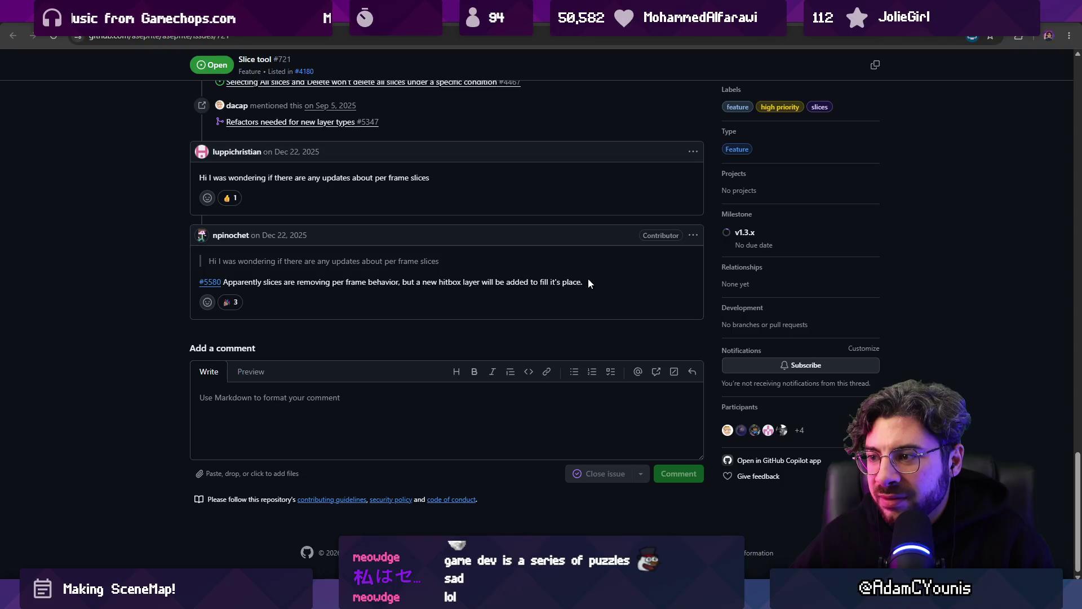
pyautogui.scroll(3, 284, 279)
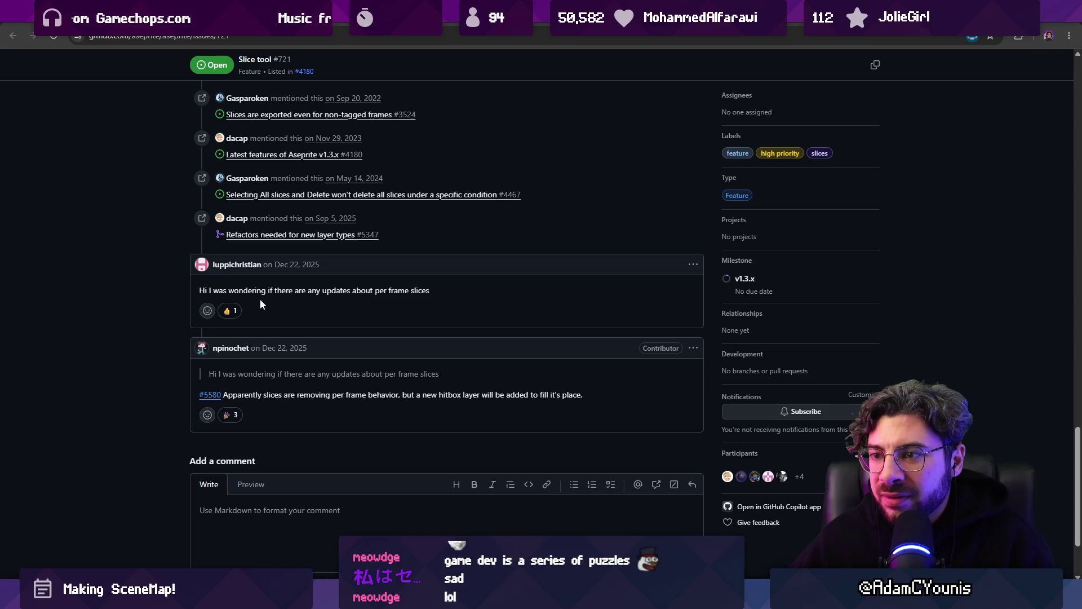
pyautogui.click(210, 398)
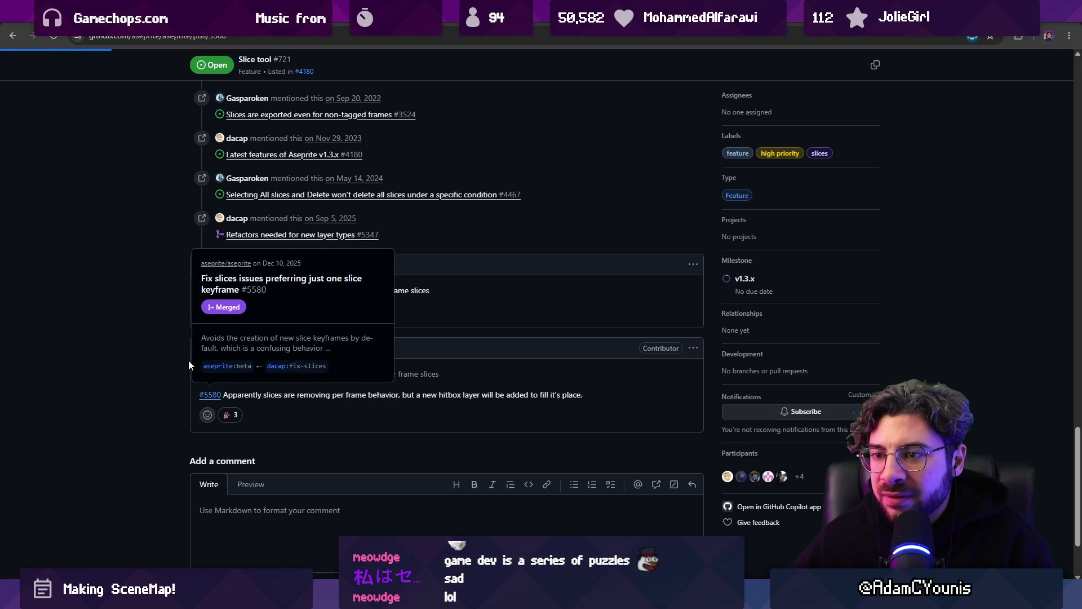
# - Read PR #5580's description, highlighting its title and the sentence about forgetting animated slices
pyautogui.moveTo(316, 132); pyautogui.dragTo(523, 126)
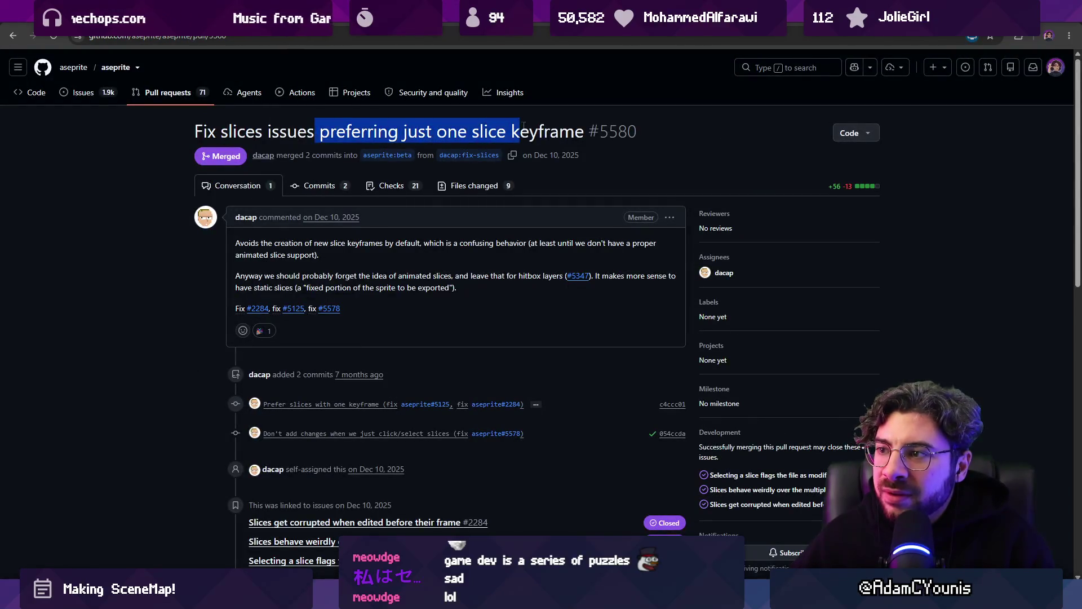
pyautogui.click(269, 239)
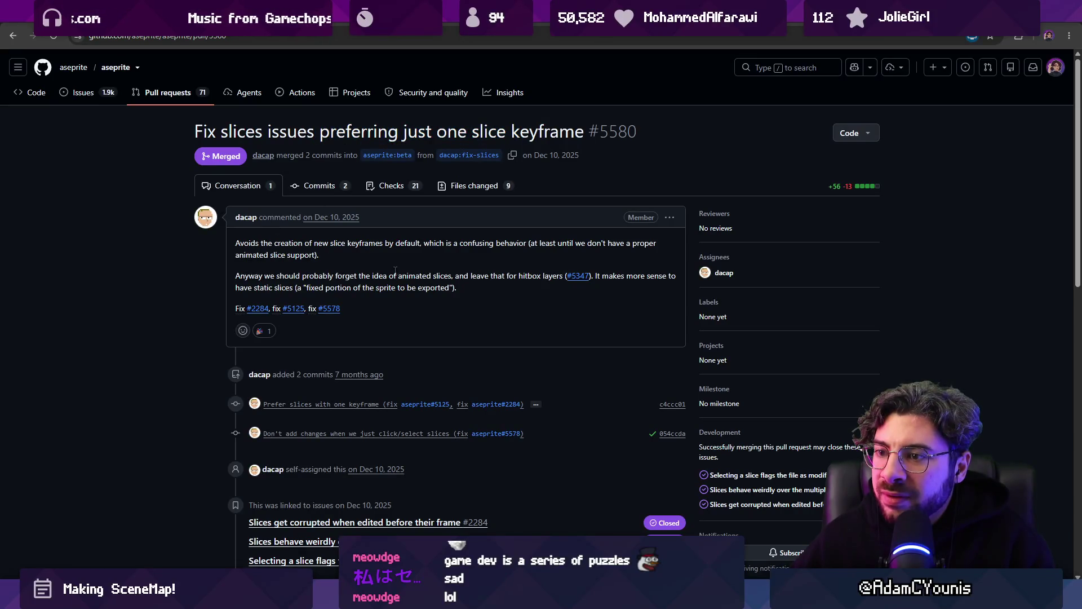
pyautogui.scroll(-2, 330, 240)
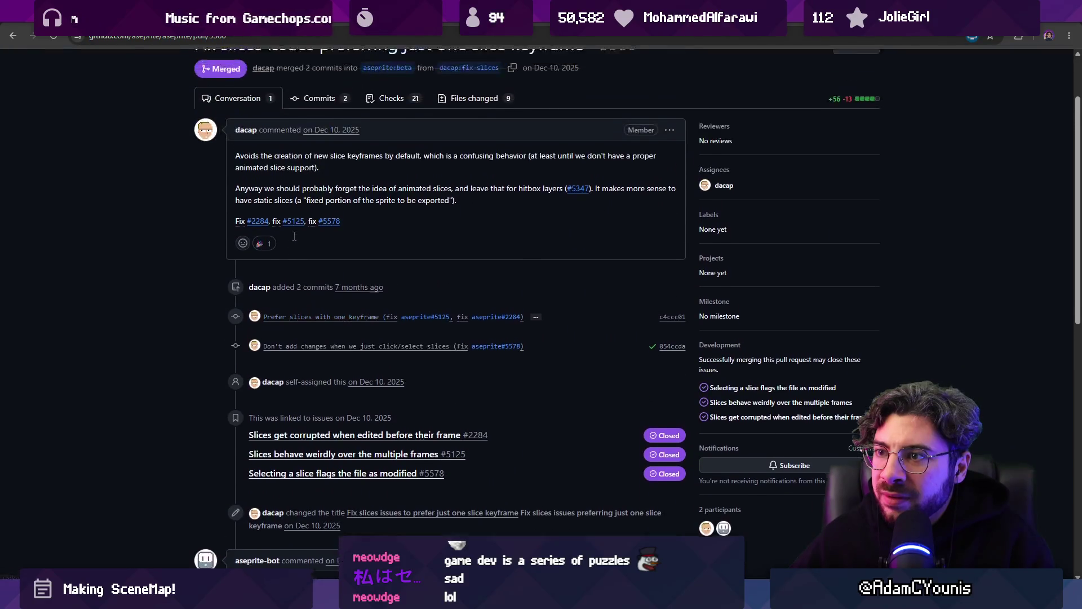
pyautogui.scroll(1, 294, 236)
pyautogui.moveTo(383, 220); pyautogui.dragTo(478, 228)
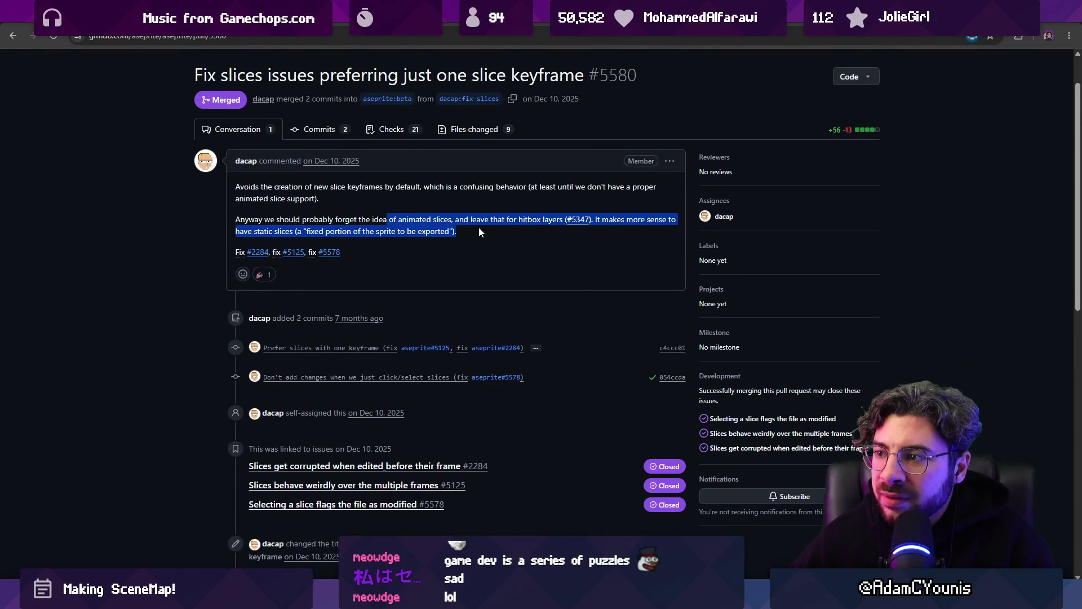
pyautogui.click(562, 236)
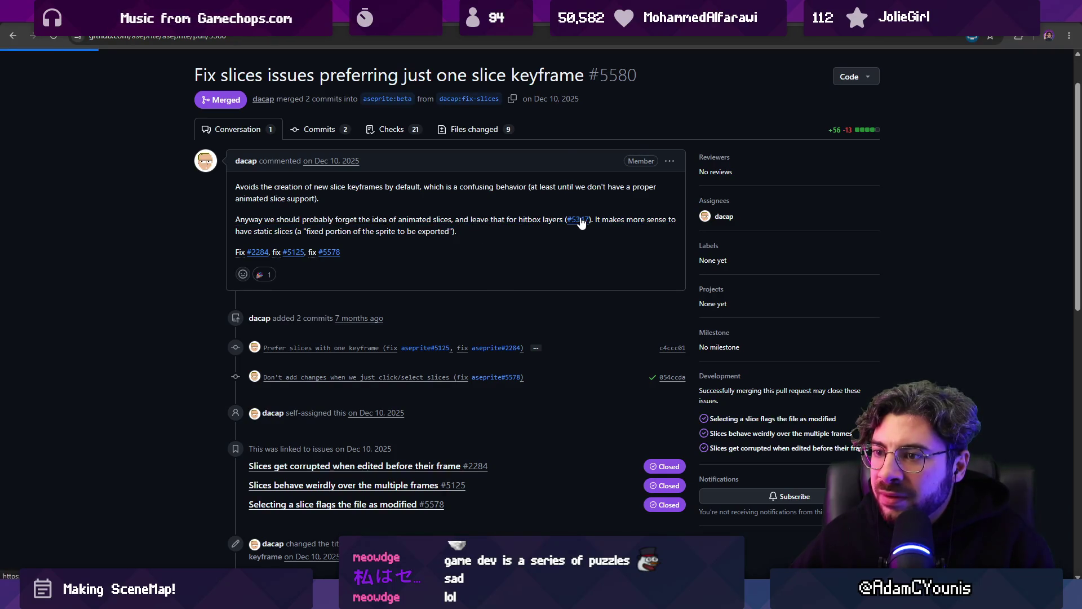
pyautogui.moveTo(575, 222)
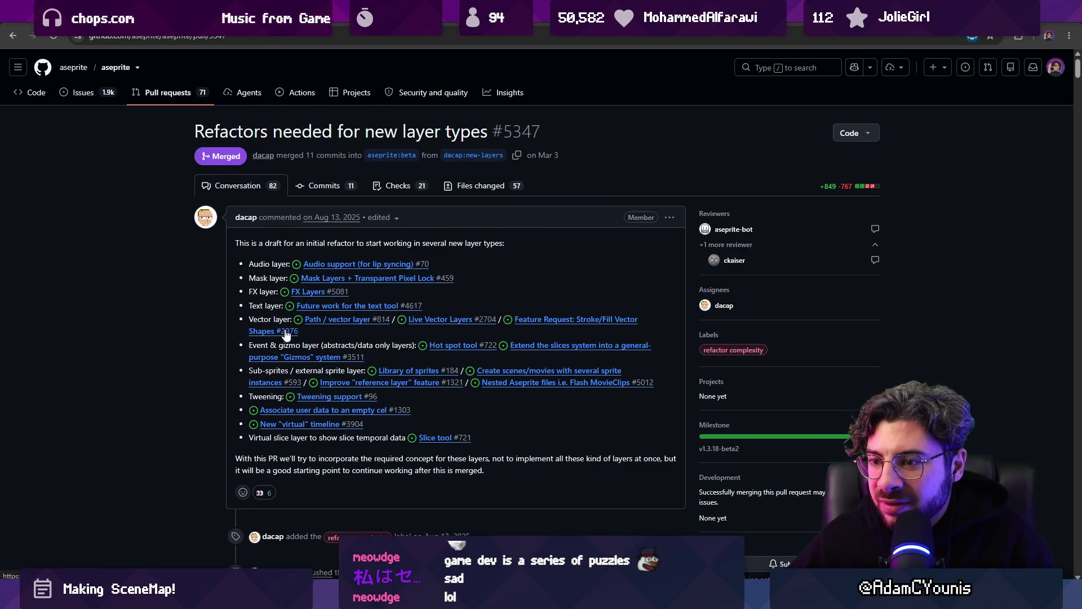
# - Search PR #5347 for 'hitbox' and review the LayerHitbox diff
pyautogui.scroll(-1, 286, 335)
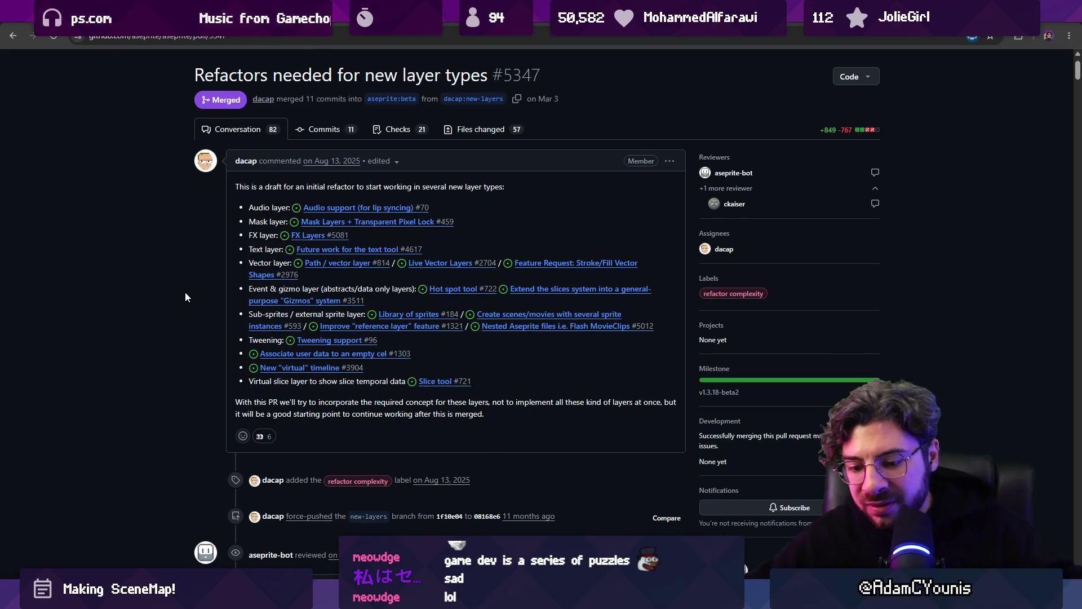
pyautogui.hotkey('ctrl', 'f')
pyautogui.write('hitbox')
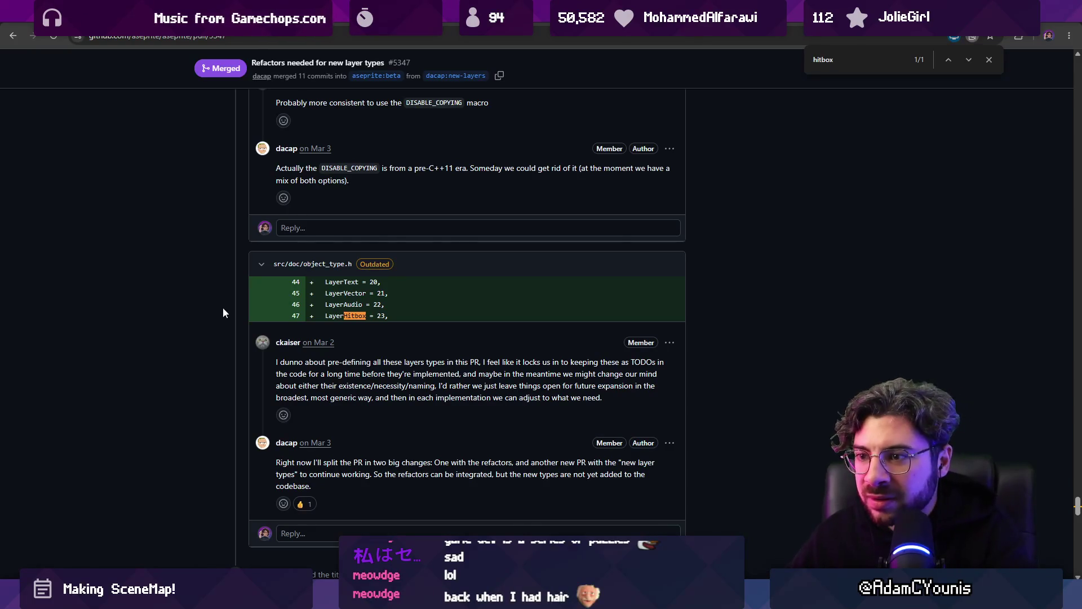
pyautogui.scroll(-2, 220, 310)
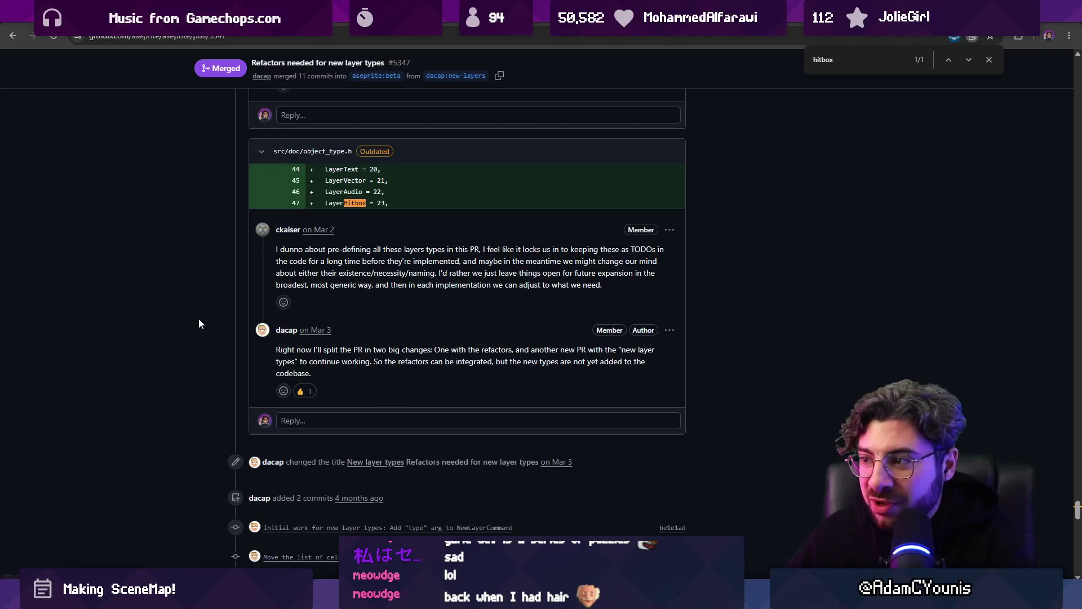
pyautogui.middleClick(197, 320)
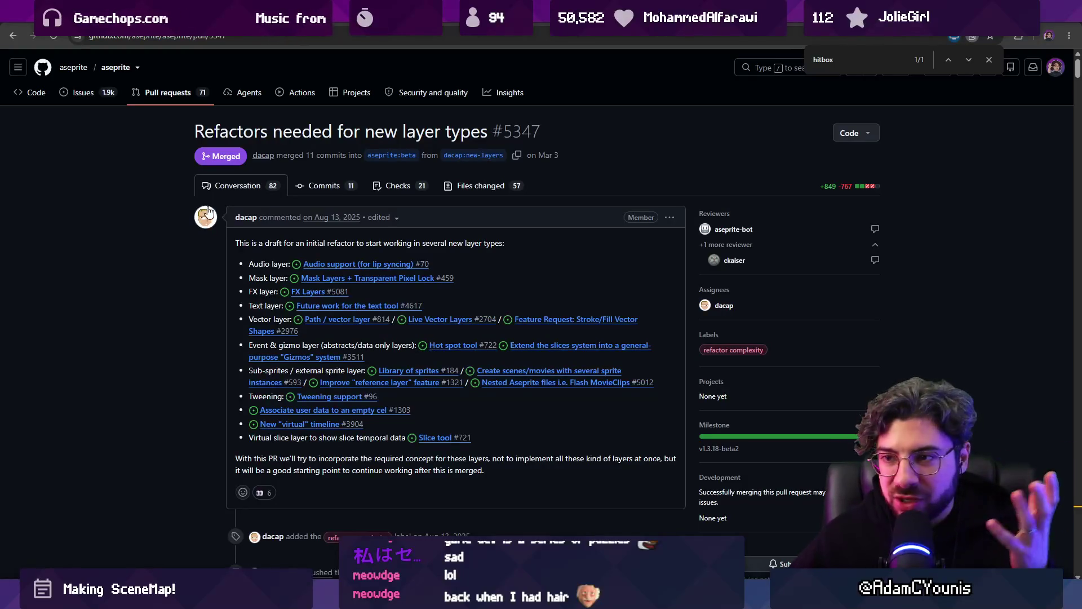
pyautogui.scroll(-1, 166, 231)
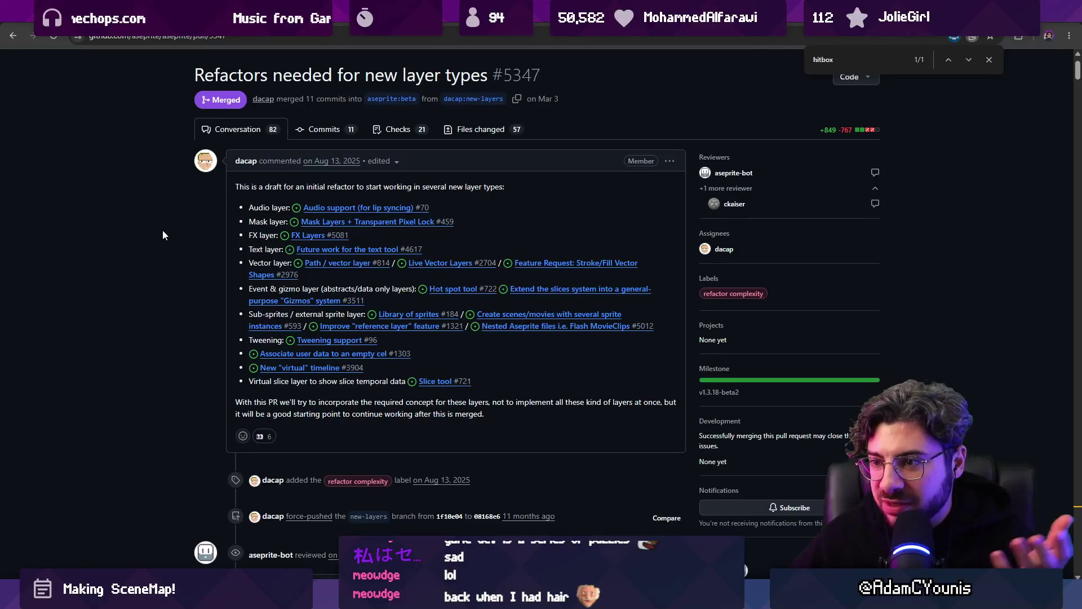
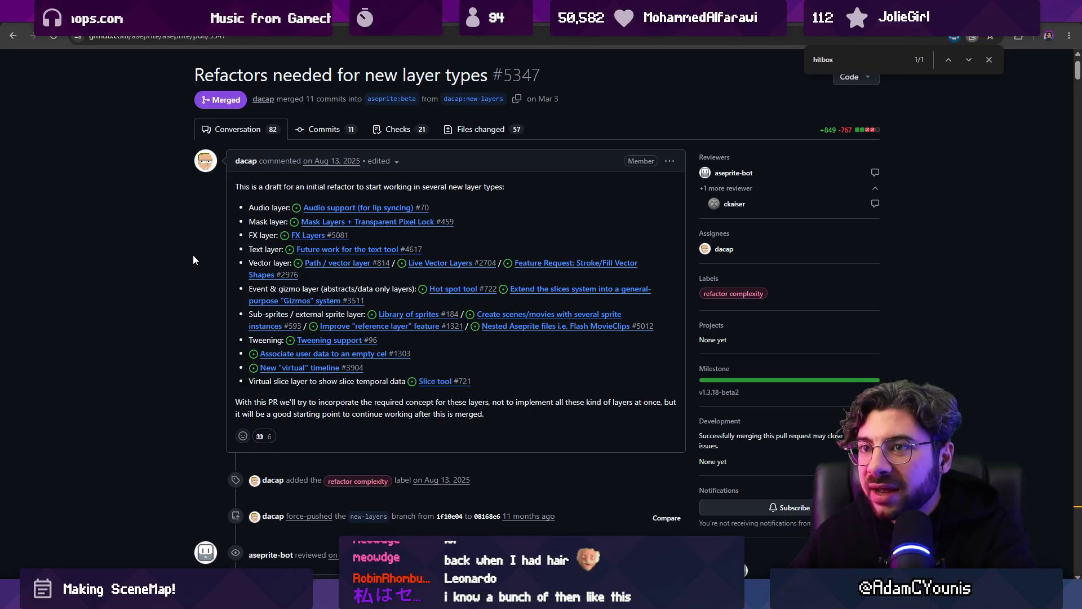
# - Close the hitbox page search, view the frame-slicing forum thread, then return to Aseprite
pyautogui.click(989, 59)
pyautogui.hotkey('ctrl', 'Tab')
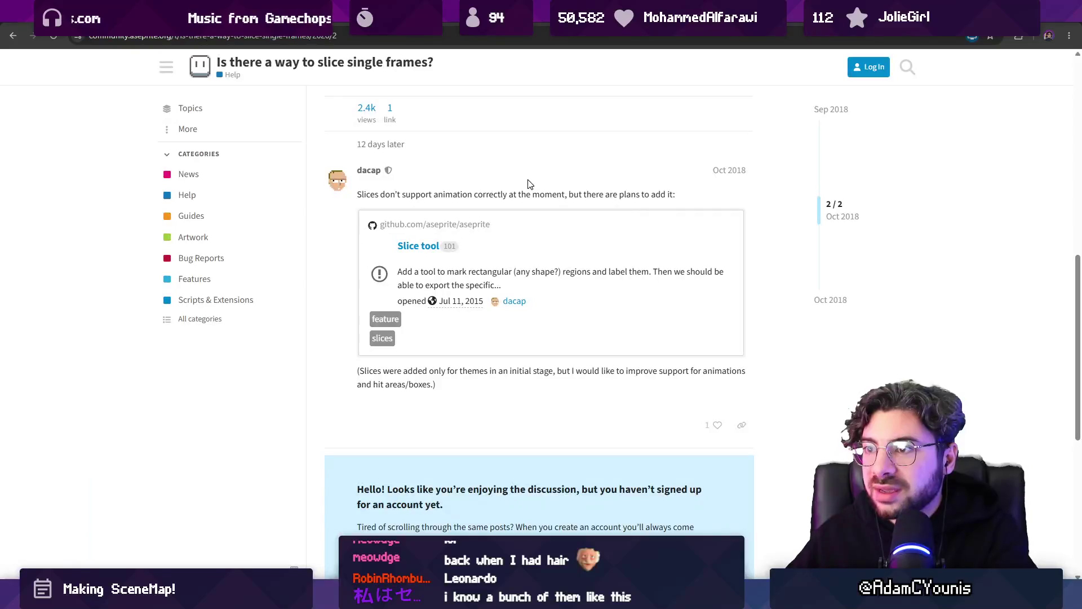
pyautogui.hotkey('alt', 'Tab')
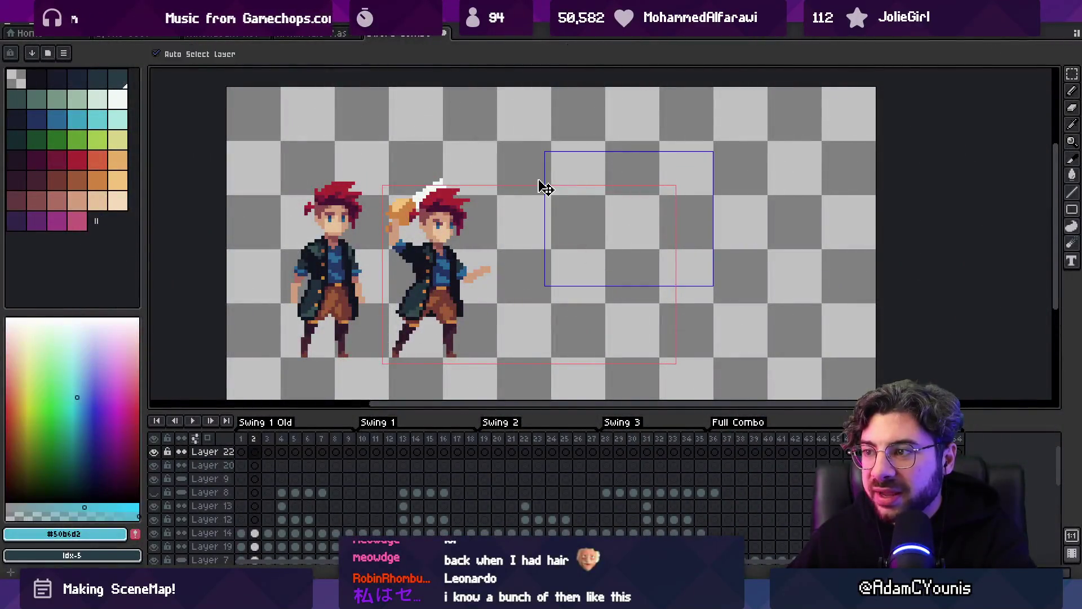
# - Delete Slice 1 and Slice 2 from the sword combo sprite
pyautogui.click(654, 189)
pyautogui.press('Delete')
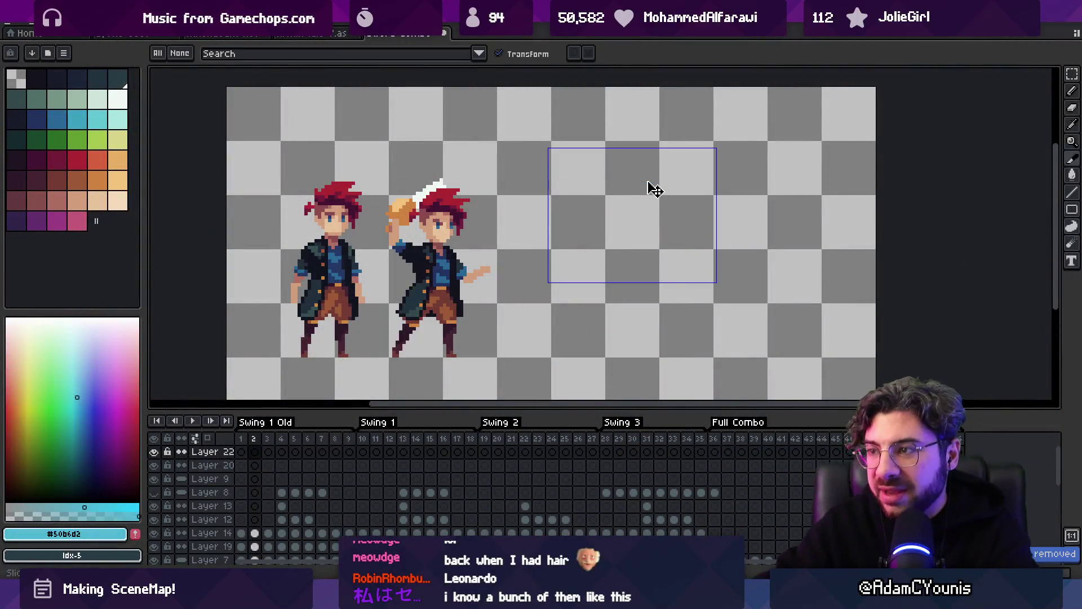
pyautogui.click(595, 149)
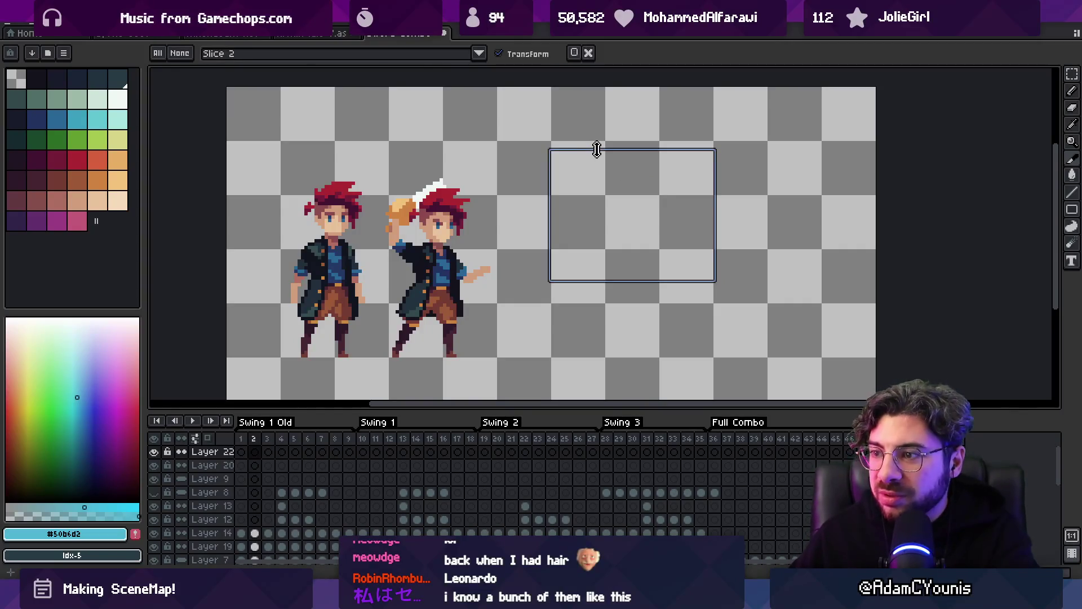
pyautogui.press('Delete')
pyautogui.scroll(-2, 579, 162)
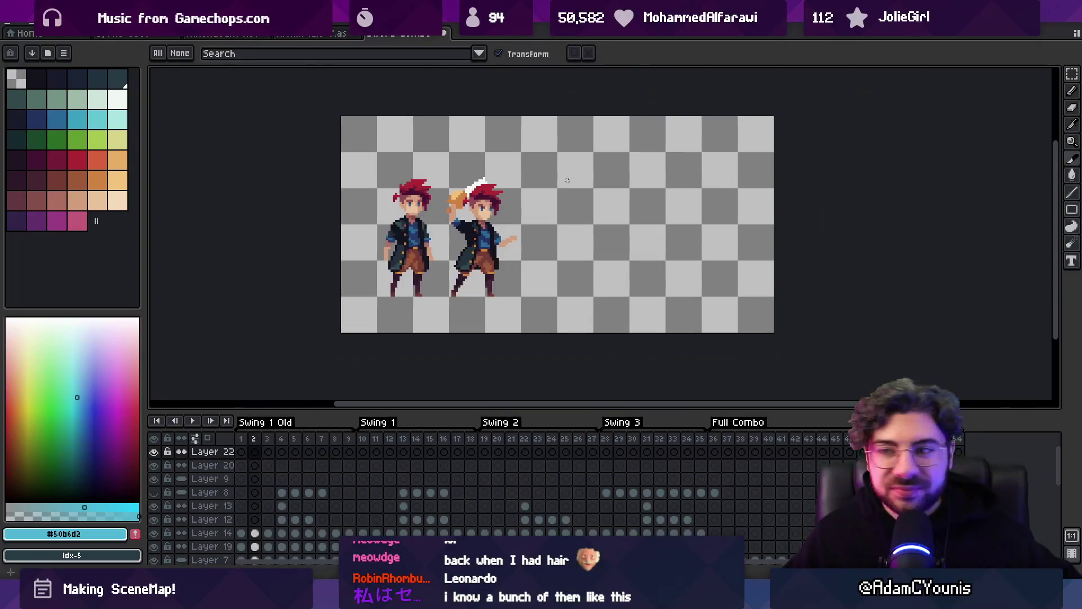
# - Close the Sword Combo 7 and Ohrenstead Foothills 2 files, answering both save prompts
pyautogui.click(444, 32)
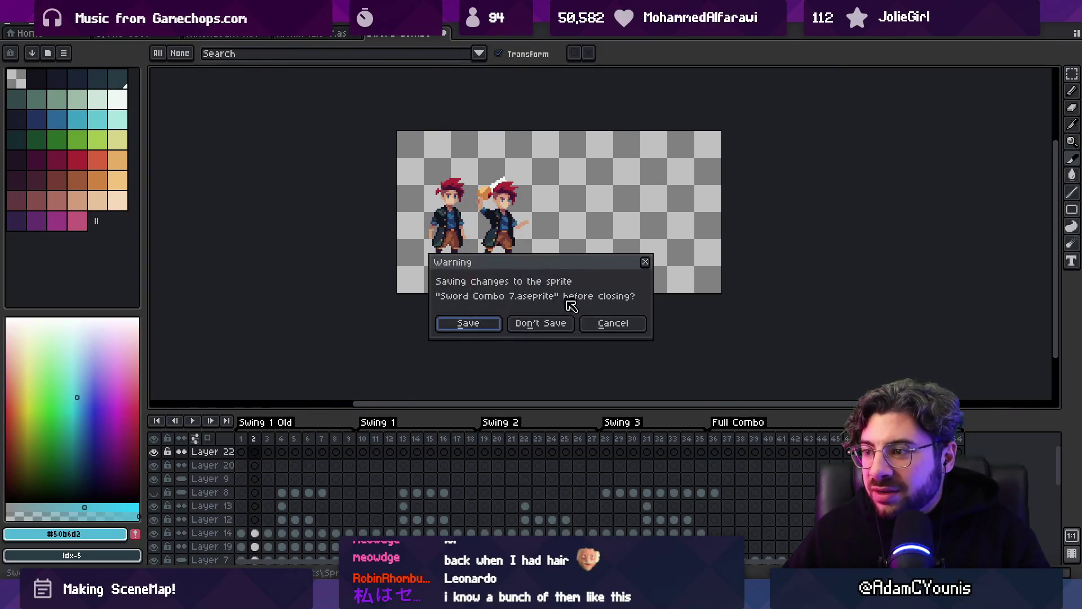
pyautogui.click(541, 321)
pyautogui.click(131, 35)
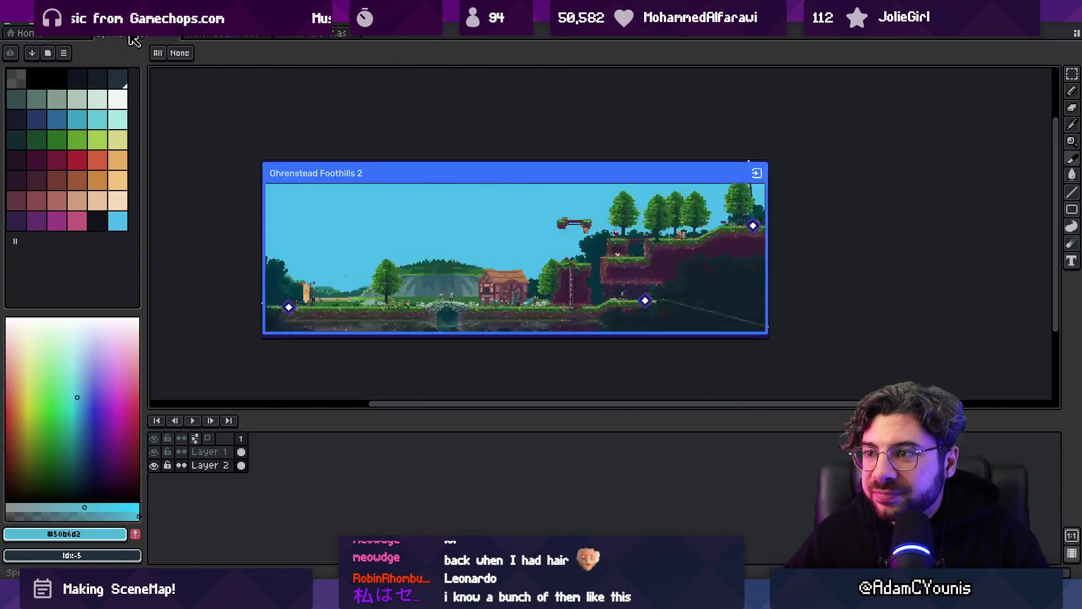
pyautogui.scroll(-1, 426, 168)
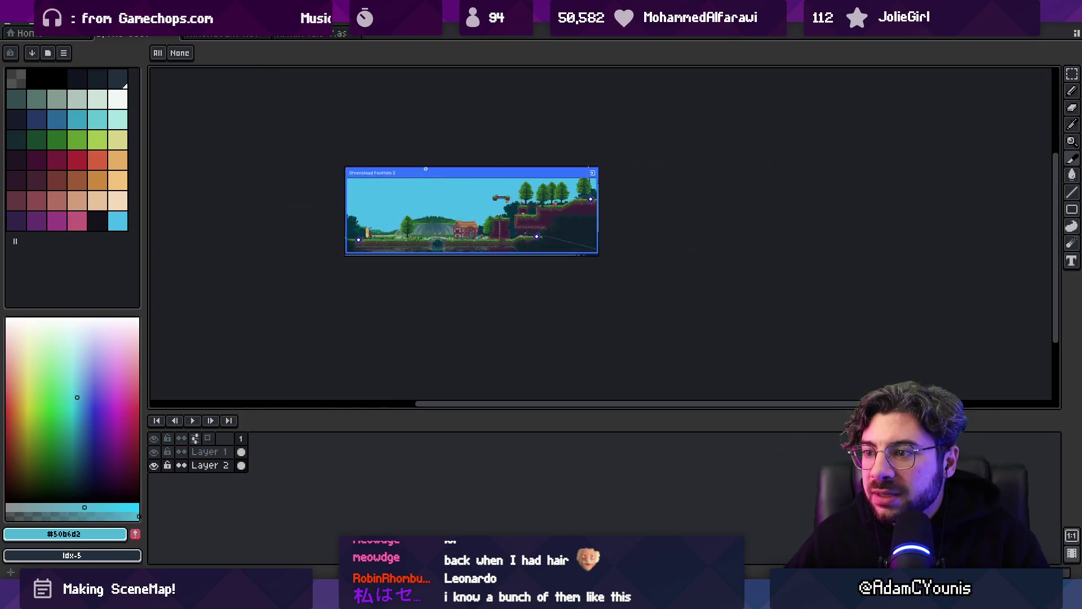
pyautogui.click(175, 36)
pyautogui.click(551, 324)
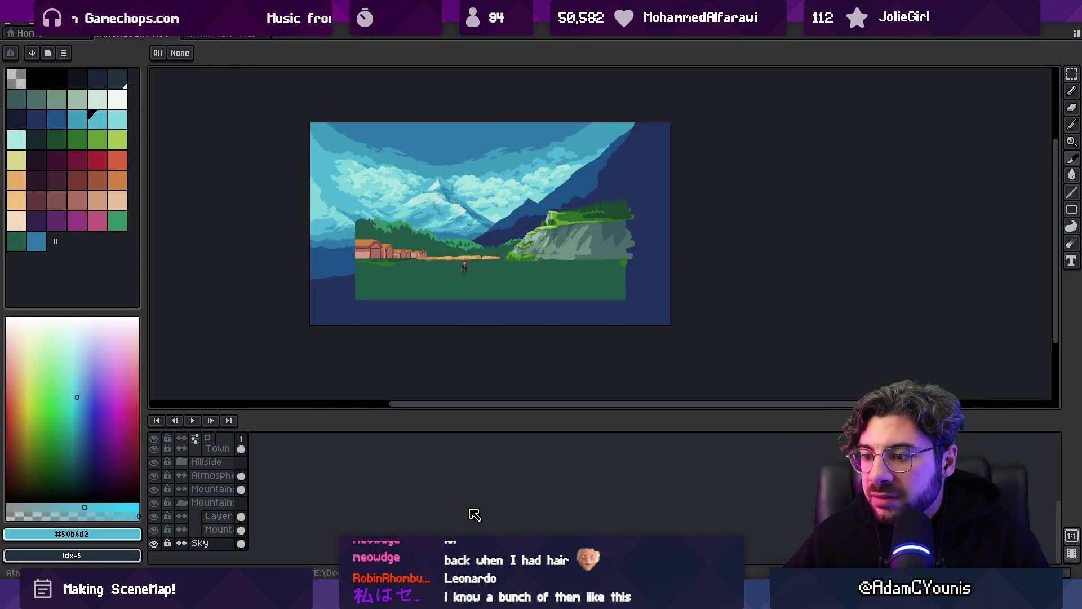
pyautogui.hotkey('alt', 'Tab')
pyautogui.hotkey('alt', 'Tab')
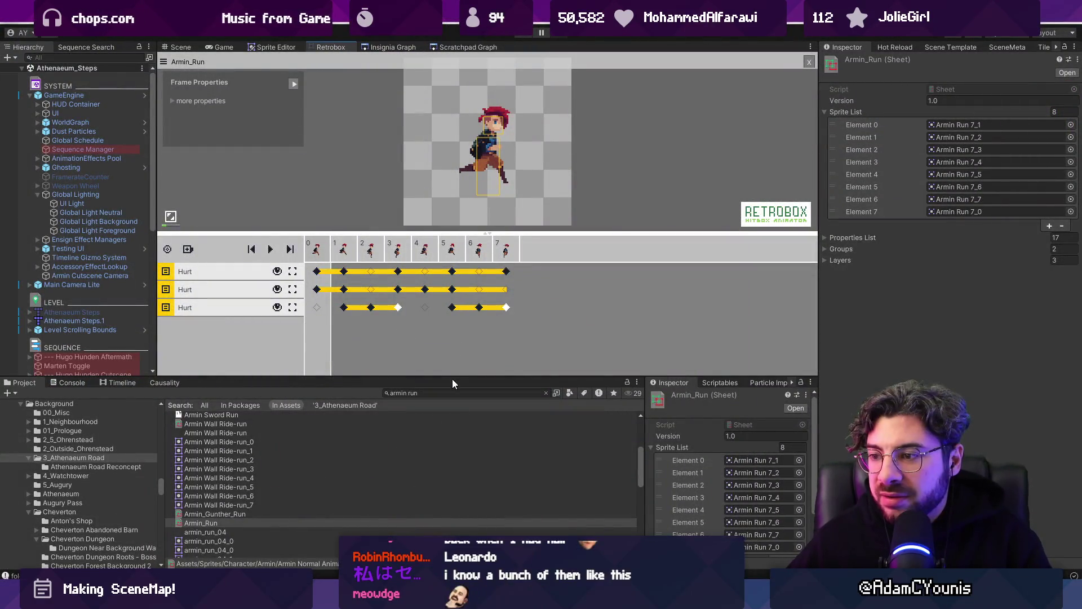
# - Enlarge the Retrobox sprite view and clear the Project search to show Armin_Run's folder
pyautogui.moveTo(450, 376); pyautogui.dragTo(442, 406)
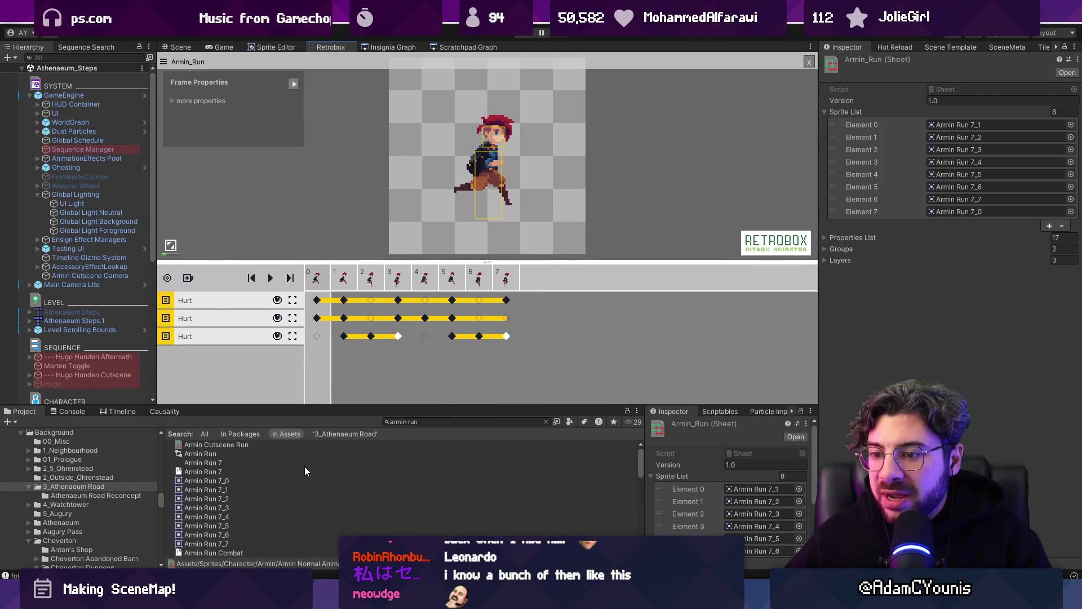
pyautogui.click(546, 422)
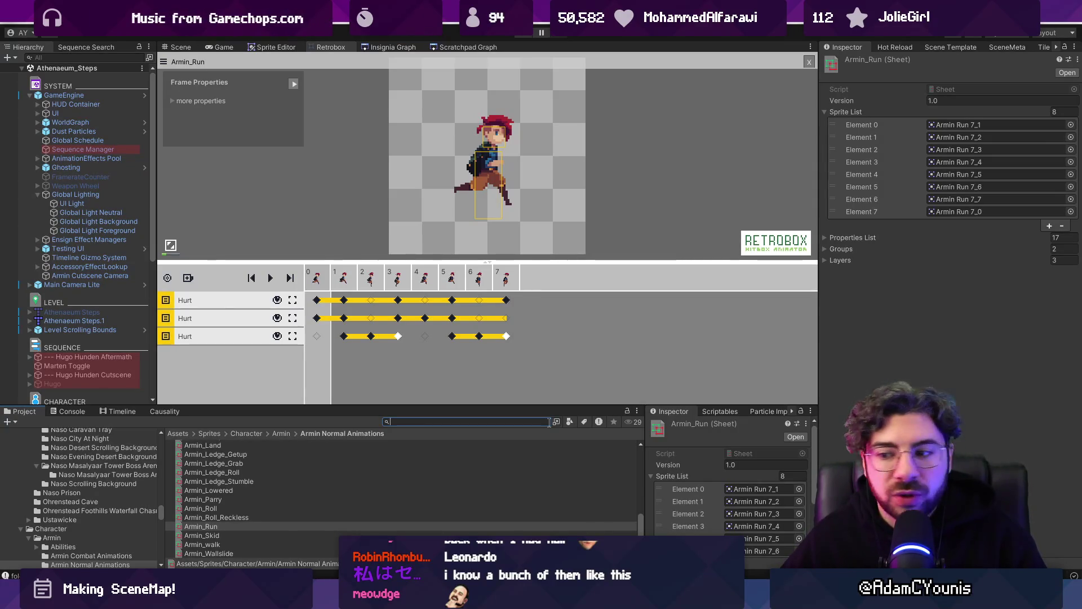
pyautogui.hotkey('alt', 'Tab')
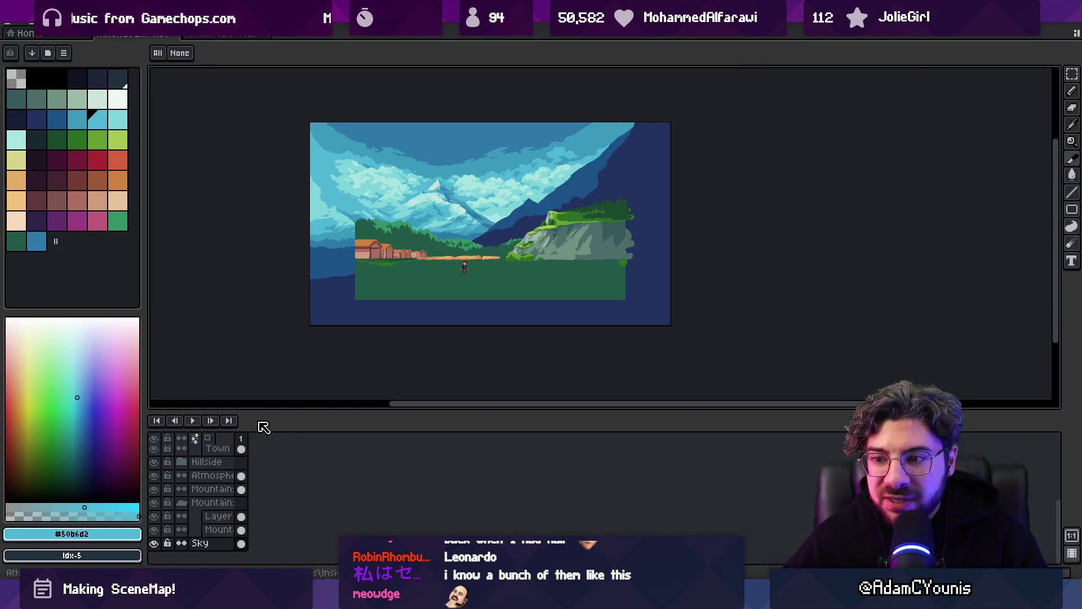
# - Widen Aseprite's palette panel and view the standing character sprite with Idle and Turn tags
pyautogui.moveTo(145, 120)
pyautogui.mouseDown()
pyautogui.moveTo(151, 111)
pyautogui.moveTo(126, 109)
pyautogui.moveTo(144, 113)
pyautogui.moveTo(162, 140)
pyautogui.mouseUp()
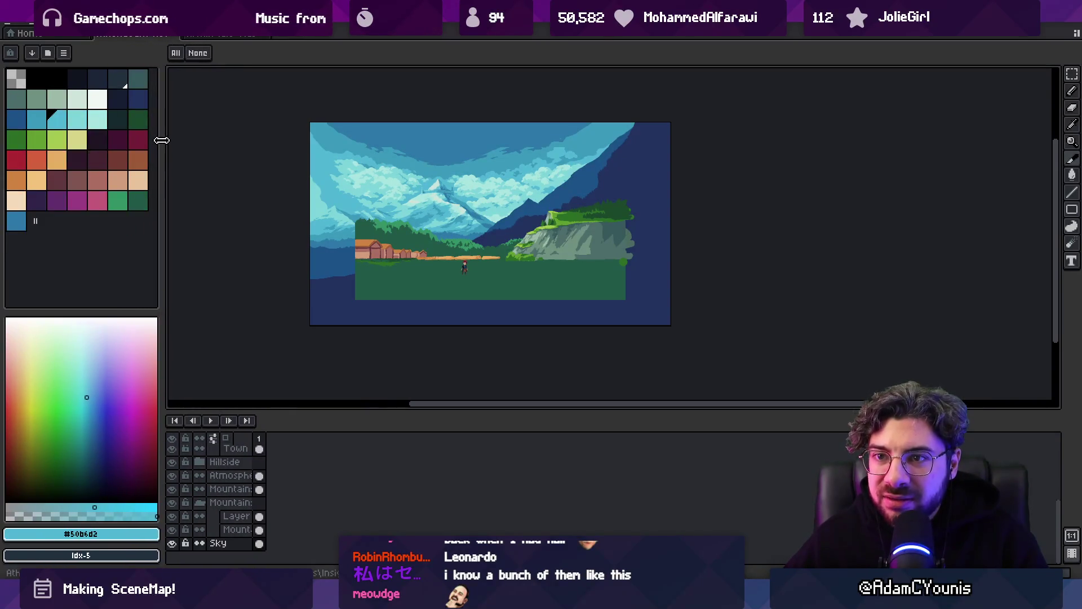
pyautogui.click(176, 35)
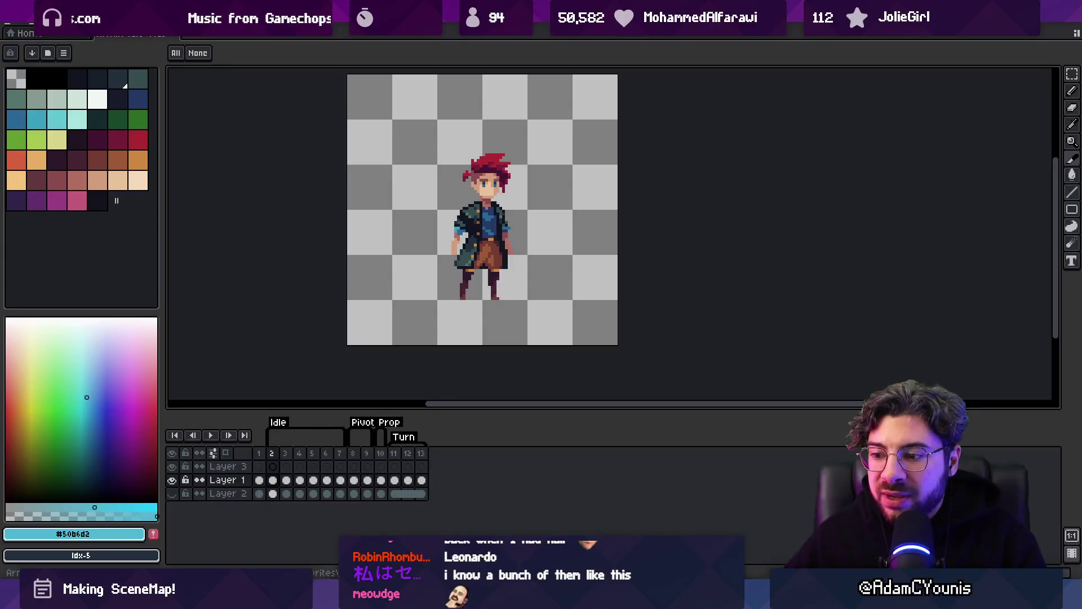
pyautogui.hotkey('alt', 'Tab')
# - Enlarge the Retrobox preview and select Armin_Run's body, then head, hitbox
pyautogui.click(490, 174)
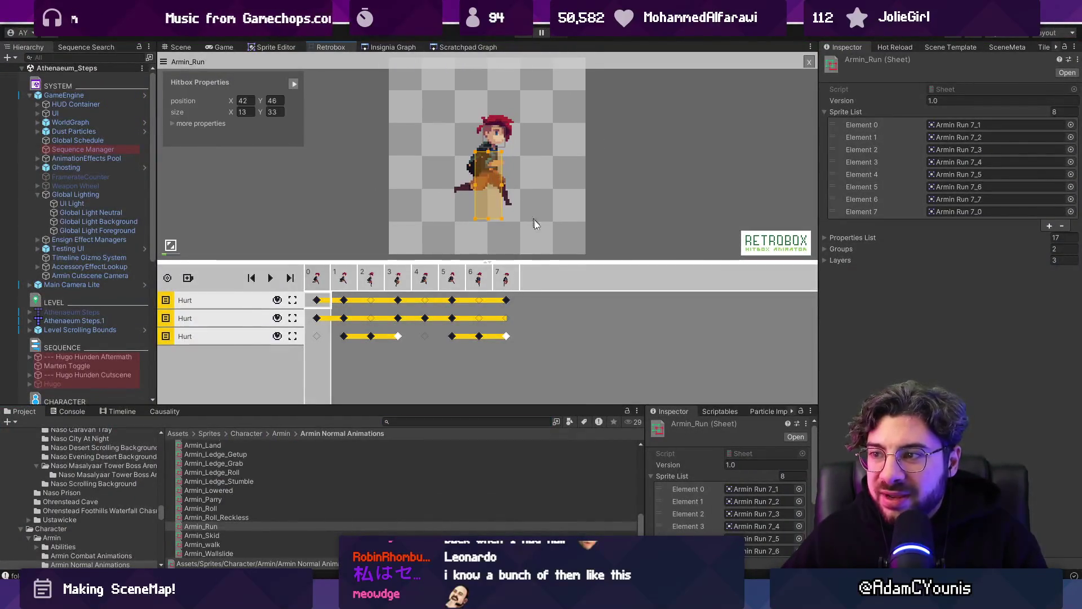
pyautogui.moveTo(546, 266); pyautogui.dragTo(549, 301)
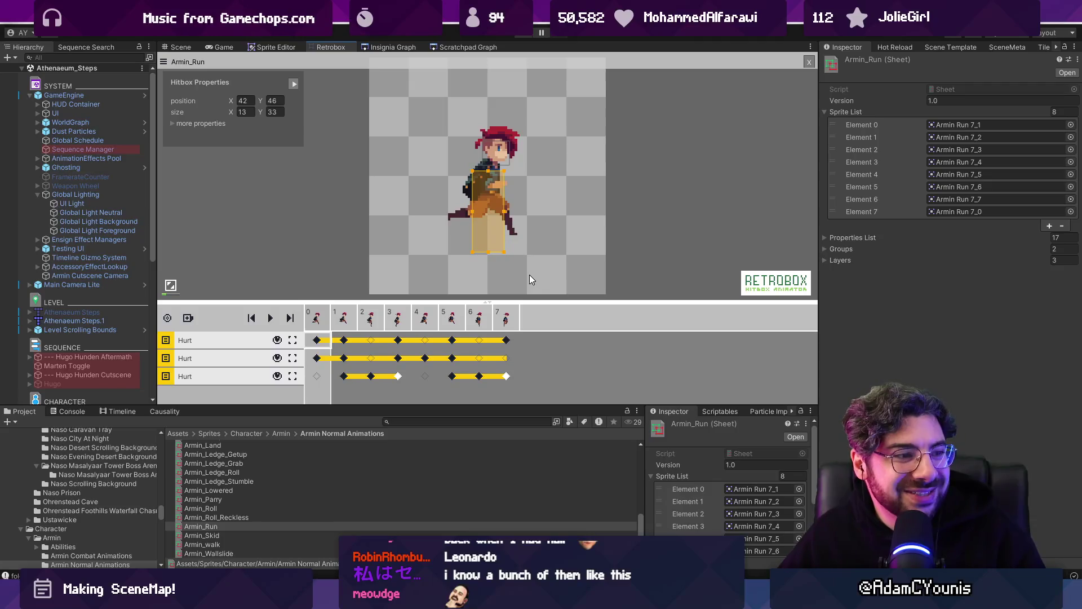
pyautogui.click(497, 155)
pyautogui.scroll(2, 497, 157)
pyautogui.scroll(-5, 498, 157)
# - Step through run frames 1, 4, 5 and 6, then play and stop the animation
pyautogui.click(345, 325)
pyautogui.click(417, 323)
pyautogui.click(449, 325)
pyautogui.click(479, 321)
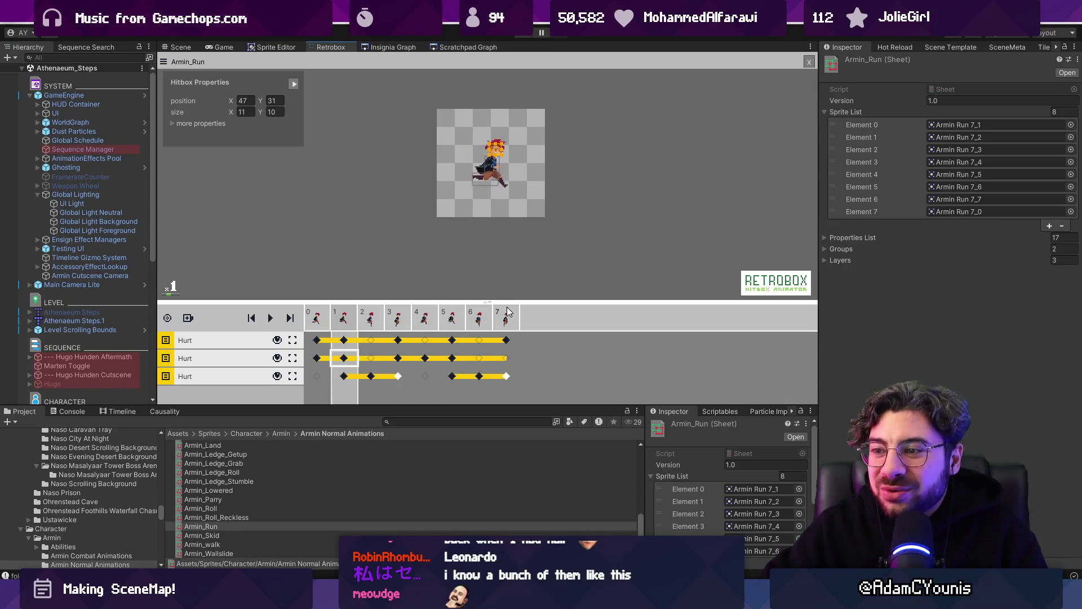
pyautogui.press('space')
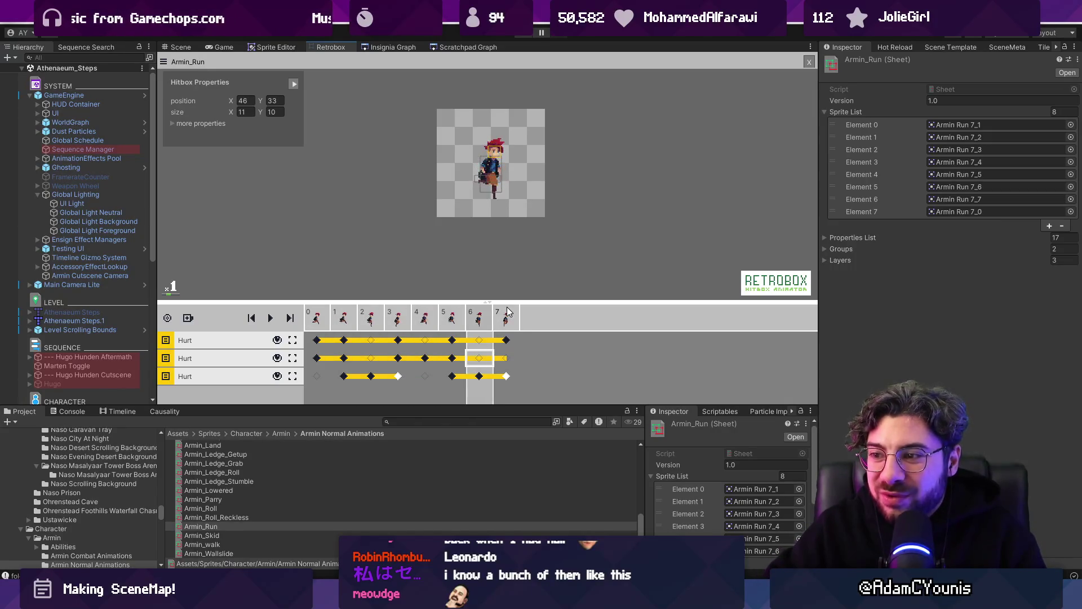
pyautogui.press('space')
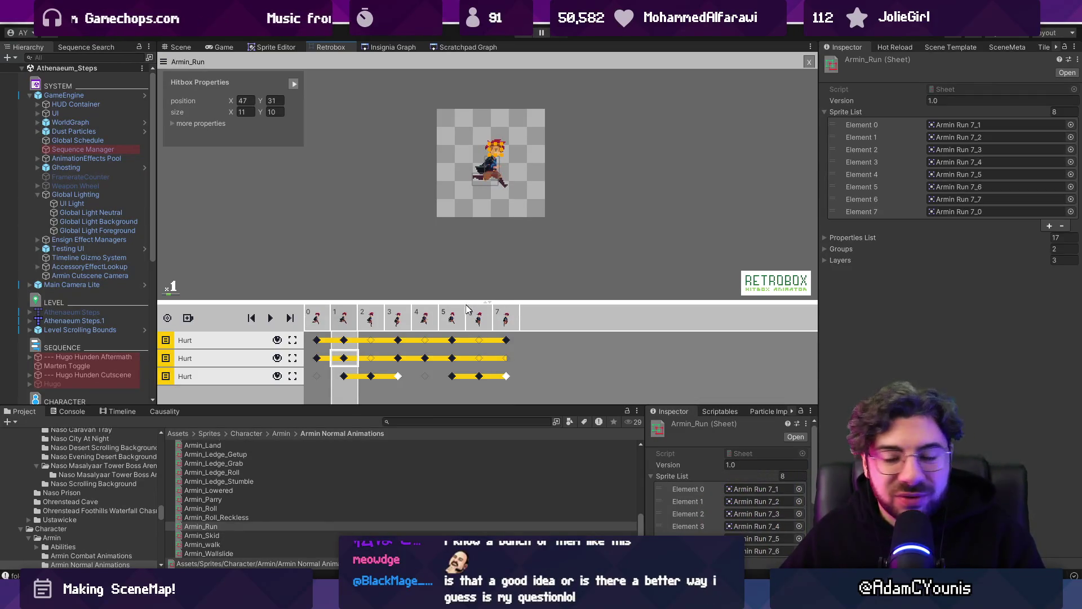
# - Inspect the leg hitbox's More Properties on the third Hurt track, then view frame properties
pyautogui.scroll(1, 421, 326)
pyautogui.click(434, 206)
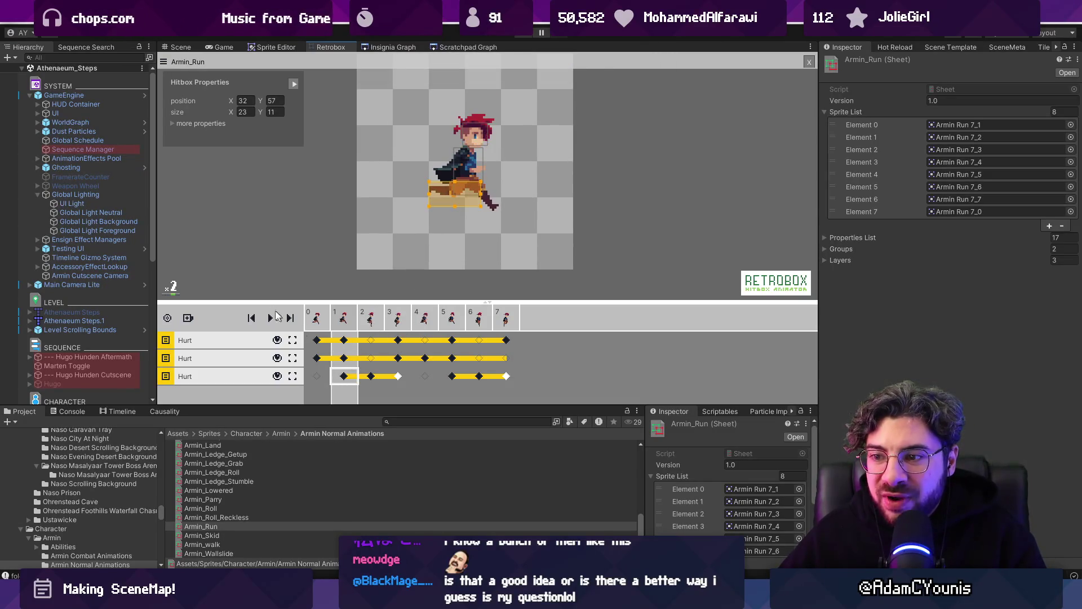
pyautogui.click(171, 123)
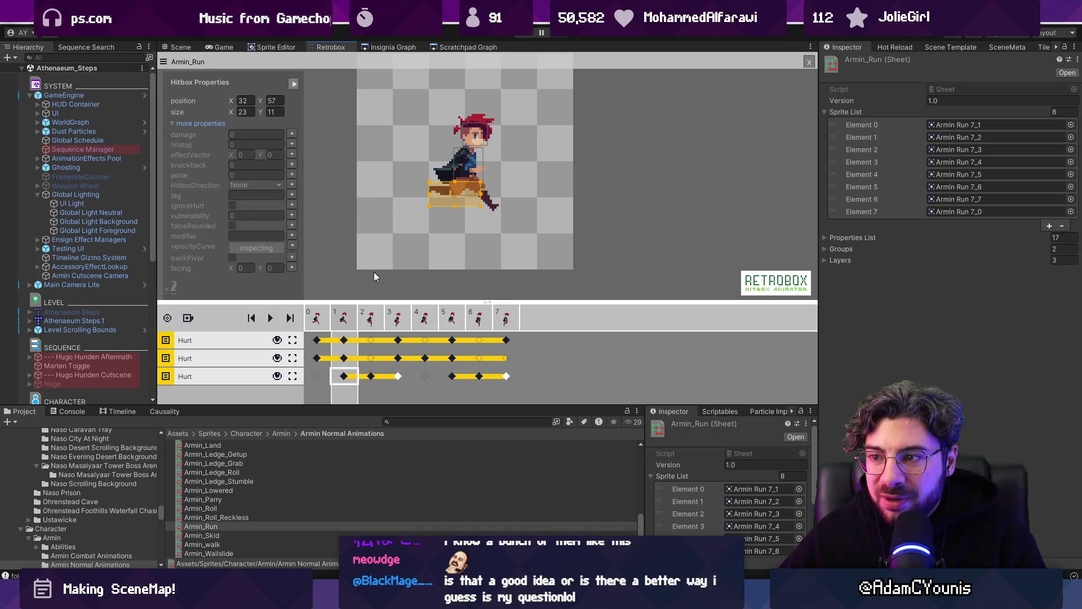
pyautogui.click(339, 250)
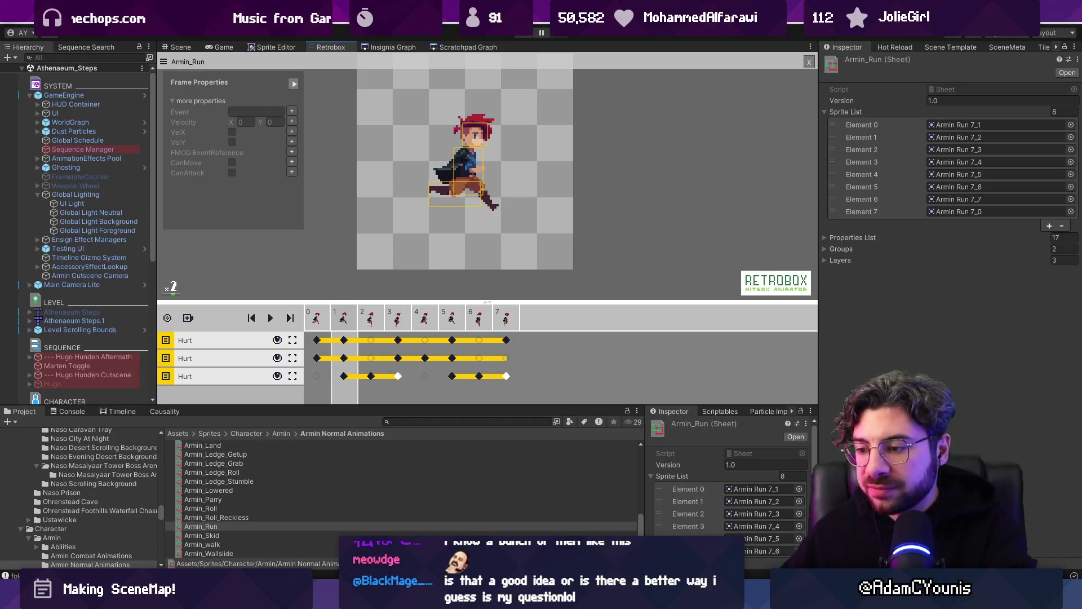
pyautogui.hotkey('alt', 'Tab')
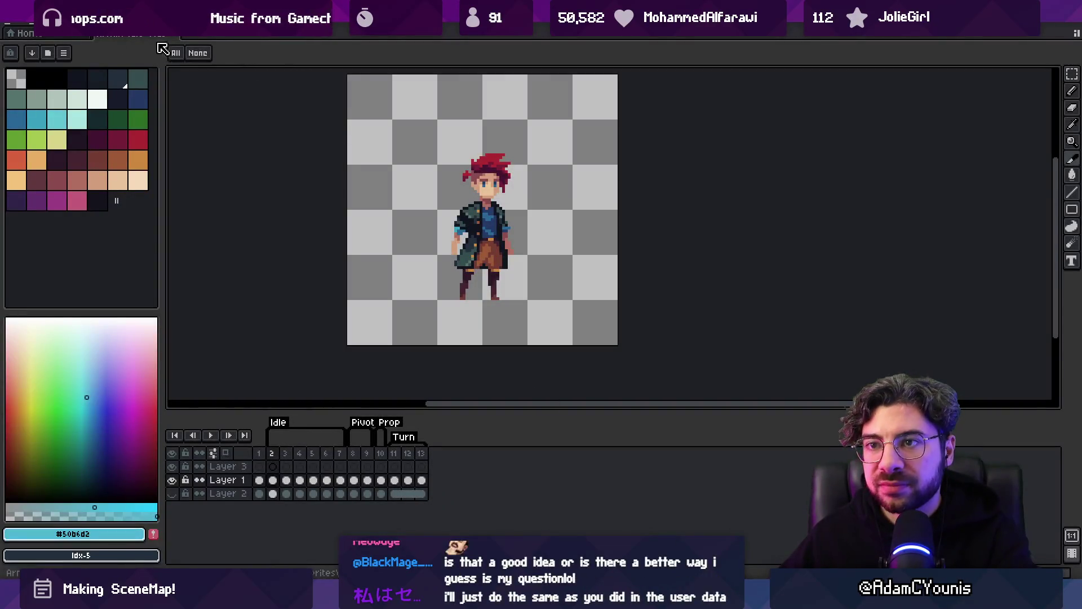
# - Show Aseprite's Home page, then open and pan the SceneMap in Unity's Insignia Graph
pyautogui.click(172, 36)
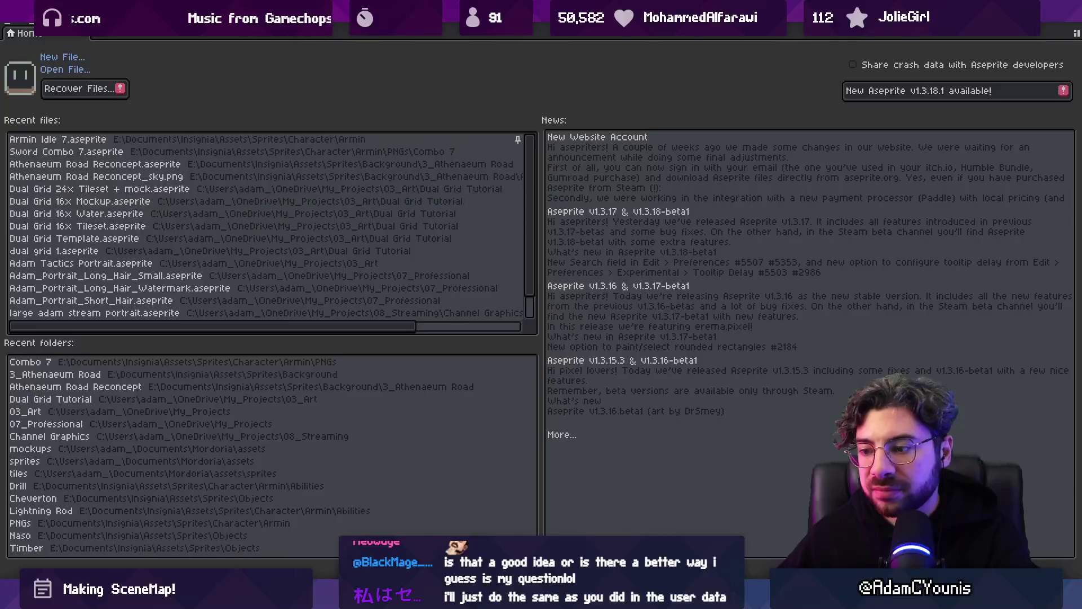
pyautogui.hotkey('alt', 'Tab')
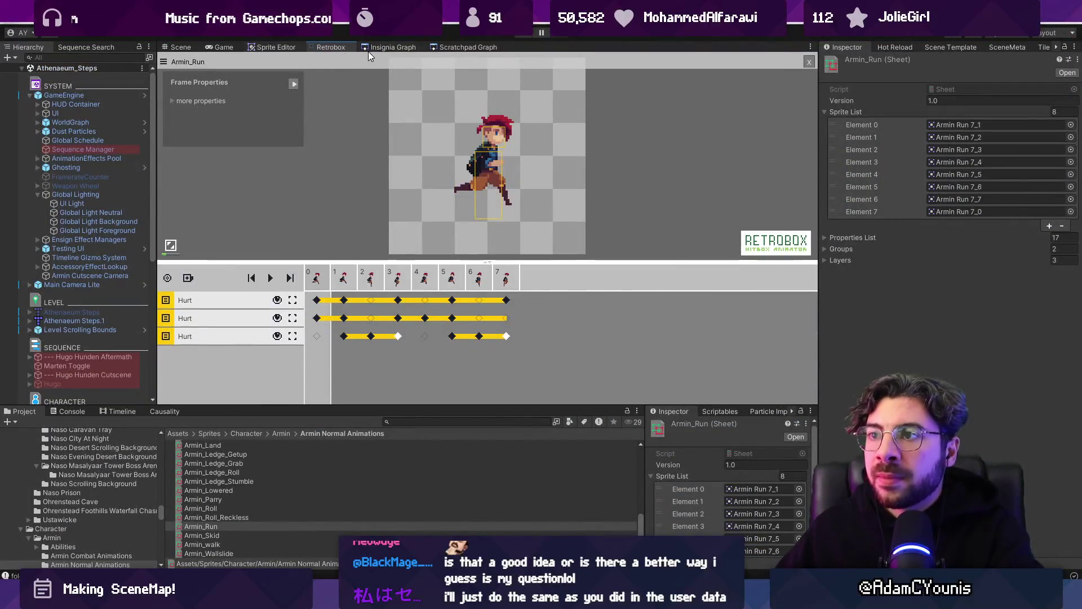
pyautogui.click(370, 48)
pyautogui.moveTo(441, 258); pyautogui.dragTo(563, 233)
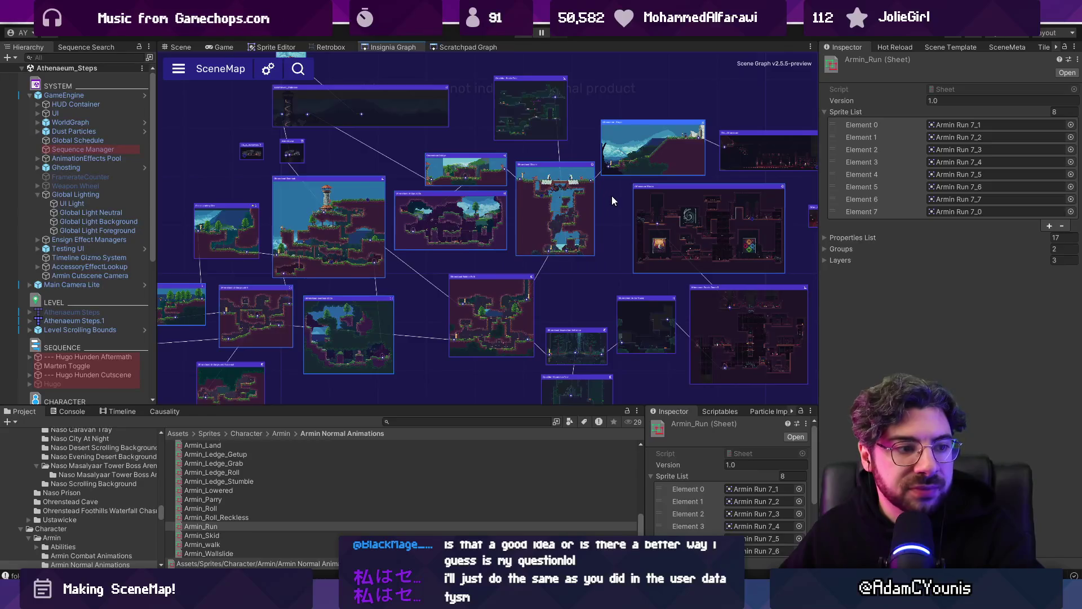
pyautogui.scroll(-3, 611, 195)
pyautogui.scroll(3, 435, 196)
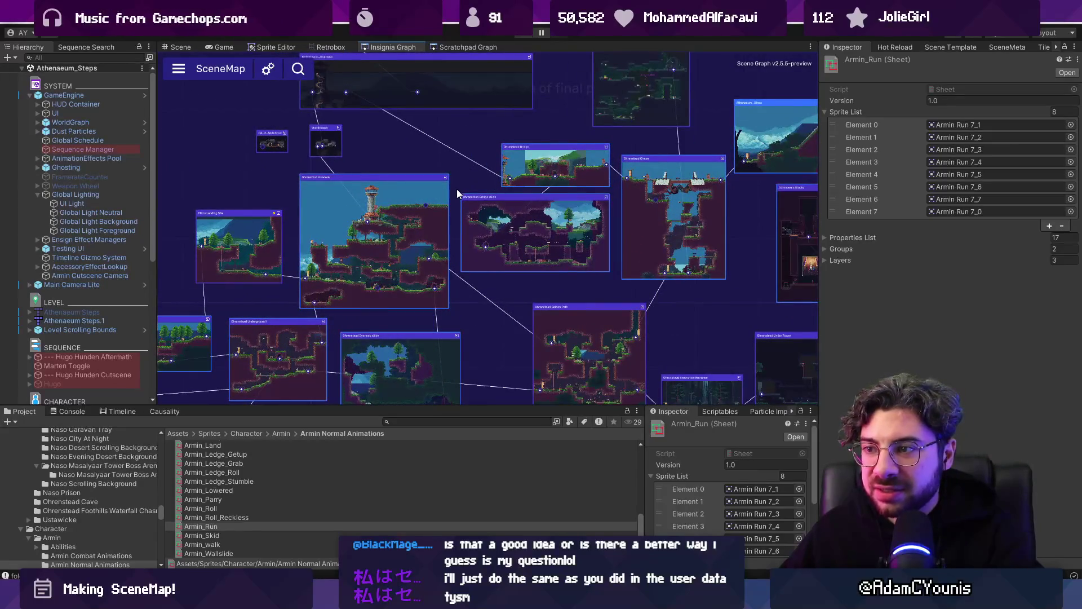
pyautogui.scroll(2, 457, 193)
pyautogui.hotkey('alt', 'Tab')
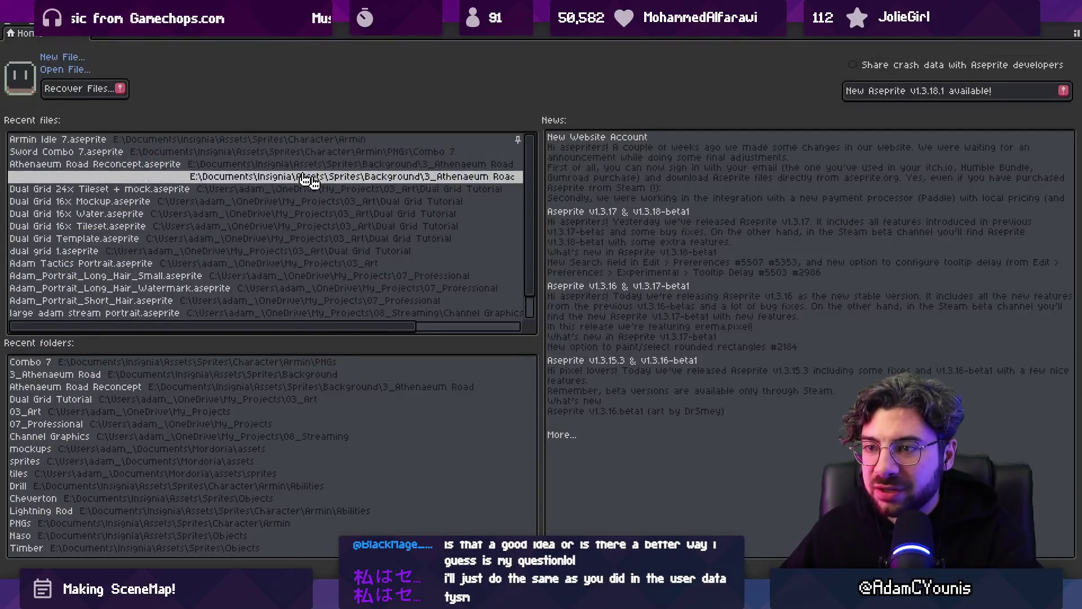
# - Reopen the sword swing combo file and step through its frames, selecting a frame range
pyautogui.click(276, 140)
pyautogui.scroll(3, 507, 248)
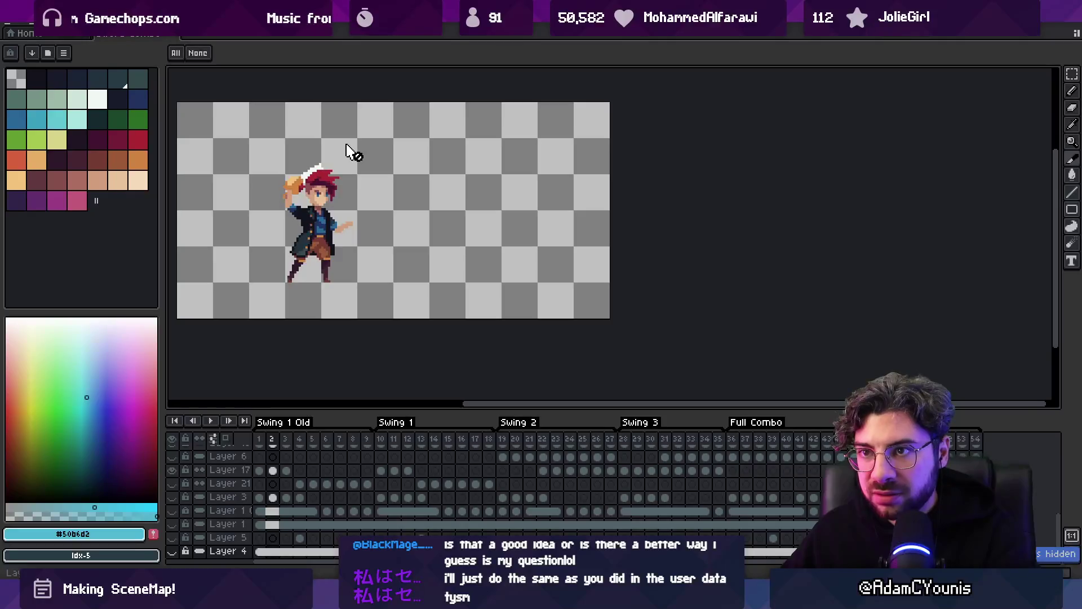
pyautogui.click(294, 456)
pyautogui.scroll(3, 298, 459)
pyautogui.click(259, 452)
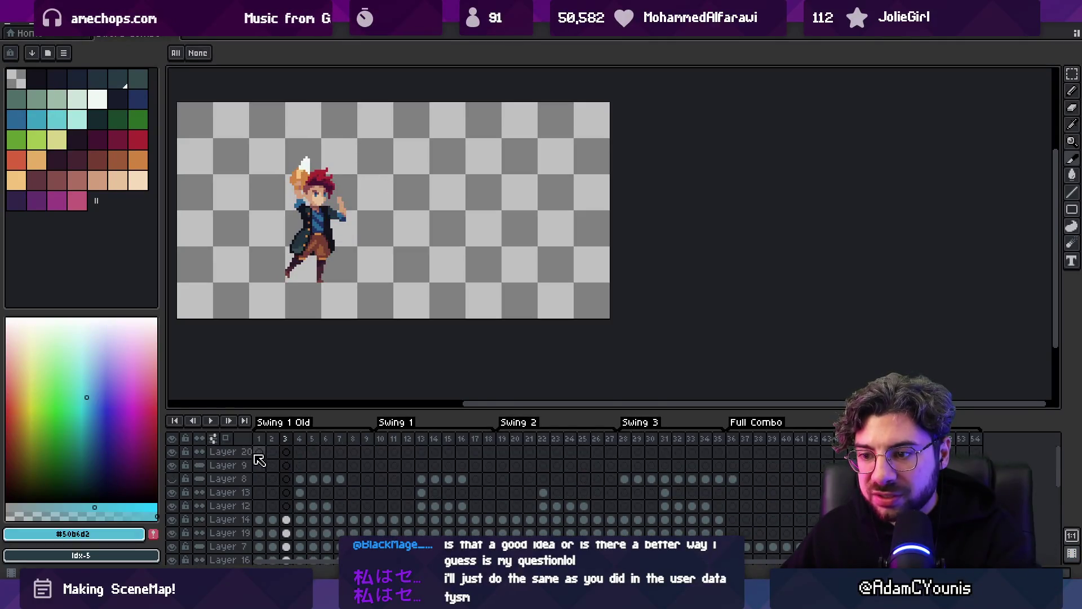
pyautogui.moveTo(353, 153); pyautogui.dragTo(512, 268)
pyautogui.moveTo(299, 439); pyautogui.dragTo(811, 439)
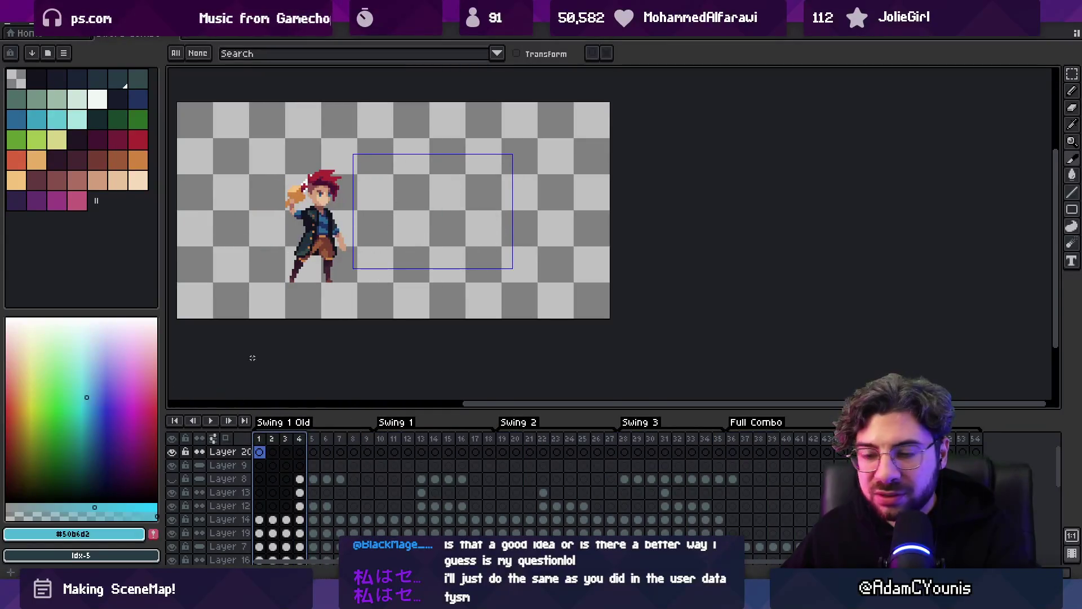
# - Delete the stray slice and close the sprite without saving changes
pyautogui.click(466, 155)
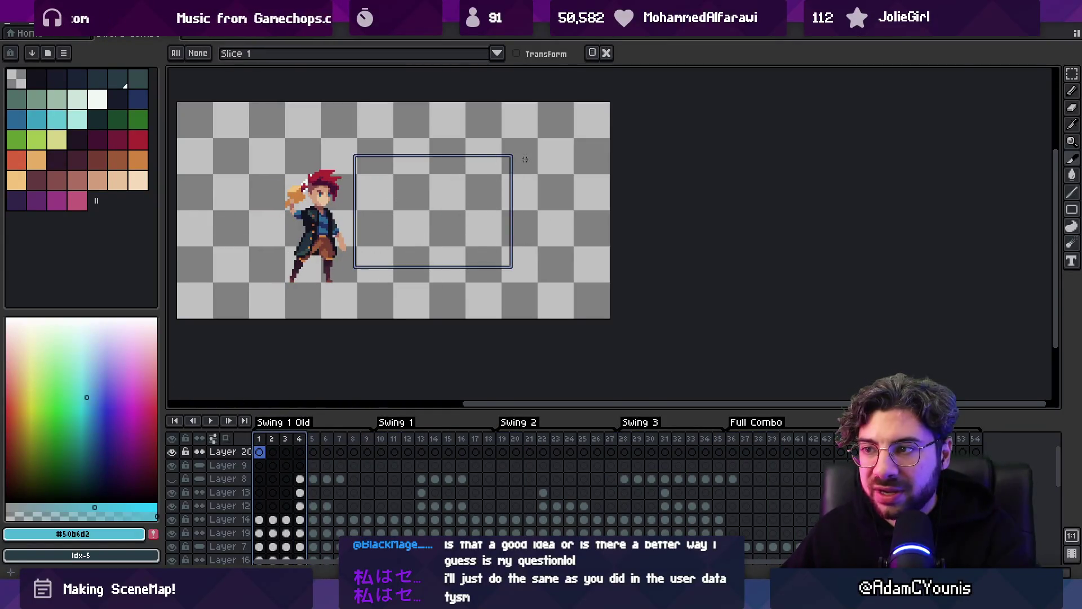
pyautogui.press('Delete')
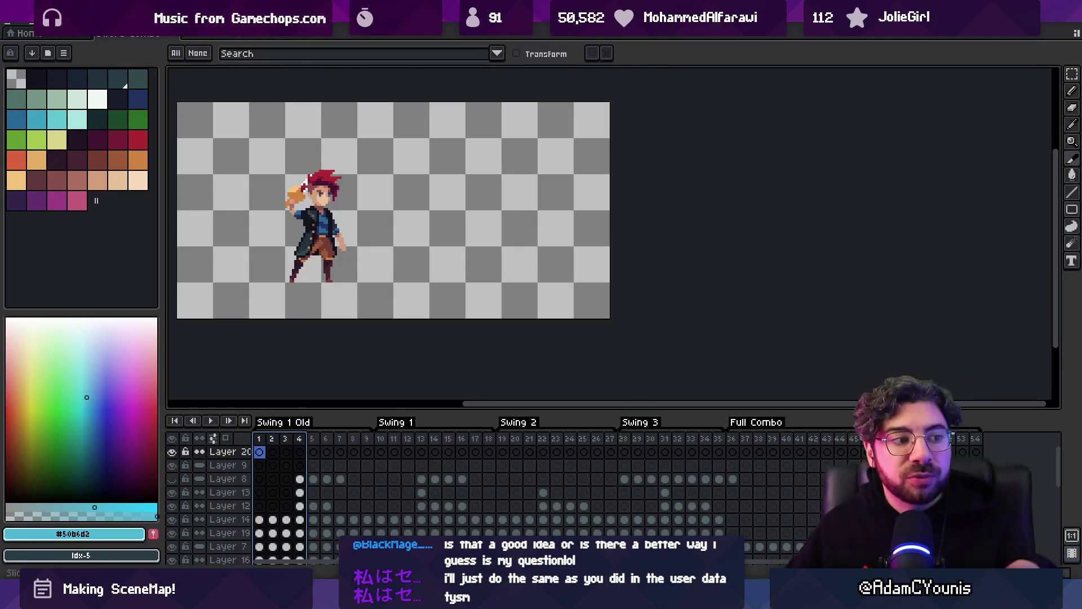
pyautogui.click(178, 37)
pyautogui.click(558, 324)
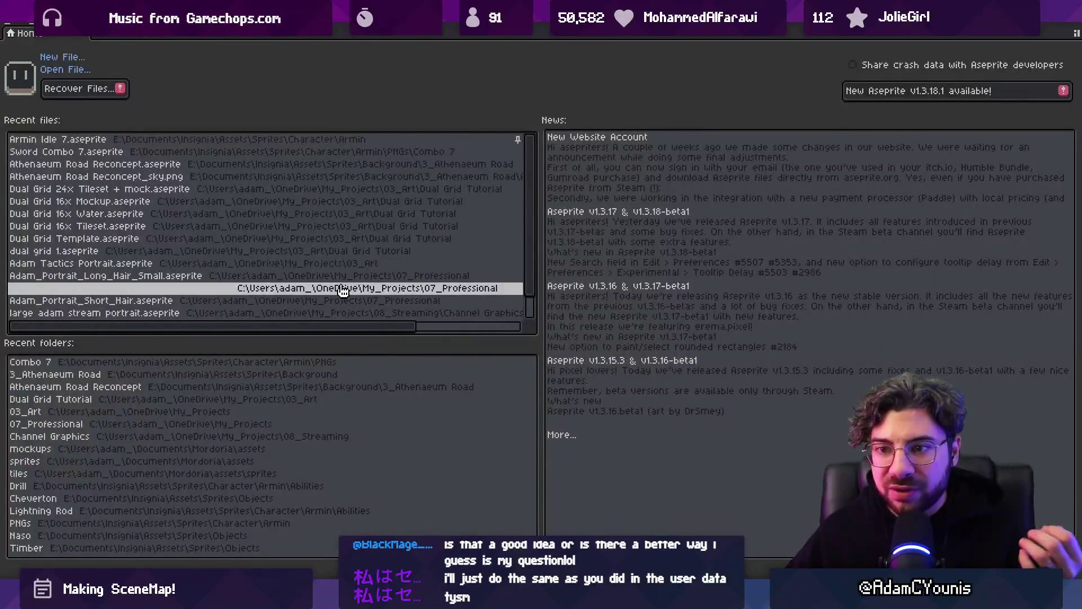
# - Reopen Sword Combo 7 from Recent files, select frames 1–33 across all layers, then return Home
pyautogui.click(124, 151)
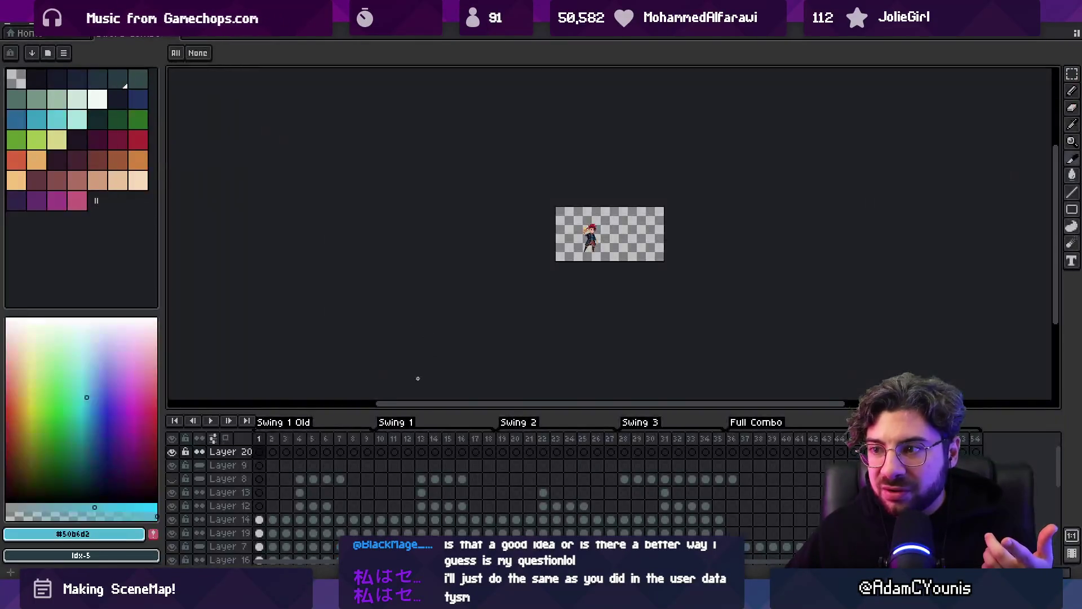
pyautogui.moveTo(270, 445)
pyautogui.mouseDown()
pyautogui.moveTo(560, 451)
pyautogui.moveTo(708, 470)
pyautogui.mouseUp()
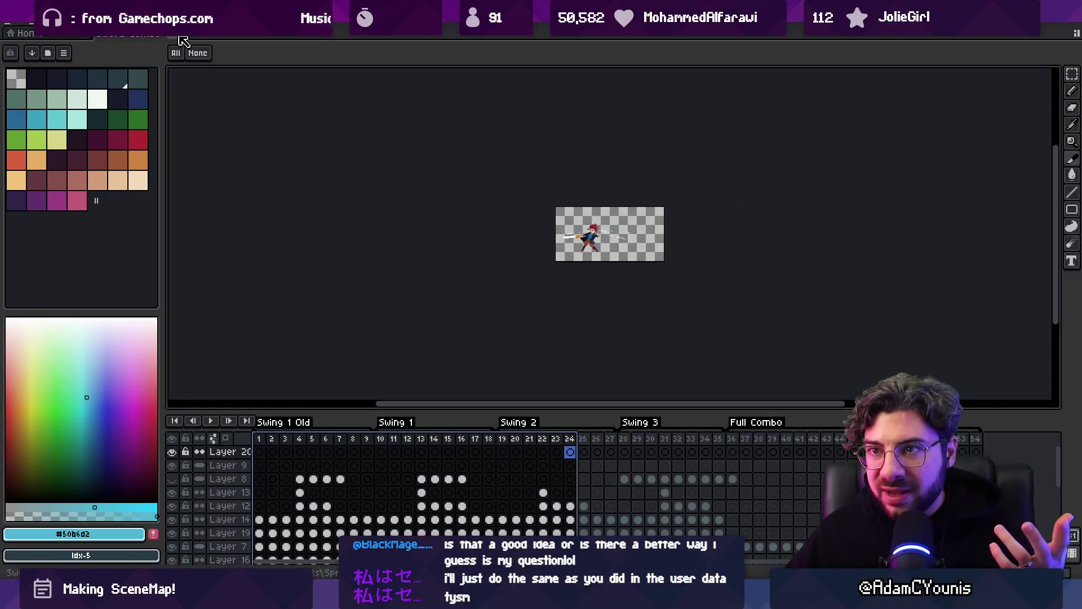
pyautogui.click(25, 32)
pyautogui.hotkey('alt', 'Tab')
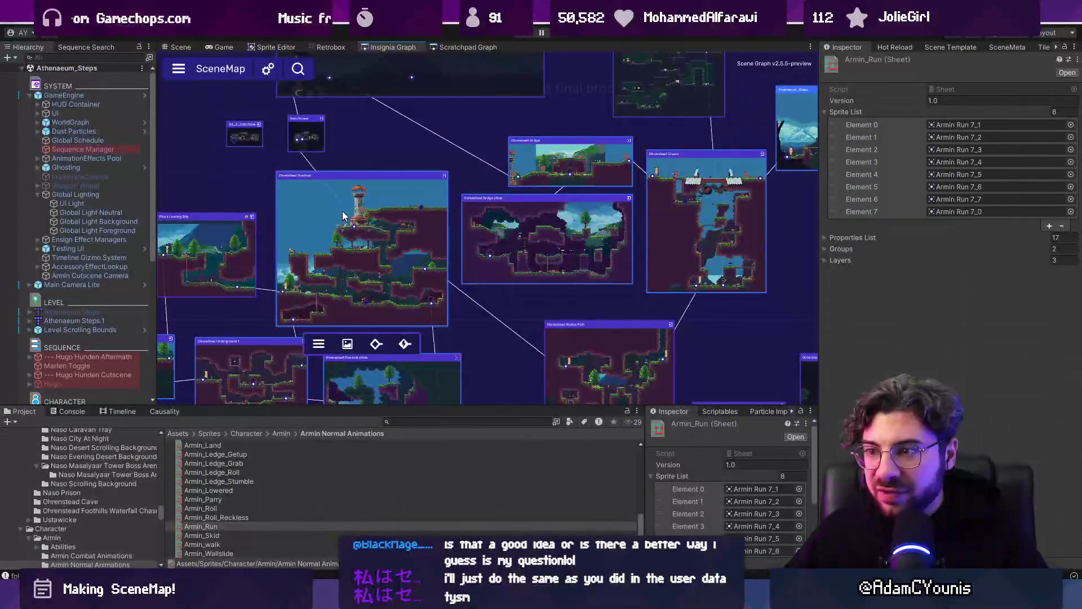
# - Show Armin_Run in the Retrobox editor and start a Project search for 'spi'
pyautogui.hotkey('alt', 'Tab')
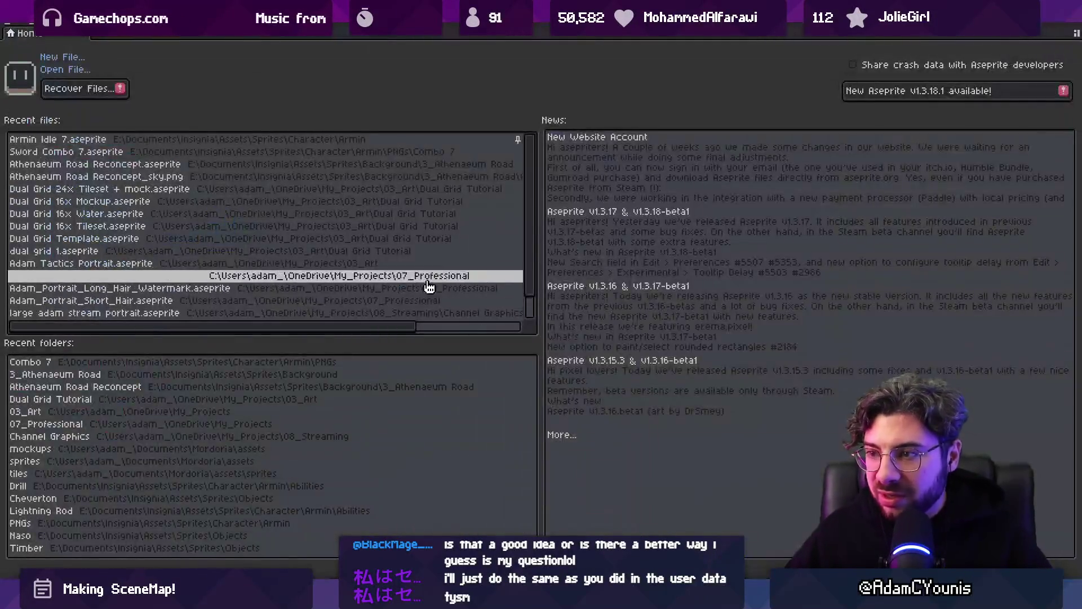
pyautogui.hotkey('alt', 'Tab')
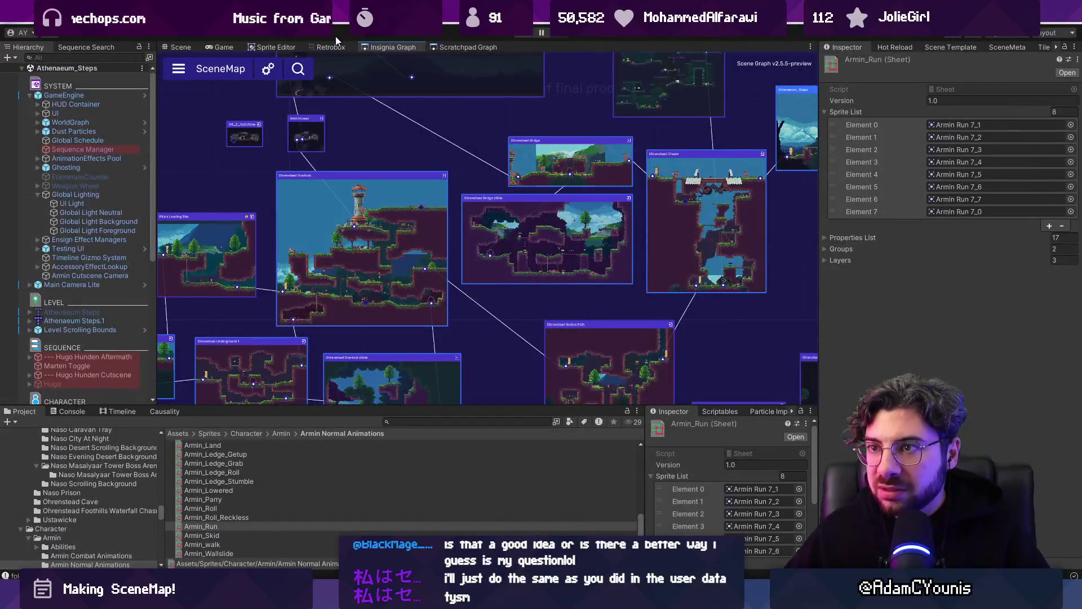
pyautogui.click(342, 48)
pyautogui.click(464, 421)
pyautogui.write('spiral')
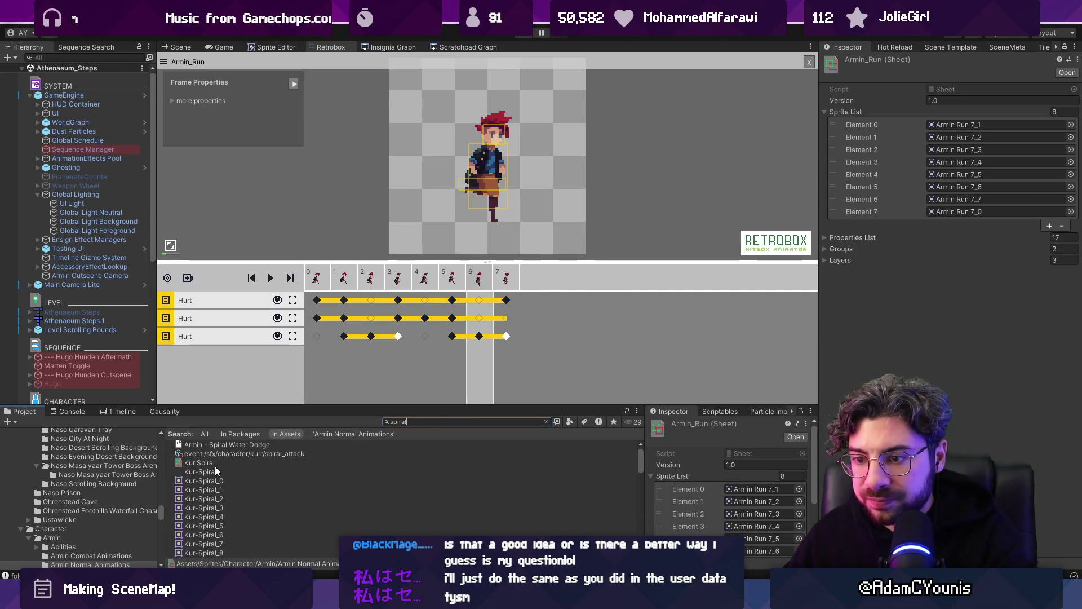
# - Load the Kur Spiral animation, play and stop it, then zoom into the level in Scene view
pyautogui.click(215, 463)
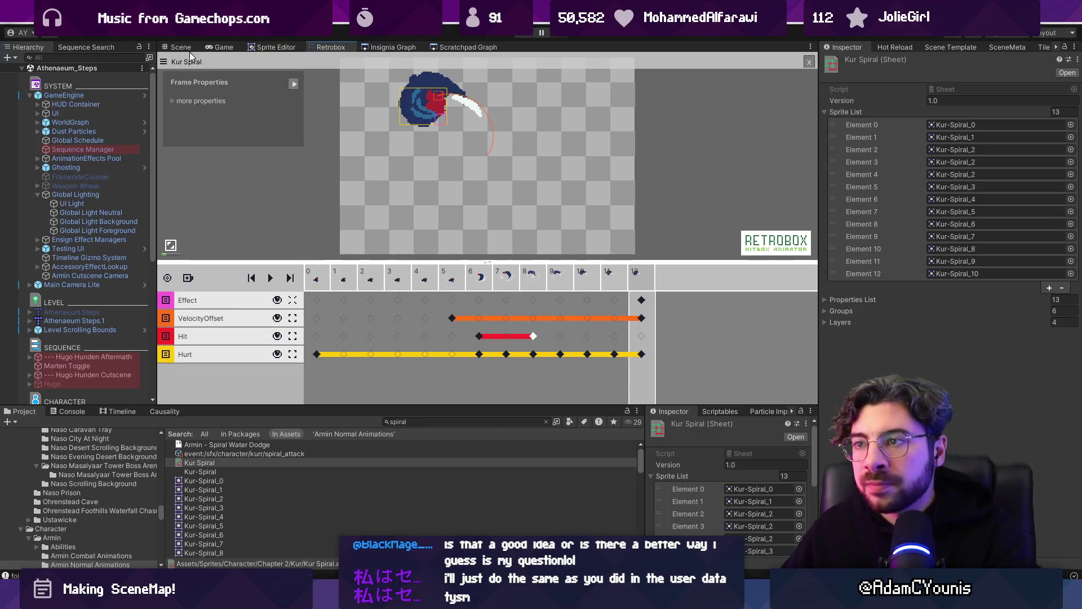
pyautogui.click(270, 280)
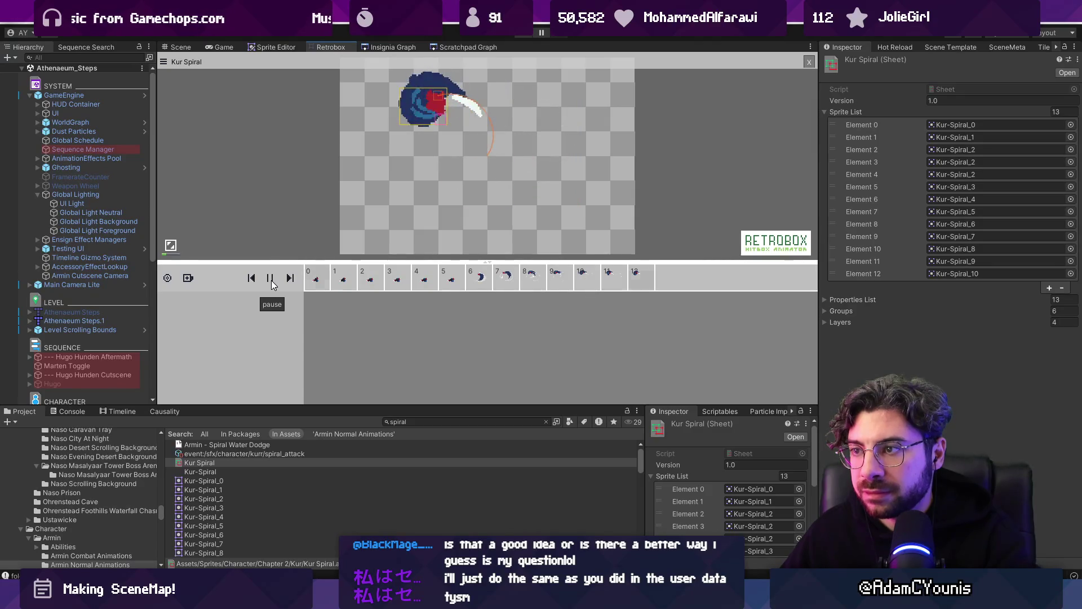
pyautogui.click(271, 280)
pyautogui.click(179, 47)
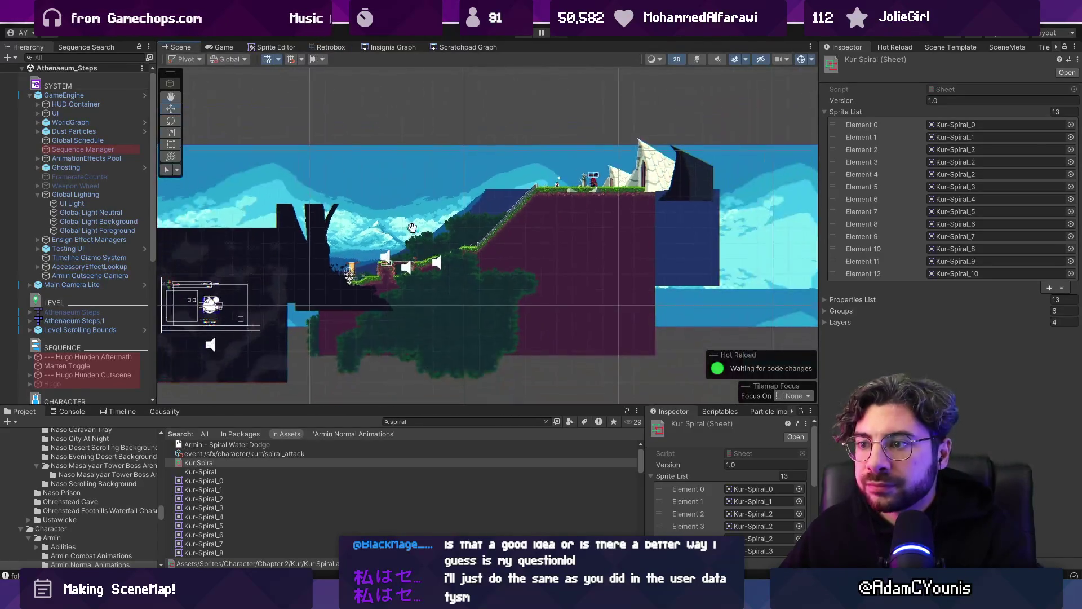
pyautogui.scroll(5, 471, 218)
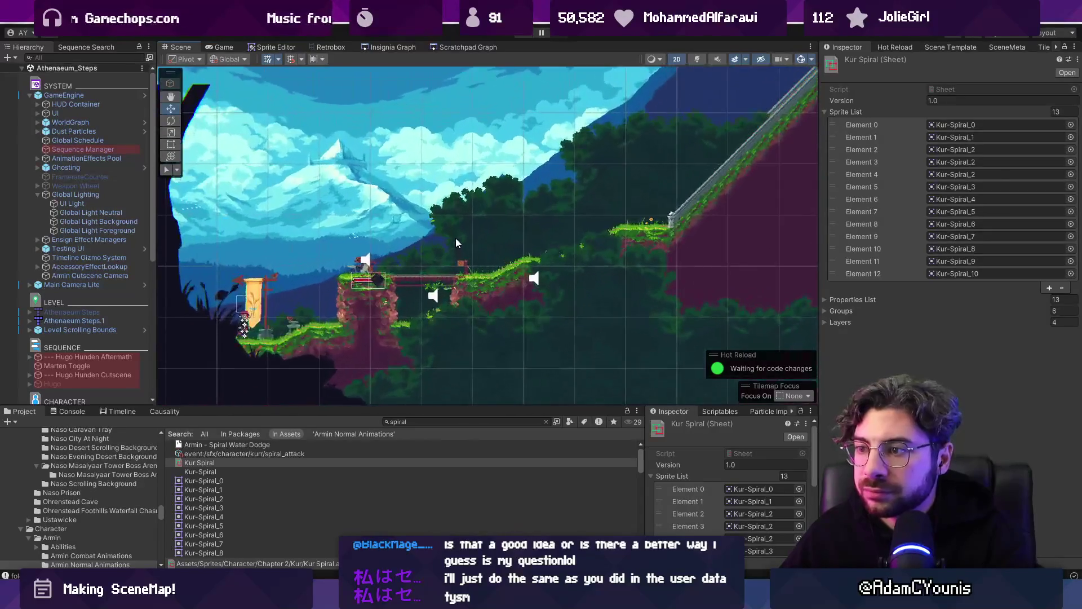
# - Pan the SceneMap graph to Magnus_Workshop, load that room from its node, and return to the graph
pyautogui.click(388, 47)
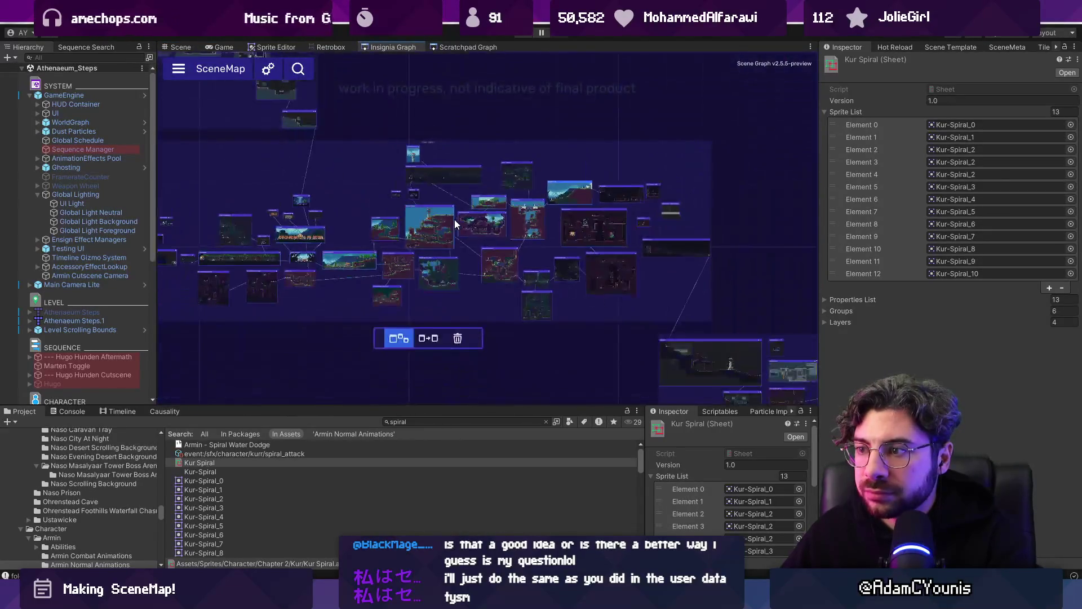
pyautogui.scroll(3, 441, 218)
pyautogui.scroll(3, 441, 218)
pyautogui.moveTo(339, 234); pyautogui.dragTo(414, 152)
pyautogui.scroll(-1, 495, 214)
pyautogui.scroll(1, 412, 151)
pyautogui.click(412, 151)
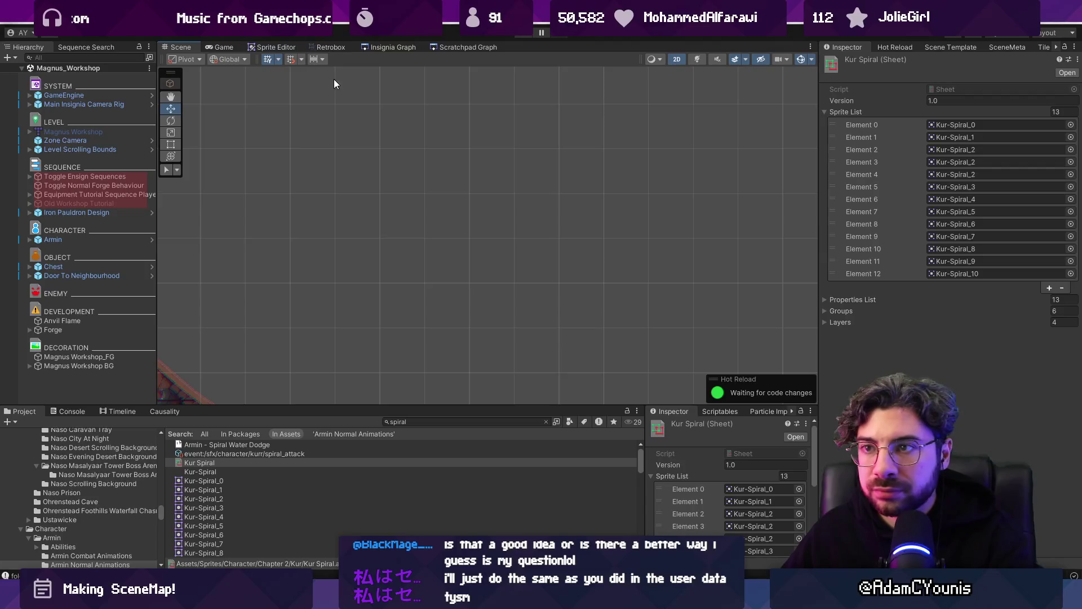
pyautogui.click(381, 48)
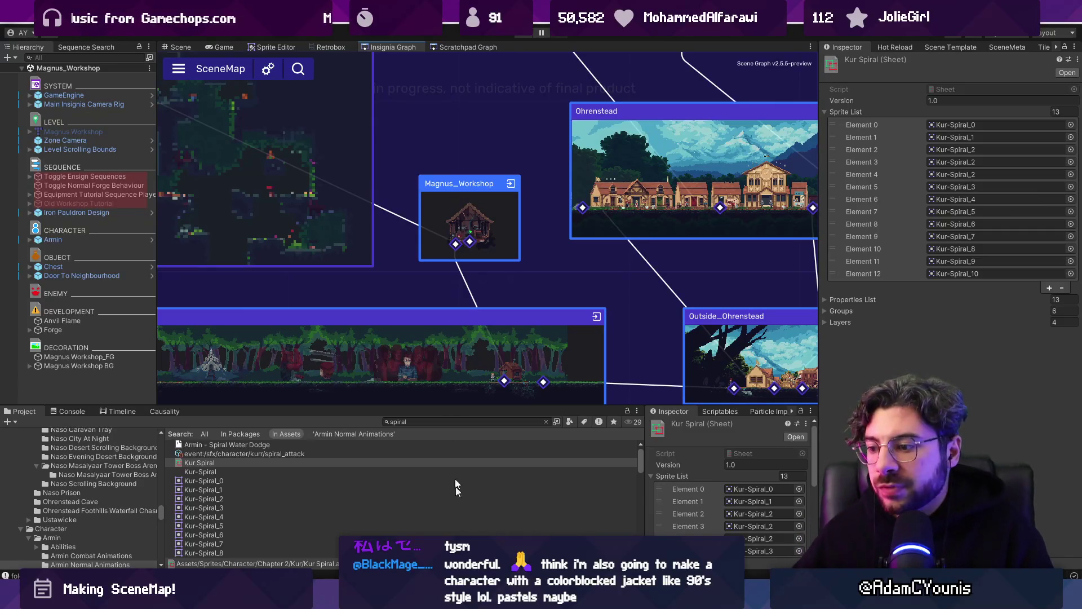
pyautogui.hotkey('alt', 'Tab')
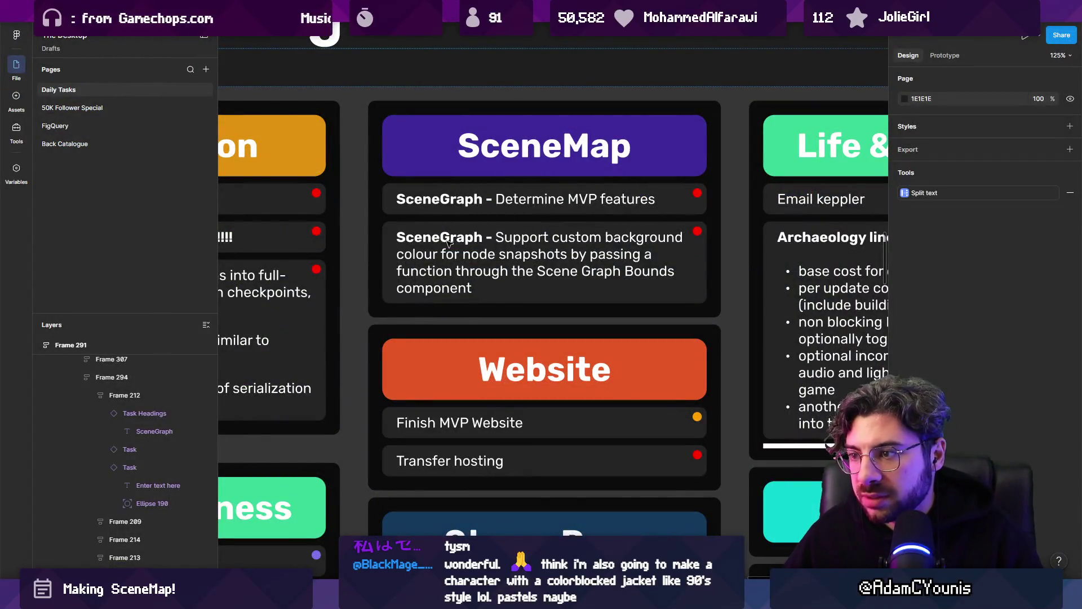
# - Change 'SceneGraph' to 'SceneMap' in both SceneMap task texts
pyautogui.click(449, 242)
pyautogui.doubleClick(445, 240)
pyautogui.doubleClick(440, 238)
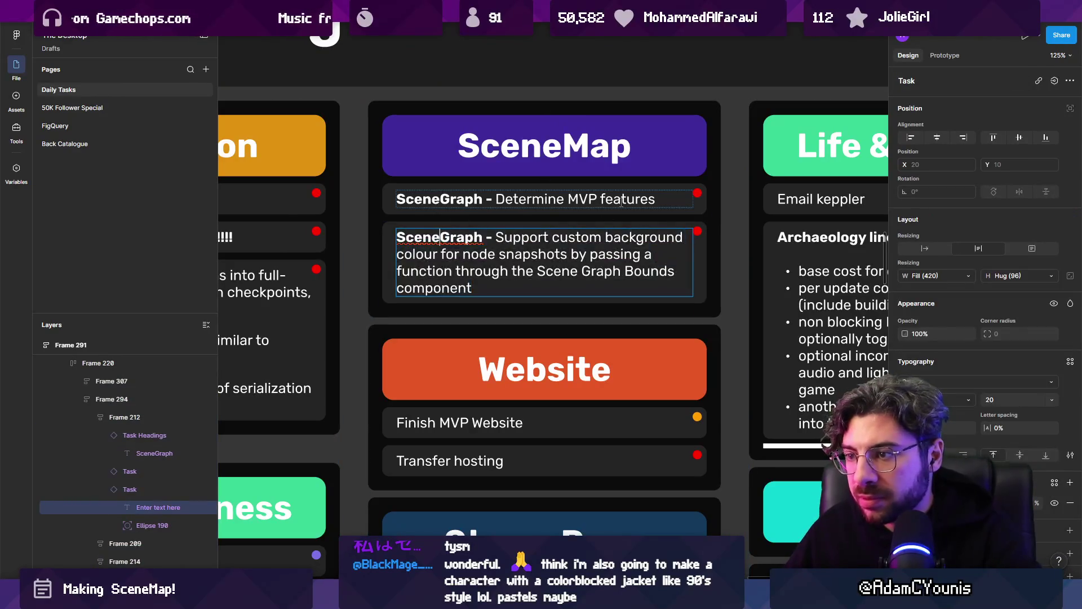
pyautogui.write('Map')
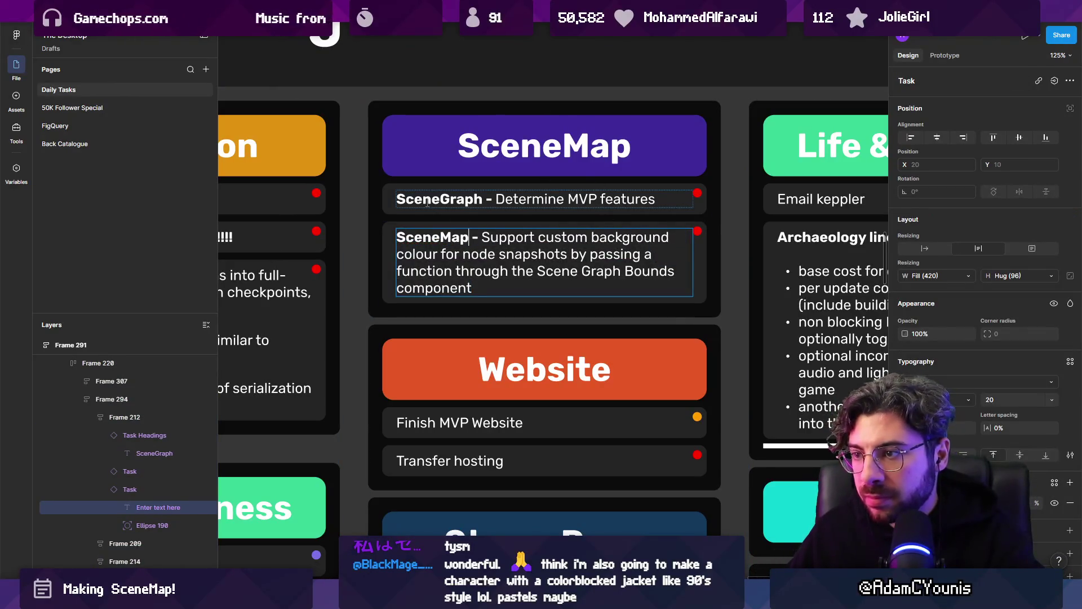
pyautogui.click(440, 200)
pyautogui.write('Map')
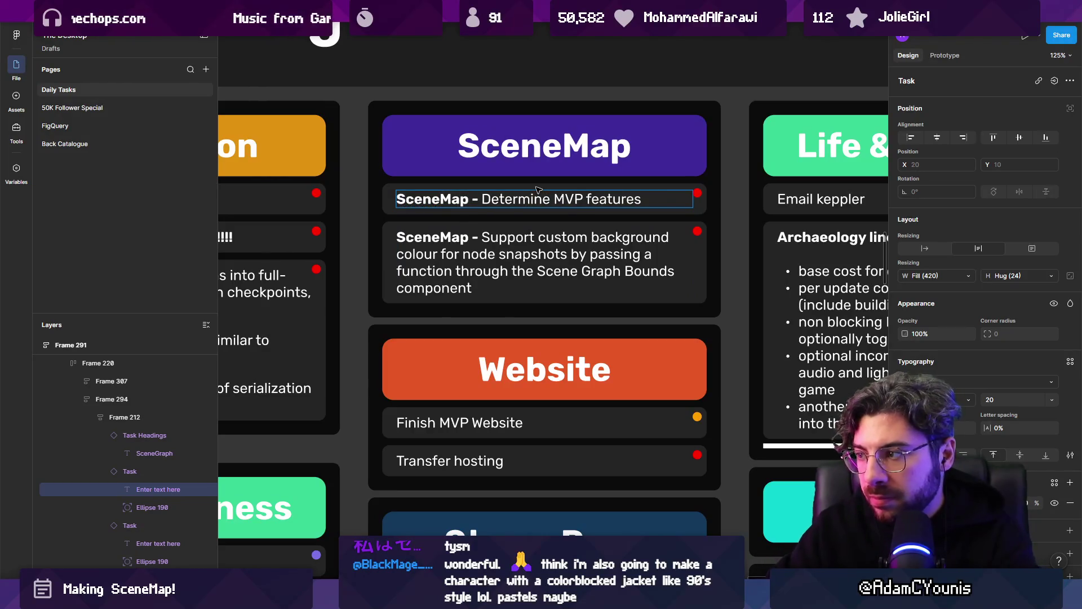
pyautogui.press('Escape')
pyautogui.press('Escape')
# - Delete the archaeology task and the email task from the Life & Business card
pyautogui.scroll(-5, 507, 214)
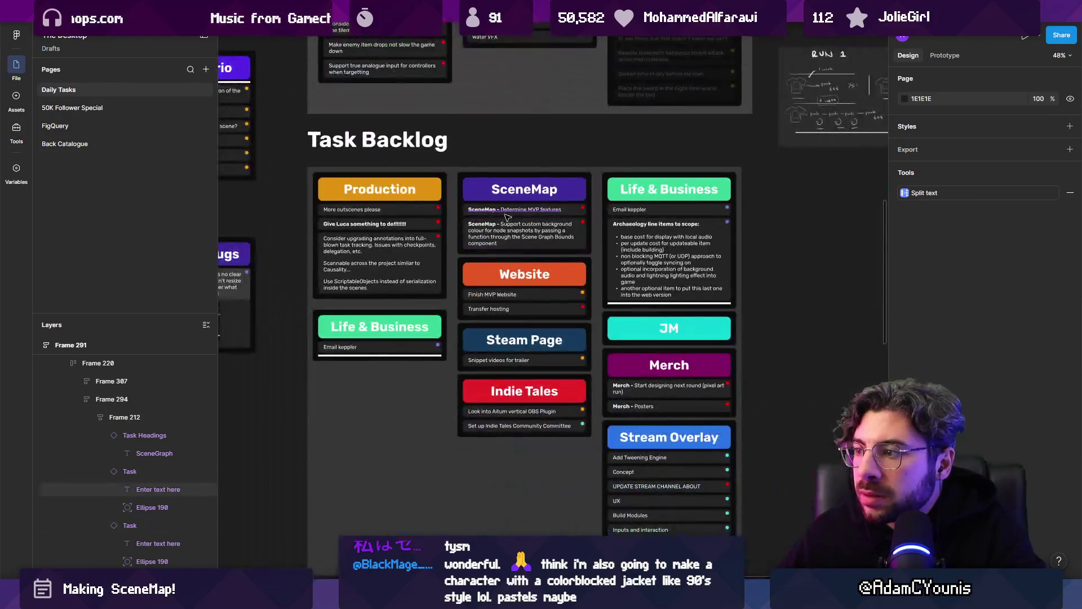
pyautogui.click(658, 270)
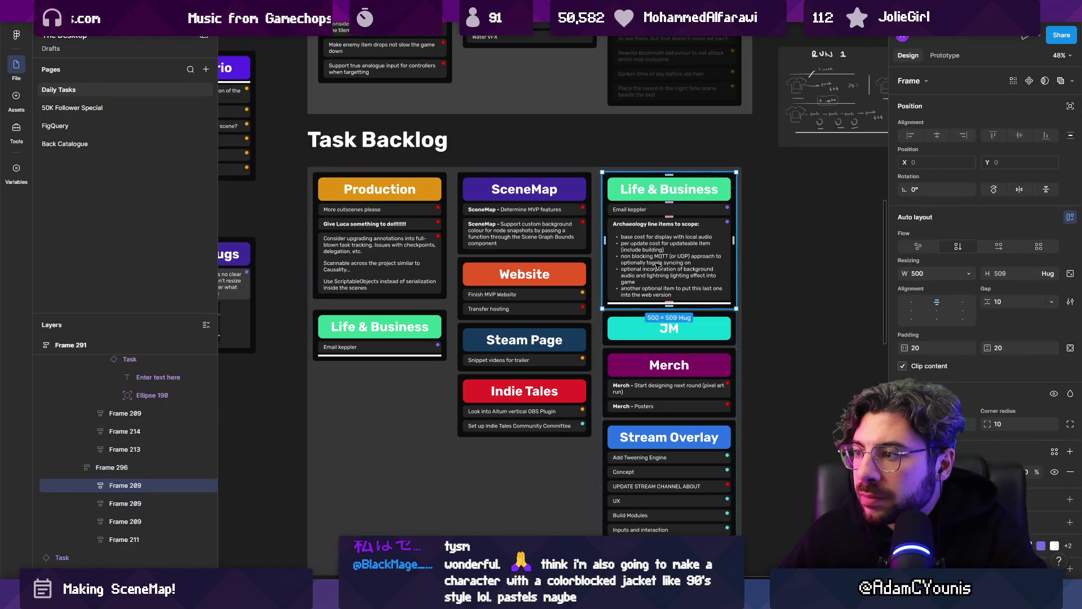
pyautogui.click(659, 236)
pyautogui.keyDown('shift'); pyautogui.click(650, 211); pyautogui.keyUp('shift')
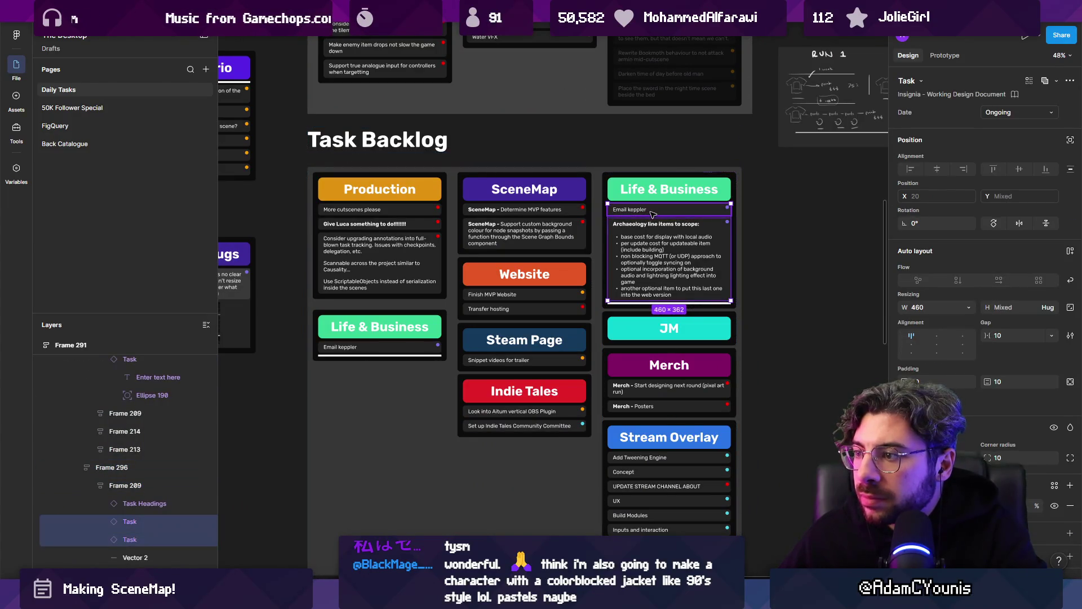
pyautogui.press('Delete')
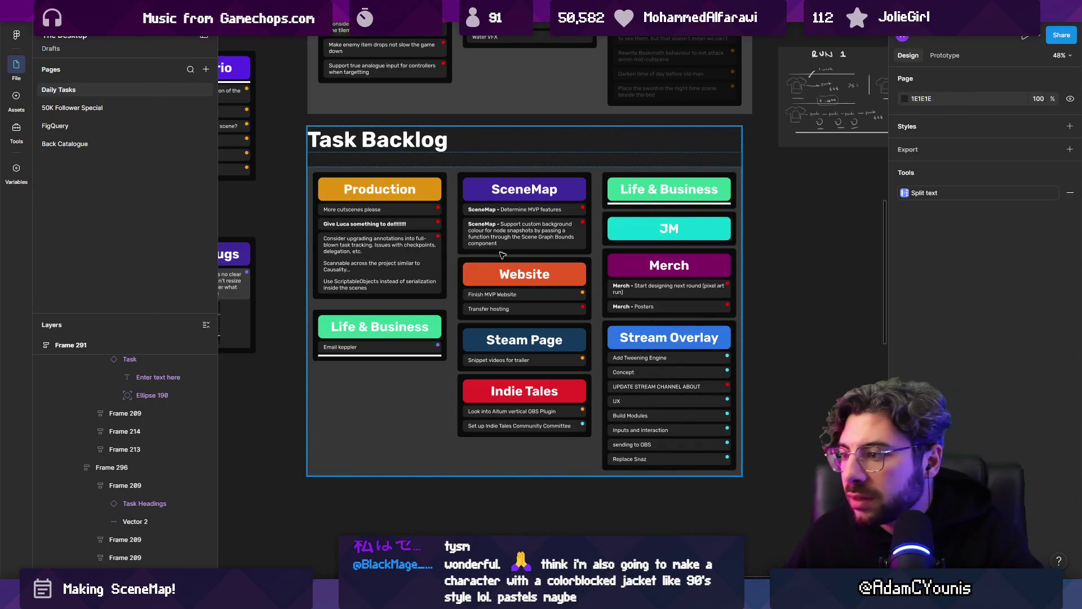
# - Delete the settings-feedback bug card, including its image
pyautogui.scroll(-5, 500, 258)
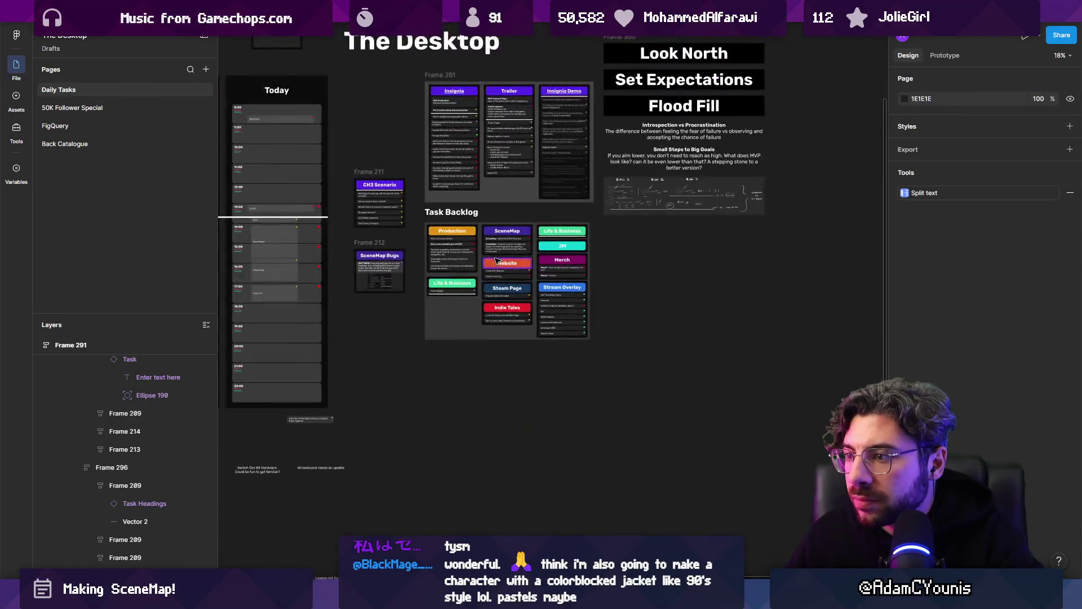
pyautogui.scroll(5, 542, 294)
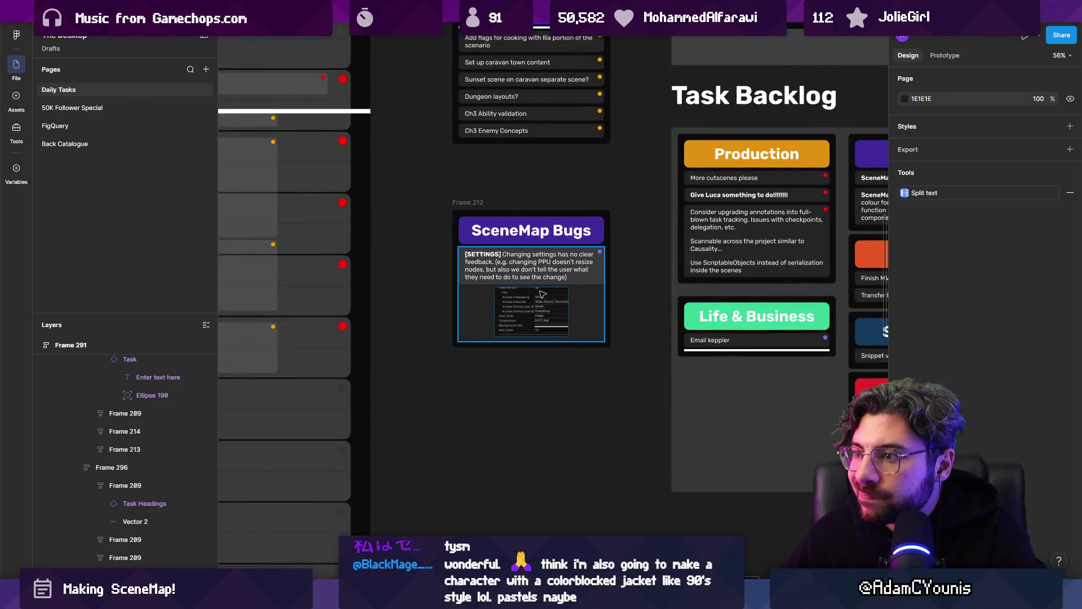
pyautogui.scroll(5, 541, 294)
pyautogui.click(379, 326)
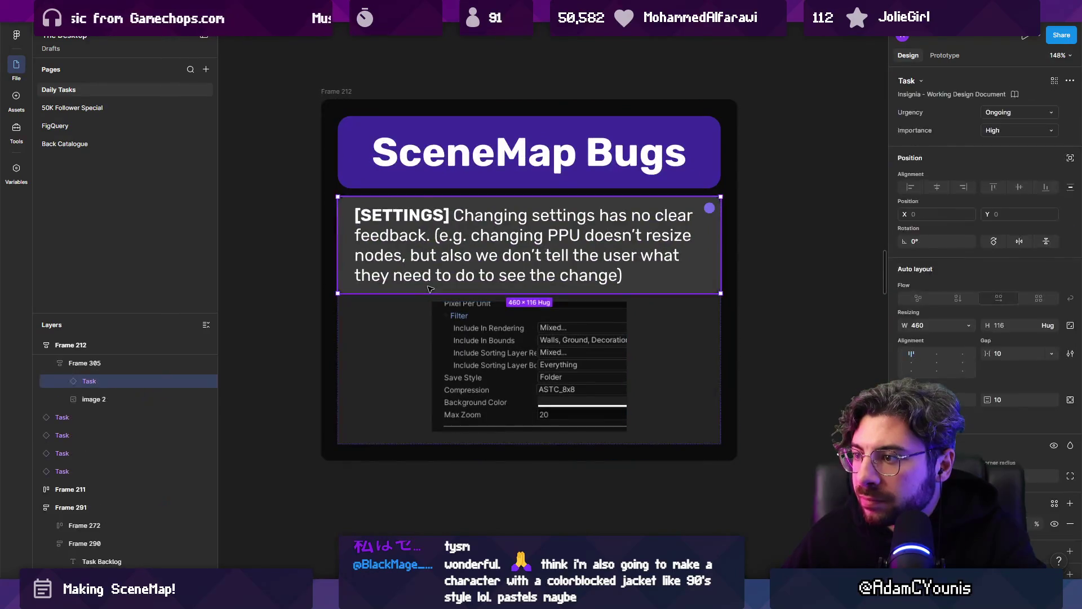
pyautogui.click(395, 322)
pyautogui.press('Delete')
pyautogui.click(342, 99)
pyautogui.press('pageup')
pyautogui.press('pageup')
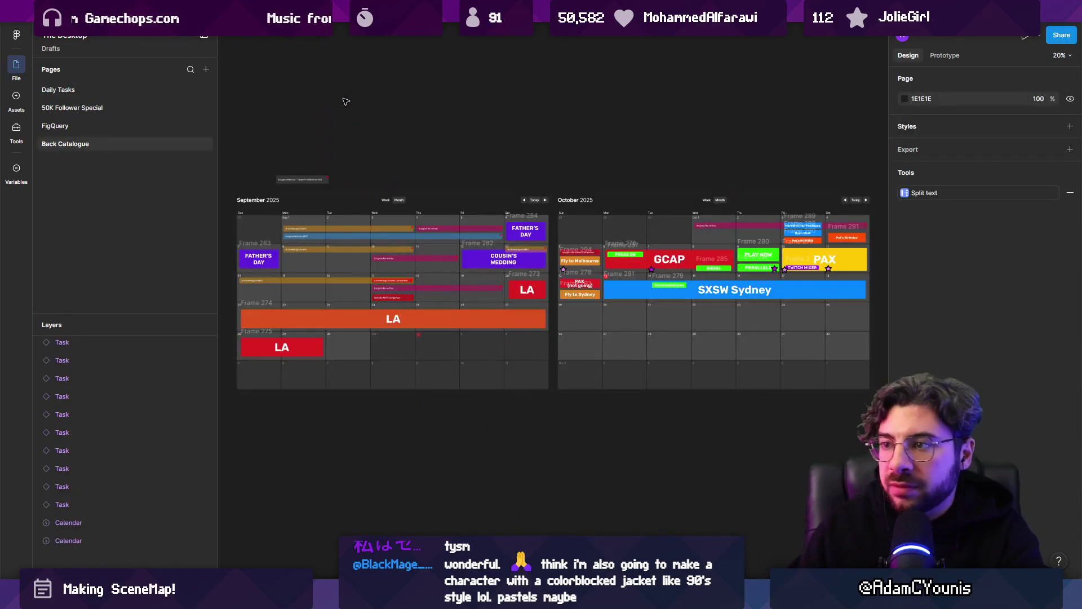
# - Flip through the board's pages, checking Daily Tasks and the SceneMap Bugs frame
pyautogui.press('pageup')
pyautogui.press('pageup')
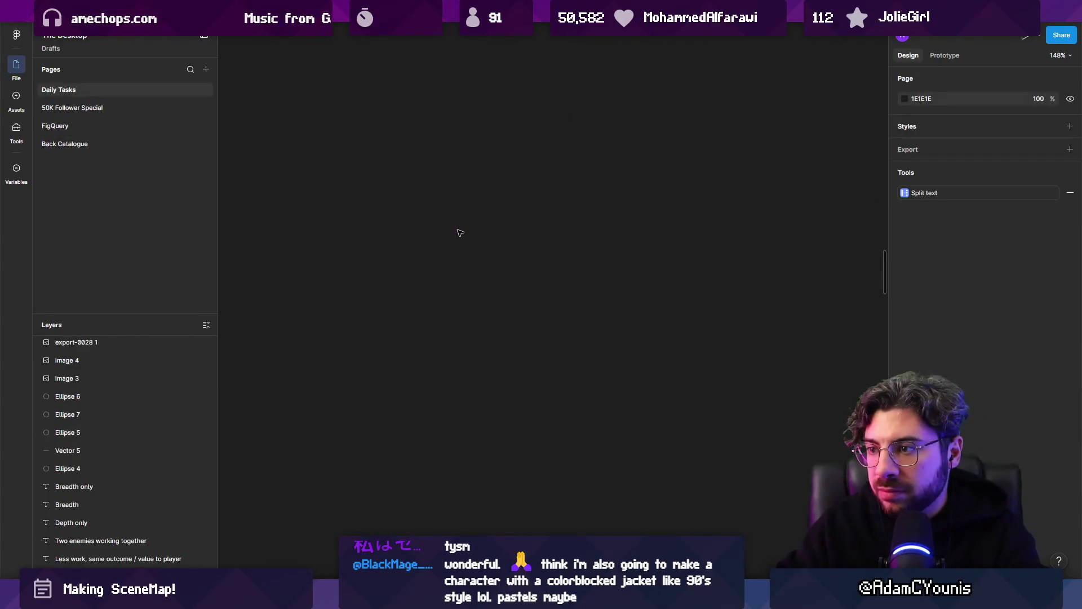
pyautogui.hotkey('shift', '1')
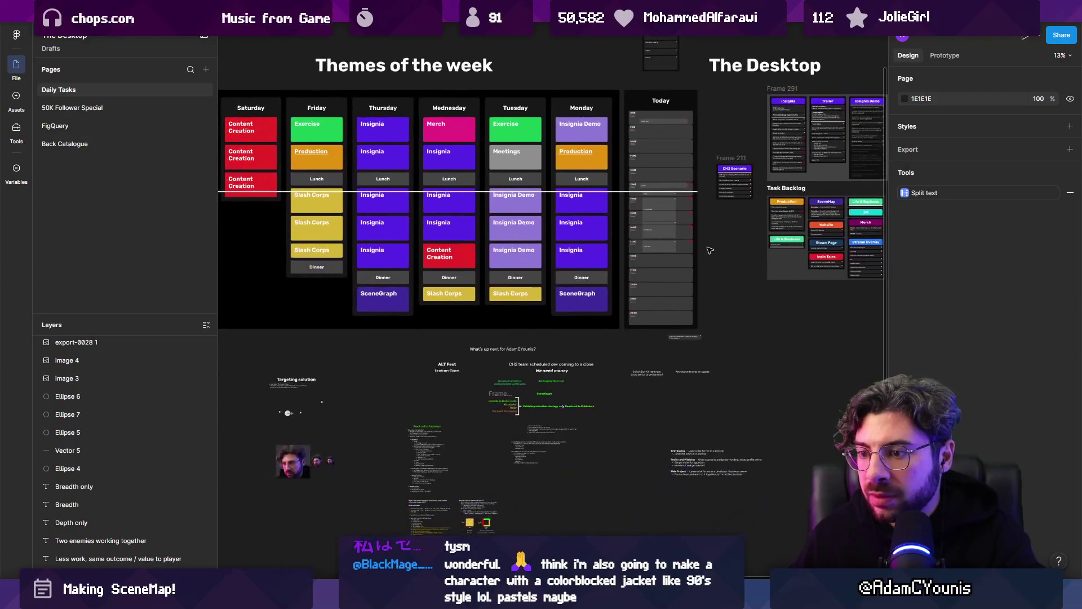
pyautogui.press('pageup')
pyautogui.press('pageup')
pyautogui.press('pagedown')
pyautogui.press('pagedown')
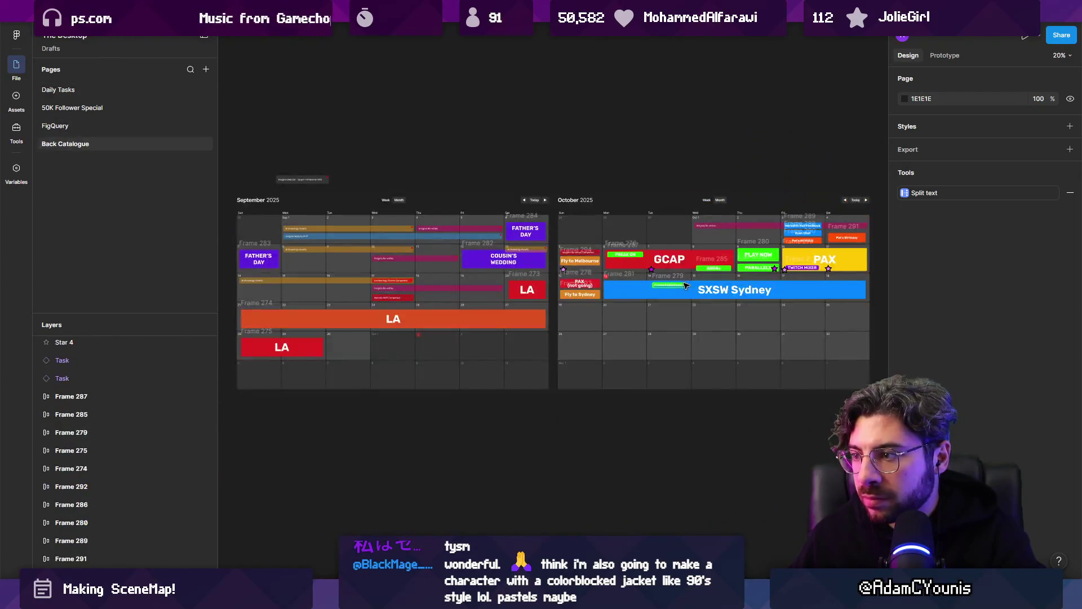
pyautogui.press('Tab')
pyautogui.hotkey('shift', '2')
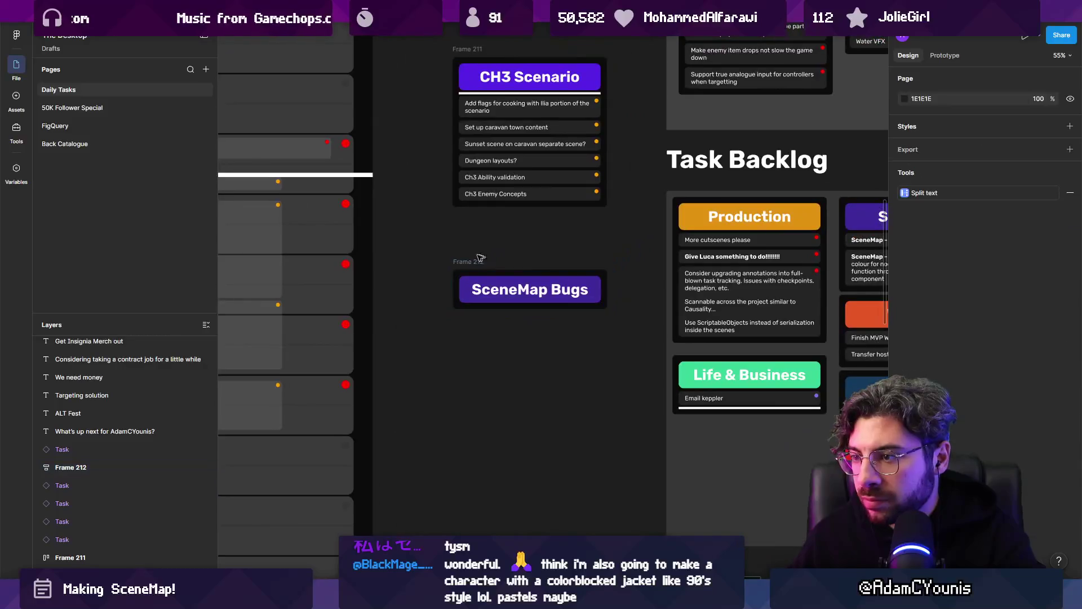
pyautogui.hotkey('shift', '1')
pyautogui.press('Escape')
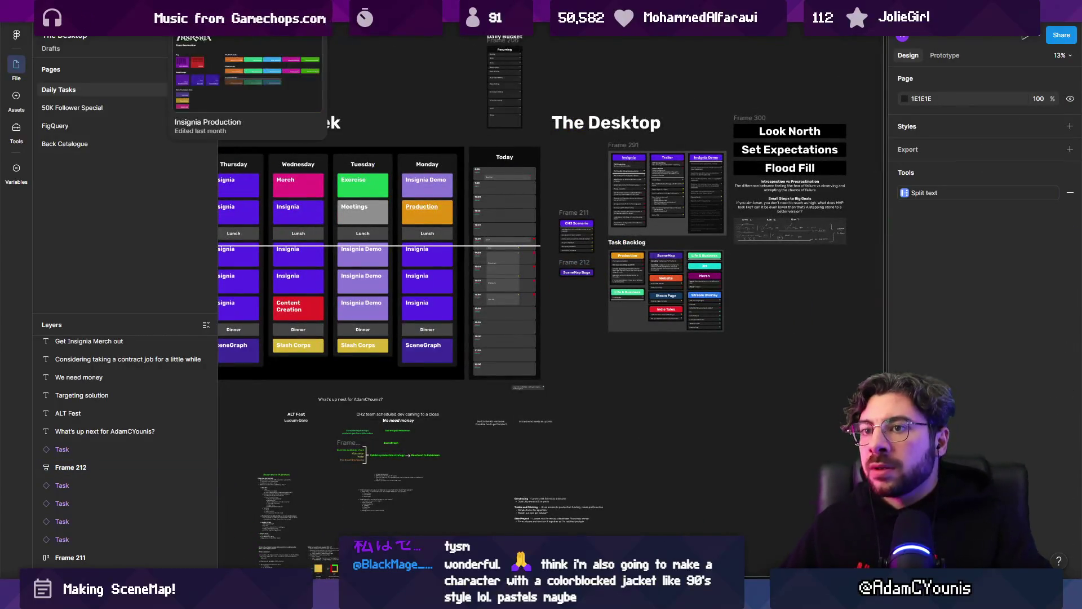
# - Cycle through the open Figma files until SceneGraph Designs is showing
pyautogui.hotkey('ctrl', 'Tab')
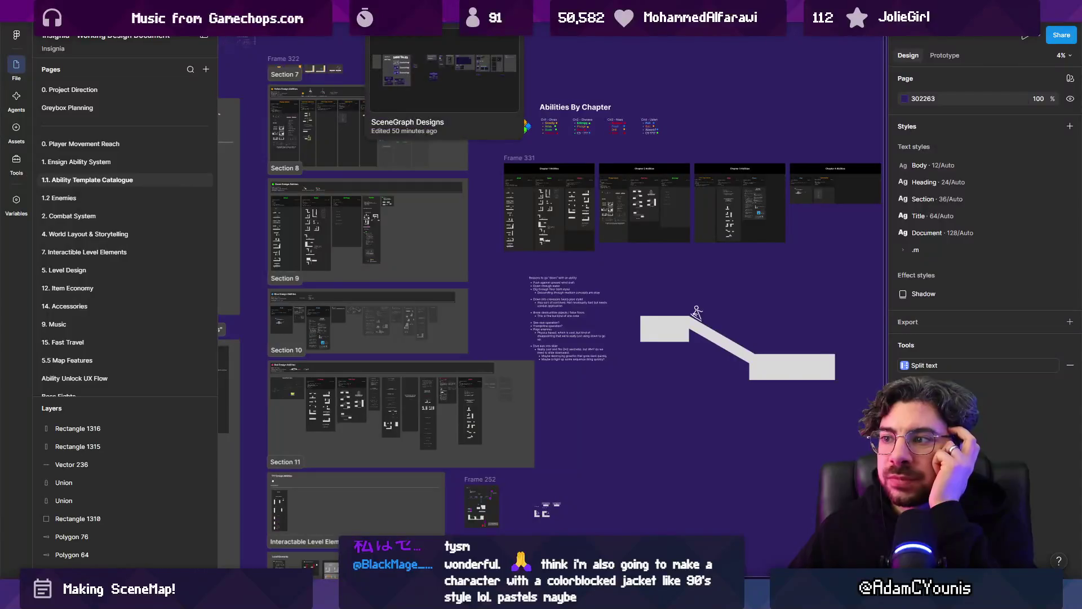
pyautogui.hotkey('ctrl', 'Tab')
pyautogui.hotkey('ctrl', 'Tab')
pyautogui.hotkey('ctrl', 'Tab')
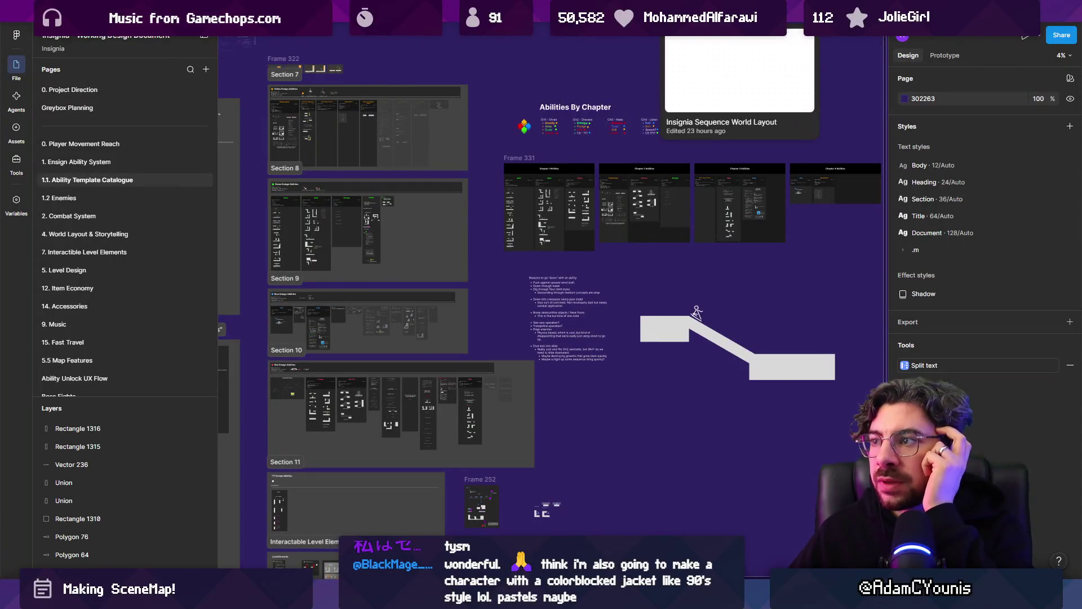
pyautogui.hotkey('ctrl', 'Tab')
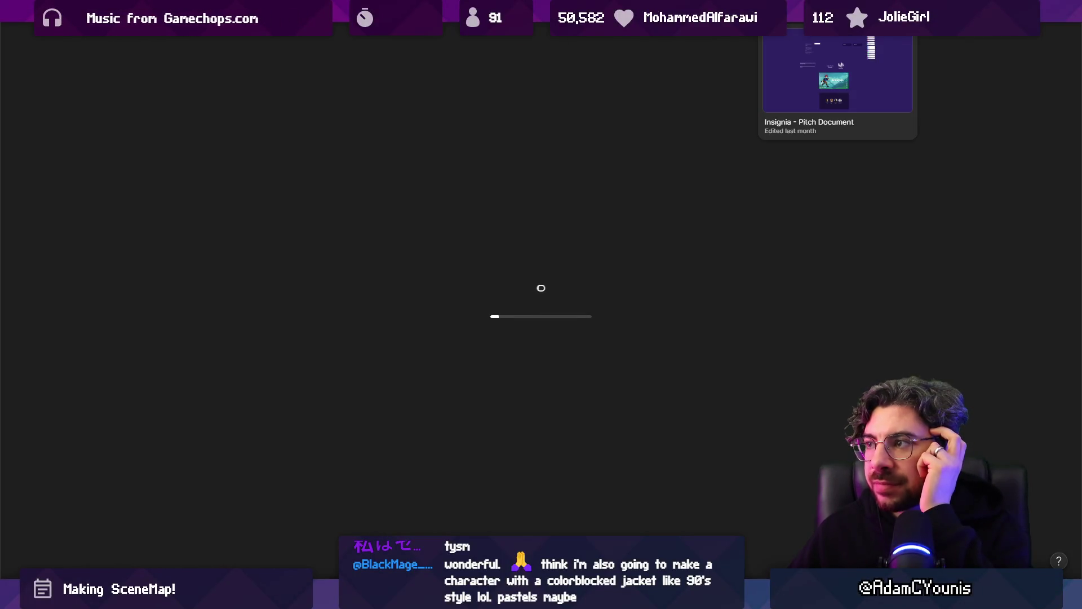
pyautogui.hotkey('ctrl', 'Tab')
pyautogui.hotkey('ctrl', 'Tab')
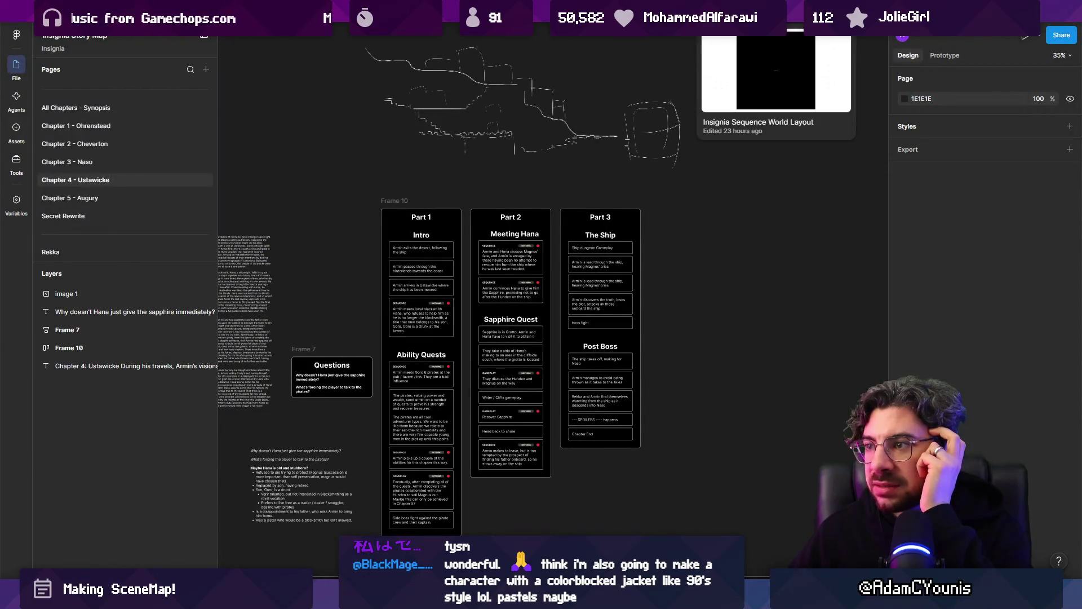
pyautogui.hotkey('ctrl', 'Tab')
pyautogui.hotkey('ctrl', 'Tab')
pyautogui.hotkey('ctrl', 'Tab')
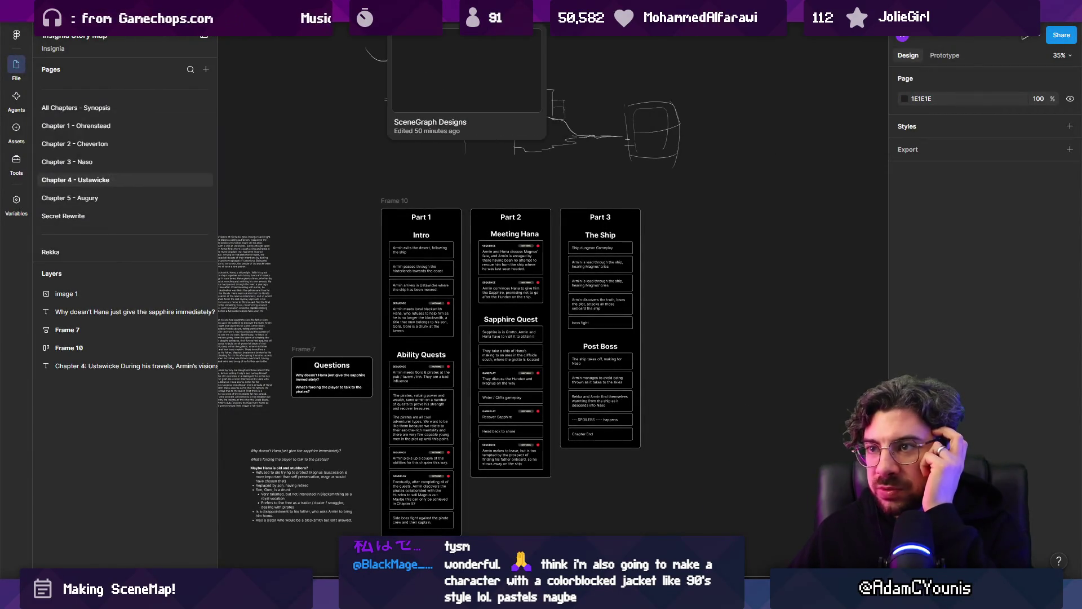
pyautogui.hotkey('ctrl', 'Tab')
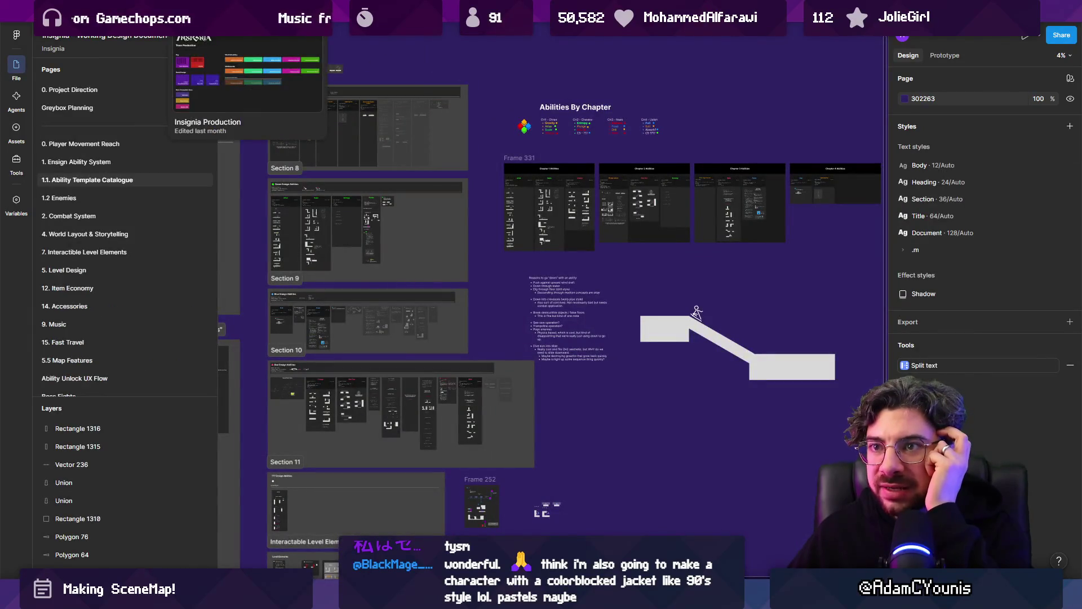
pyautogui.hotkey('ctrl', 'Tab')
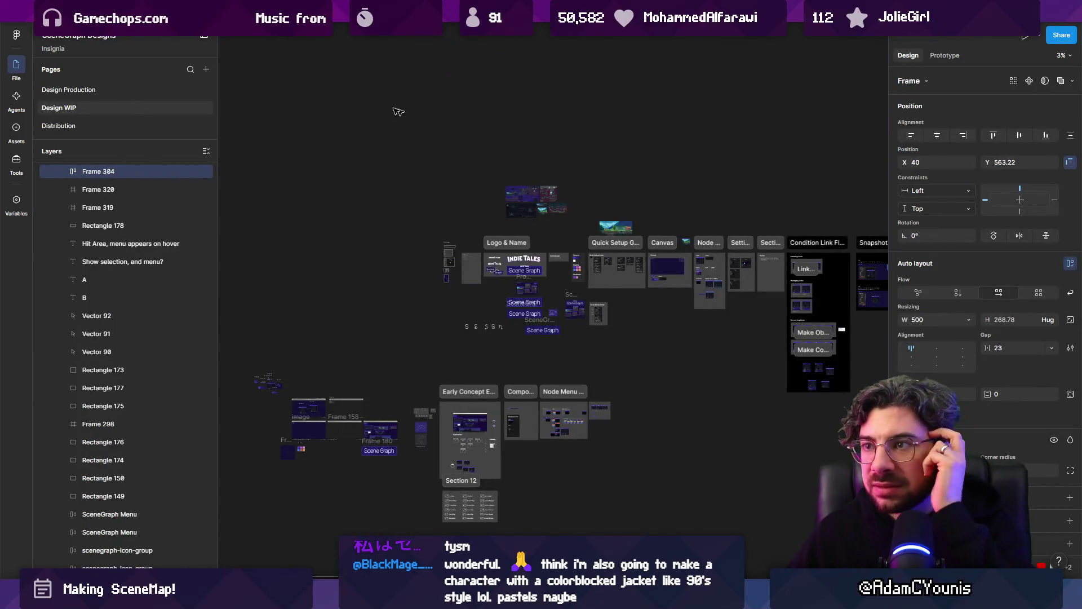
# - Dismiss the file switcher and select the Snapshot Settings panel mockup on Design WIP
pyautogui.hotkey('ctrl', 'Tab')
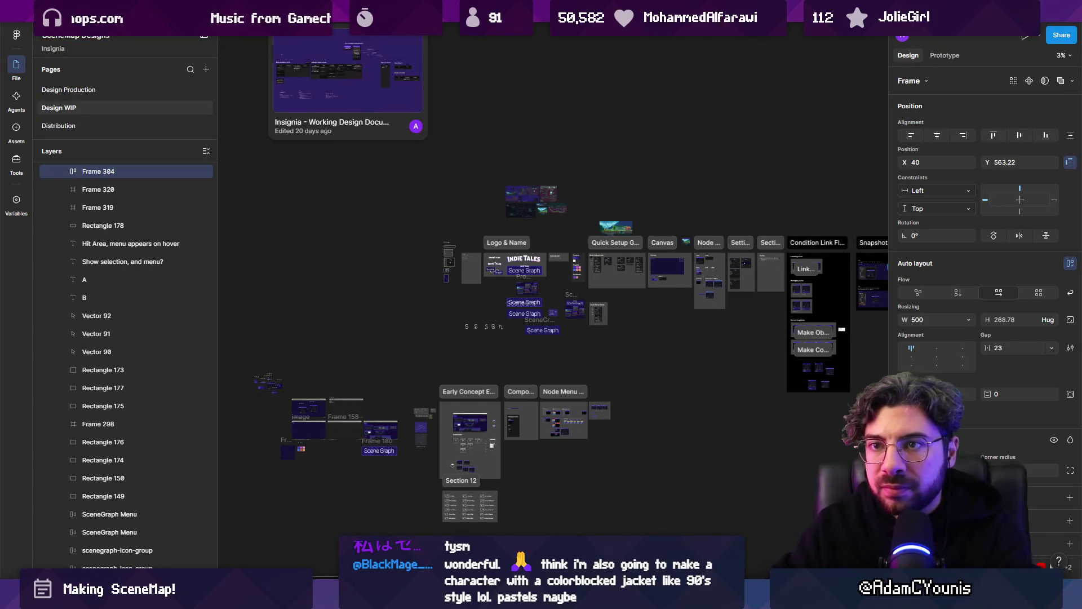
pyautogui.press('Escape')
pyautogui.hscroll(10, 805, 211)
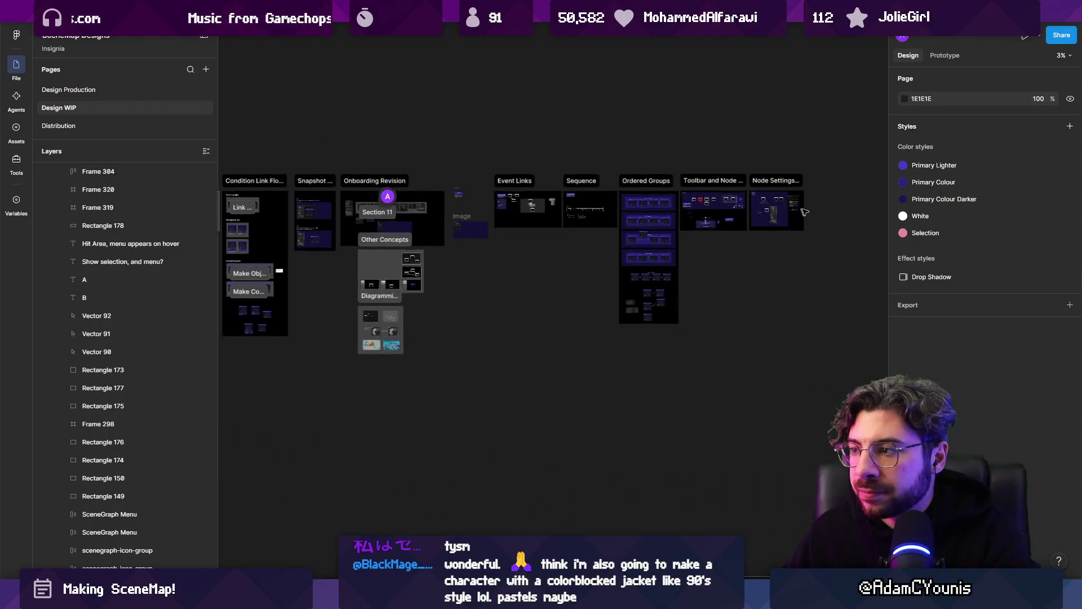
pyautogui.scroll(10, 804, 211)
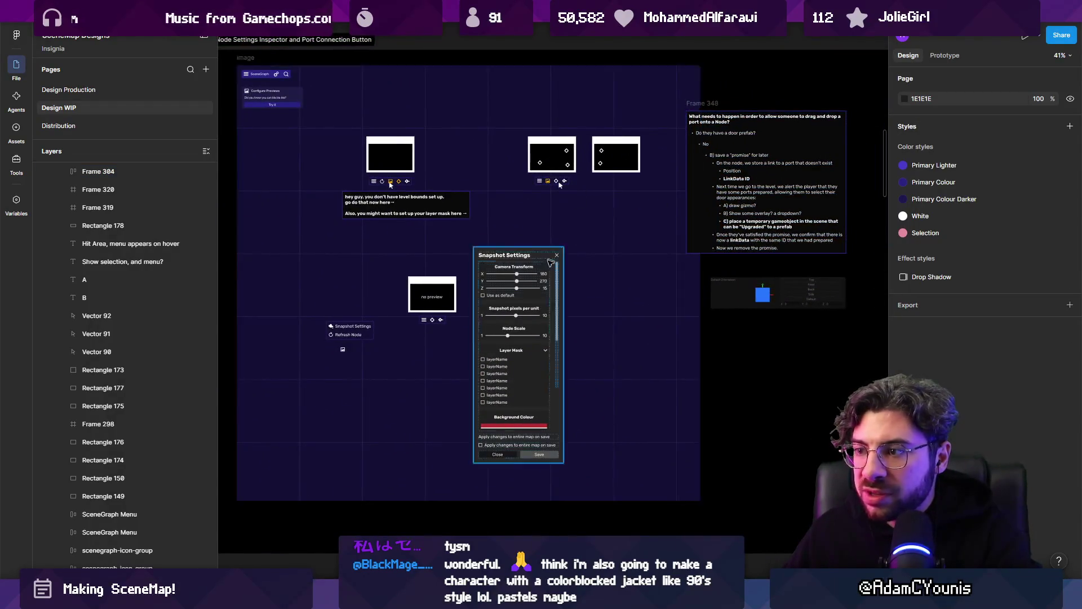
pyautogui.scroll(5, 550, 262)
pyautogui.scroll(-3, 541, 293)
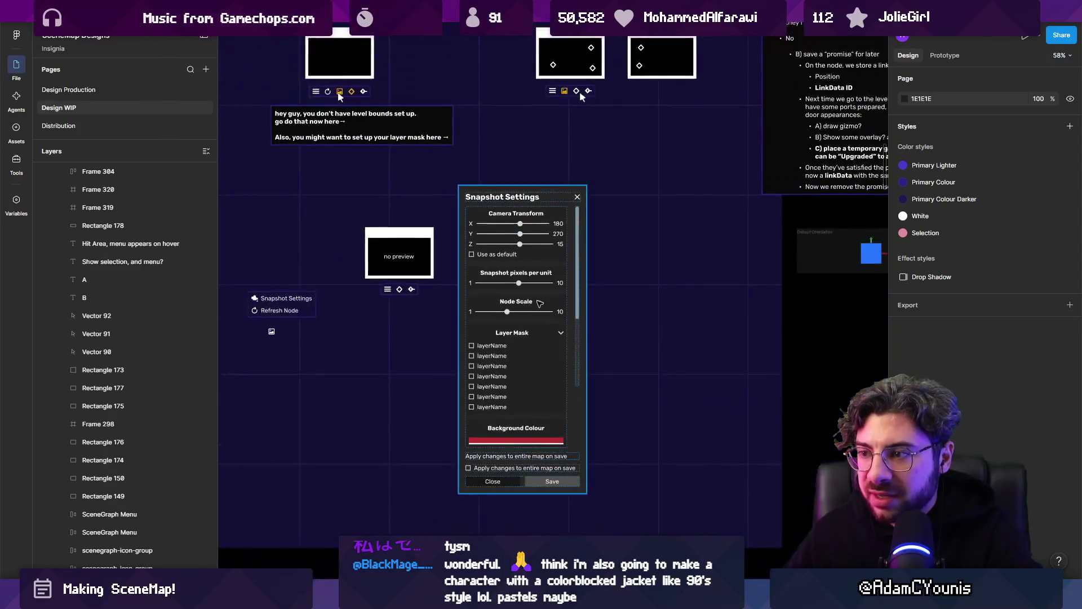
pyautogui.click(539, 303)
# - Scroll through the remaining SceneGraph mockups, then return to the Unity SceneMap graph
pyautogui.scroll(-3, 507, 271)
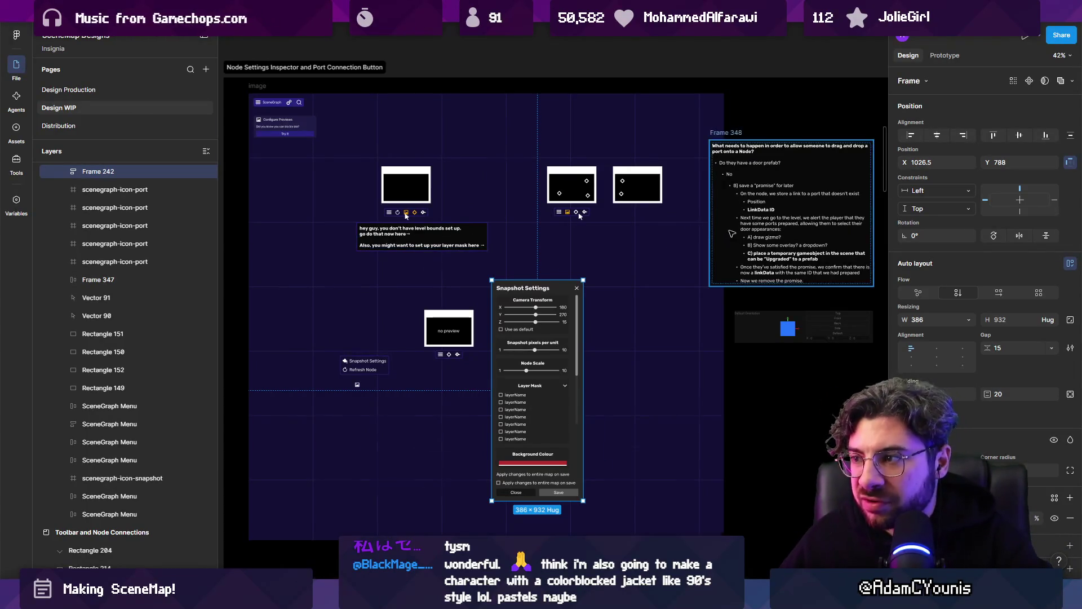
pyautogui.scroll(-3, 731, 232)
pyautogui.scroll(6, 457, 231)
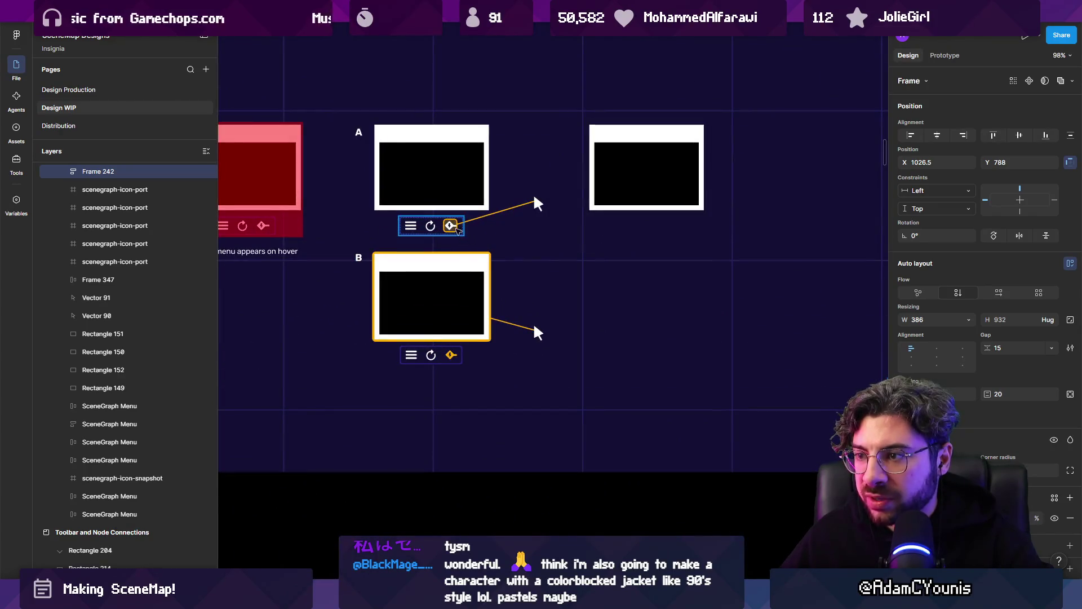
pyautogui.scroll(-5, 458, 230)
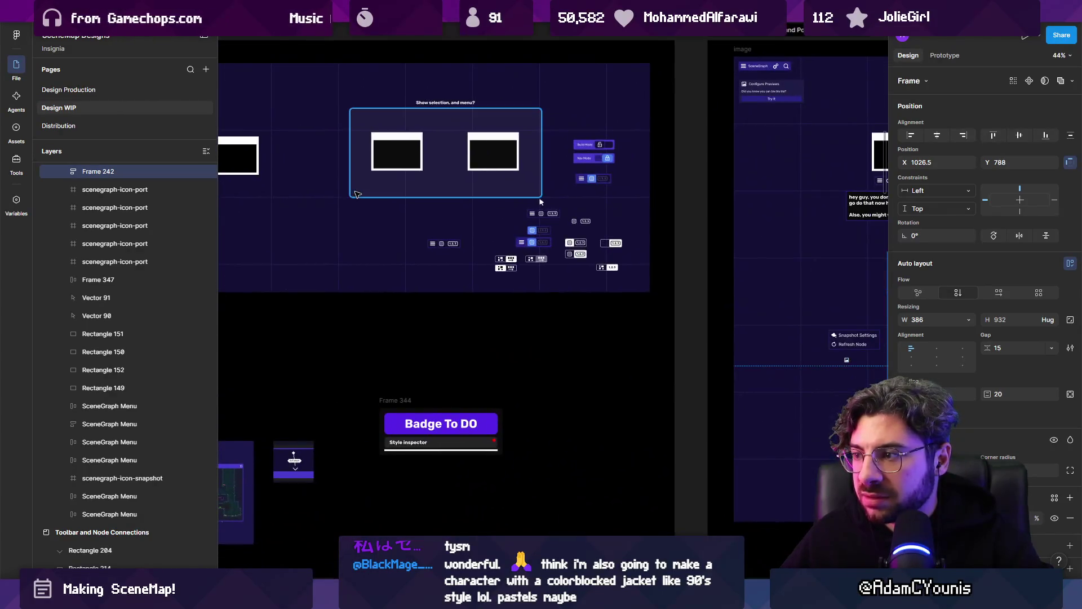
pyautogui.scroll(-3, 540, 202)
pyautogui.scroll(4, 480, 328)
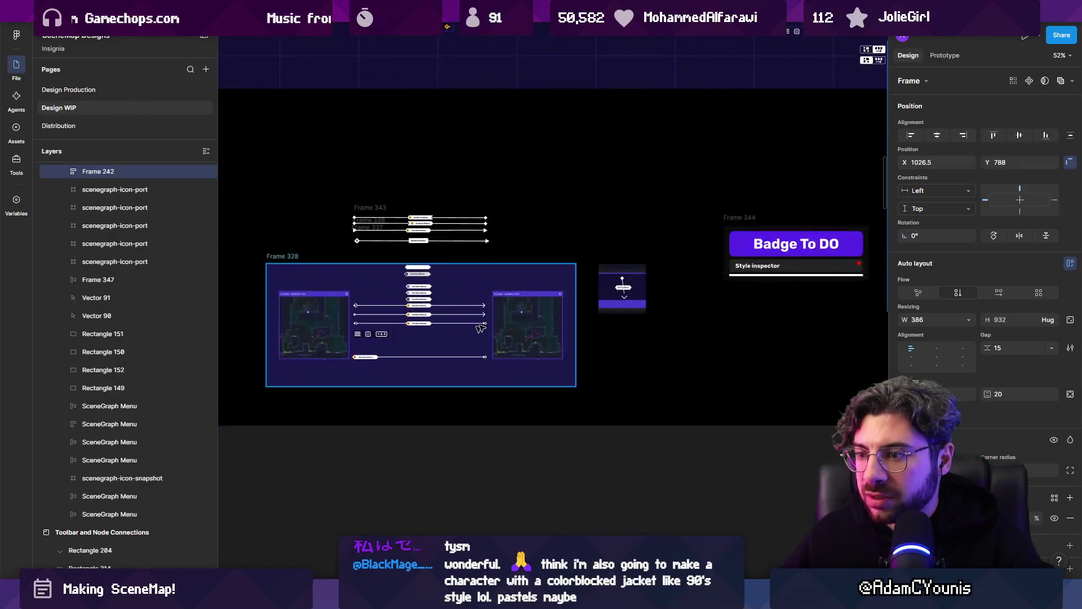
pyautogui.scroll(-10, 480, 328)
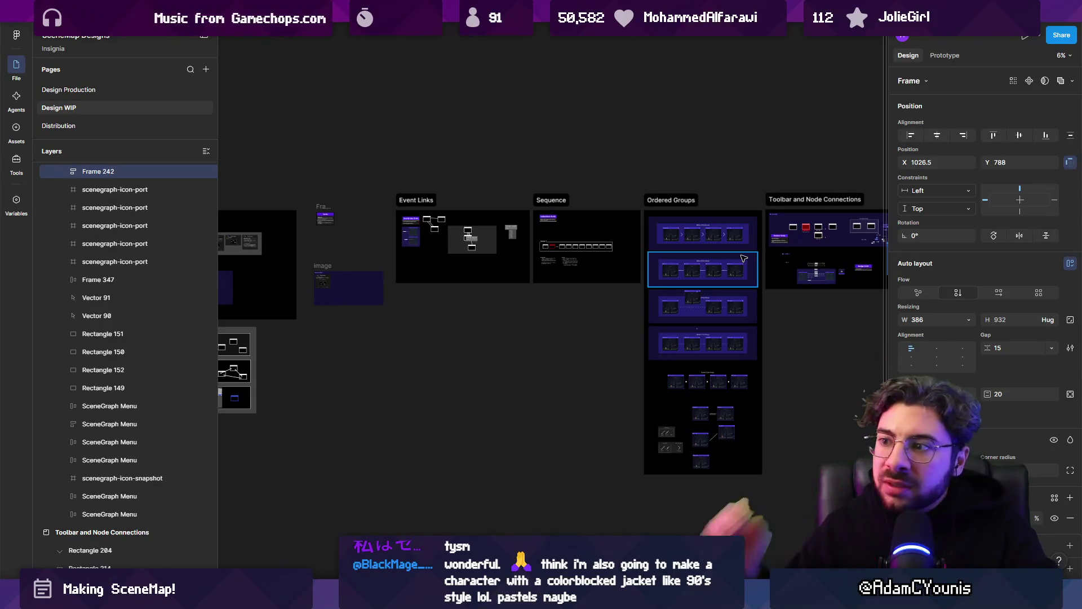
pyautogui.scroll(-5, 782, 357)
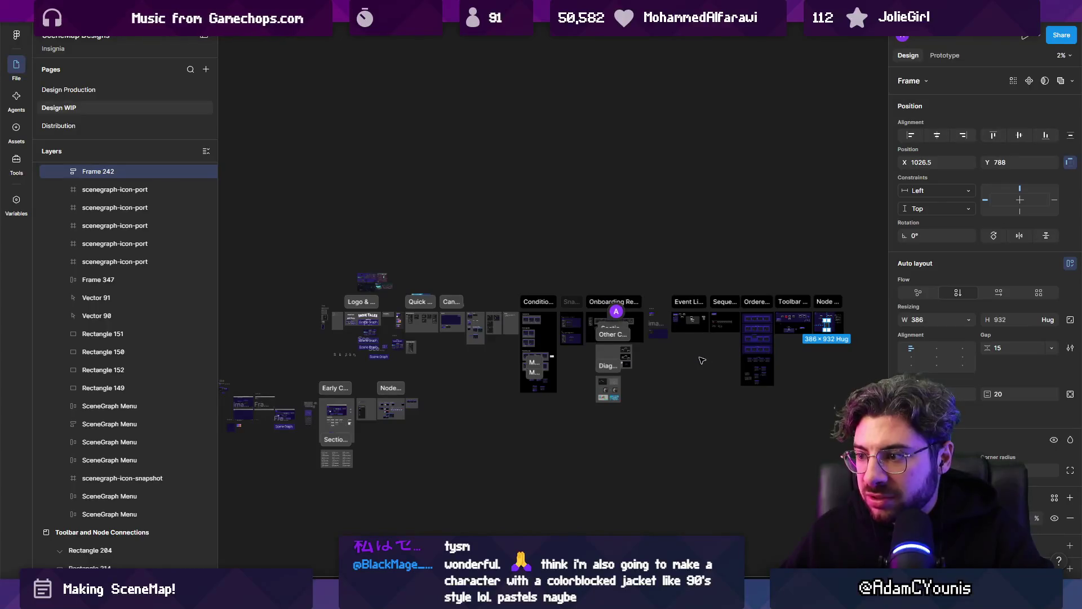
pyautogui.scroll(5, 702, 360)
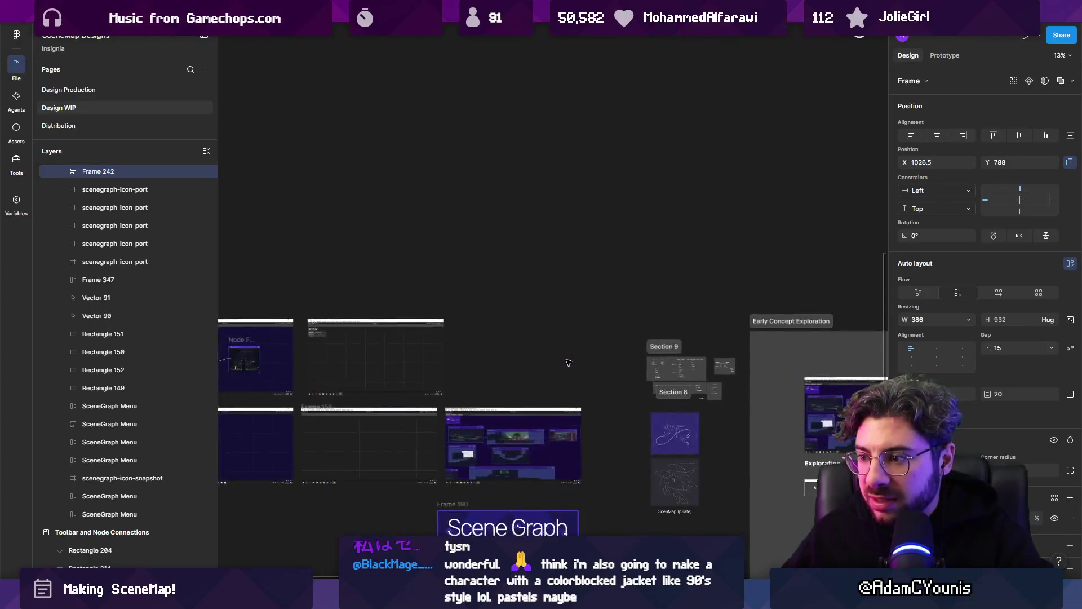
pyautogui.hscroll(5, 570, 343)
pyautogui.scroll(2, 570, 342)
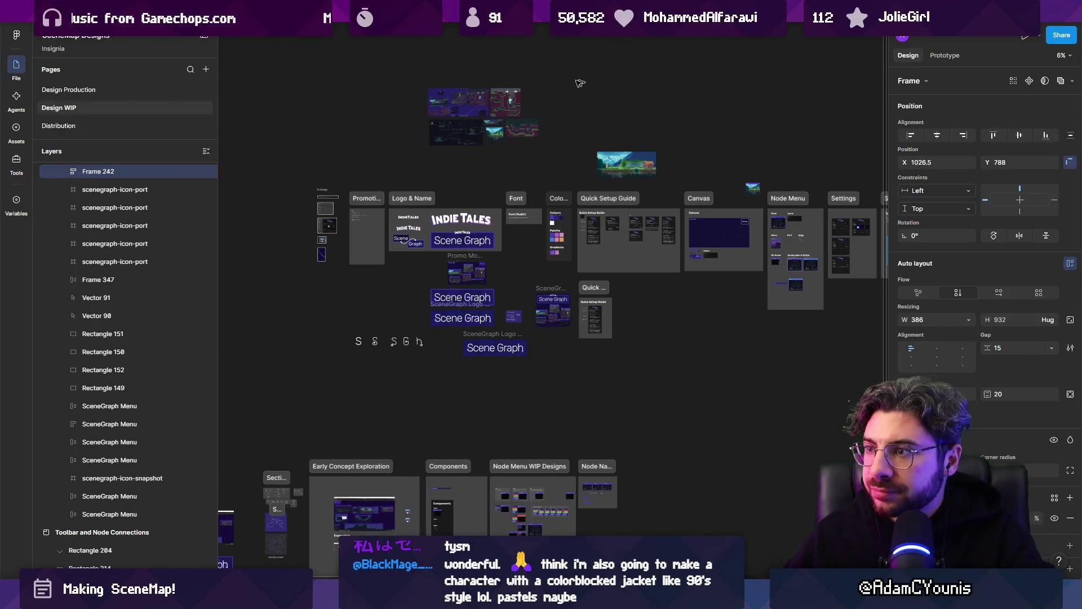
pyautogui.scroll(3, 493, 92)
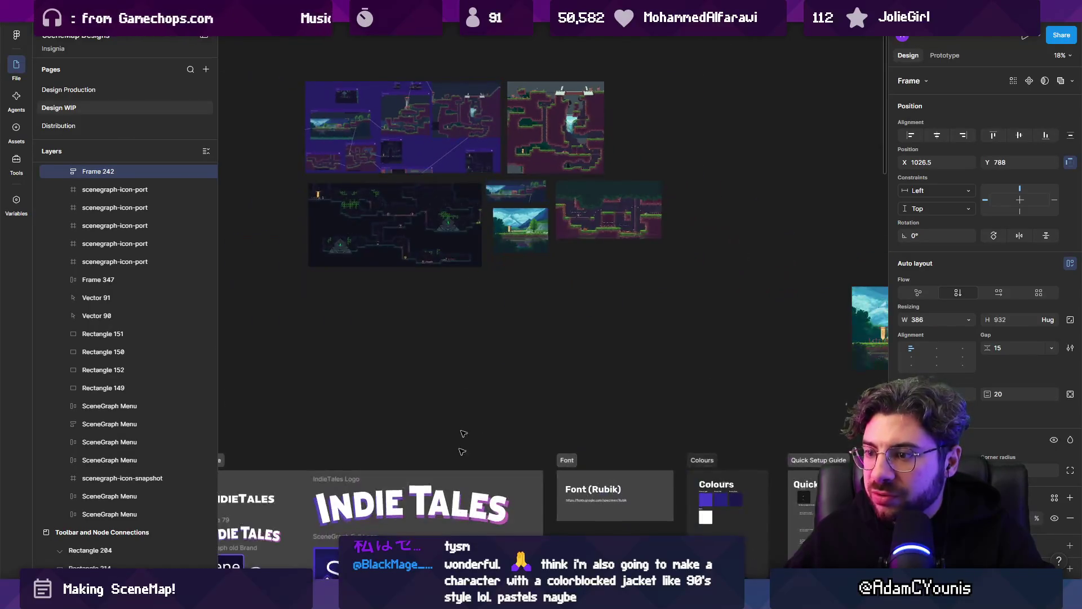
pyautogui.hotkey('alt', 'Tab')
pyautogui.scroll(-4, 584, 265)
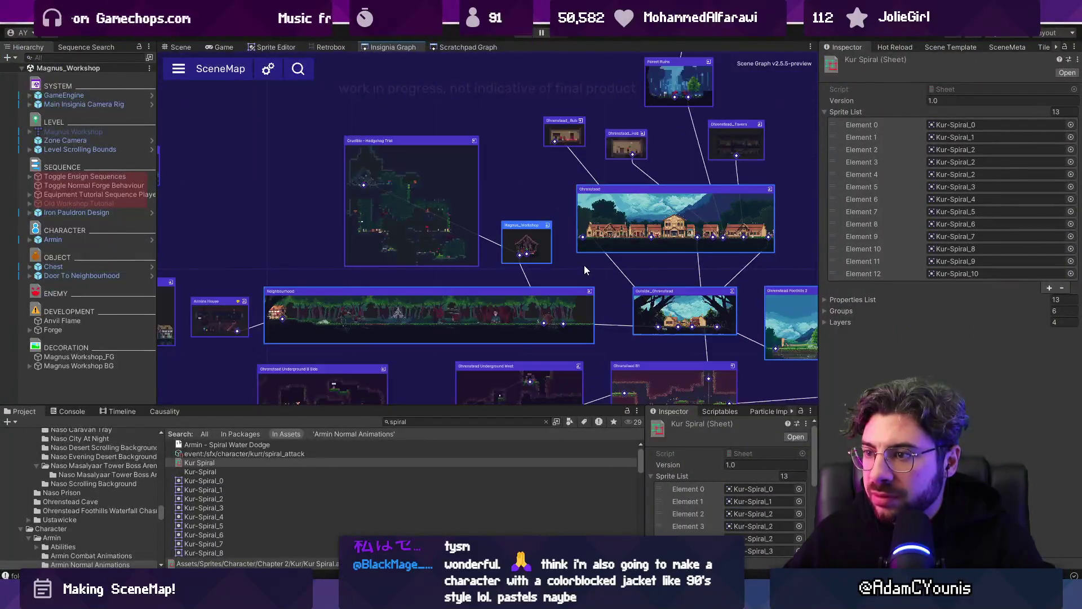
# - Pan and zoom the SceneMap graph to frame Ohrenstead, then select the neighbouring Magnus_Workshop node
pyautogui.moveTo(583, 272)
pyautogui.mouseDown()
pyautogui.moveTo(439, 264)
pyautogui.moveTo(357, 229)
pyautogui.mouseUp()
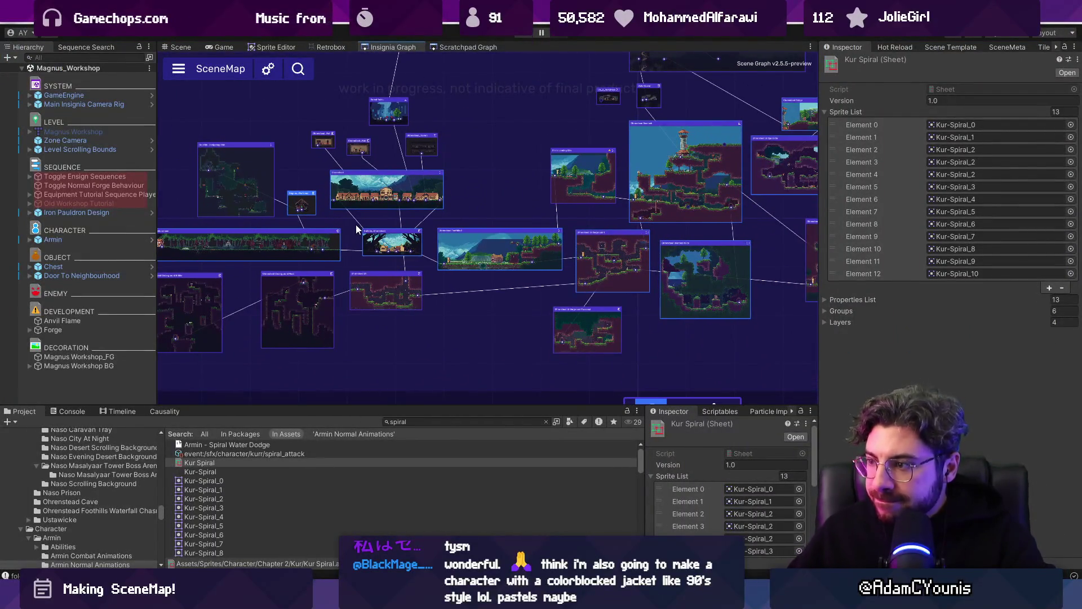
pyautogui.scroll(-3, 488, 278)
pyautogui.moveTo(598, 328); pyautogui.dragTo(325, 310)
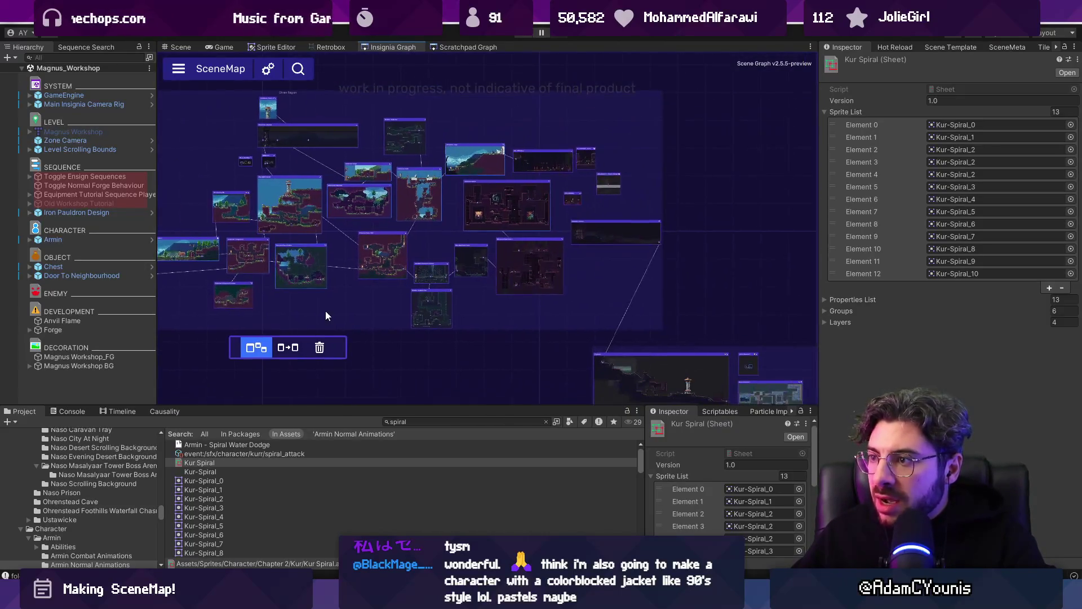
pyautogui.doubleClick(299, 128)
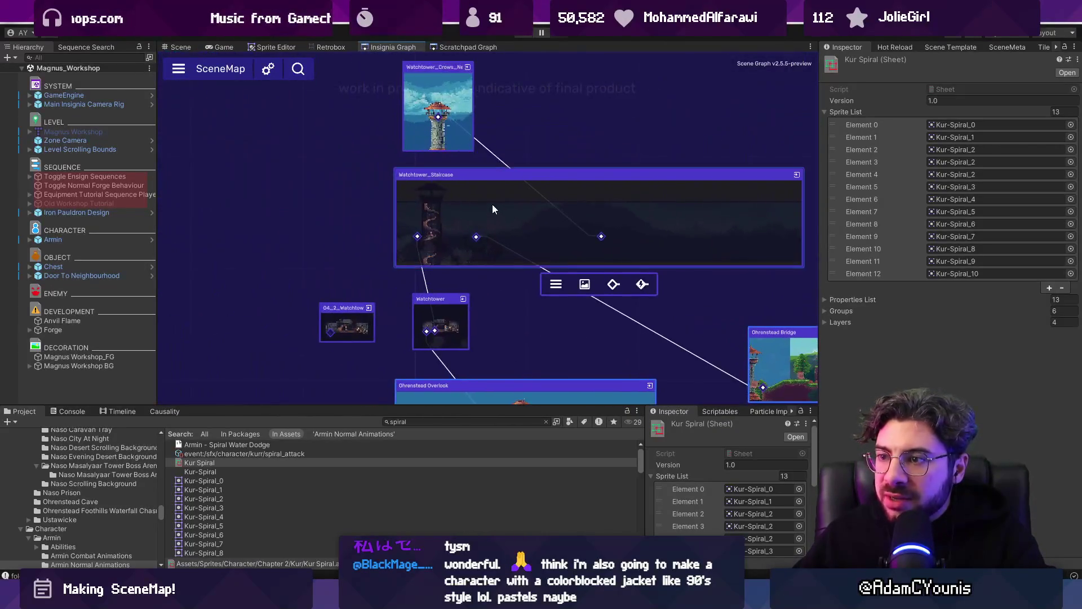
pyautogui.scroll(-3, 486, 189)
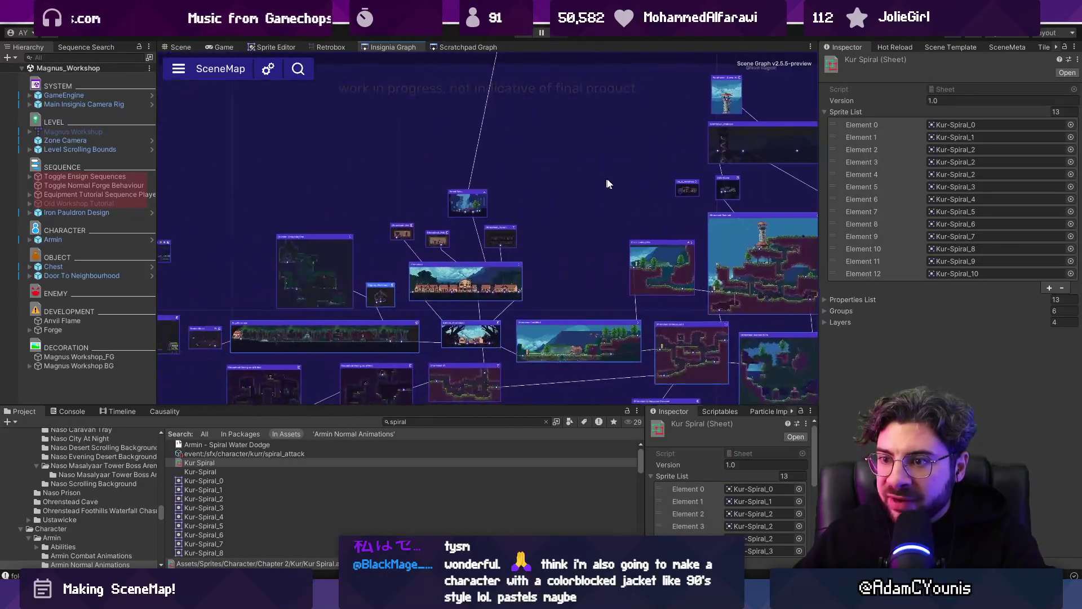
pyautogui.doubleClick(417, 287)
pyautogui.scroll(3, 423, 266)
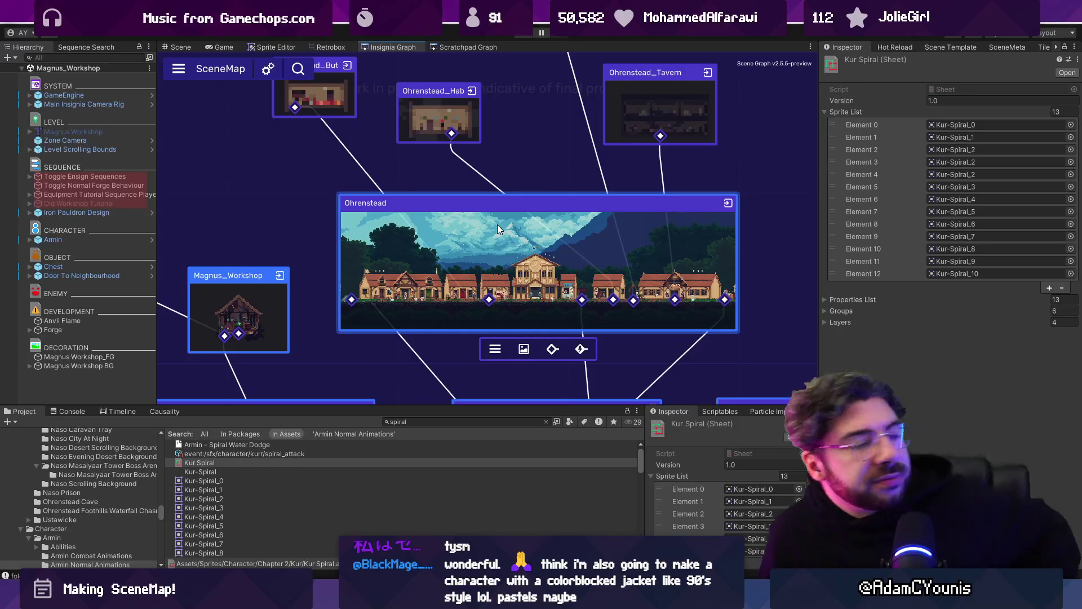
pyautogui.press('Left')
pyautogui.hotkey('alt', 'Tab')
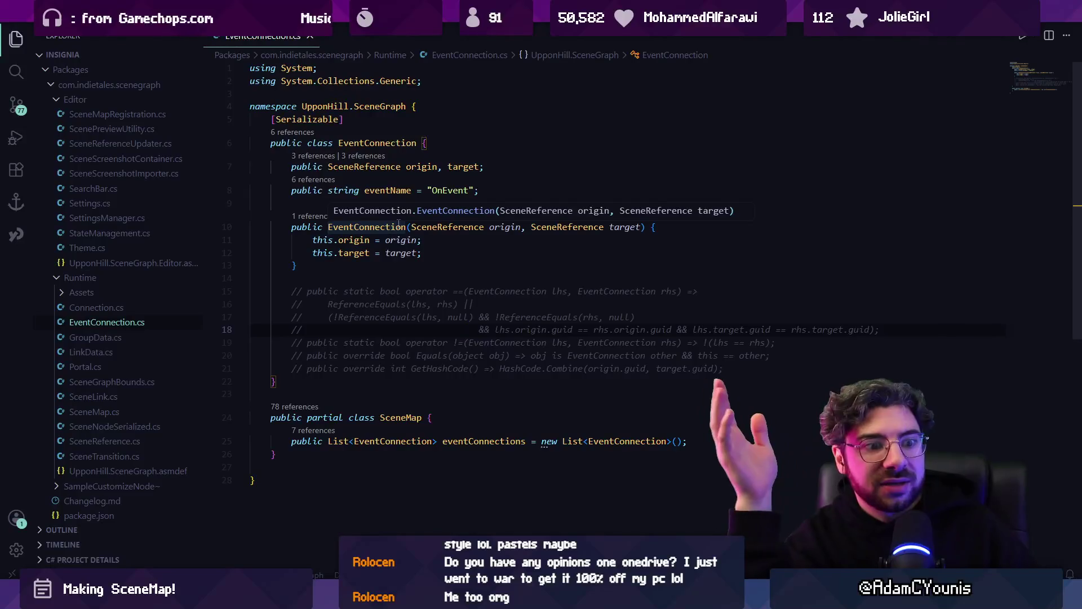
# - Undo the stray slash on line 18 of EventConnection.cs and close the file
pyautogui.write('/')
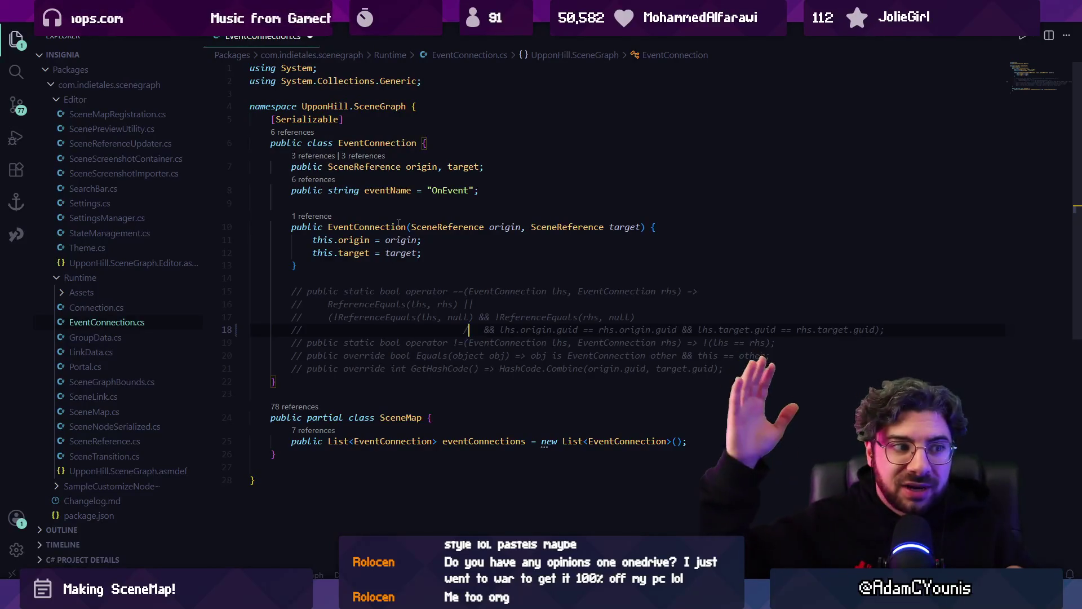
pyautogui.hotkey('ctrl', 'z')
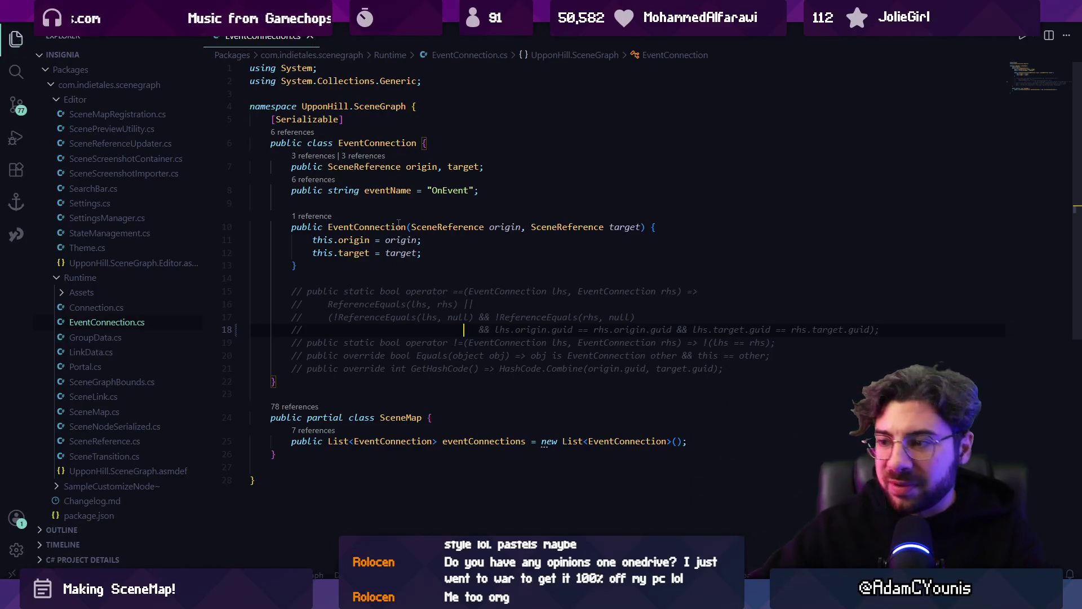
pyautogui.hotkey('ctrl', 'p')
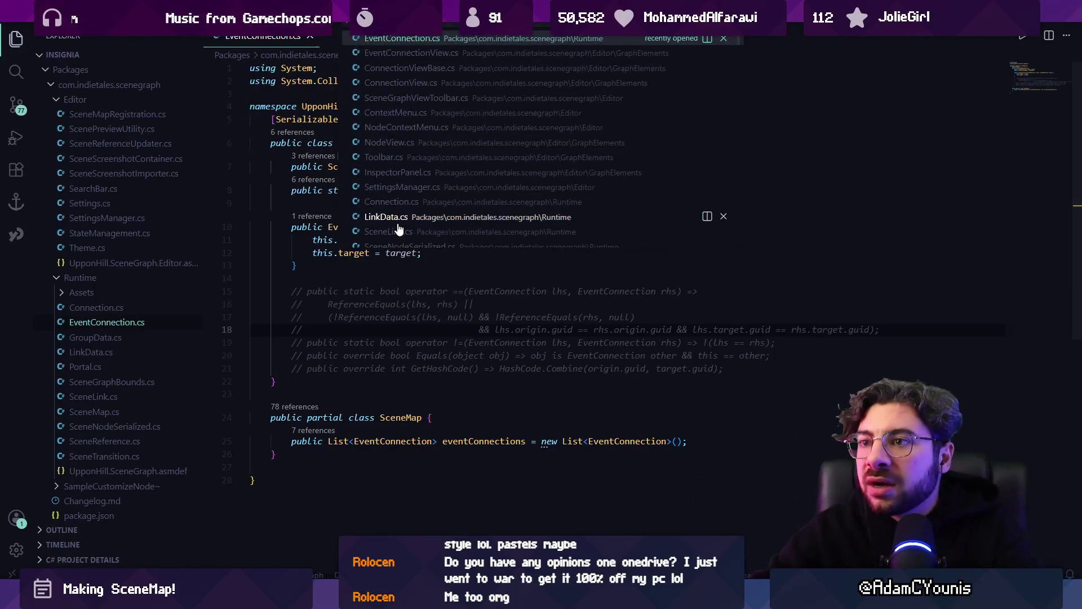
pyautogui.press('Escape')
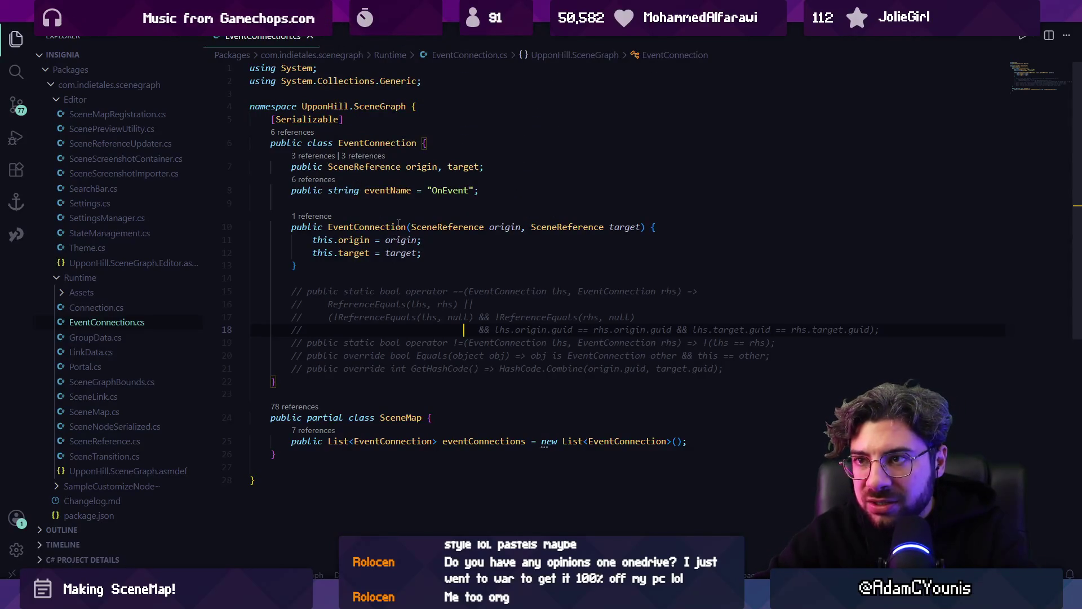
pyautogui.hotkey('ctrl', 'w')
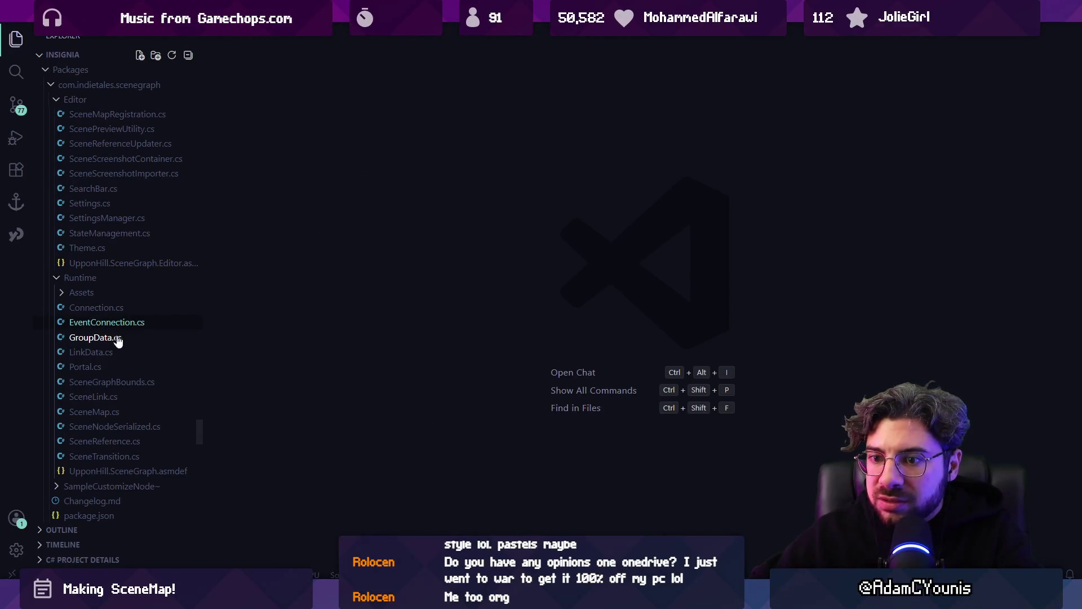
# - Collapse the GraphElements, Internal and Resources folders in the Explorer
pyautogui.scroll(6, 150, 269)
pyautogui.scroll(6, 124, 259)
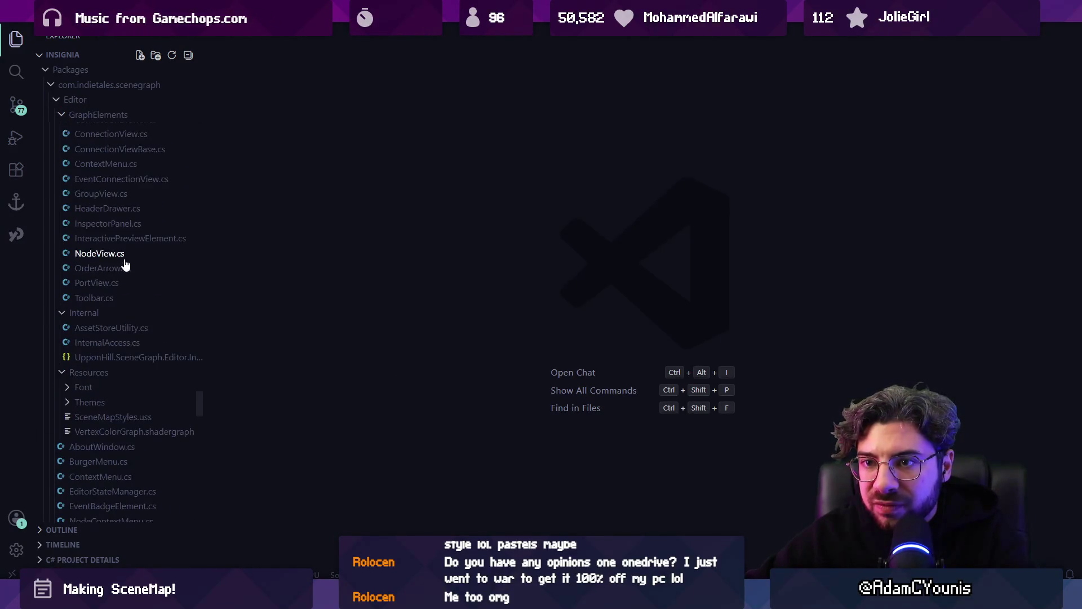
pyautogui.click(138, 252)
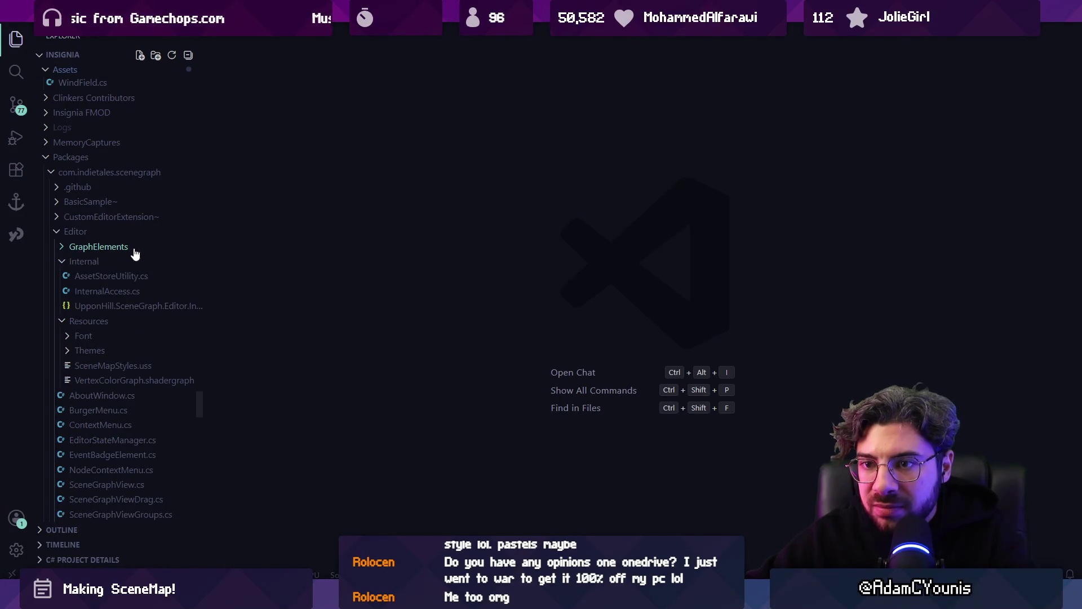
pyautogui.click(113, 262)
pyautogui.click(102, 276)
pyautogui.scroll(-3, 121, 305)
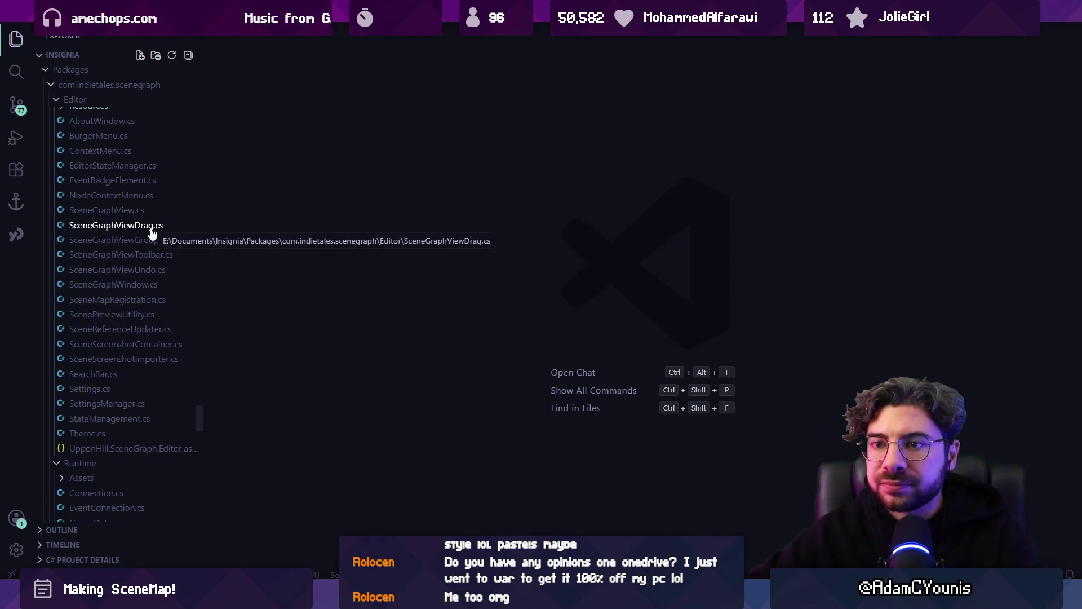
# - Open SceneScreenshotContainer.cs after a quick look at SceneScreenshotImporter.cs, and read through it
pyautogui.click(147, 345)
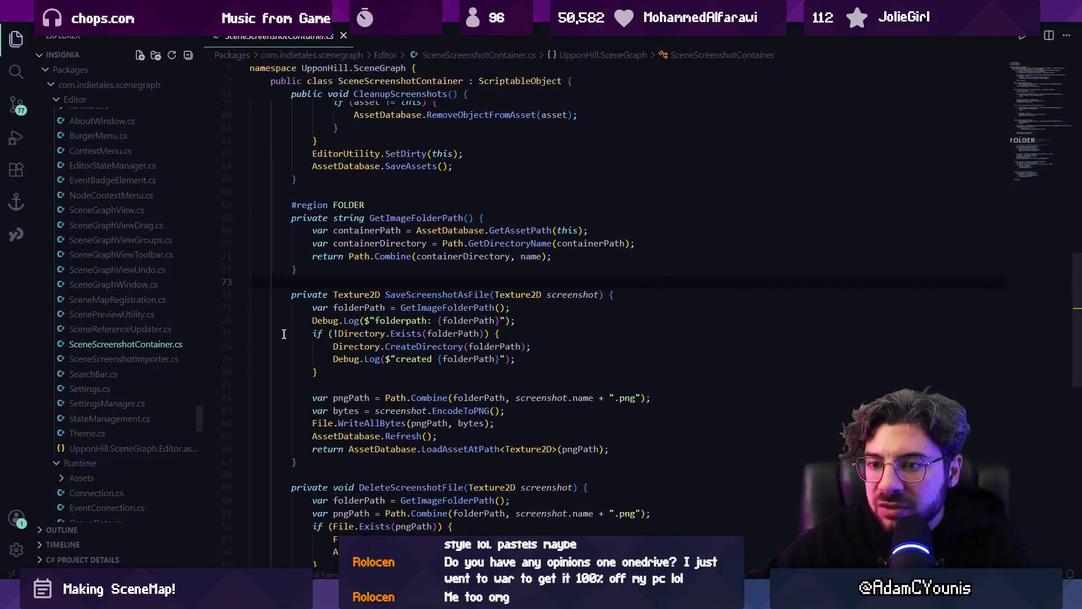
pyautogui.click(155, 359)
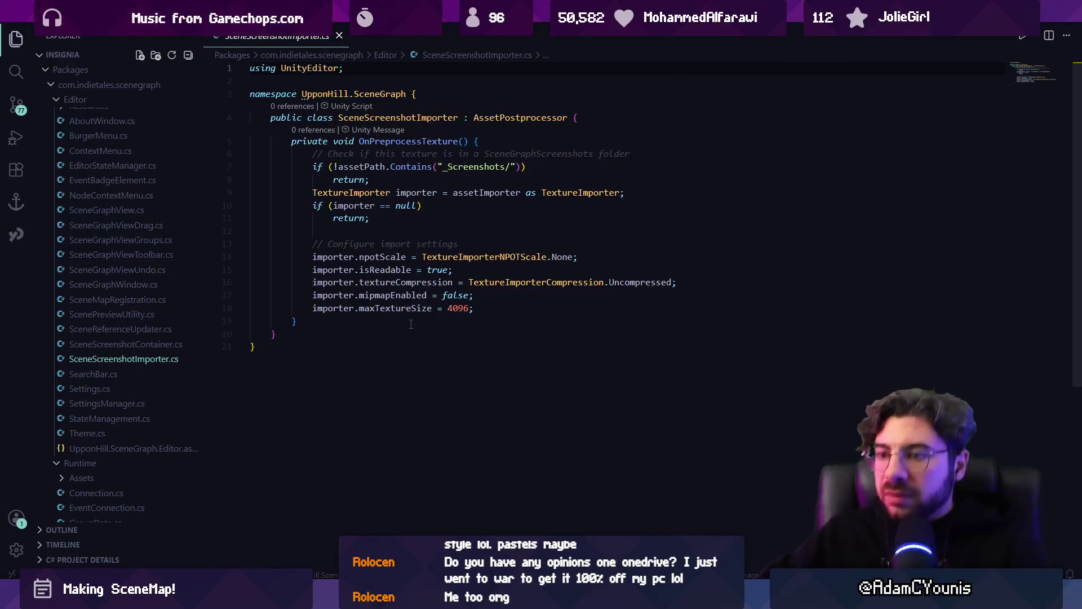
pyautogui.click(132, 345)
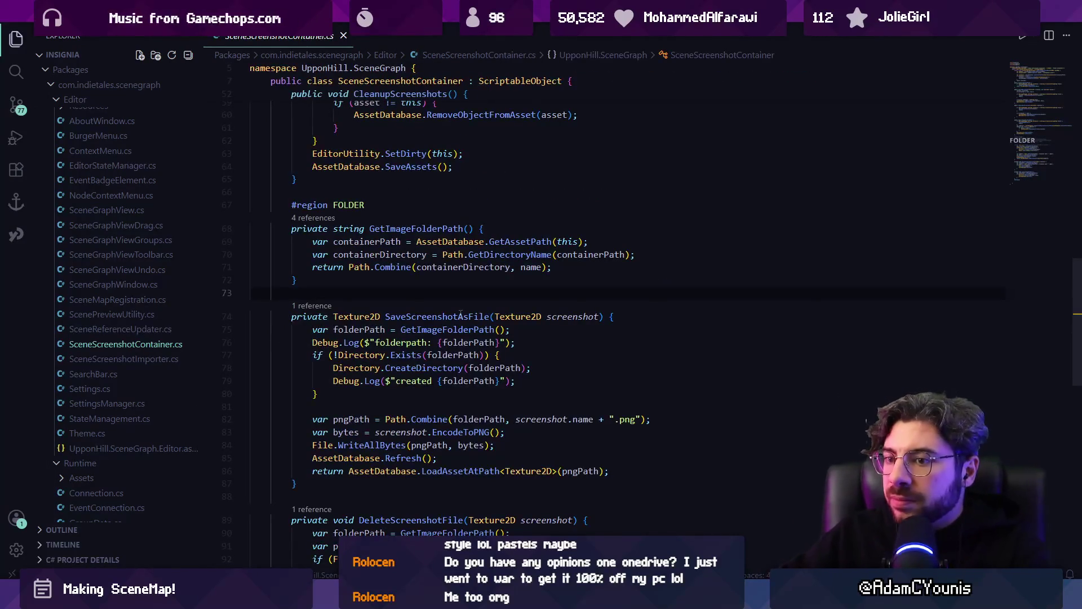
pyautogui.scroll(-7, 586, 244)
pyautogui.scroll(7, 589, 277)
pyautogui.scroll(20, 589, 277)
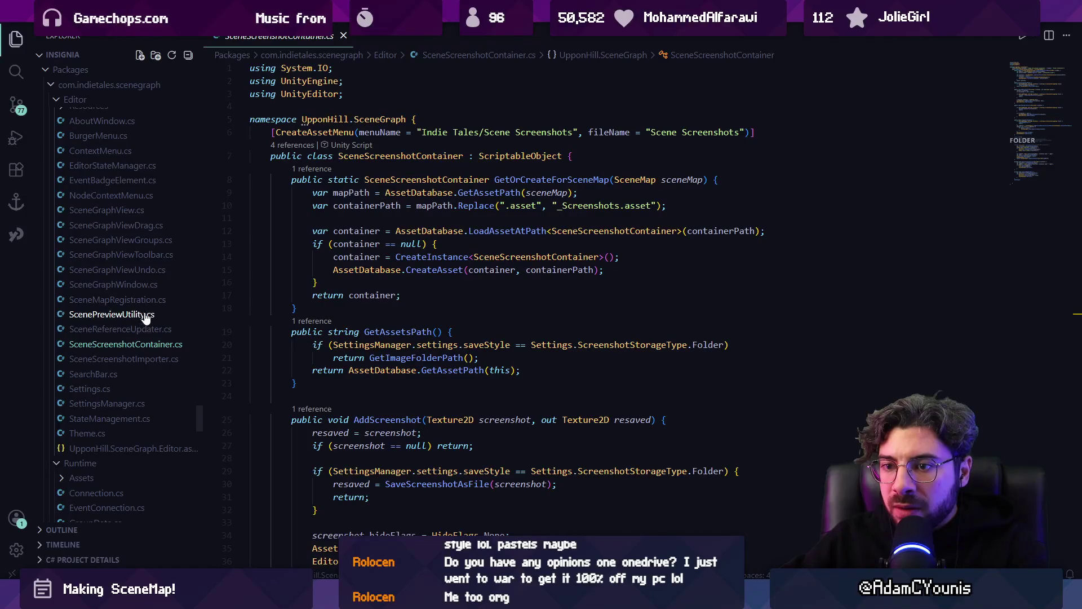
pyautogui.scroll(3, 160, 287)
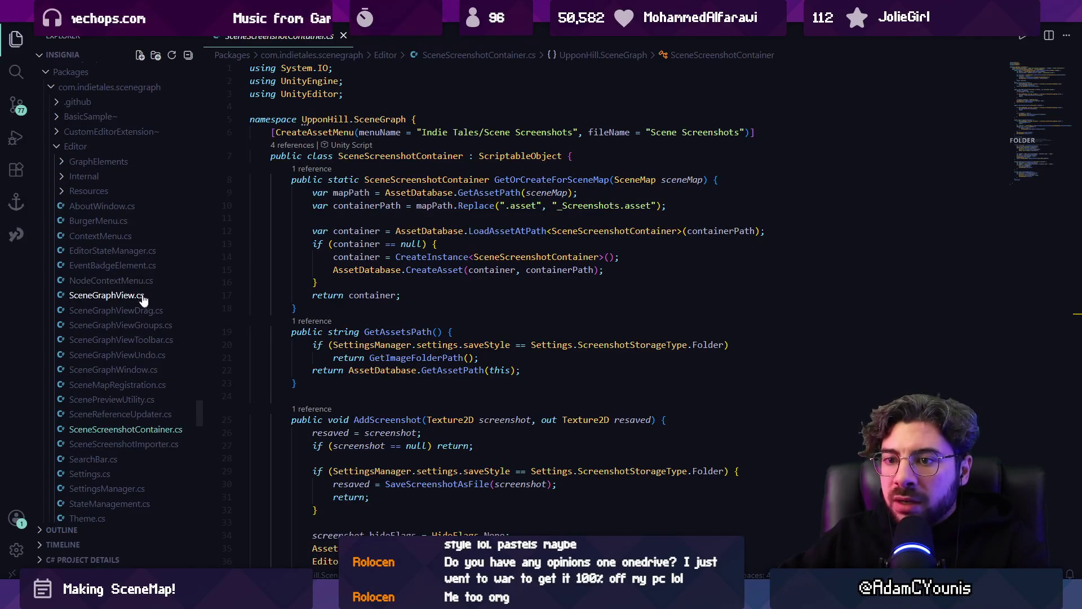
pyautogui.click(400, 273)
pyautogui.hotkey('ctrl', 'p')
# - Open NodeView.cs and jump to the QuickSnapshot method with a 'snapshot' search
pyautogui.write('nodeview')
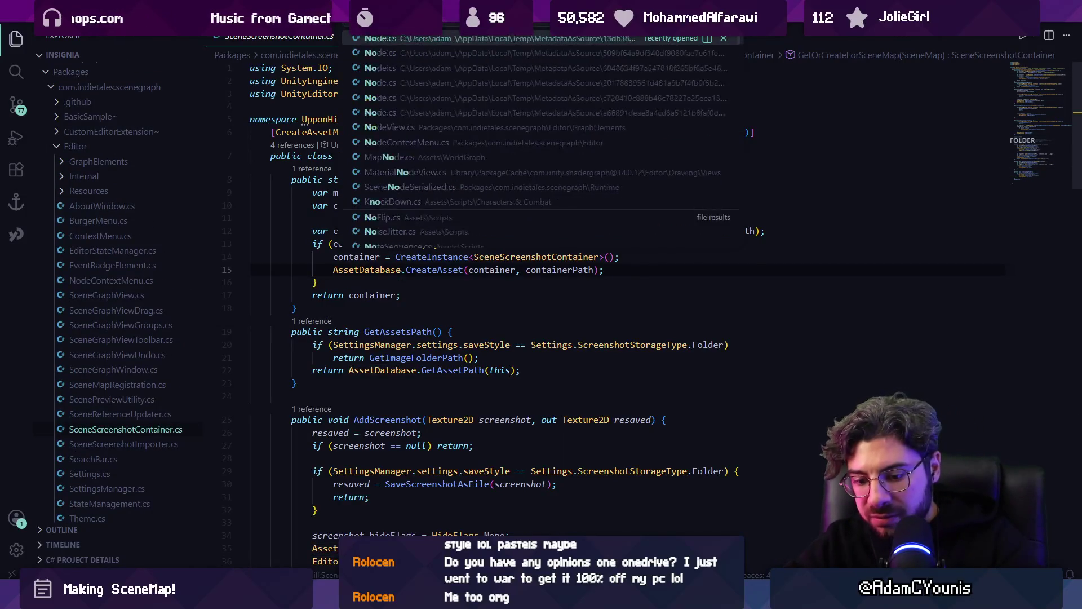
pyautogui.press('Return')
pyautogui.hotkey('ctrl', 'f')
pyautogui.write('snapshot')
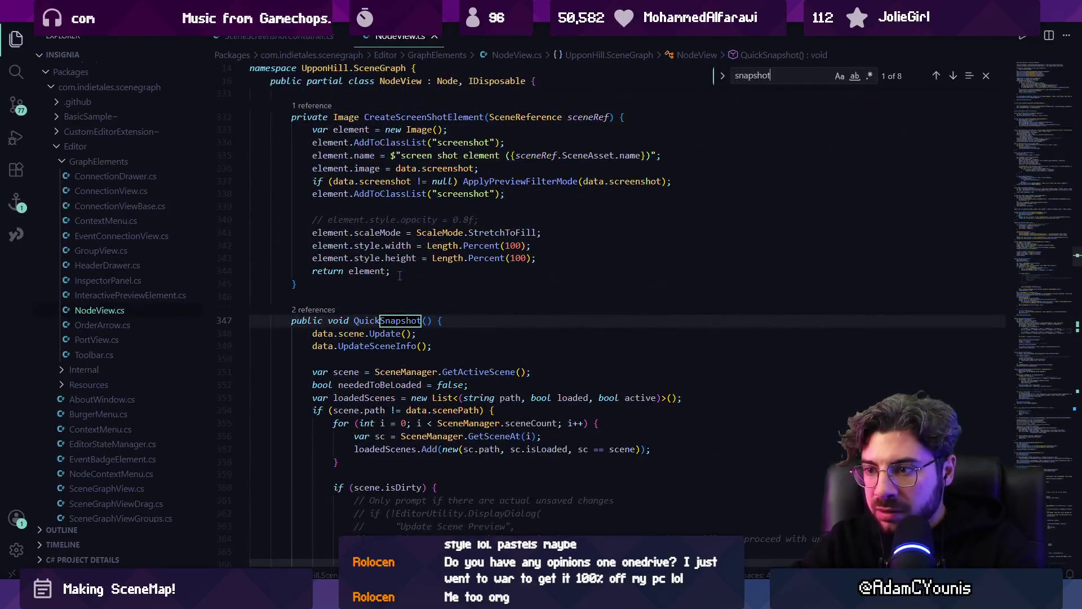
pyautogui.press('Return')
pyautogui.hotkey('shift', 'Return')
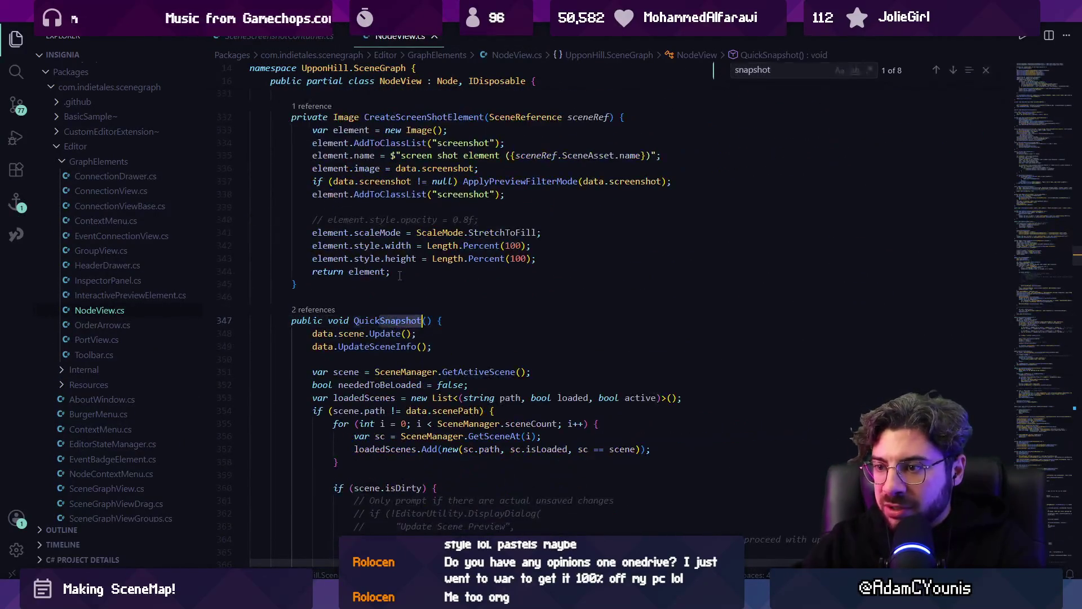
pyautogui.press('Escape')
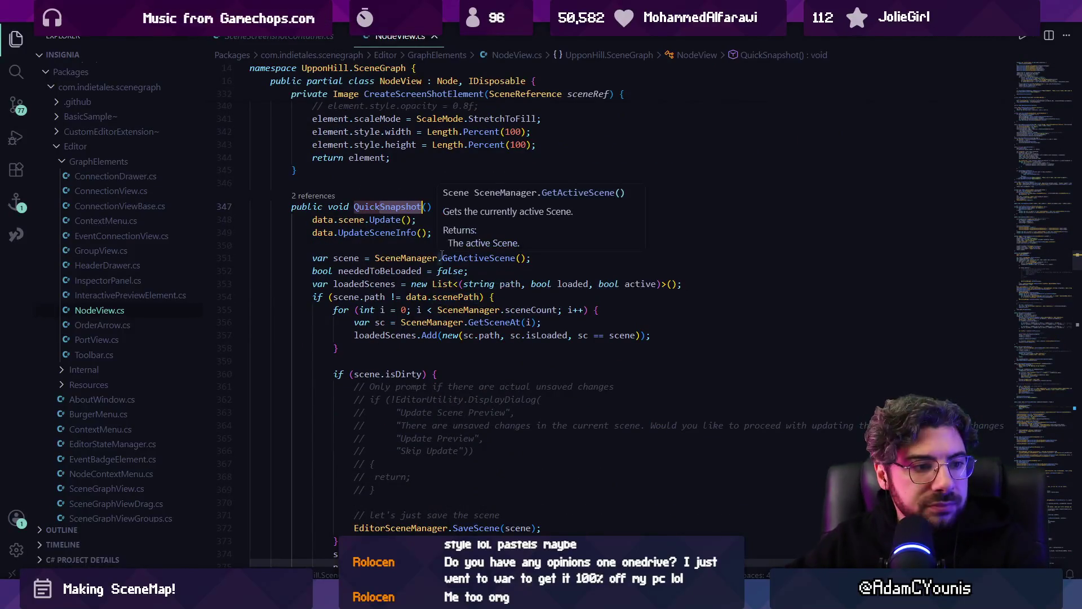
pyautogui.click(465, 335)
pyautogui.scroll(-2, 465, 335)
# - Search NodeView.cs for 'color' and locate clearColor on line 545
pyautogui.hotkey('ctrl', 'f')
pyautogui.write('coolo')
pyautogui.scroll(-6, 465, 249)
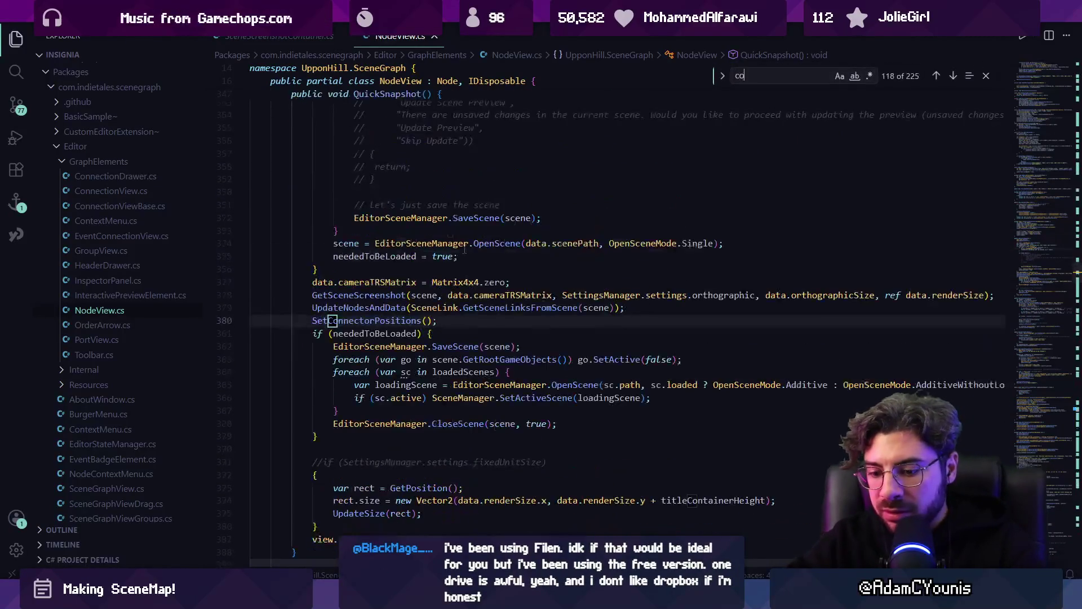
pyautogui.press('BackSpace')
pyautogui.press('BackSpace')
pyautogui.write('lo')
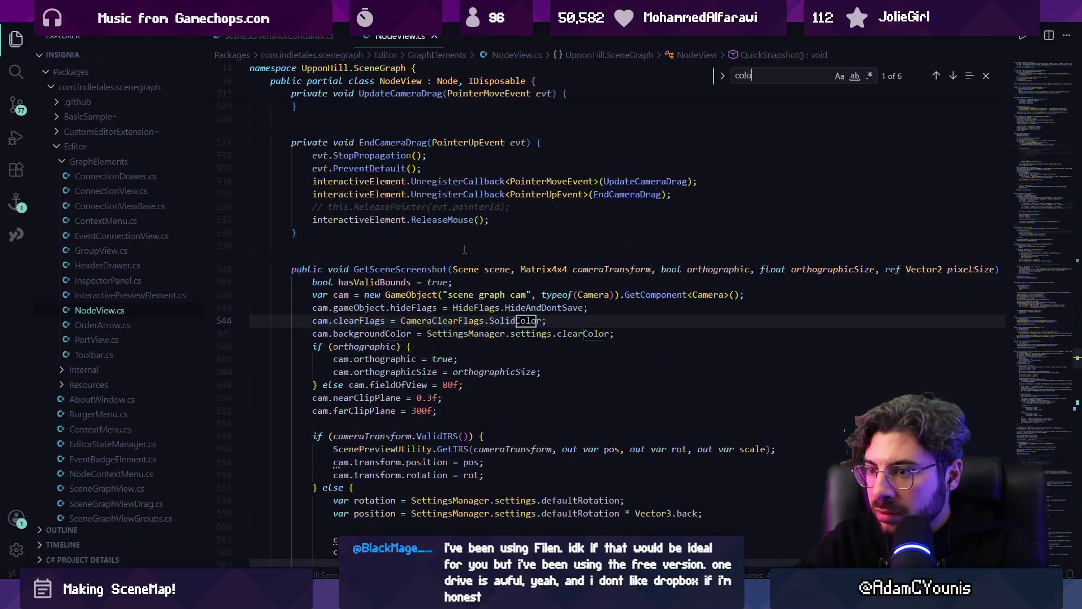
pyautogui.write('r')
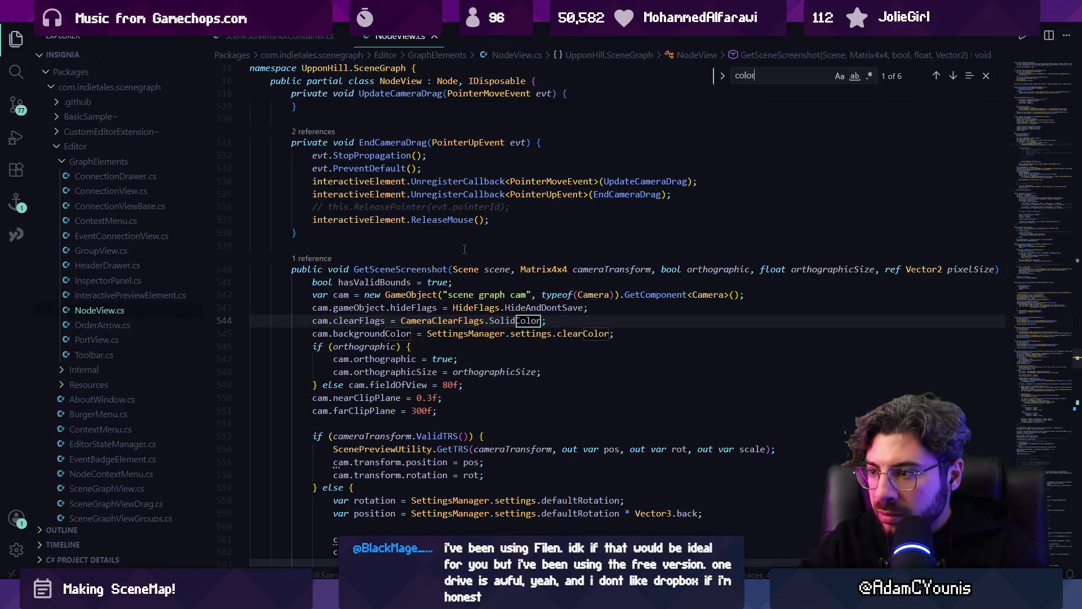
pyautogui.click(483, 333)
pyautogui.click(527, 334)
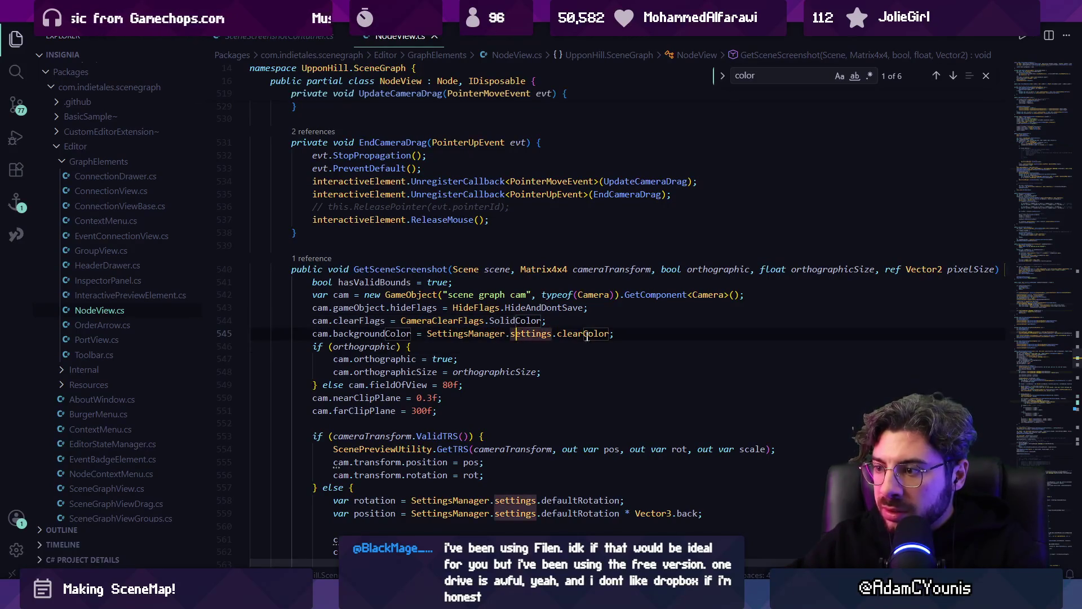
pyautogui.click(584, 333)
pyautogui.scroll(-4, 584, 304)
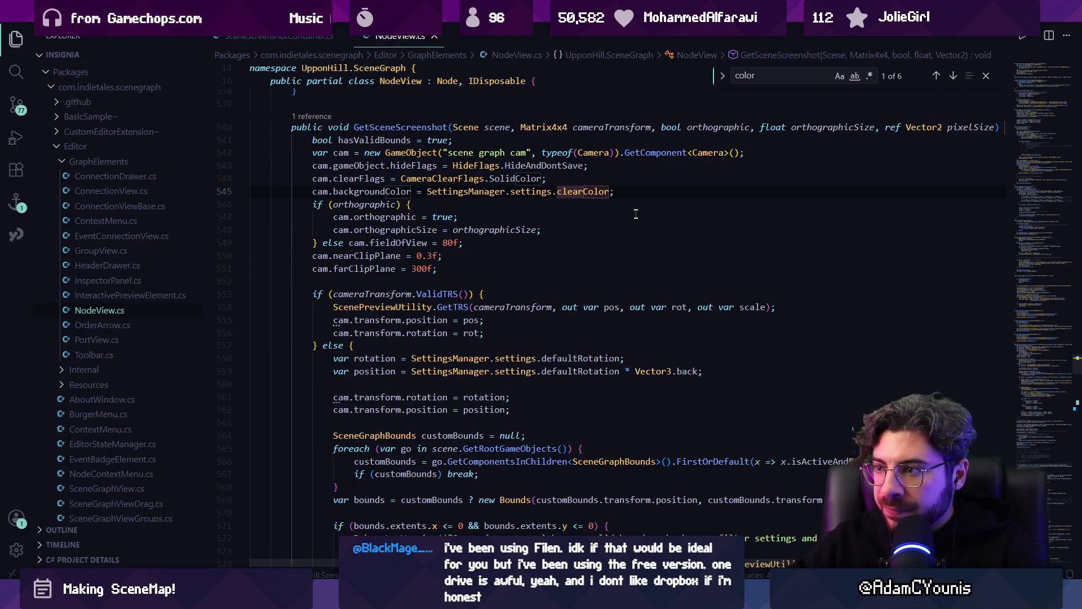
pyautogui.scroll(3, 637, 225)
pyautogui.hscroll(4, 643, 257)
pyautogui.hscroll(-5, 642, 257)
pyautogui.hscroll(5, 564, 248)
pyautogui.hscroll(-2, 465, 241)
# - Inspect GetSceneScreenshot's parameters and peek at where it is called
pyautogui.click(420, 241)
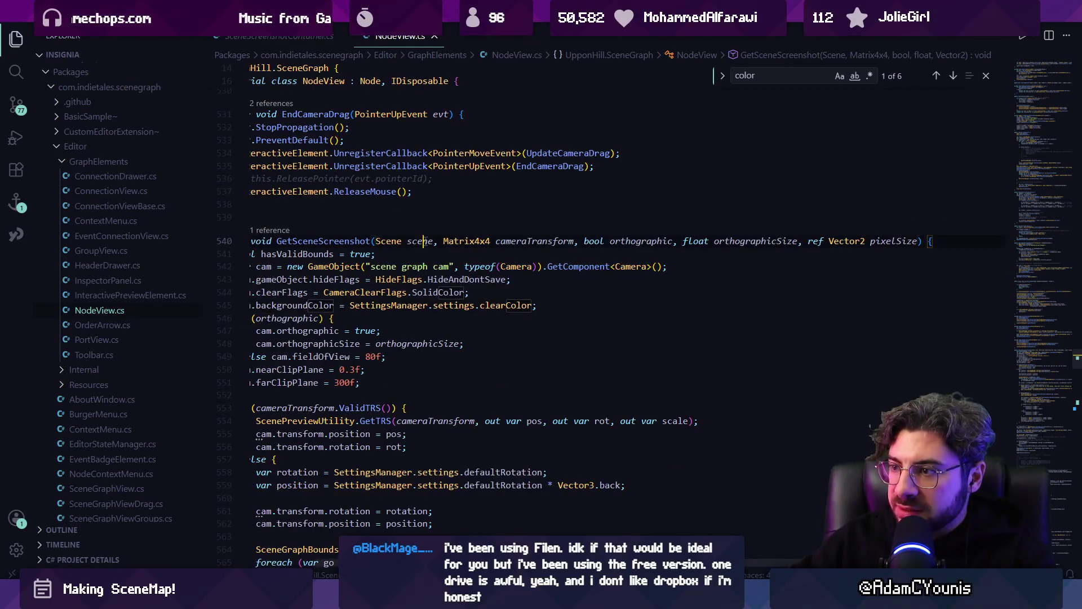
pyautogui.click(533, 242)
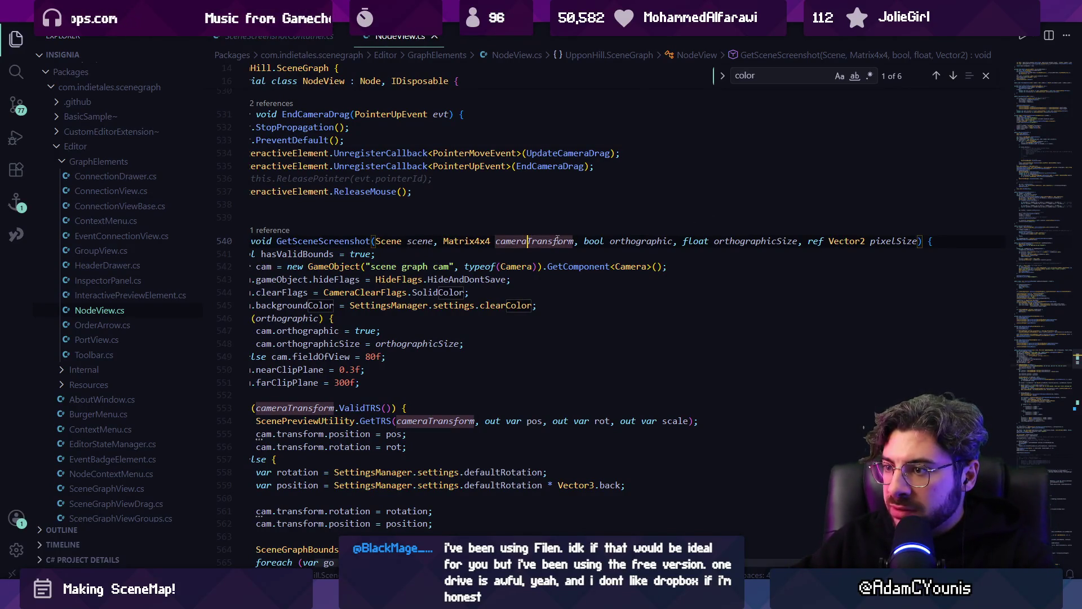
pyautogui.click(647, 242)
pyautogui.click(756, 241)
pyautogui.click(902, 241)
pyautogui.hscroll(-3, 620, 338)
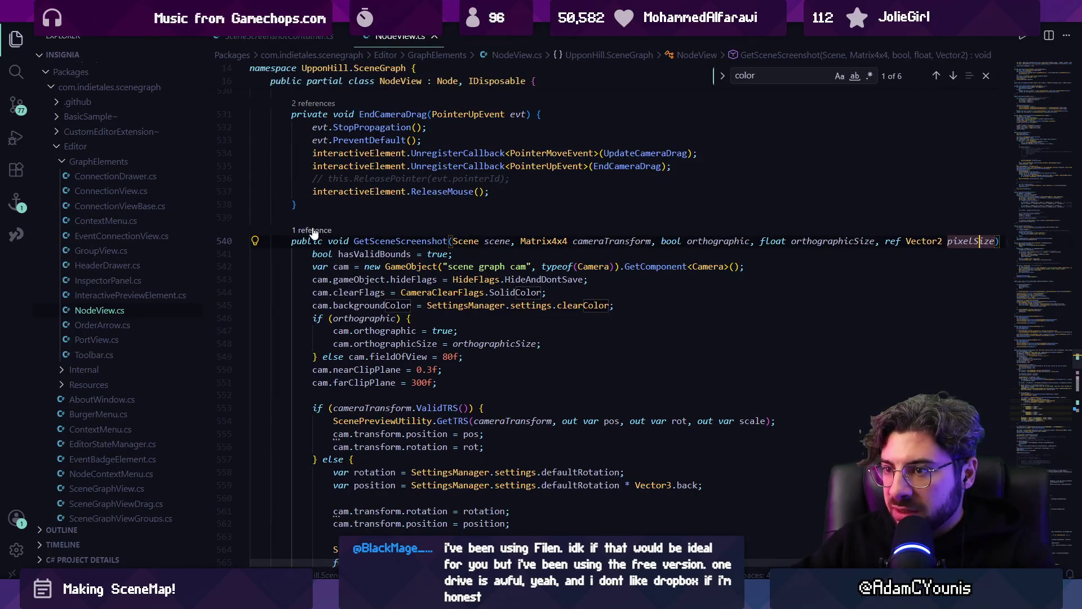
pyautogui.click(314, 230)
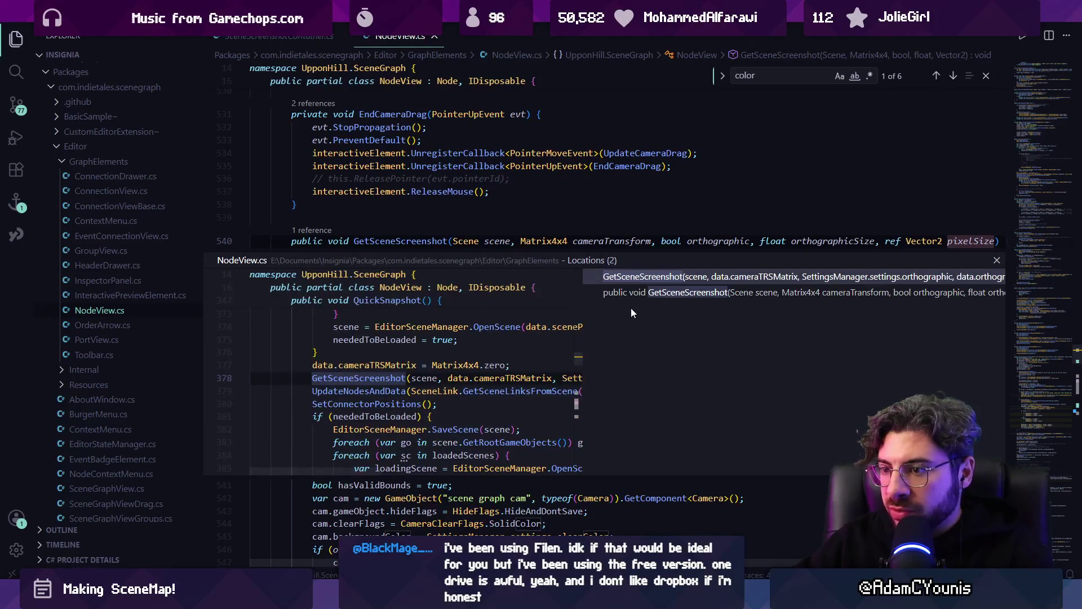
pyautogui.press('Escape')
pyautogui.hotkey('alt', 'Tab')
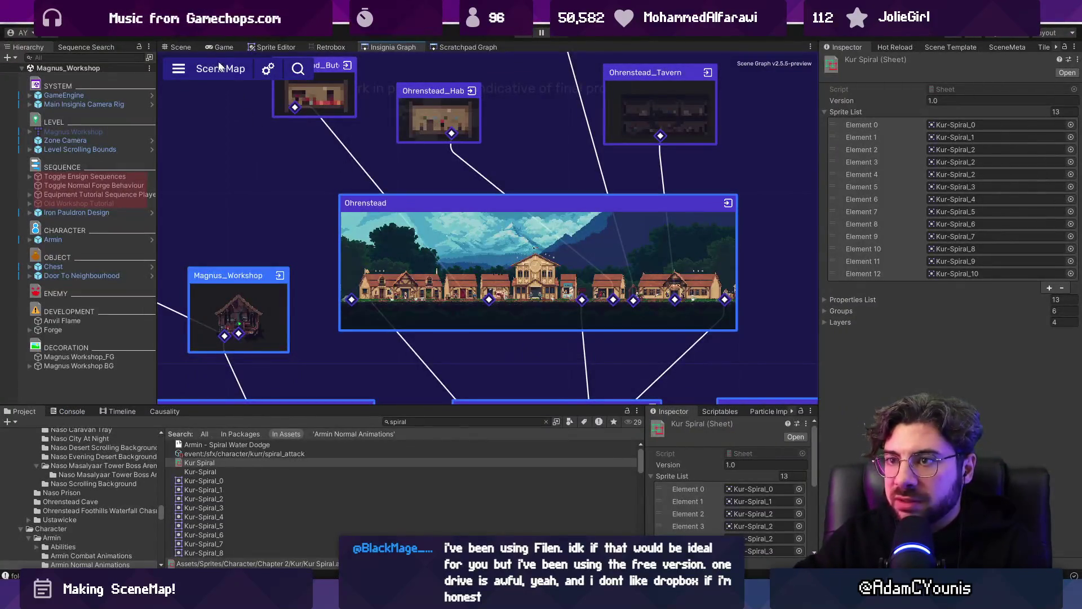
# - Select SceneGraph Boundary under Level Scrolling Bounds and open its Scene Graph Bounds script with Edit Script
pyautogui.click(180, 47)
pyautogui.click(103, 149)
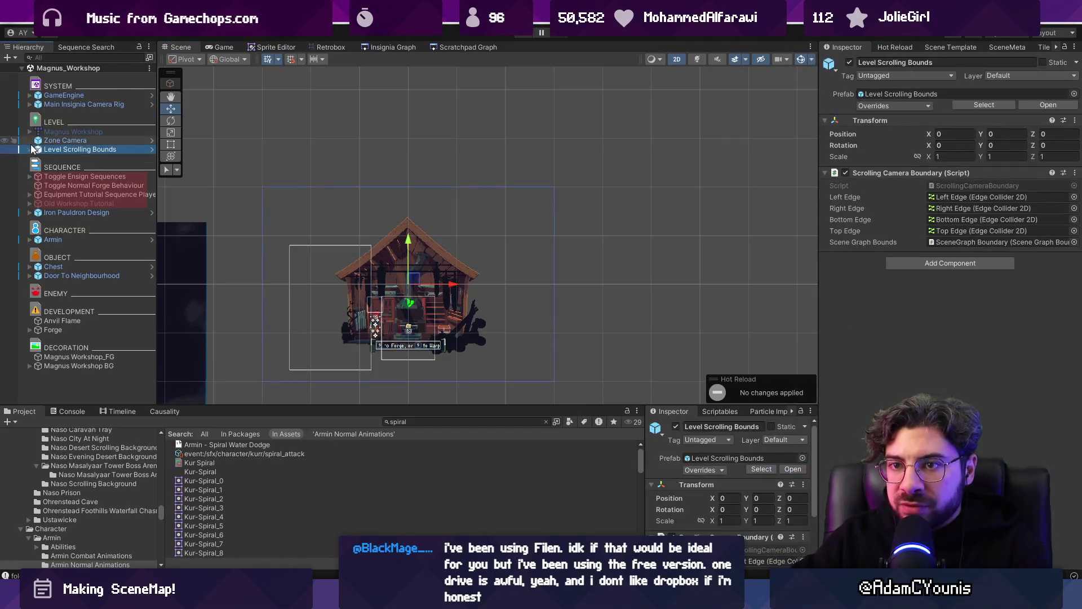
pyautogui.click(30, 149)
pyautogui.click(67, 185)
pyautogui.click(78, 194)
pyautogui.click(946, 143)
pyautogui.click(947, 144)
pyautogui.rightClick(947, 143)
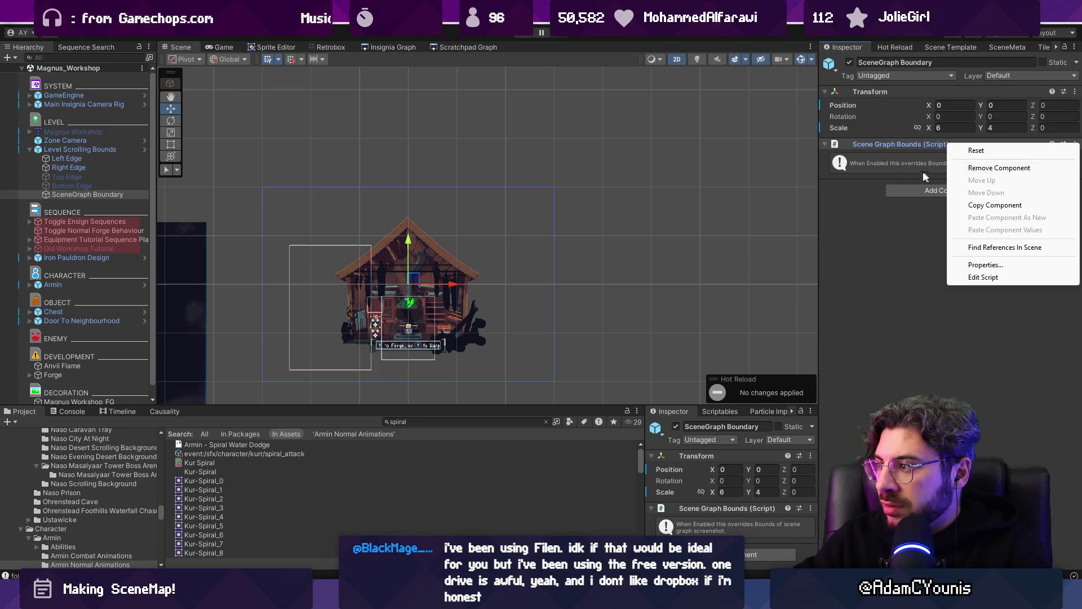
pyautogui.click(983, 276)
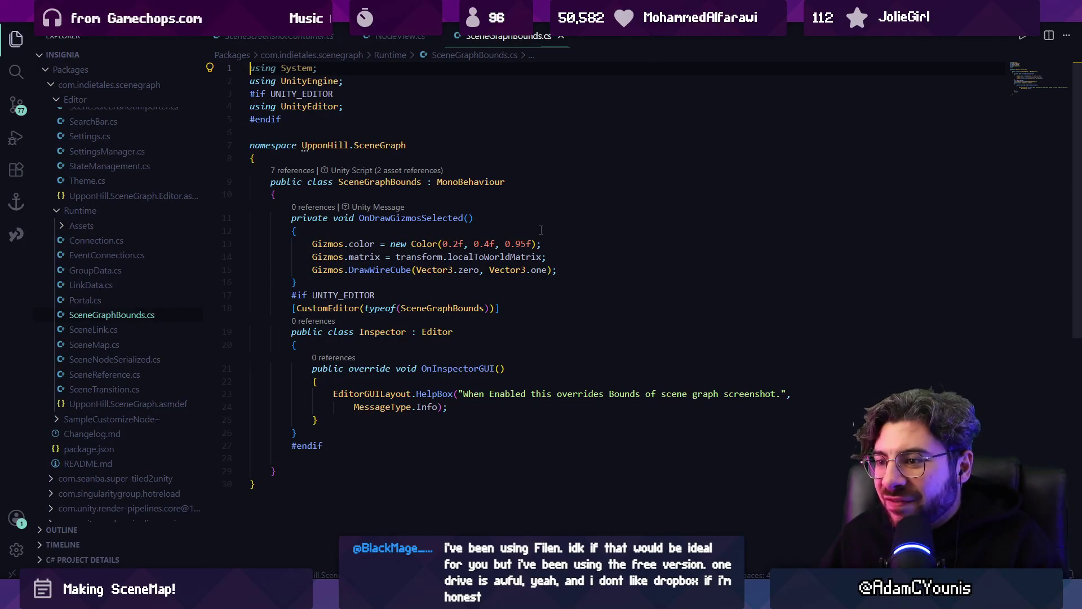
# - Search NodeView.cs for 'scenegraphbounds' and jump to the next match
pyautogui.hotkey('alt', 'Left')
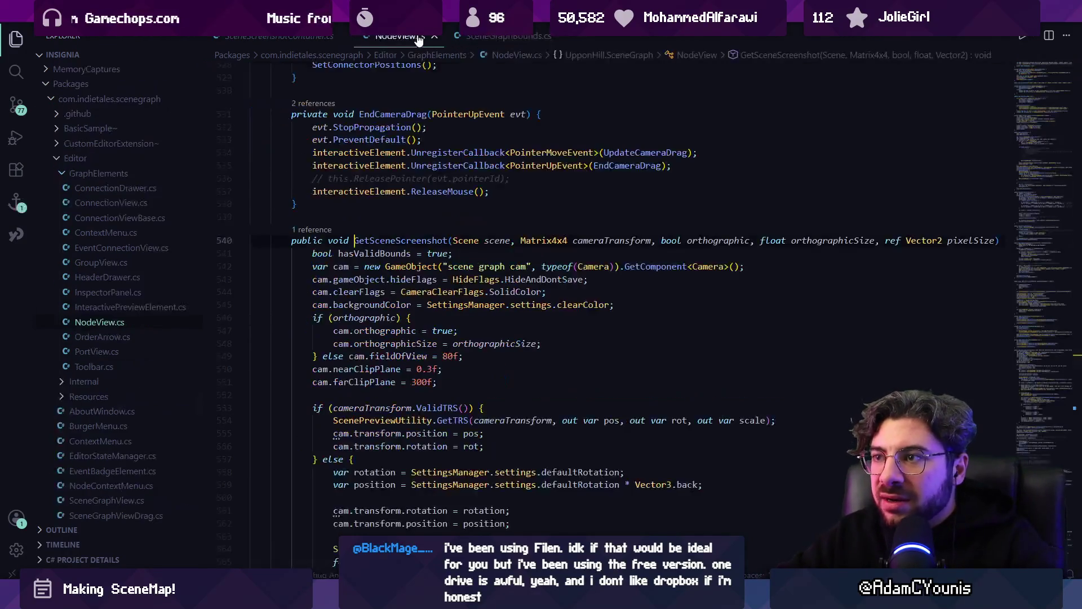
pyautogui.hotkey('ctrl', 'f')
pyautogui.write('scehne')
pyautogui.press('BackSpace')
pyautogui.write('negraphbounds')
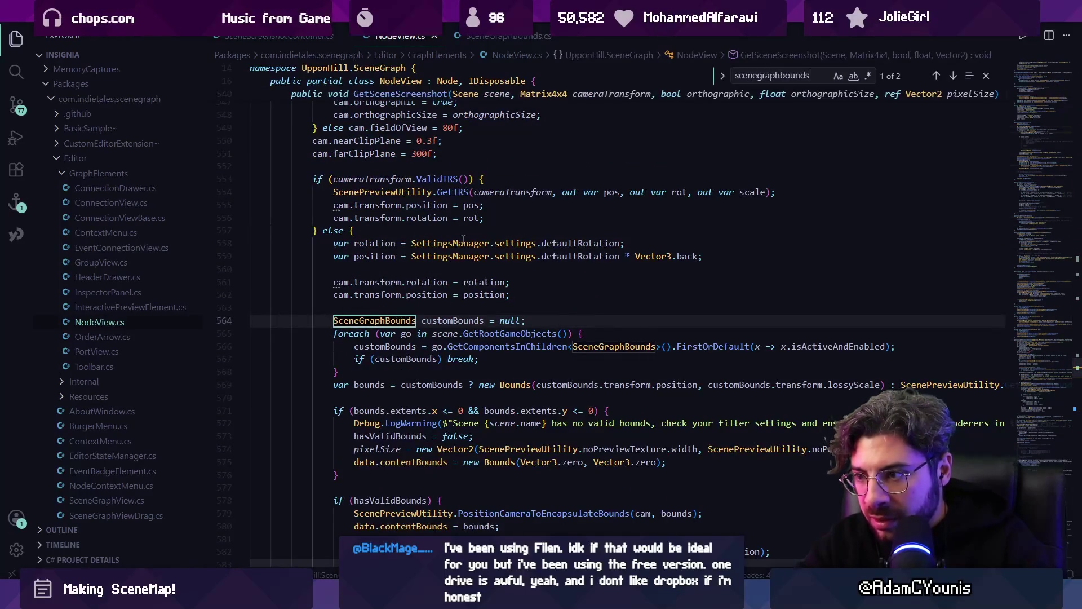
pyautogui.press('Return')
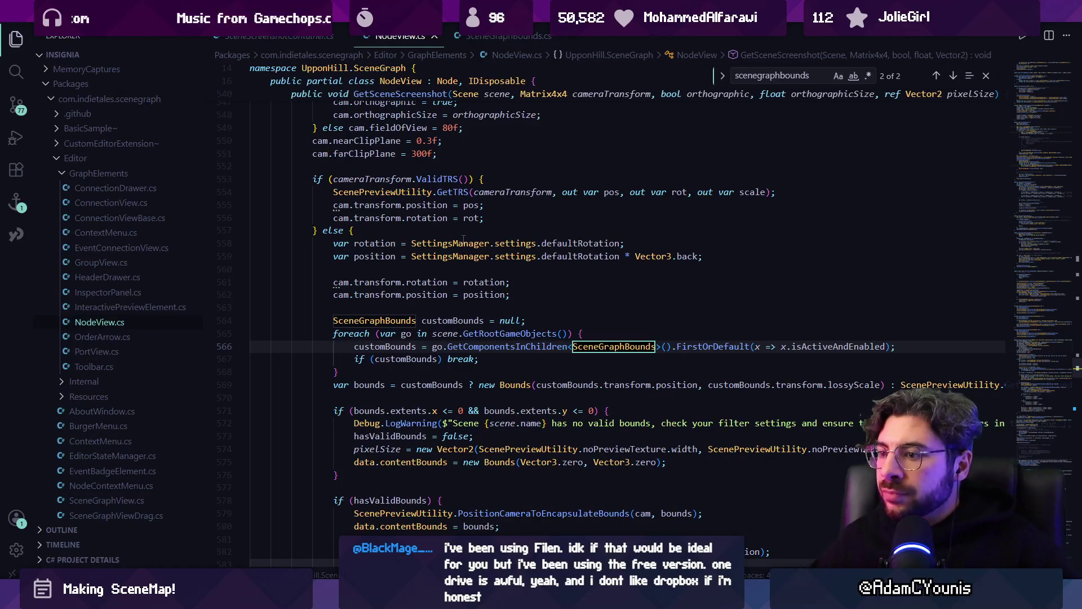
pyautogui.hotkey('alt', 'Tab')
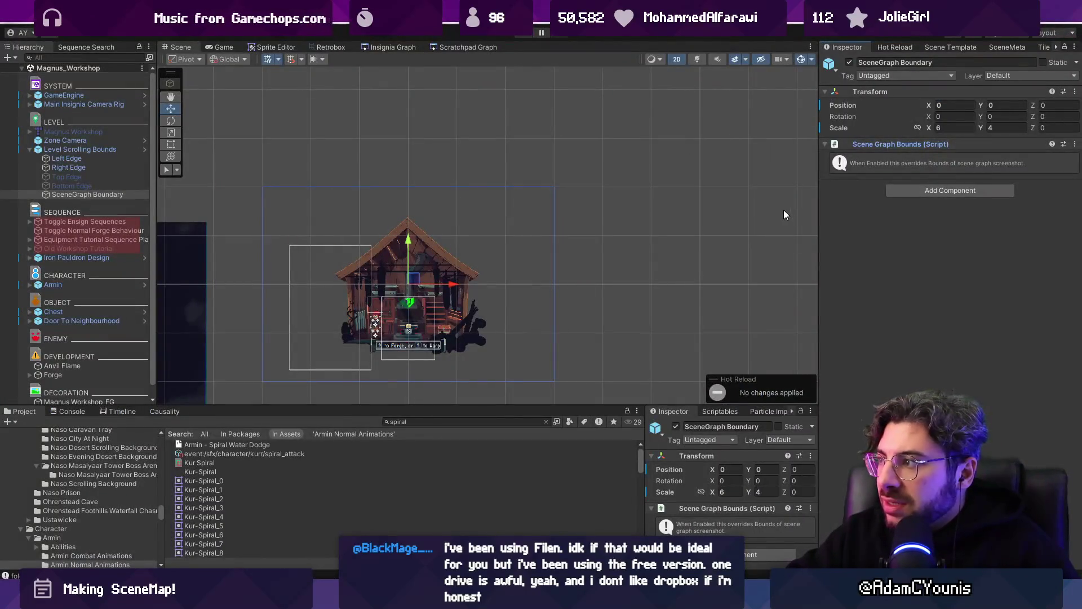
pyautogui.click(108, 194)
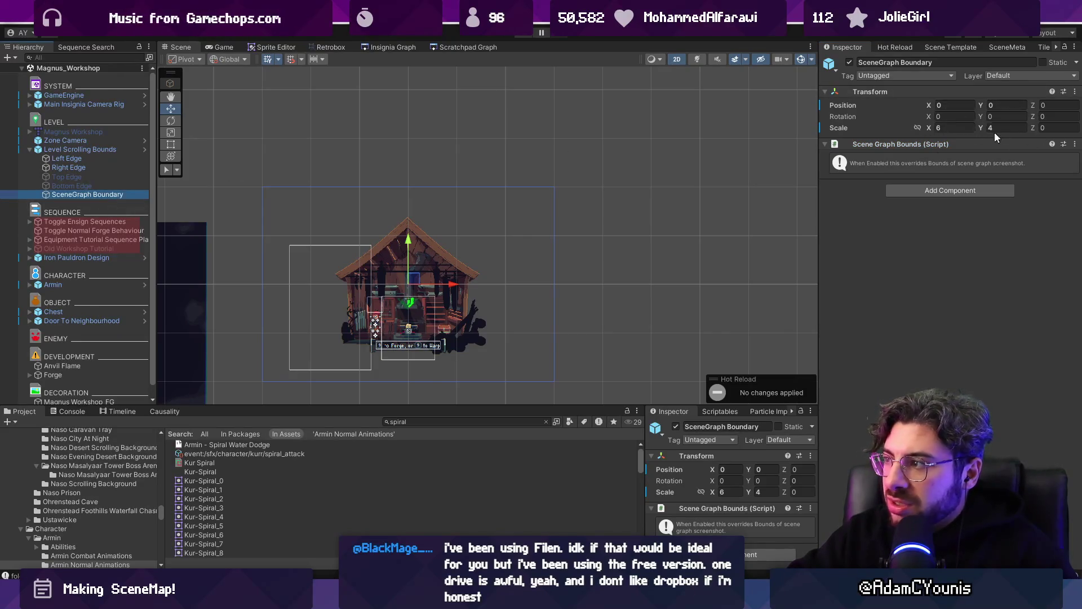
pyautogui.moveTo(405, 597)
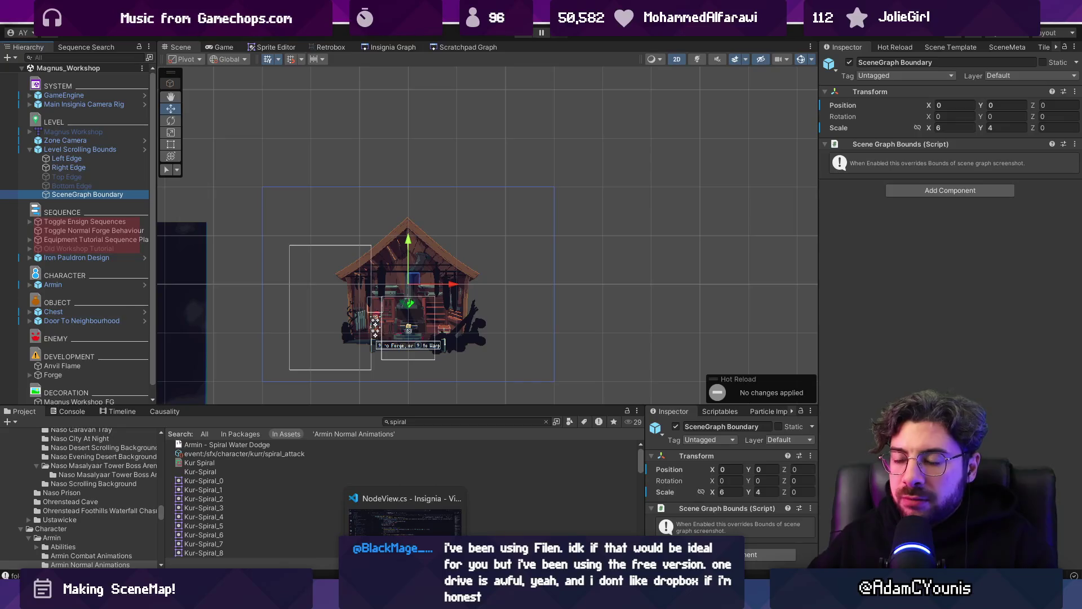
pyautogui.scroll(-4, 508, 192)
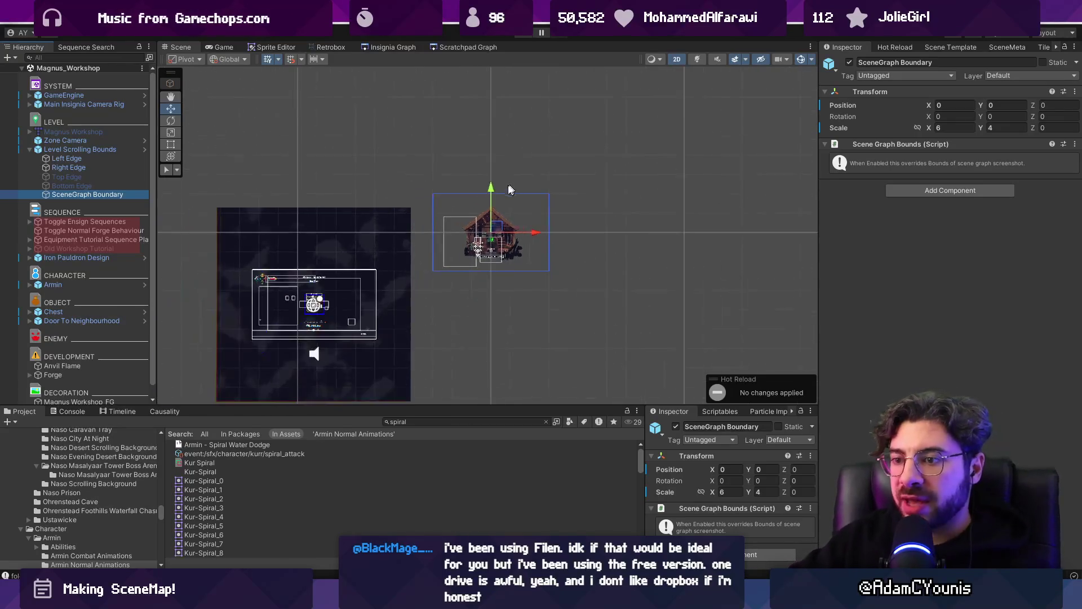
# - Zoom the Scene view in and out, then show the Scratchpad Graph SceneMap
pyautogui.scroll(4, 495, 206)
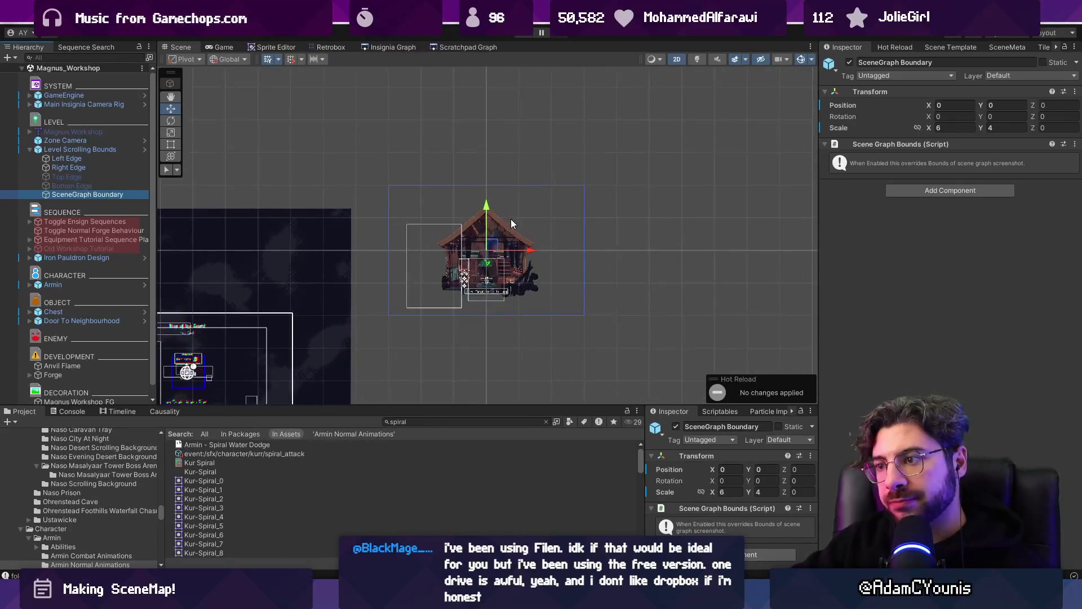
pyautogui.scroll(-3, 512, 210)
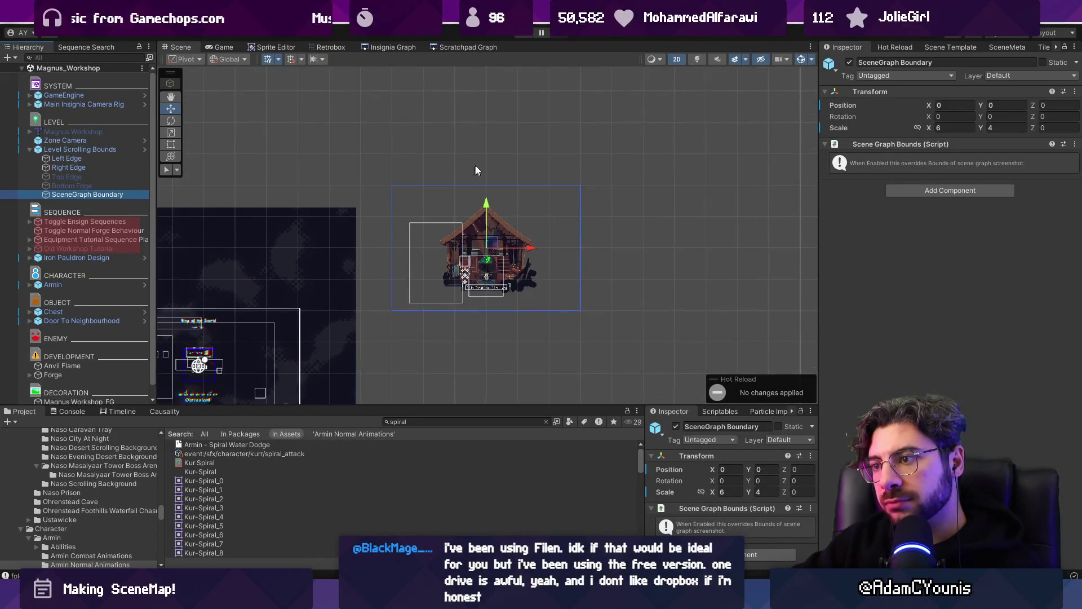
pyautogui.scroll(2, 441, 188)
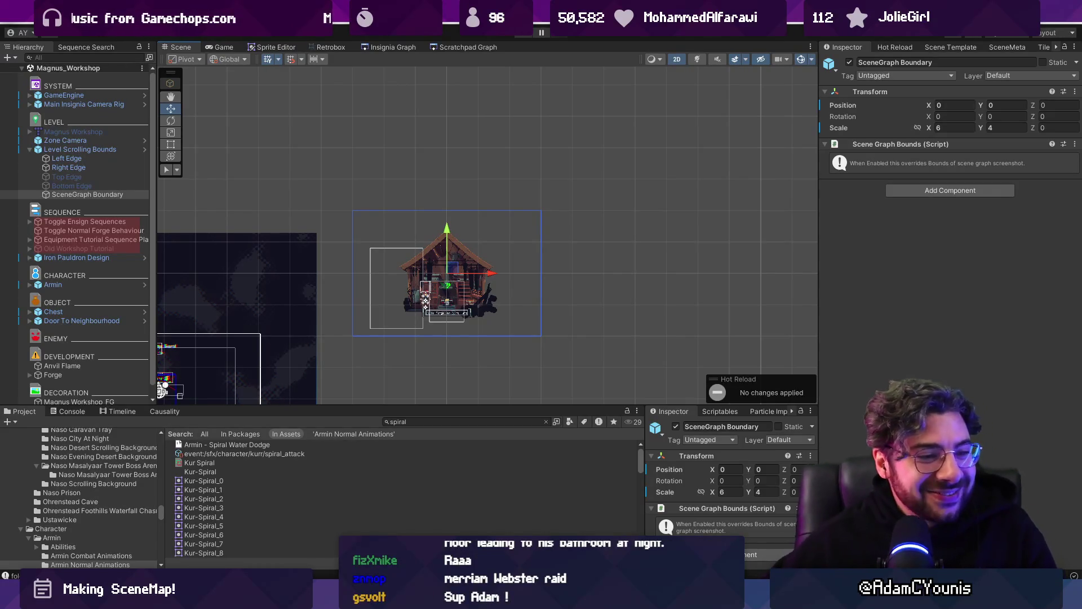
pyautogui.click(465, 45)
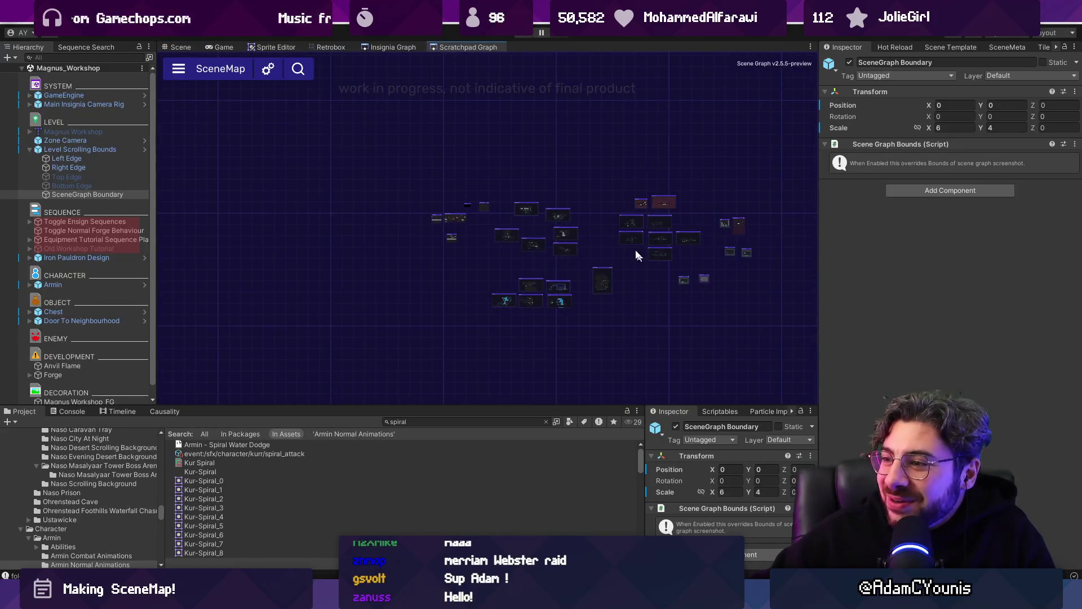
# - Switch to the Insignia Graph tab and pan the room graph slightly
pyautogui.click(395, 46)
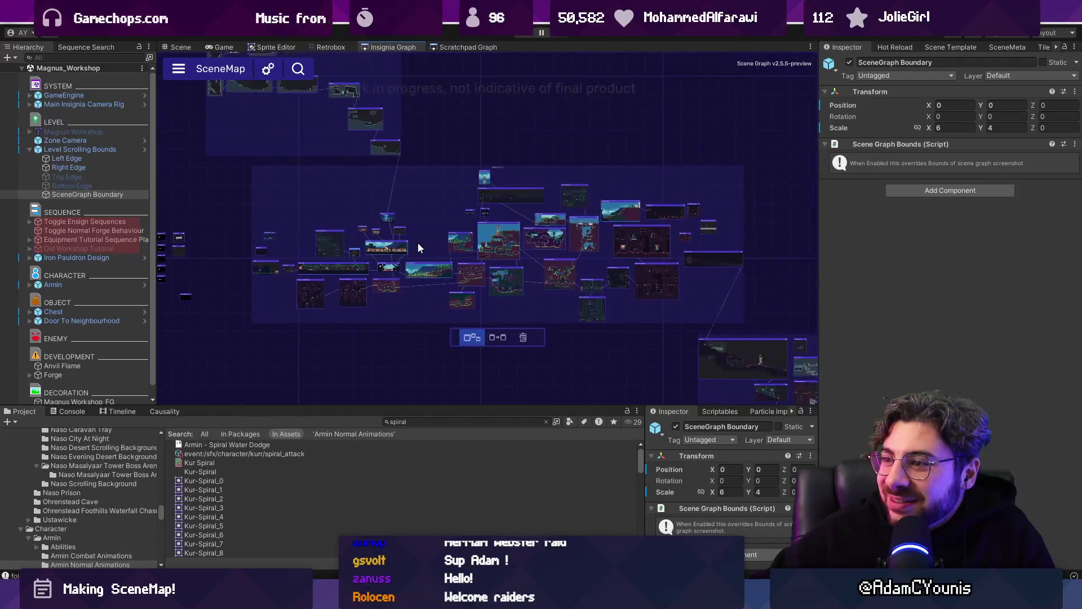
pyautogui.moveTo(467, 244); pyautogui.dragTo(487, 227)
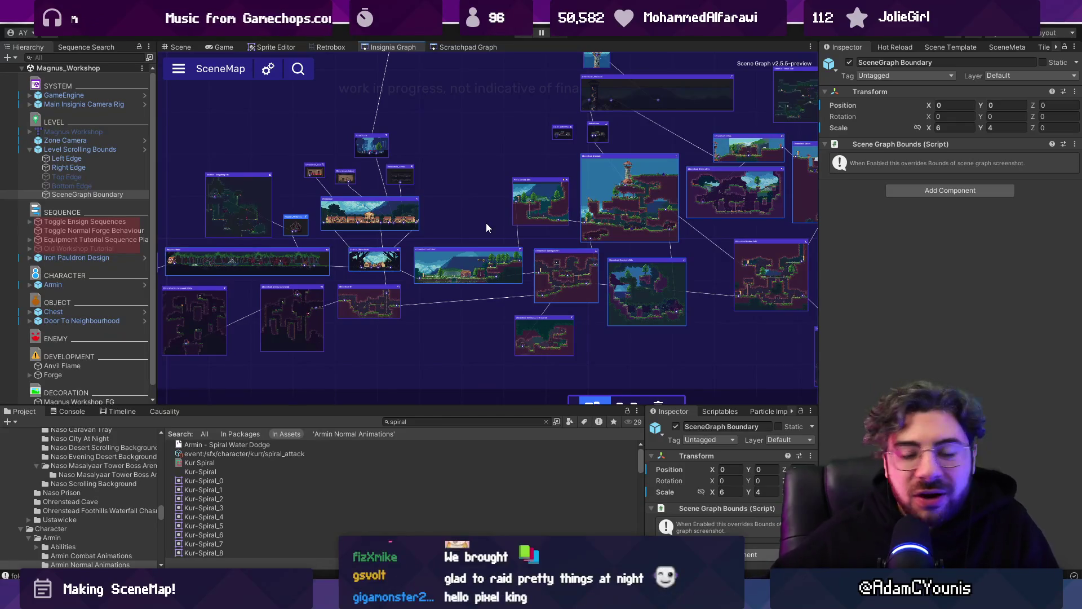
pyautogui.scroll(-2, 457, 175)
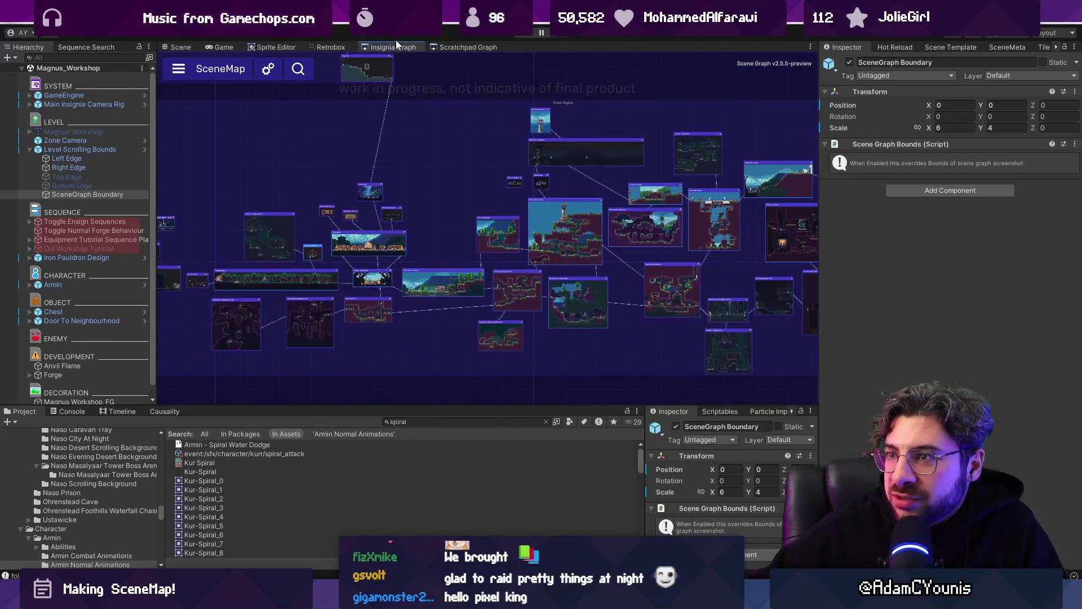
# - Maximize the Insignia graph and select the Outside_Ohrenstead room node
pyautogui.doubleClick(398, 49)
pyautogui.moveTo(360, 183); pyautogui.dragTo(425, 224)
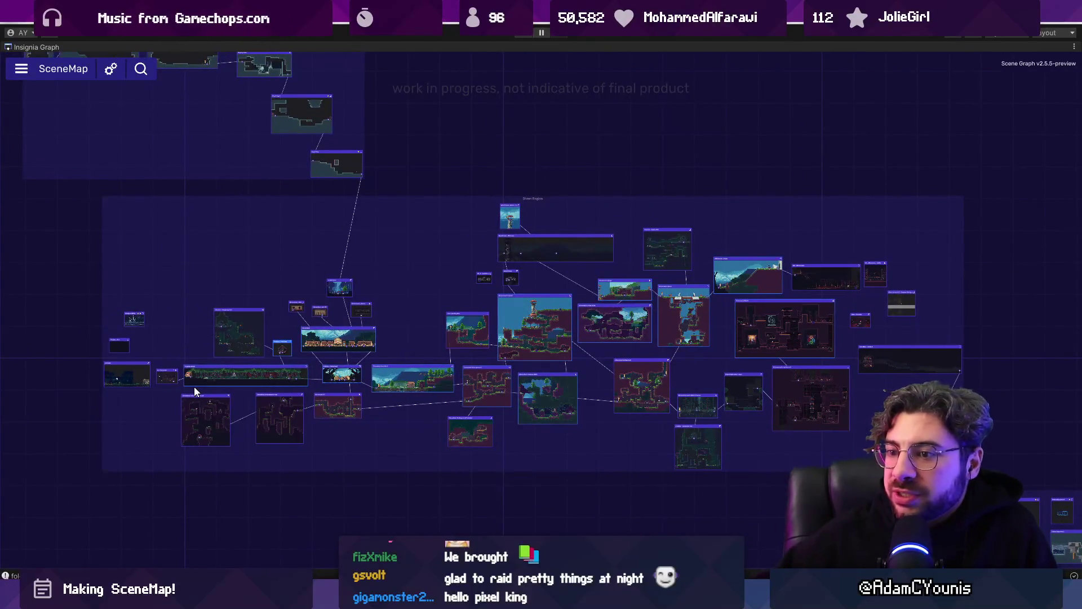
pyautogui.scroll(5, 194, 387)
pyautogui.moveTo(221, 299); pyautogui.dragTo(154, 218)
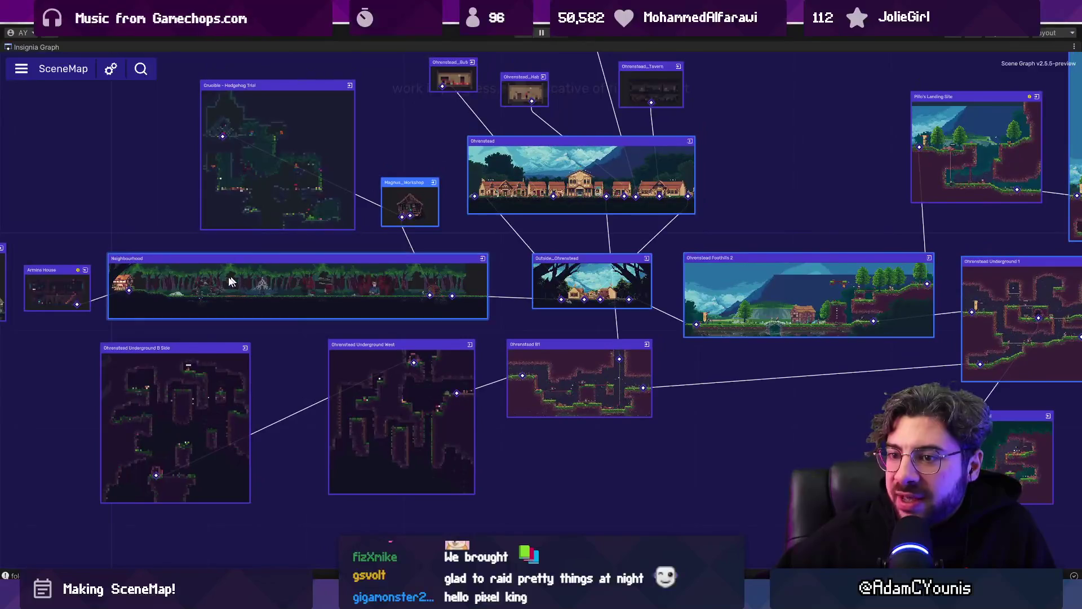
pyautogui.click(563, 279)
pyautogui.scroll(-5, 258, 280)
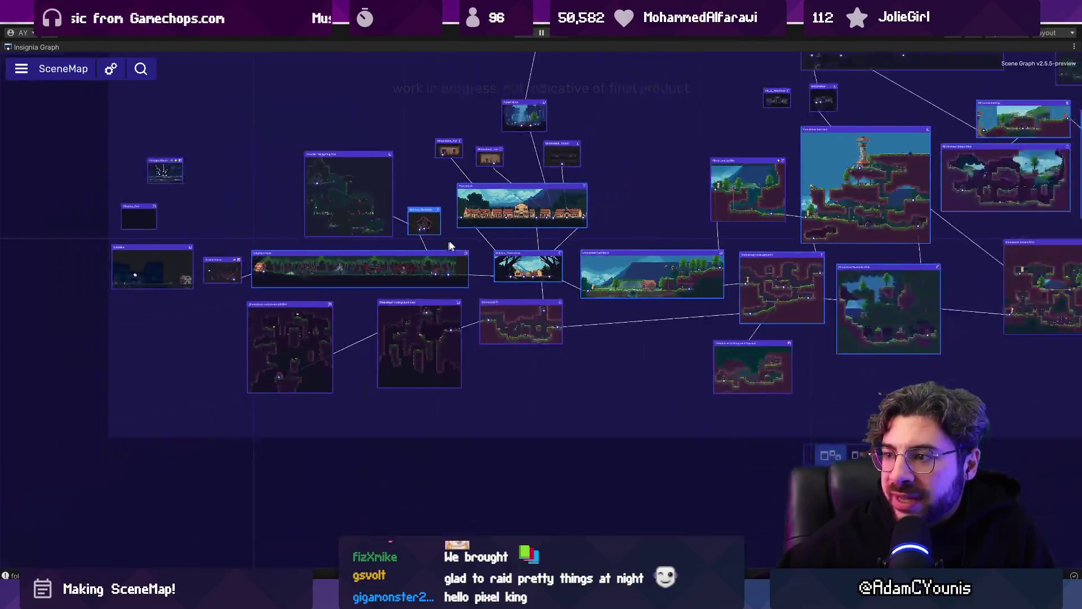
pyautogui.moveTo(258, 280)
pyautogui.mouseDown()
pyautogui.moveTo(394, 312)
pyautogui.moveTo(378, 332)
pyautogui.mouseUp()
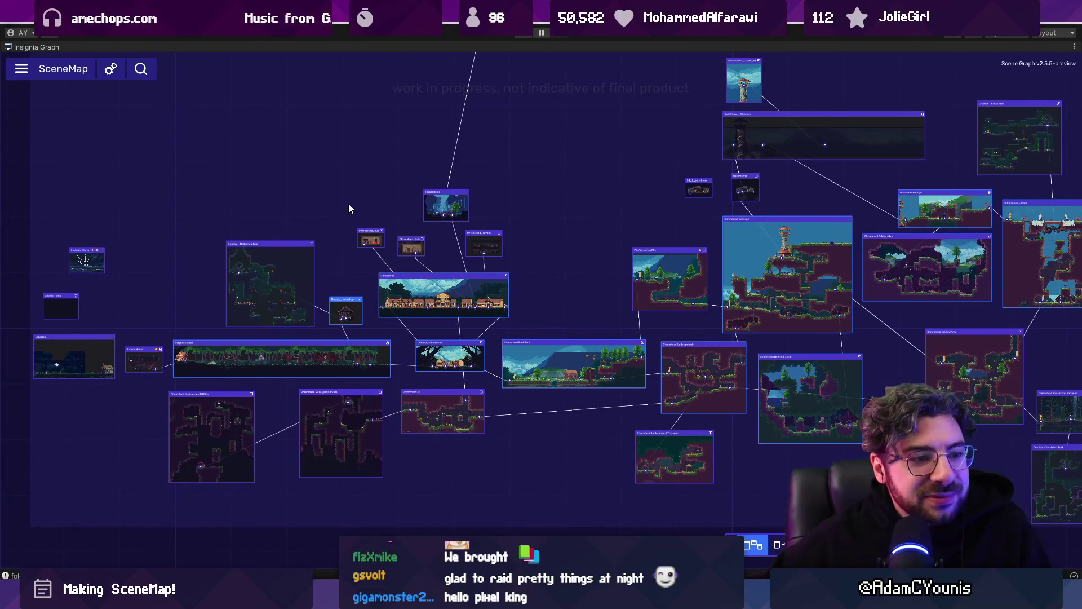
# - Pan and zoom across the graph to survey the other room clusters
pyautogui.moveTo(350, 202)
pyautogui.mouseDown()
pyautogui.moveTo(580, 236)
pyautogui.moveTo(421, 255)
pyautogui.moveTo(463, 256)
pyautogui.mouseUp()
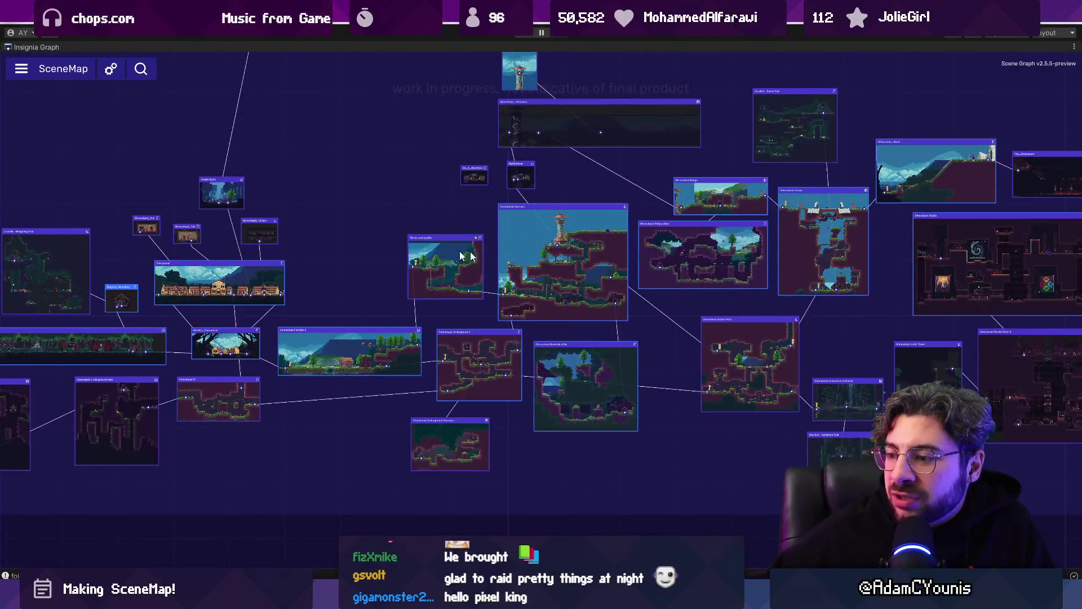
pyautogui.scroll(-5, 334, 276)
pyautogui.scroll(5, 234, 233)
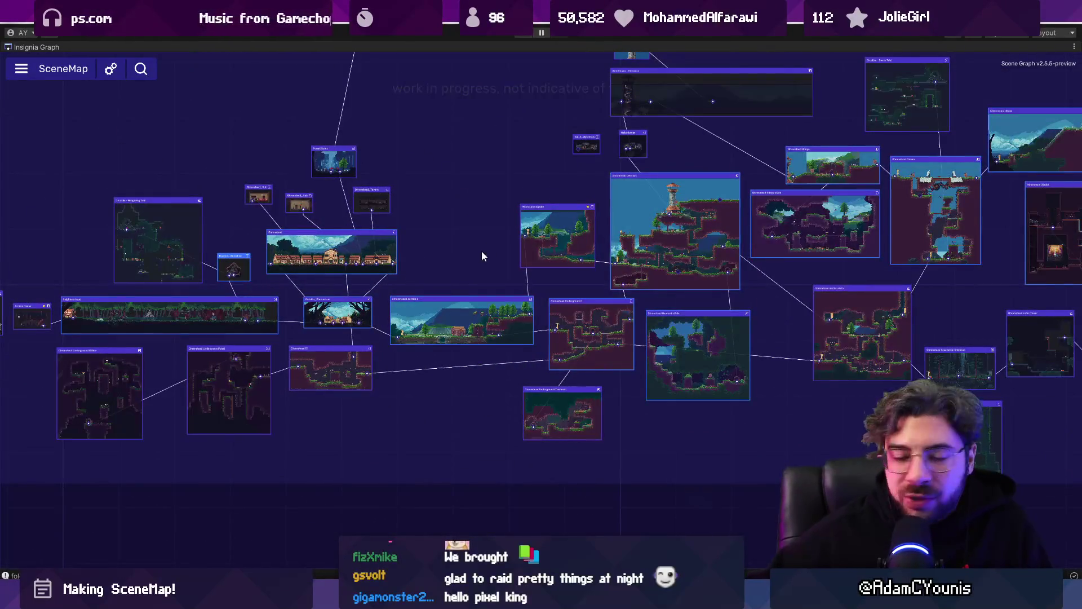
pyautogui.scroll(-5, 463, 251)
pyautogui.scroll(6, 360, 203)
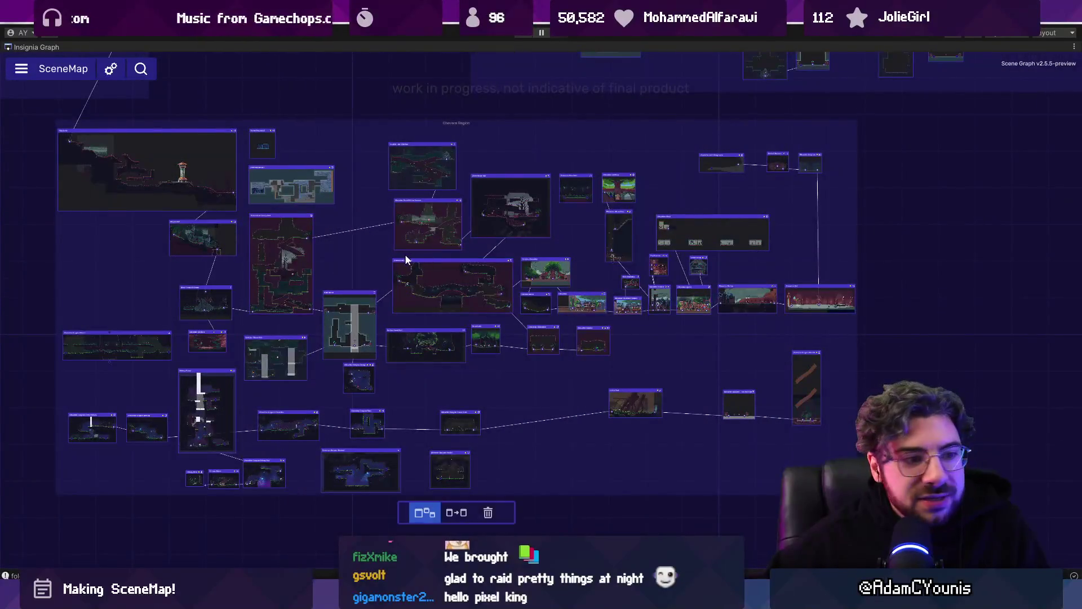
pyautogui.moveTo(163, 323)
pyautogui.mouseDown()
pyautogui.moveTo(285, 309)
pyautogui.moveTo(766, 361)
pyautogui.moveTo(437, 239)
pyautogui.mouseUp()
pyautogui.scroll(-5, 473, 290)
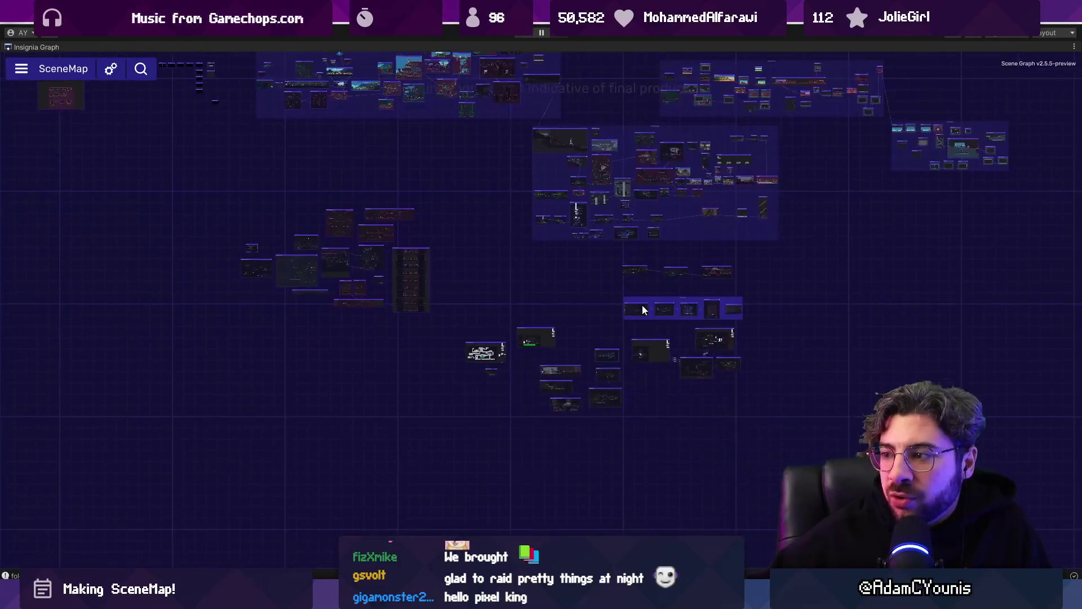
# - Ungroup the five dungeon rooms, then regroup them into a New Group arranged as a linked row
pyautogui.click(643, 309)
pyautogui.scroll(5, 665, 304)
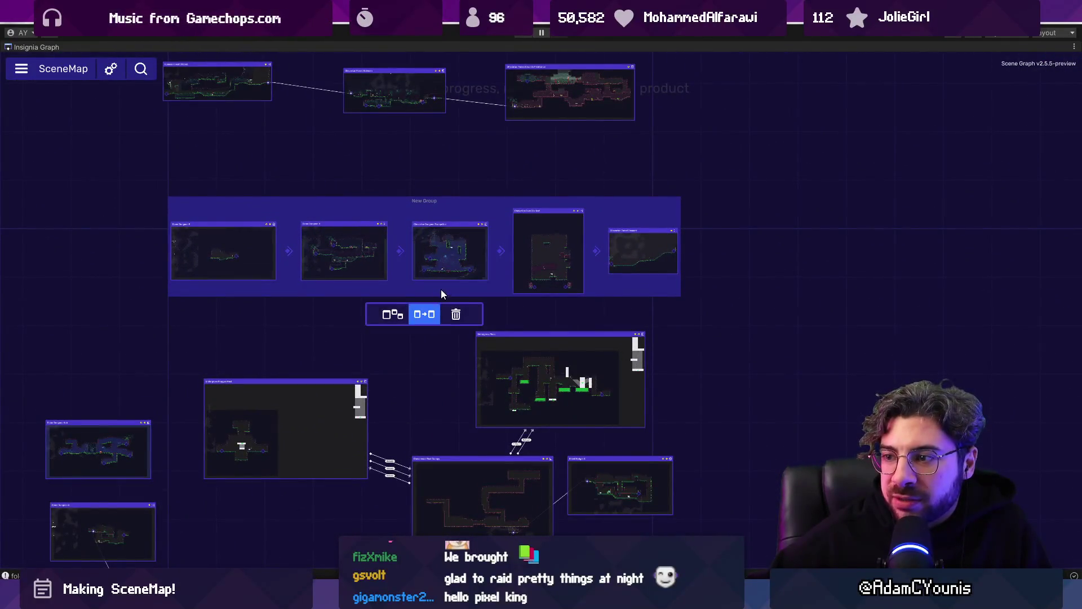
pyautogui.click(423, 314)
pyautogui.moveTo(367, 248); pyautogui.dragTo(372, 223)
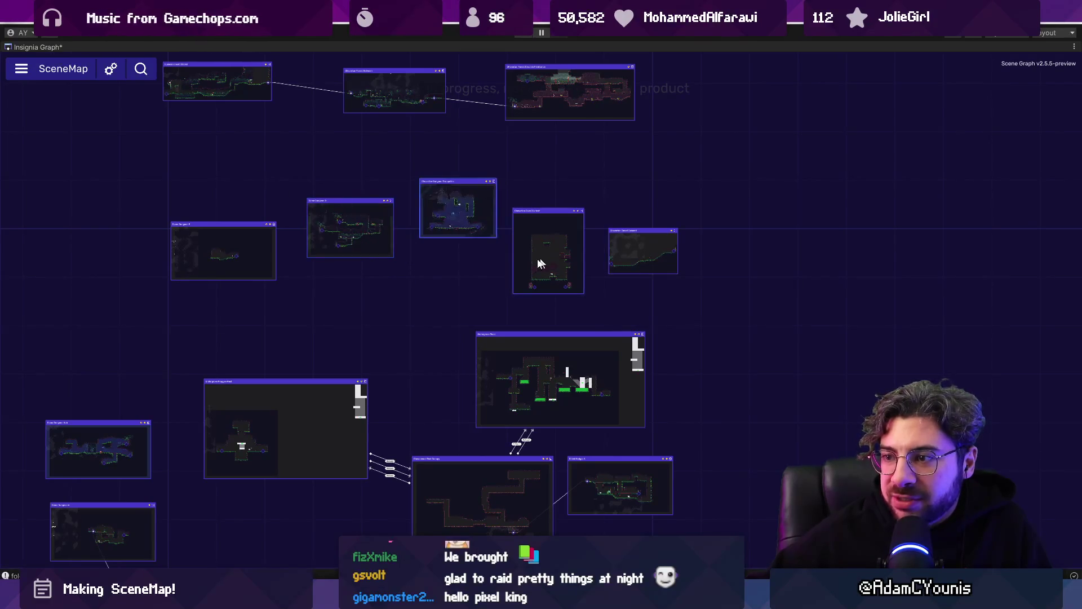
pyautogui.scroll(3, 395, 254)
pyautogui.rightClick(490, 193)
pyautogui.click(513, 213)
pyautogui.click(448, 336)
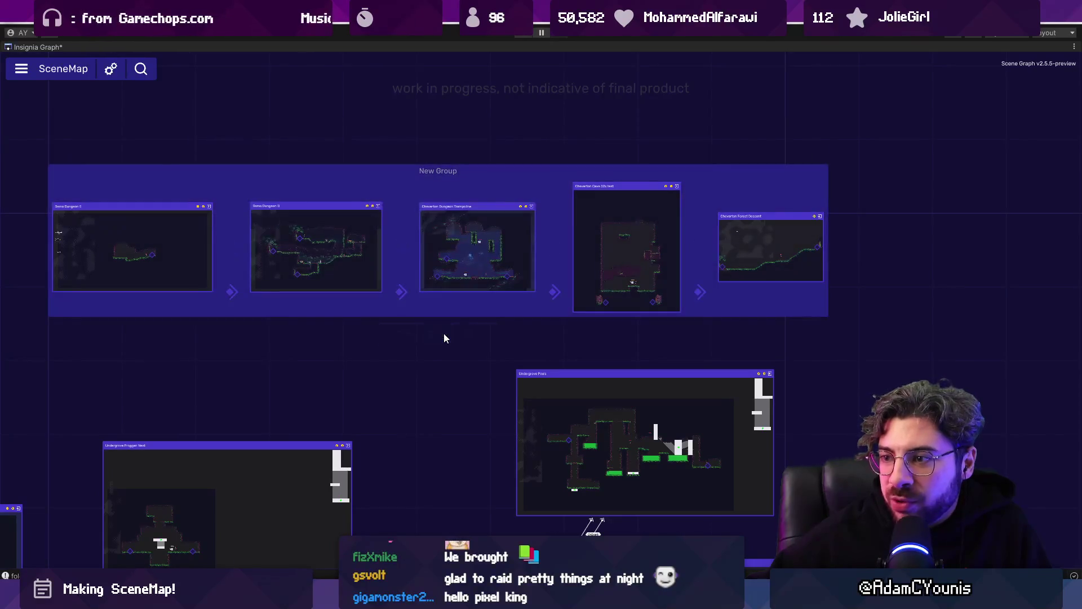
# - Drag the New Group up above the Undergrove rooms and pan toward the dungeon rooms
pyautogui.moveTo(445, 260)
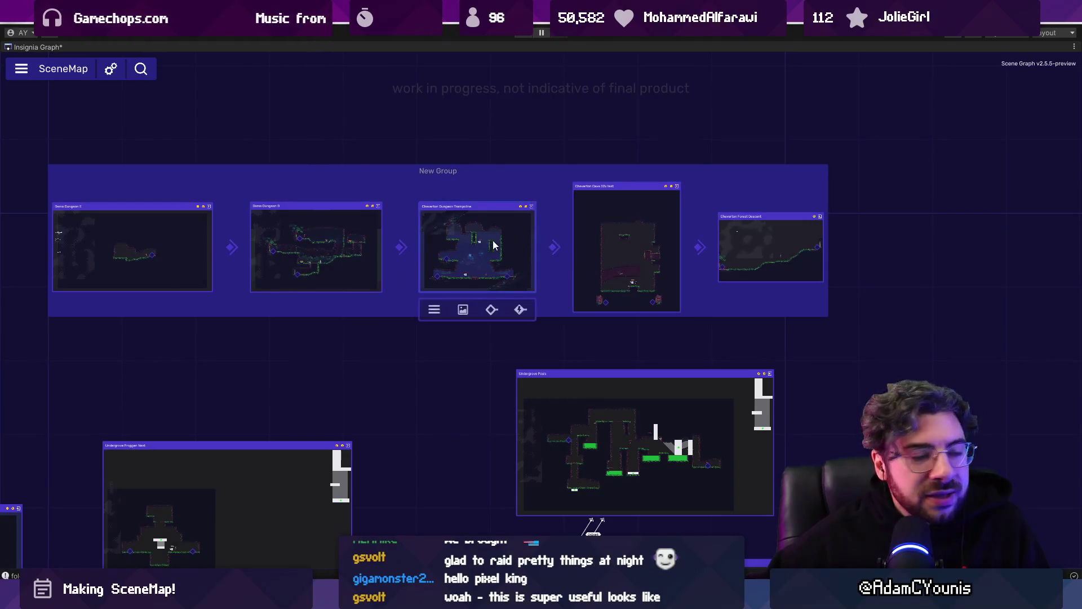
pyautogui.moveTo(353, 177); pyautogui.dragTo(348, 180)
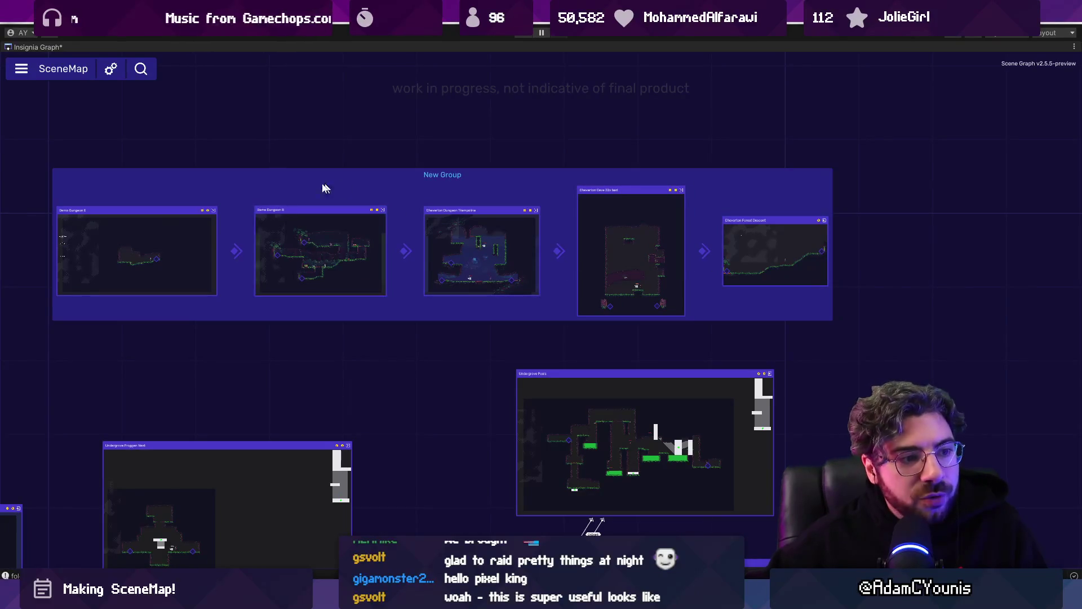
pyautogui.moveTo(488, 193)
pyautogui.moveTo(446, 178); pyautogui.dragTo(450, 143)
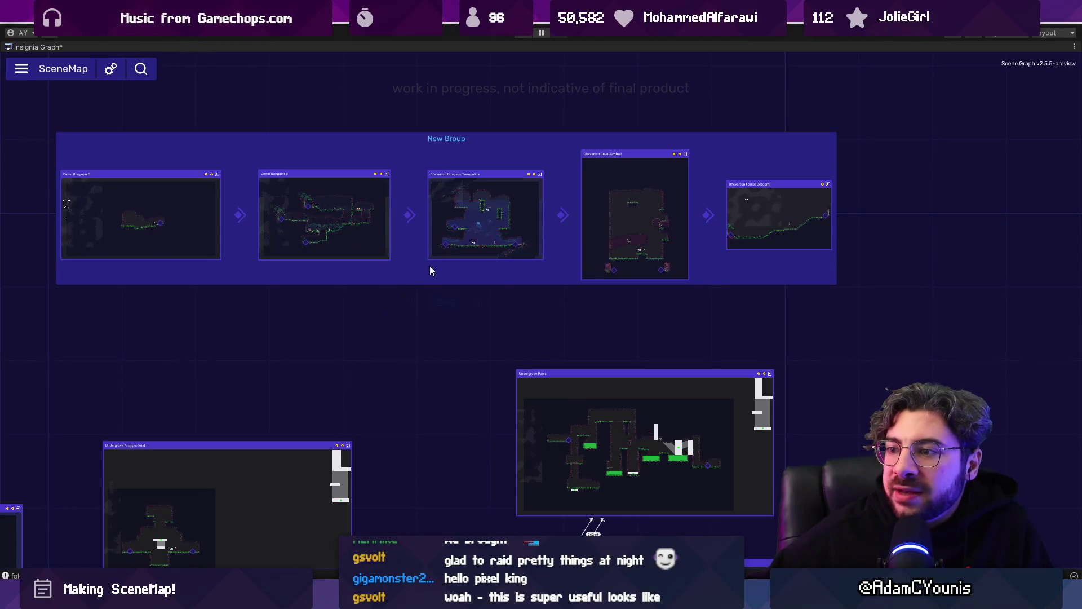
pyautogui.moveTo(350, 285); pyautogui.dragTo(405, 221)
pyautogui.moveTo(440, 261)
pyautogui.mouseDown()
pyautogui.moveTo(500, 251)
pyautogui.moveTo(345, 321)
pyautogui.mouseUp()
pyautogui.scroll(3, 367, 265)
# - Link Demo Dungeon E to Undergrove Froggen Nest with an OnWarpPipe event
pyautogui.moveTo(347, 91)
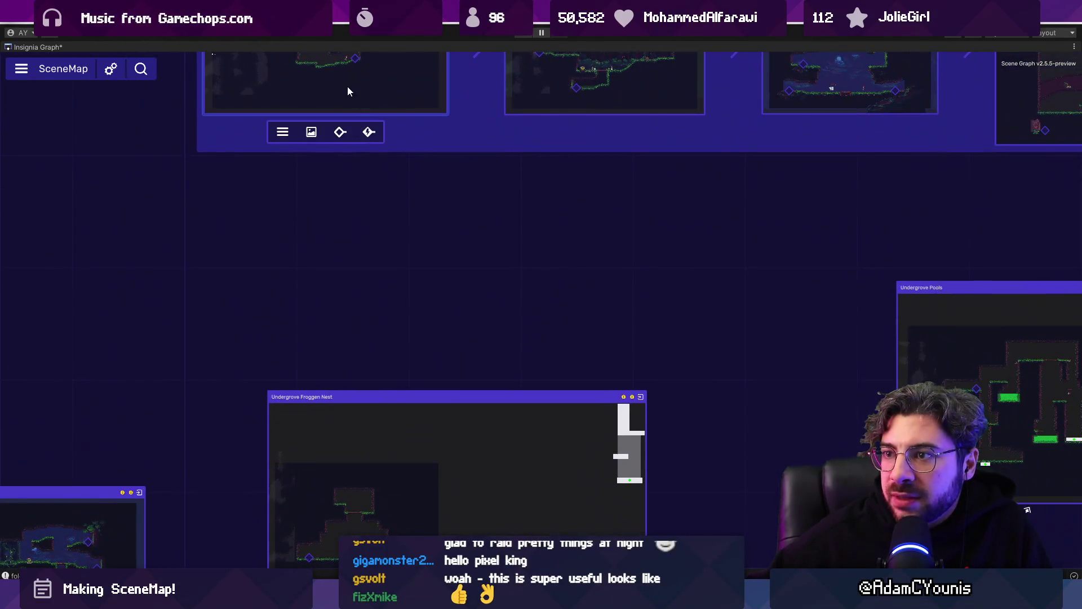
pyautogui.click(366, 133)
pyautogui.click(413, 393)
pyautogui.scroll(5, 373, 215)
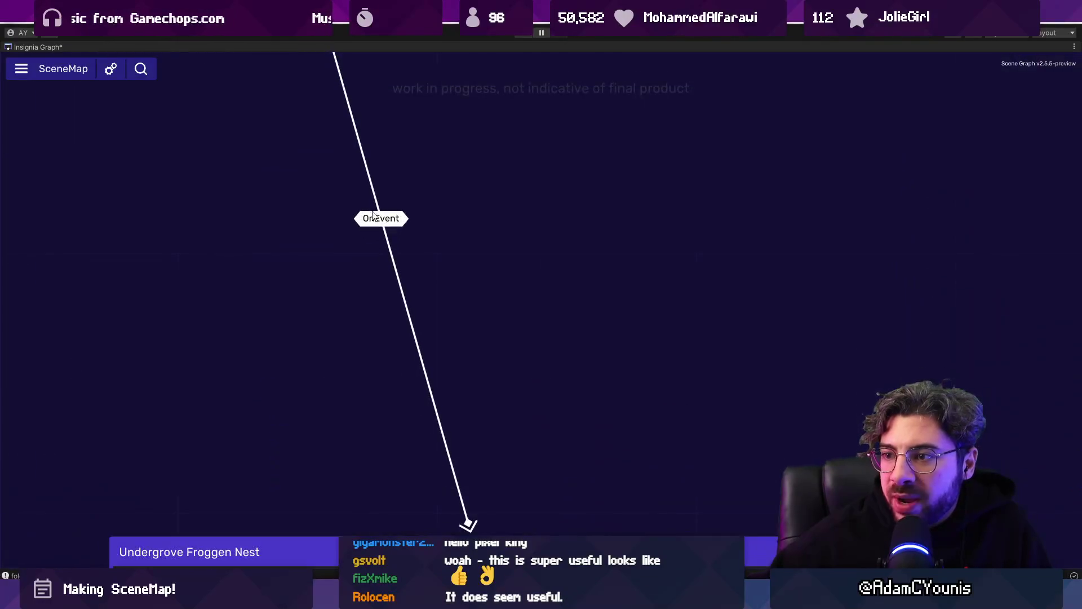
pyautogui.click(379, 221)
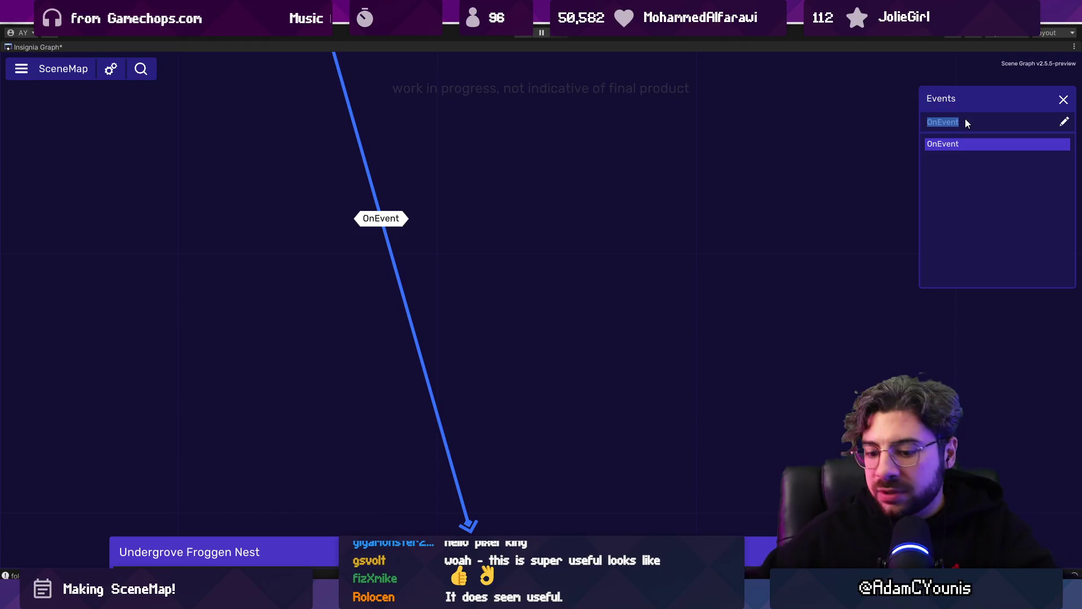
pyautogui.write('OnWarpPi')
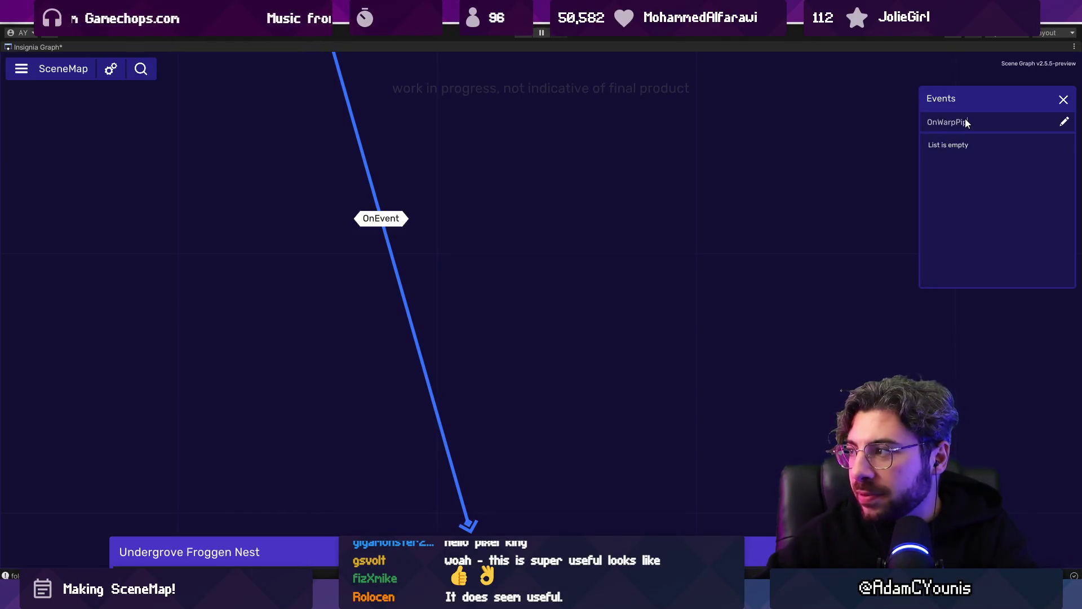
pyautogui.press('Return')
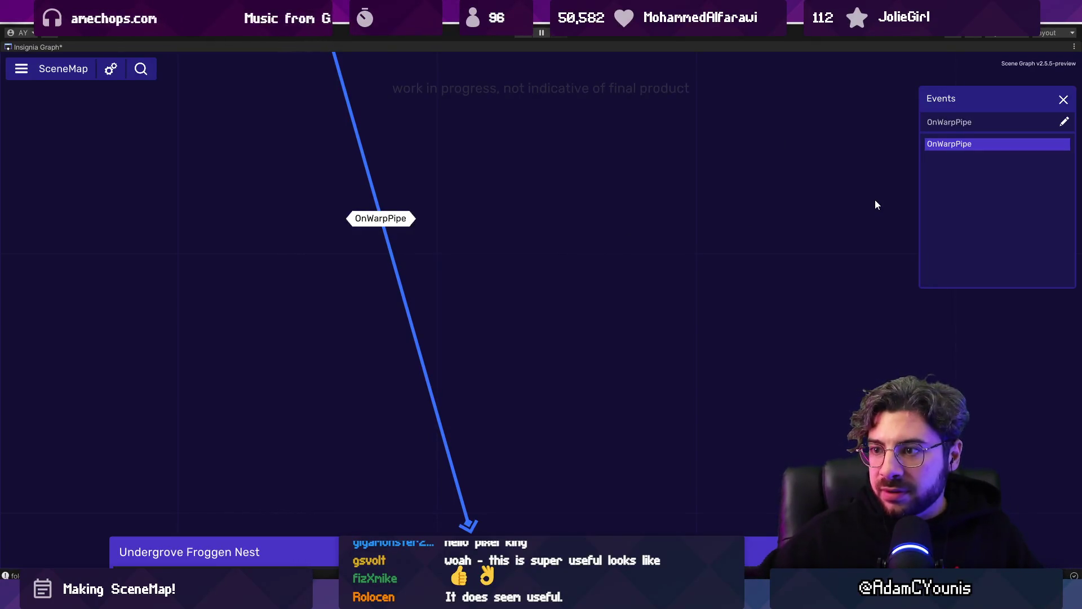
pyautogui.scroll(-5, 456, 271)
pyautogui.scroll(-3, 389, 315)
# - Move Undergrove Froggen Nest up and add a link from it to Demo Dungeon B
pyautogui.moveTo(398, 438); pyautogui.dragTo(404, 372)
pyautogui.click(394, 273)
pyautogui.scroll(5, 391, 316)
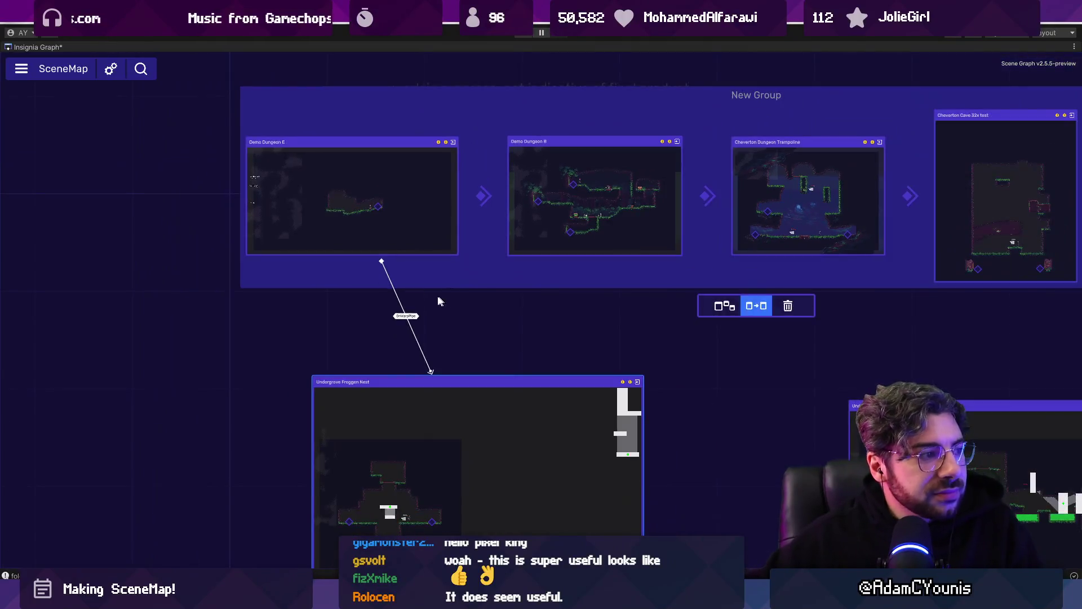
pyautogui.click(439, 300)
pyautogui.scroll(5, 510, 338)
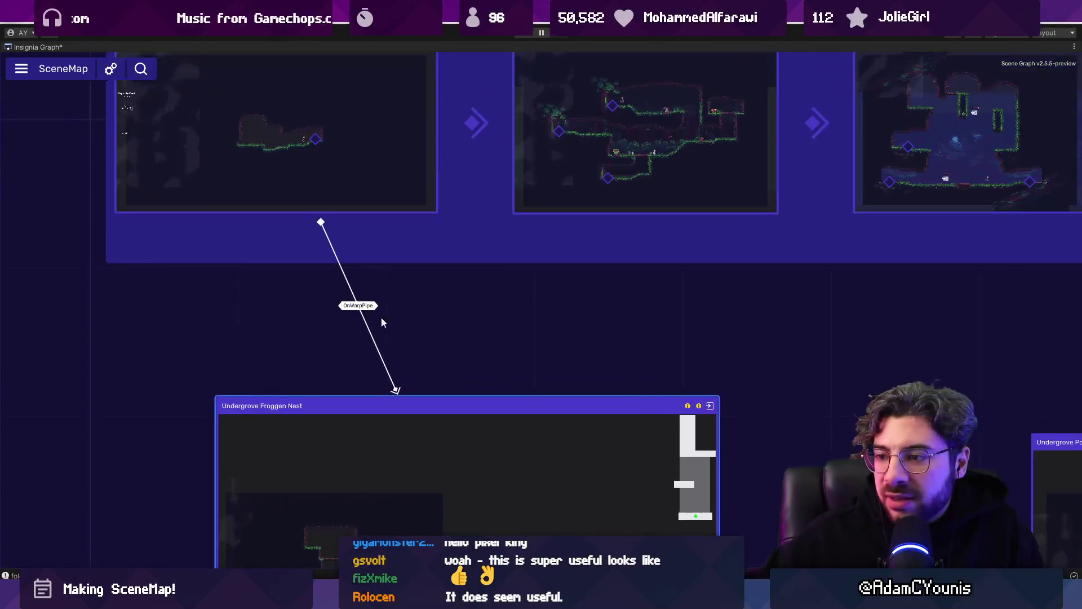
pyautogui.scroll(-8, 456, 415)
pyautogui.click(428, 432)
pyautogui.moveTo(427, 431); pyautogui.dragTo(473, 233)
pyautogui.scroll(4, 402, 275)
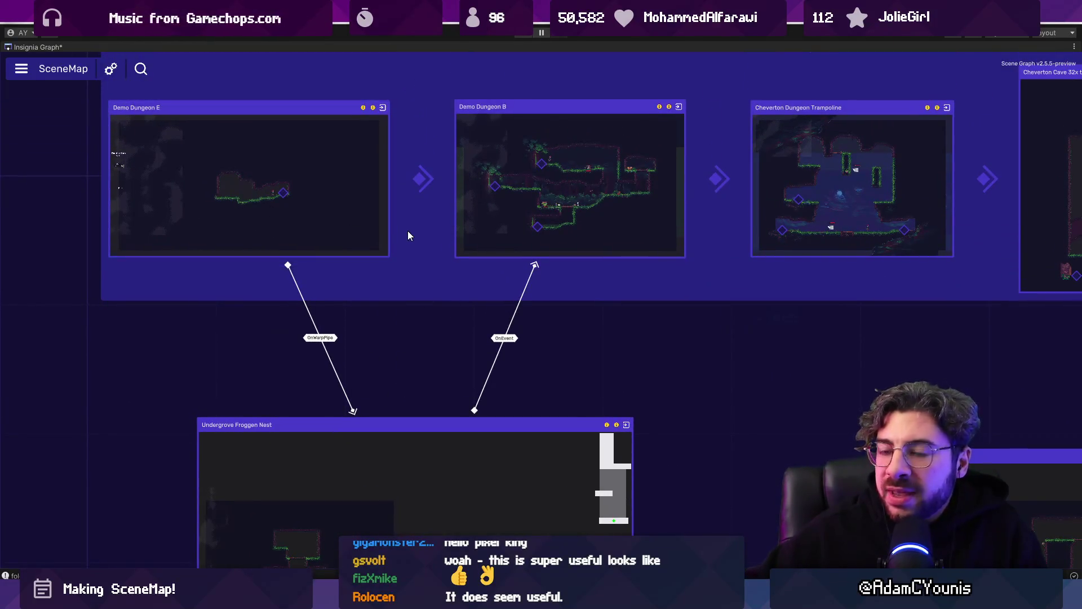
pyautogui.scroll(-10, 422, 237)
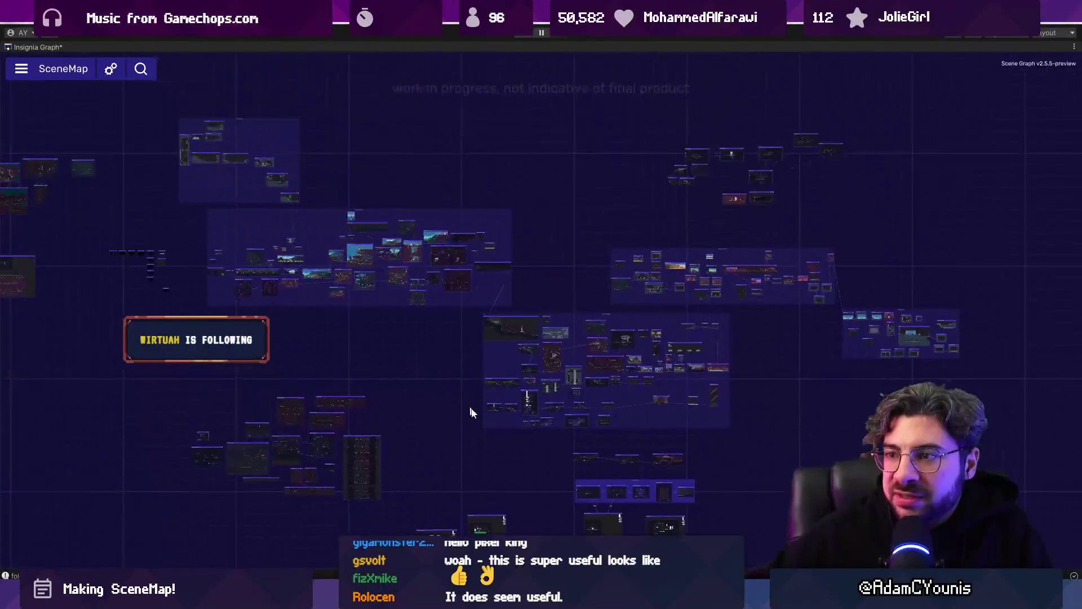
# - Move Pillo's Landing Site up and left beside Ohrenstead Overlook
pyautogui.scroll(15, 473, 412)
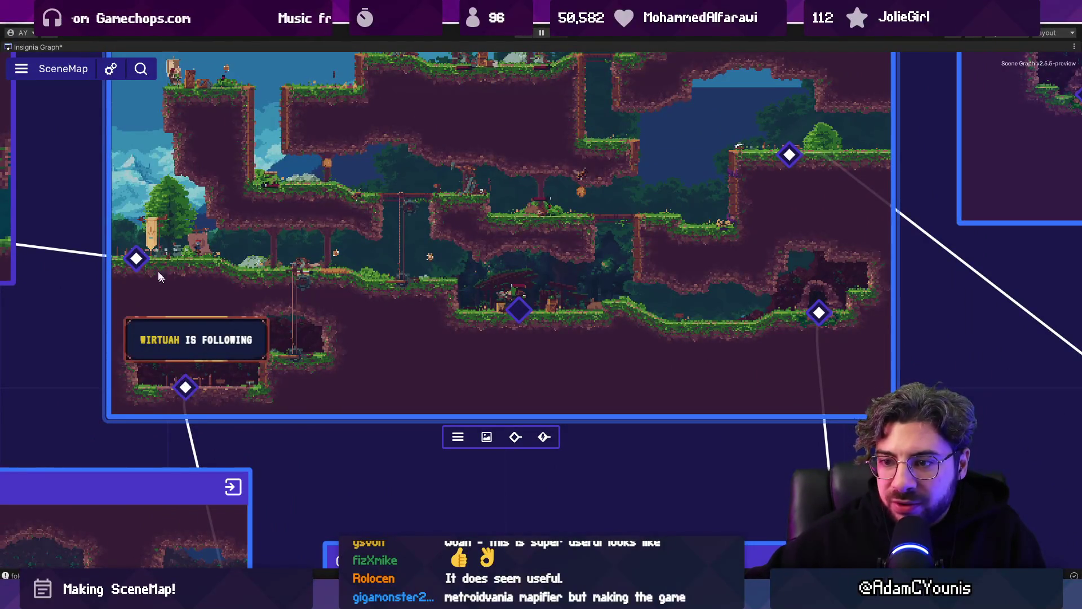
pyautogui.scroll(-5, 287, 291)
pyautogui.scroll(3, 278, 309)
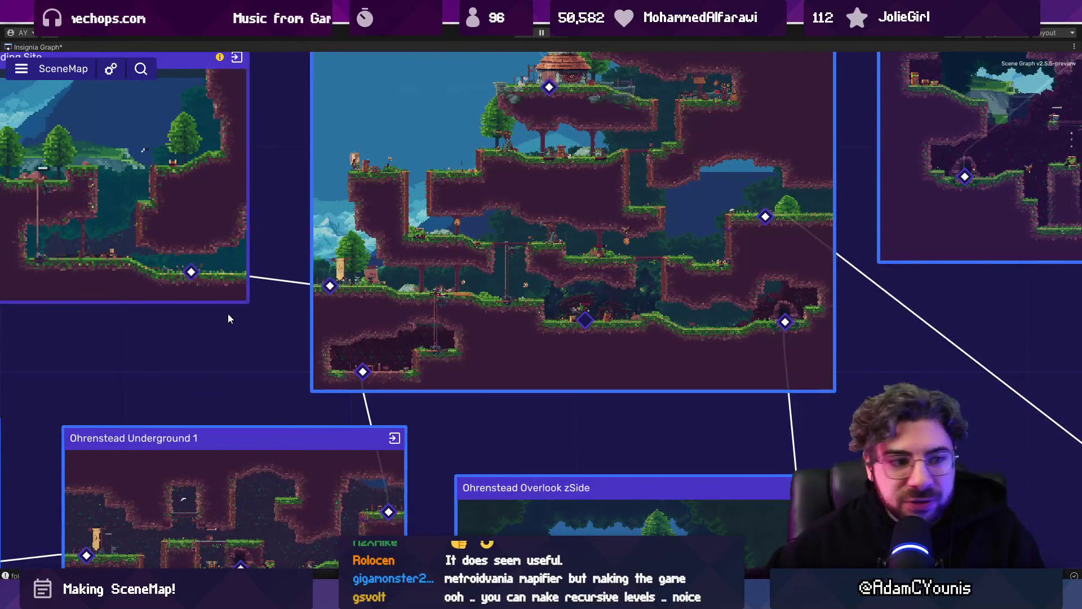
pyautogui.scroll(-3, 350, 228)
pyautogui.scroll(5, 358, 228)
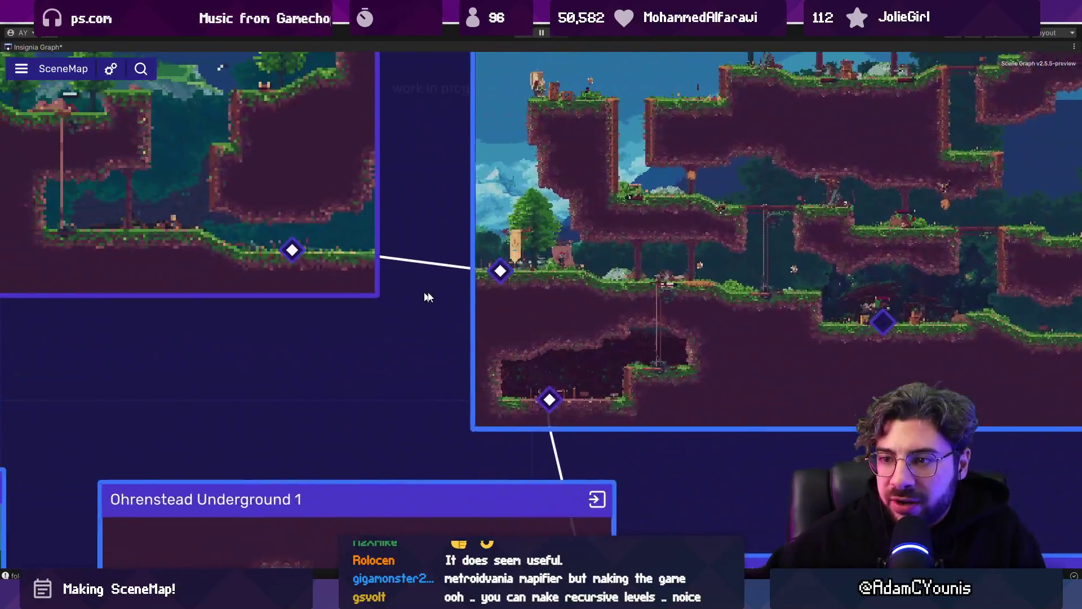
pyautogui.scroll(-3, 465, 296)
pyautogui.moveTo(465, 292); pyautogui.dragTo(354, 296)
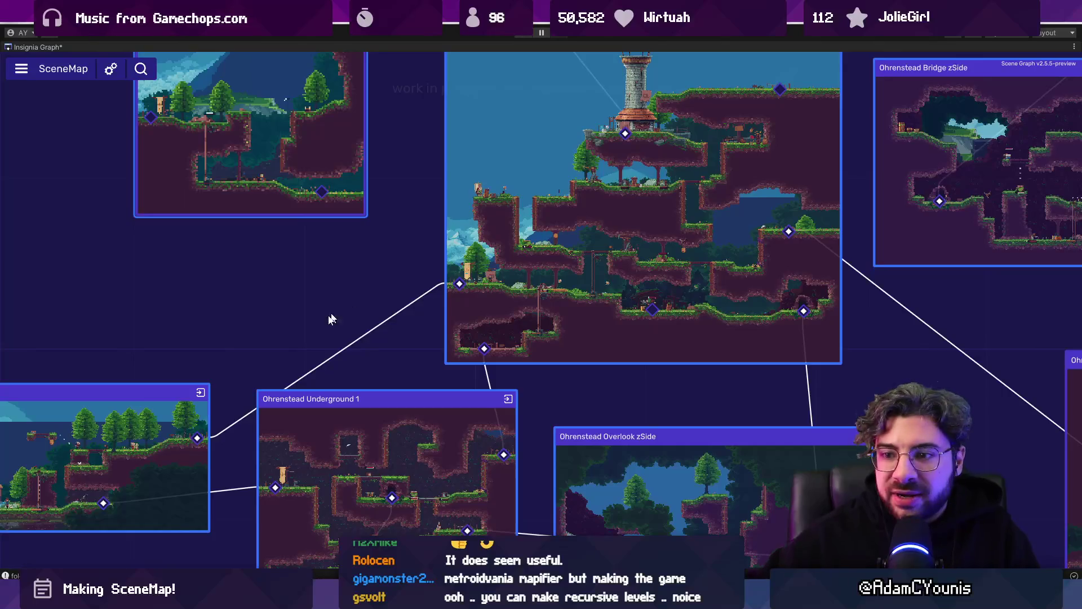
pyautogui.scroll(-3, 354, 296)
# - Preview the Ohrenstead Overlook level, close it, and un-maximize the Insignia Graph
pyautogui.click(444, 272)
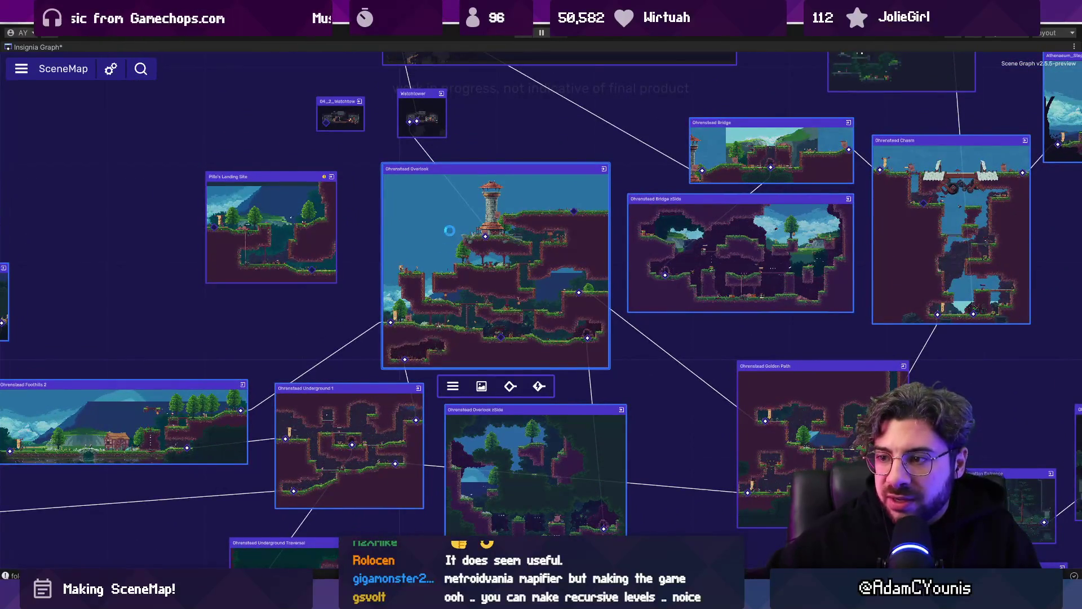
pyautogui.doubleClick(444, 271)
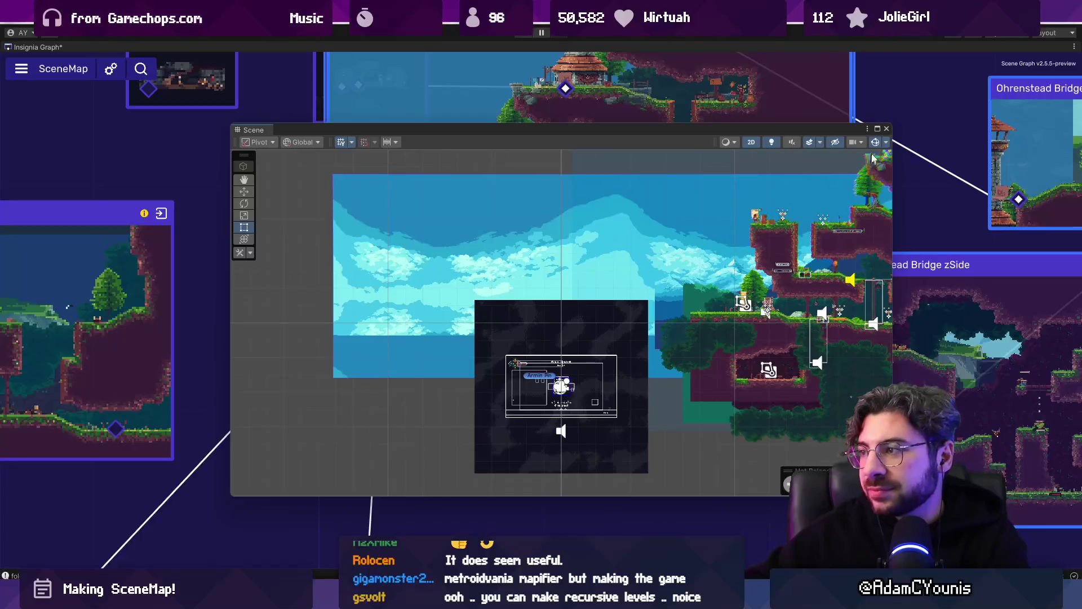
pyautogui.click(887, 130)
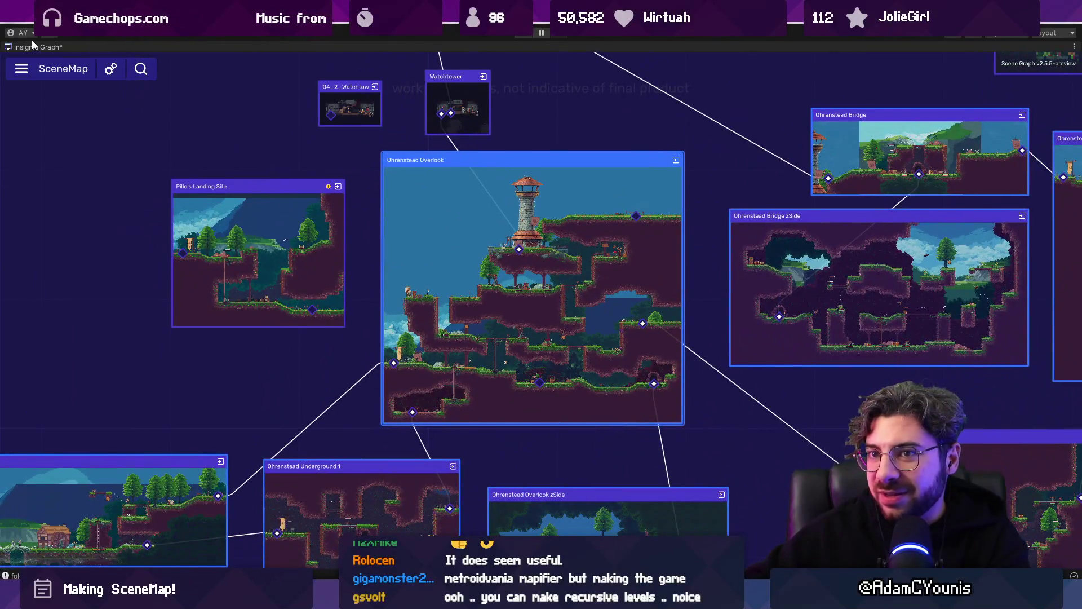
pyautogui.doubleClick(34, 46)
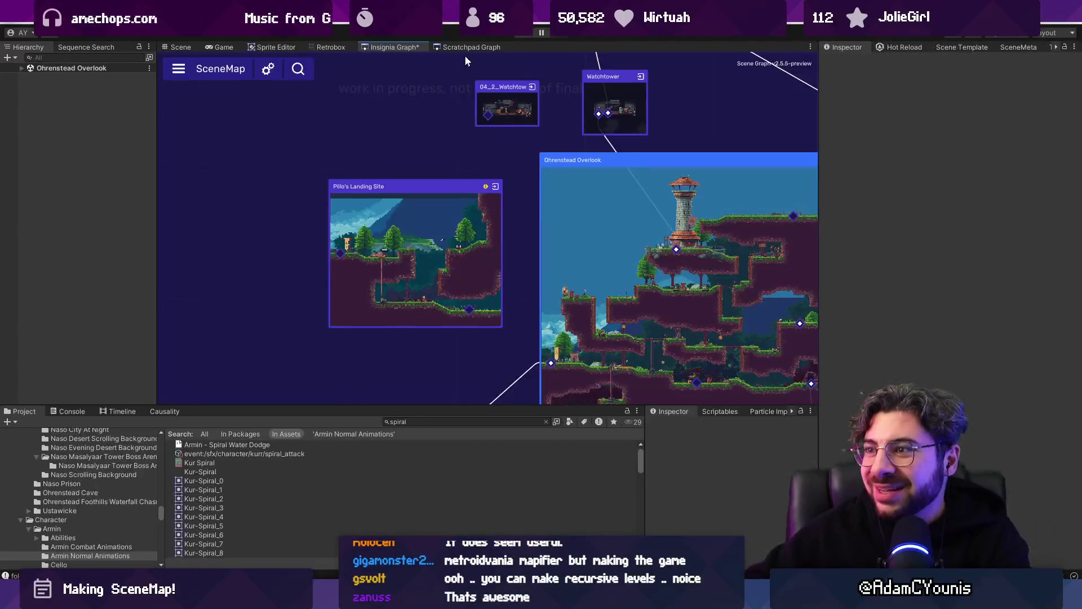
# - Play the game, walk the character into the next room, and leave full-screen
pyautogui.click(518, 35)
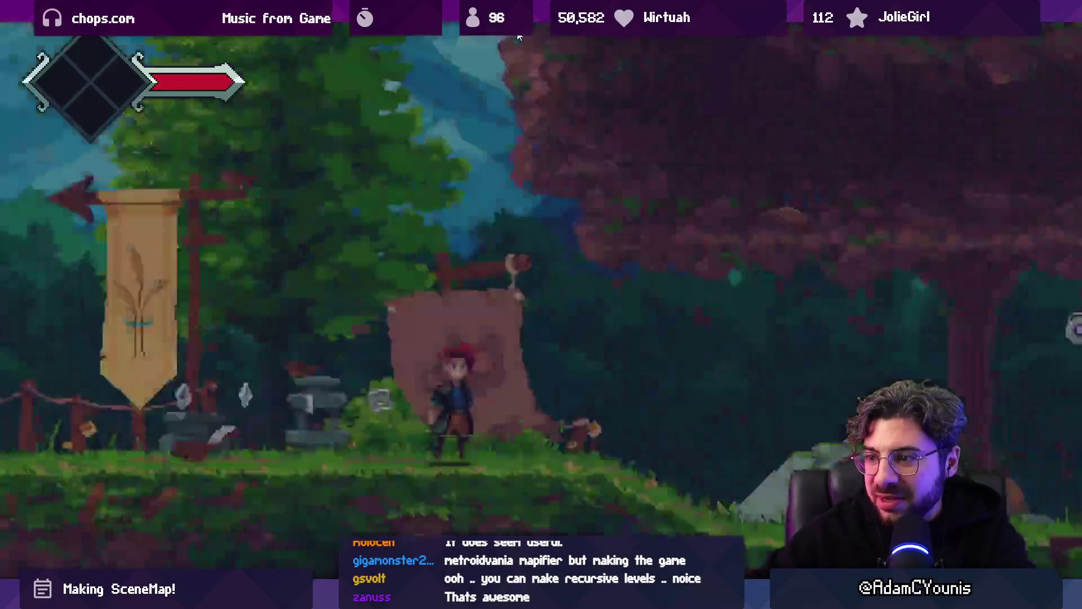
pyautogui.press('Escape')
pyautogui.press('Return')
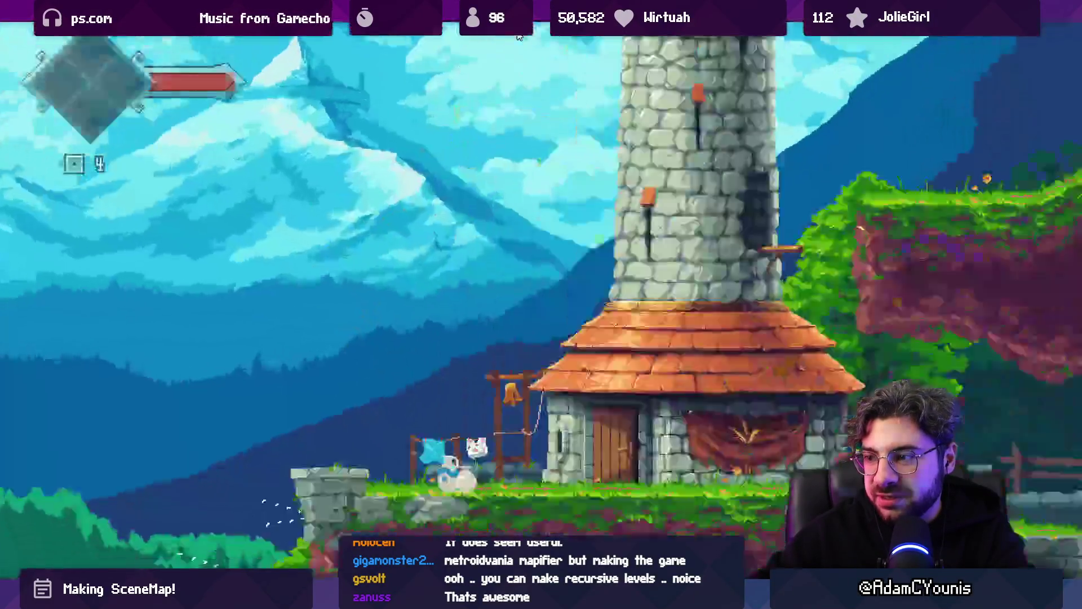
pyautogui.press('Left')
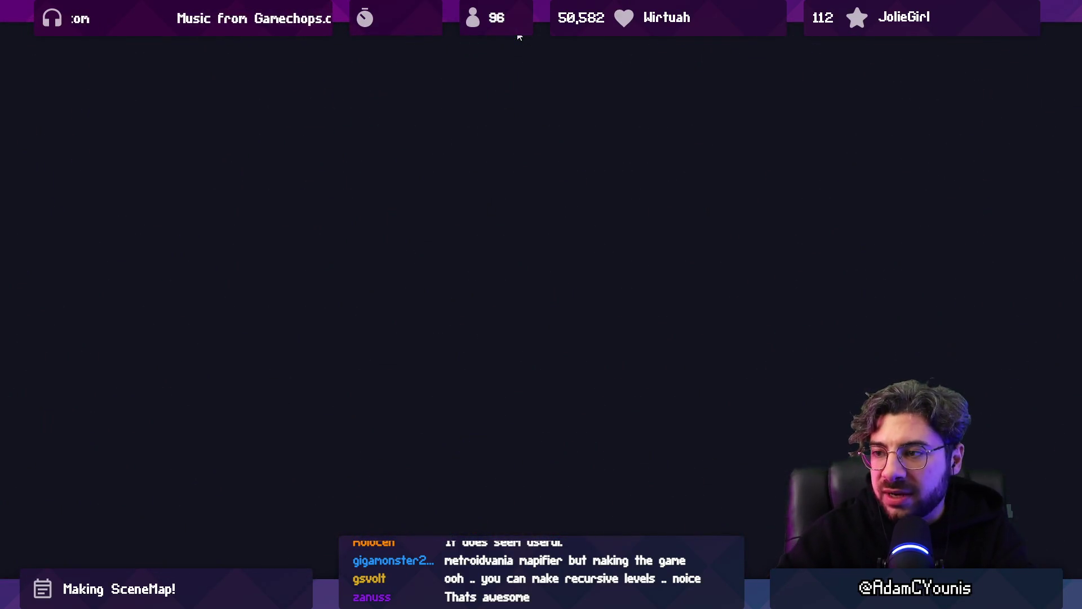
pyautogui.hotkey('shift', 'space')
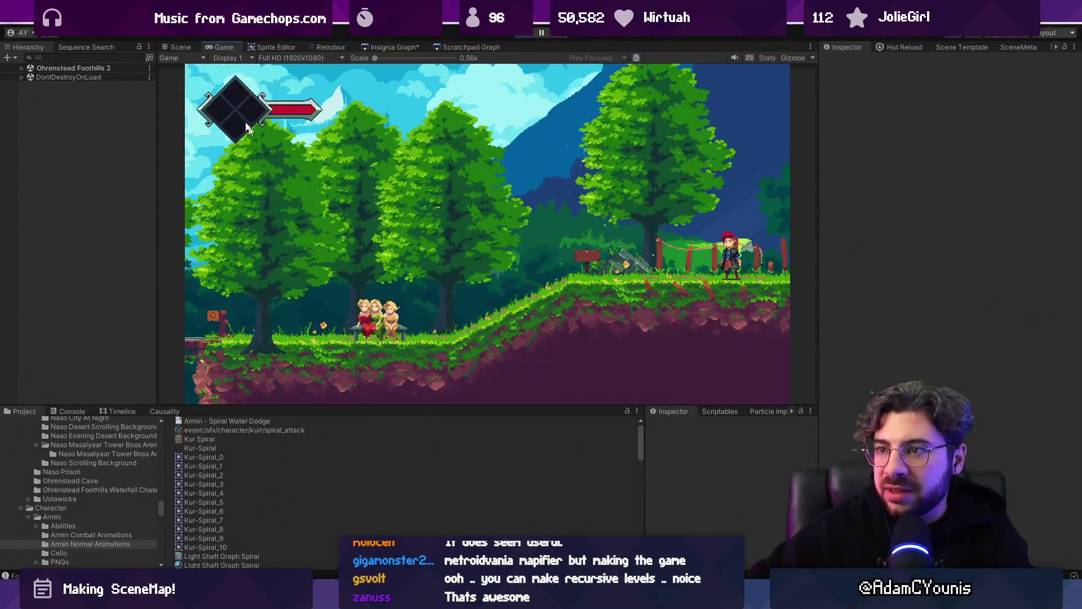
pyautogui.click(184, 47)
# - Connect the left room to Pillo's Landing Site and check it in the game view
pyautogui.click(391, 48)
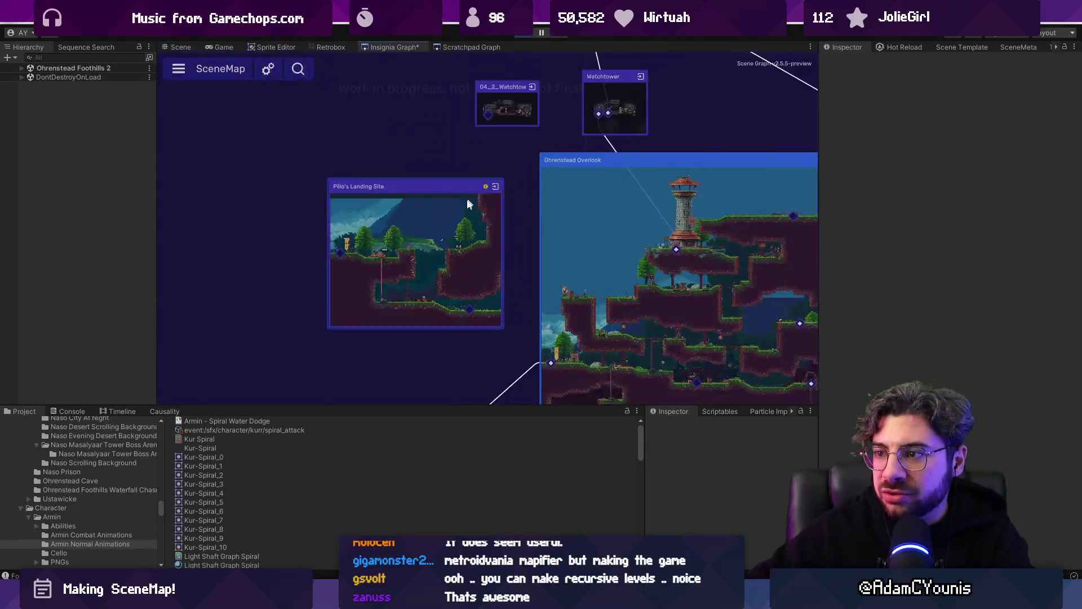
pyautogui.scroll(5, 409, 208)
pyautogui.moveTo(409, 208); pyautogui.dragTo(228, 305)
pyautogui.scroll(-3, 237, 316)
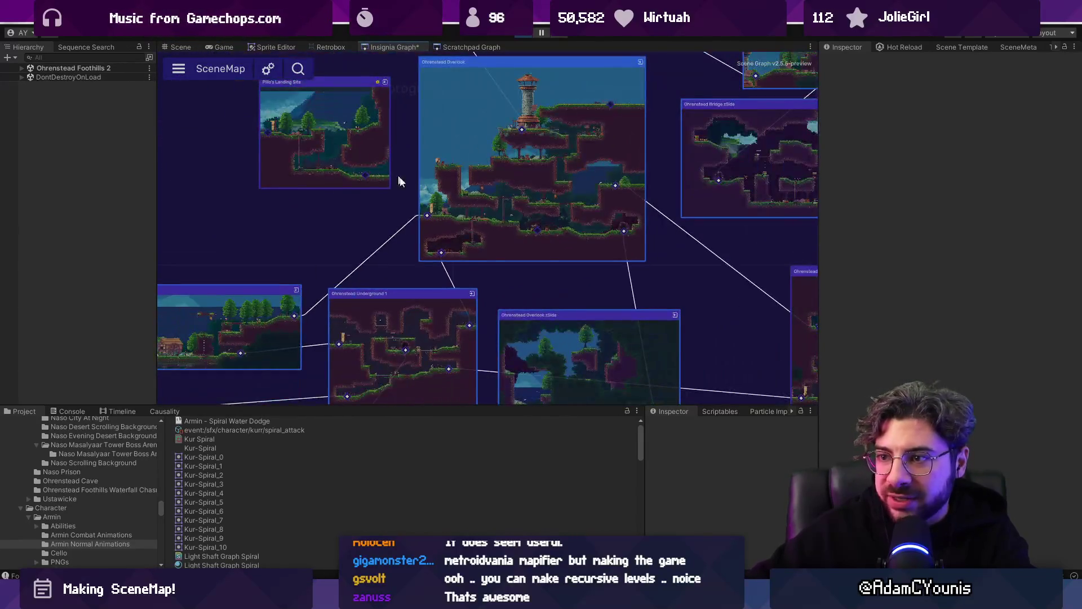
pyautogui.moveTo(301, 315)
pyautogui.mouseDown()
pyautogui.moveTo(367, 179)
pyautogui.moveTo(308, 133)
pyautogui.moveTo(269, 133)
pyautogui.mouseUp()
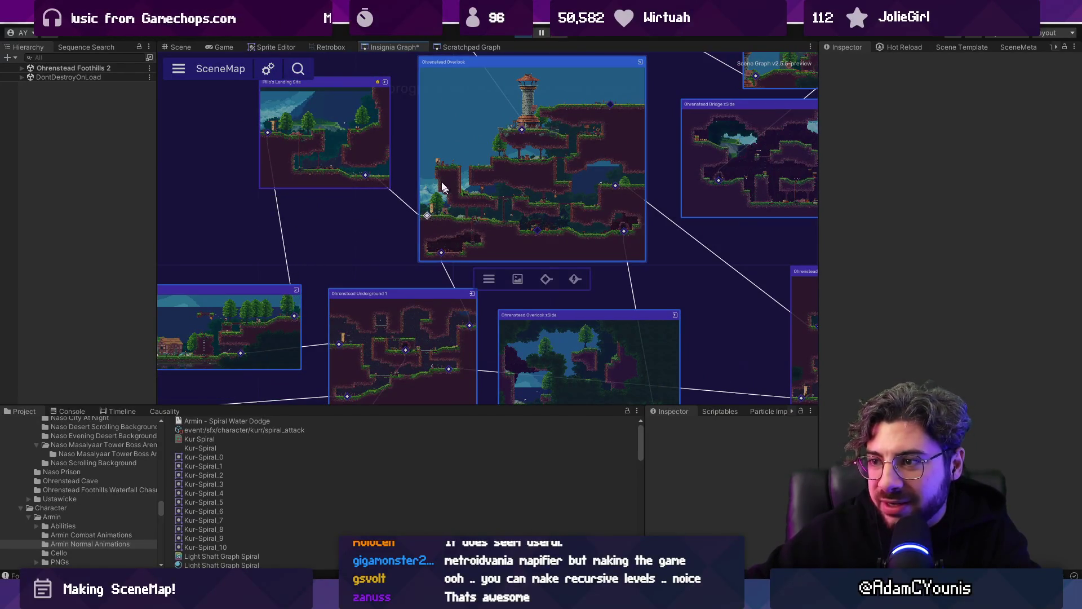
pyautogui.click(231, 45)
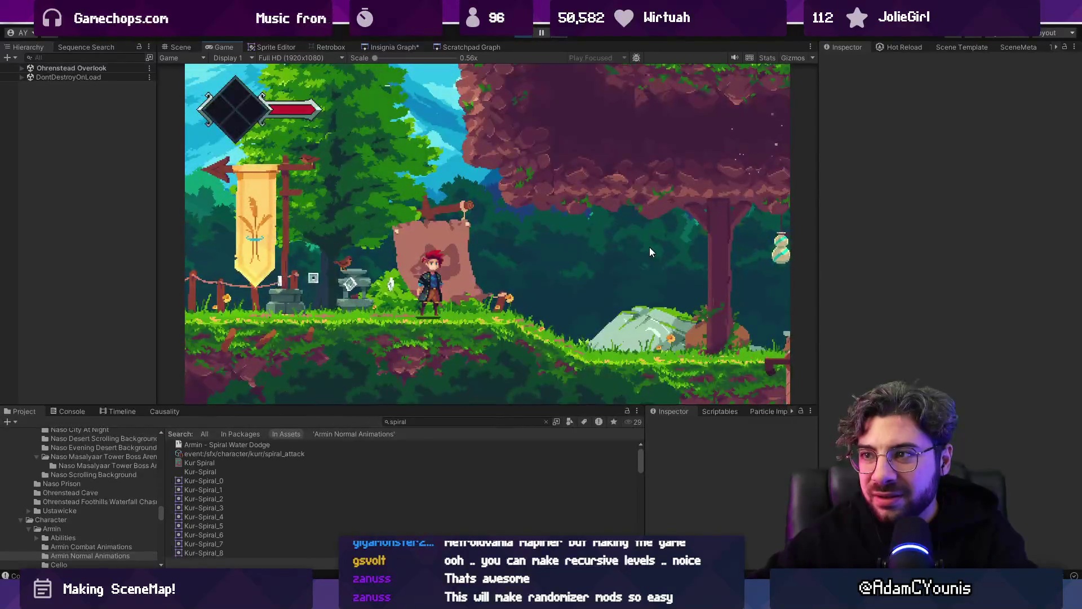
pyautogui.click(377, 47)
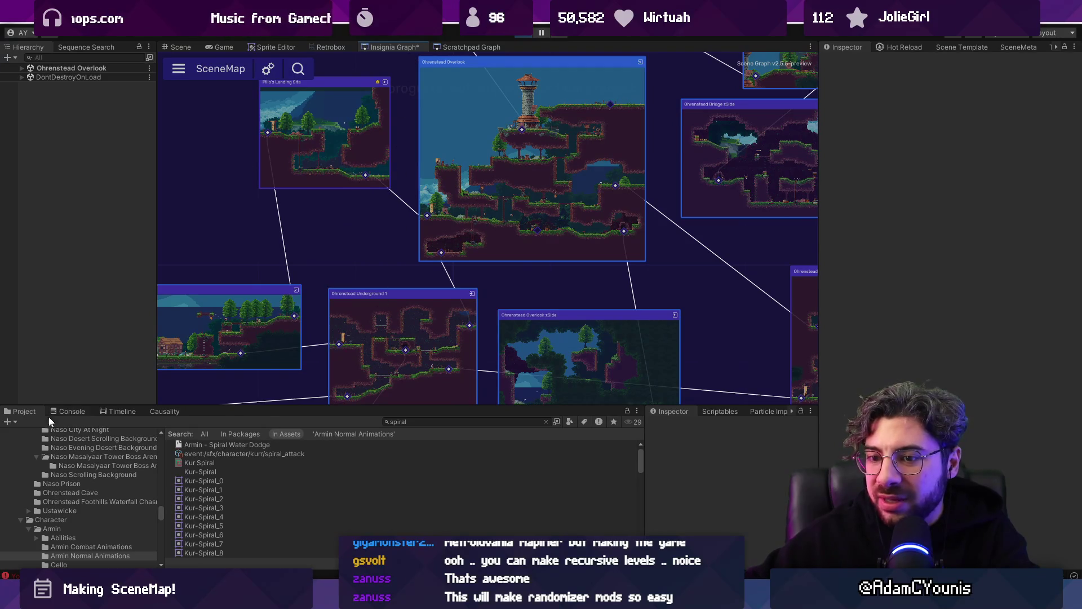
# - Clear the console, move Pillo's Landing Site down, and try saving with Ctrl+S
pyautogui.click(68, 410)
pyautogui.click(23, 424)
pyautogui.moveTo(384, 123); pyautogui.dragTo(384, 184)
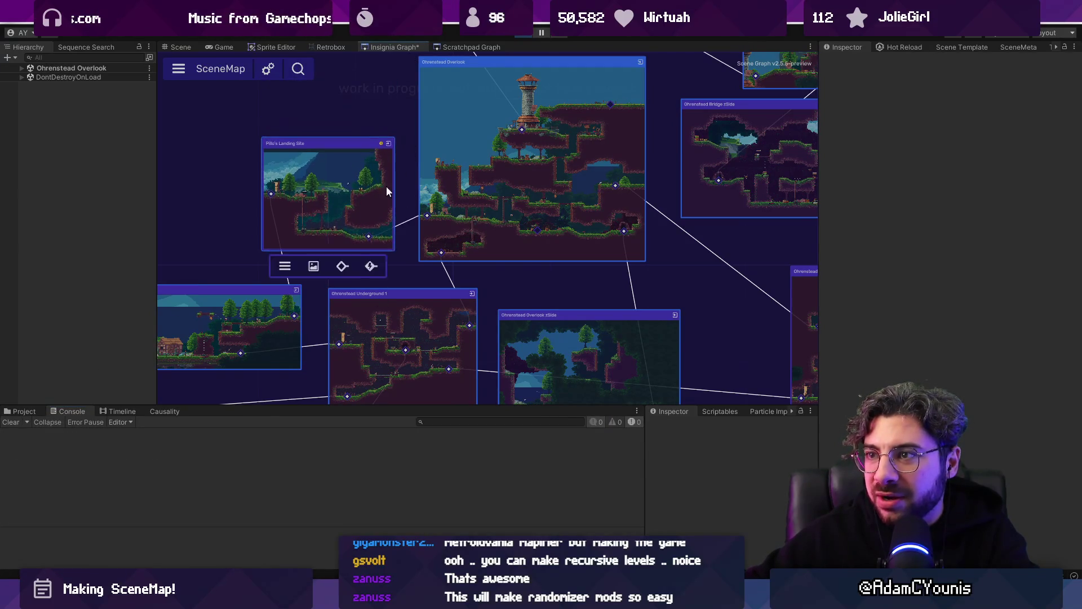
pyautogui.click(180, 71)
pyautogui.rightClick(394, 48)
pyautogui.click(387, 45)
pyautogui.hotkey('ctrl', 's')
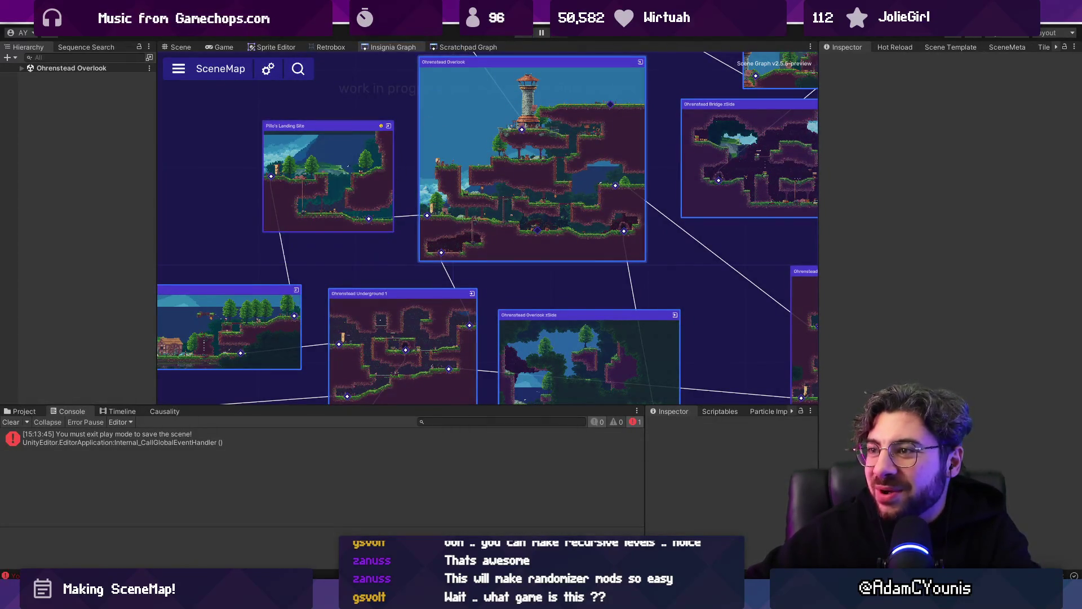
# - Stop, rerun and stop play mode, then maximize the Insignia Graph again
pyautogui.click(522, 35)
pyautogui.click(522, 35)
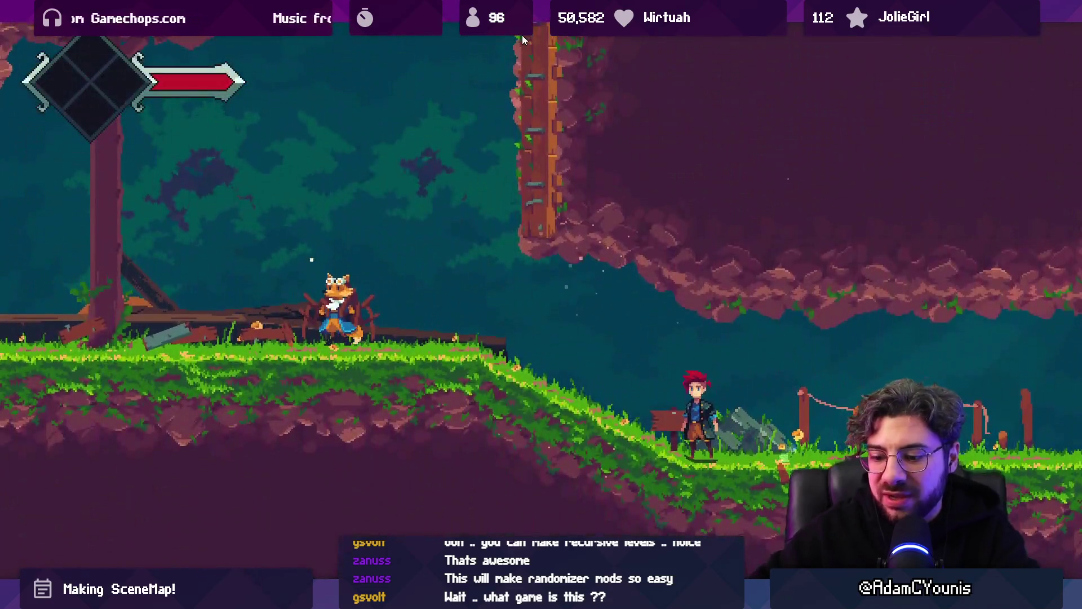
pyautogui.click(522, 35)
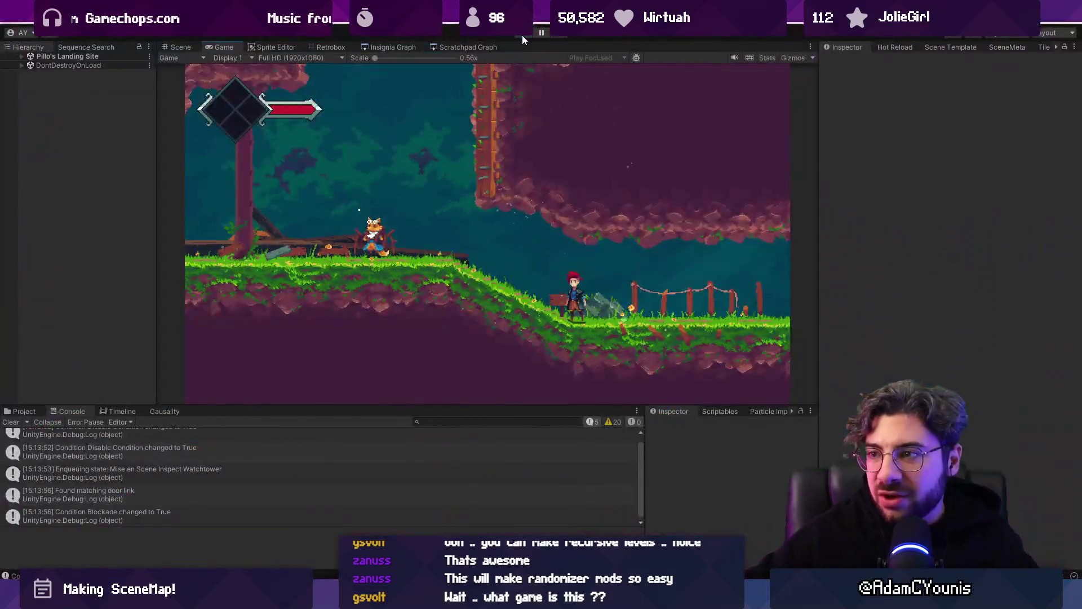
pyautogui.click(390, 47)
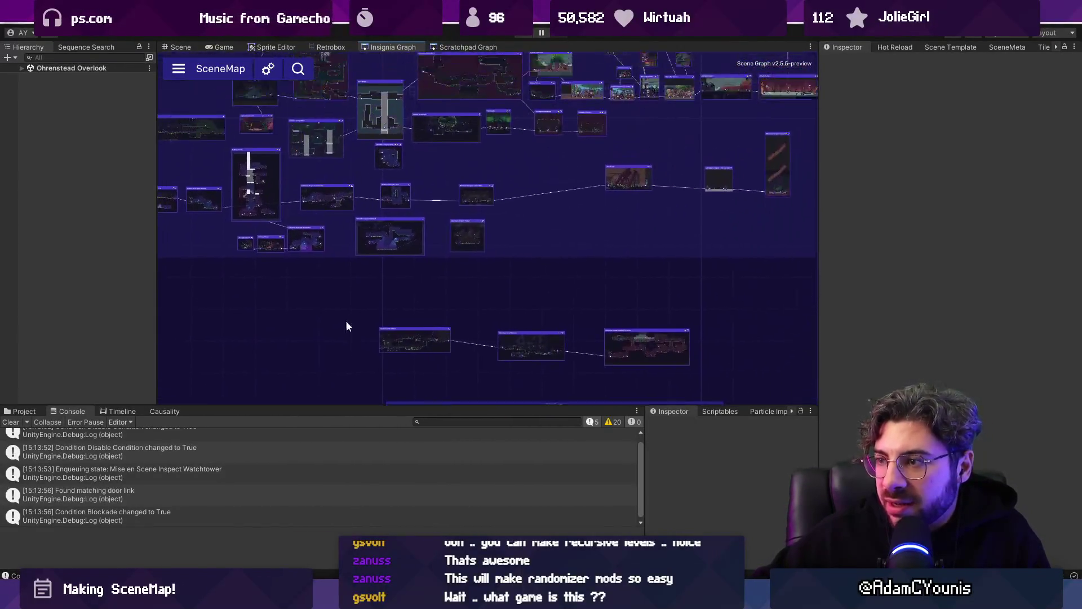
pyautogui.scroll(6, 421, 235)
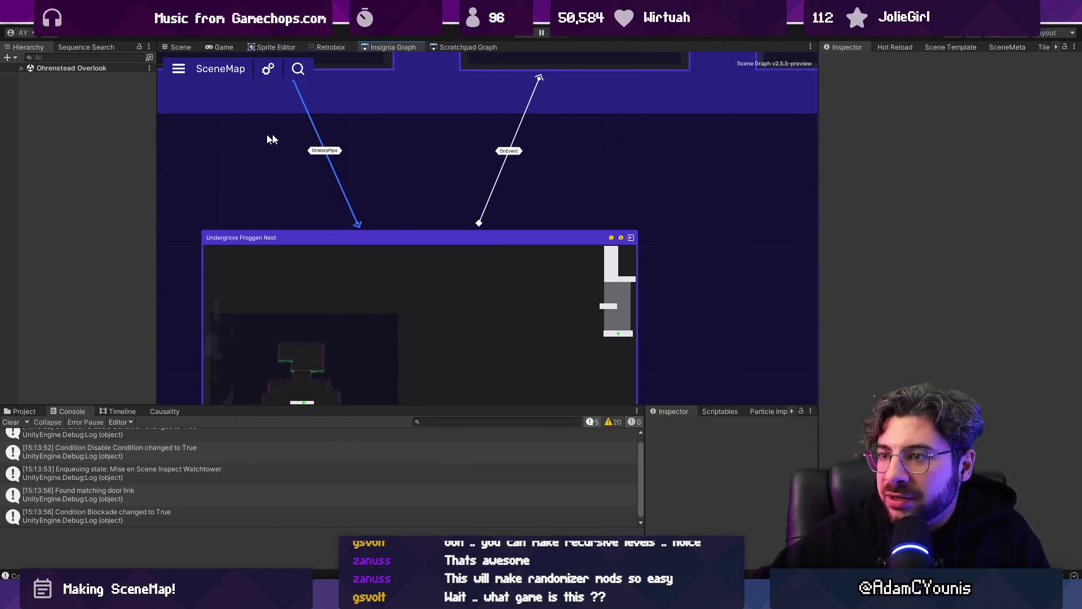
pyautogui.scroll(-3, 480, 177)
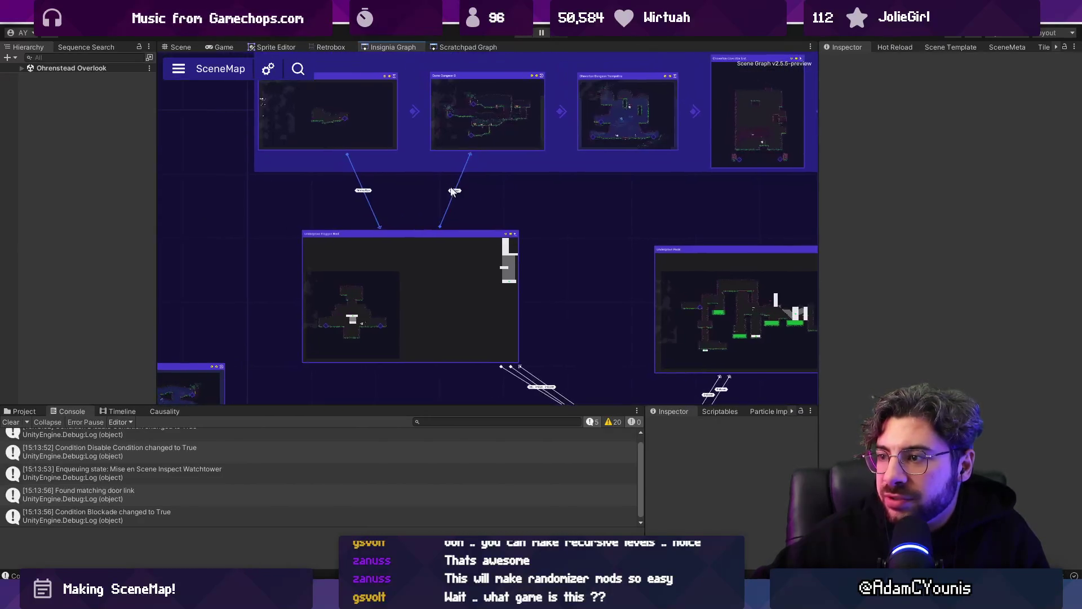
pyautogui.scroll(-3, 505, 202)
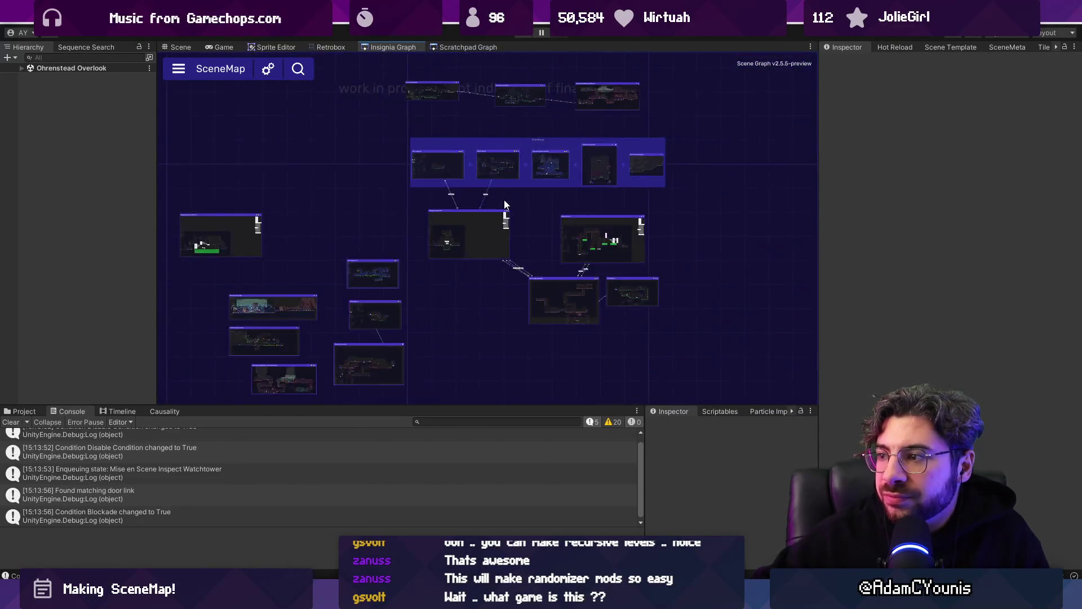
pyautogui.doubleClick(412, 46)
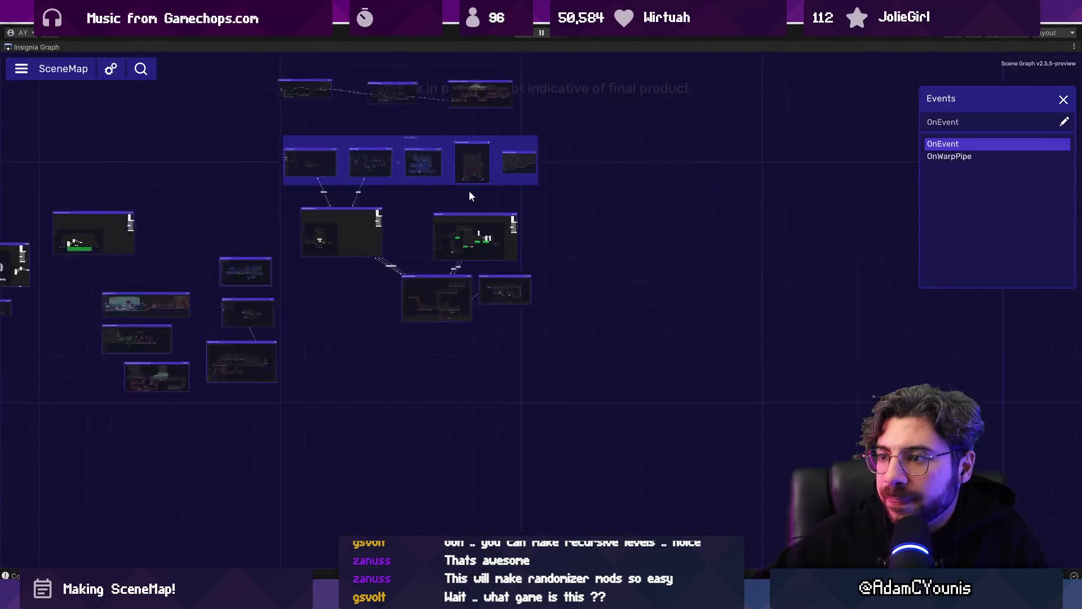
# - Box-select both links into Undergrove Froggen Nest and set their event to OnWarpPipe
pyautogui.scroll(-5, 468, 191)
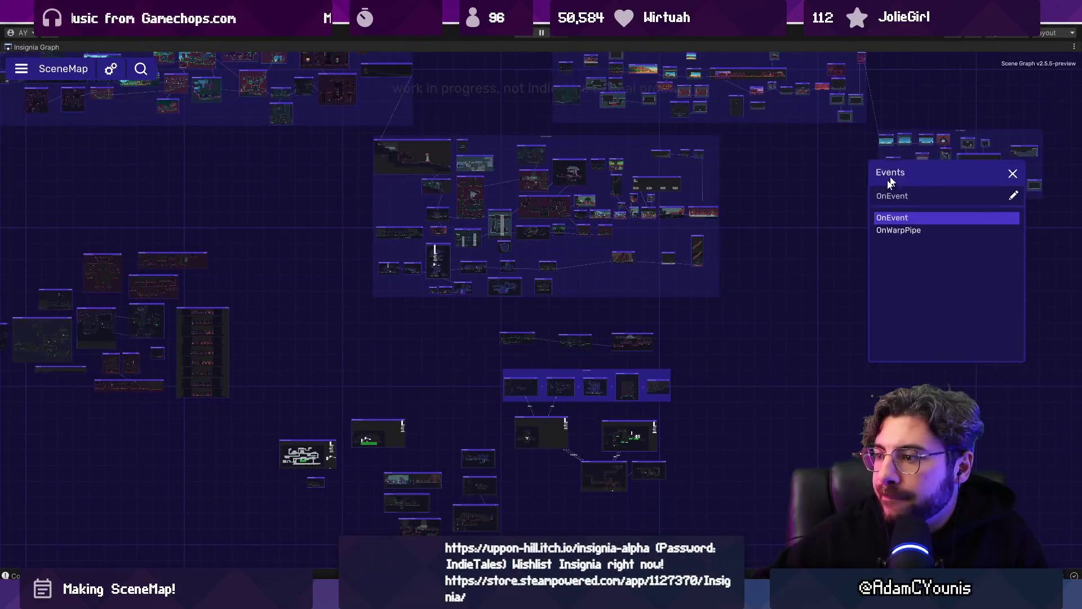
pyautogui.scroll(10, 637, 374)
pyautogui.scroll(-2, 380, 367)
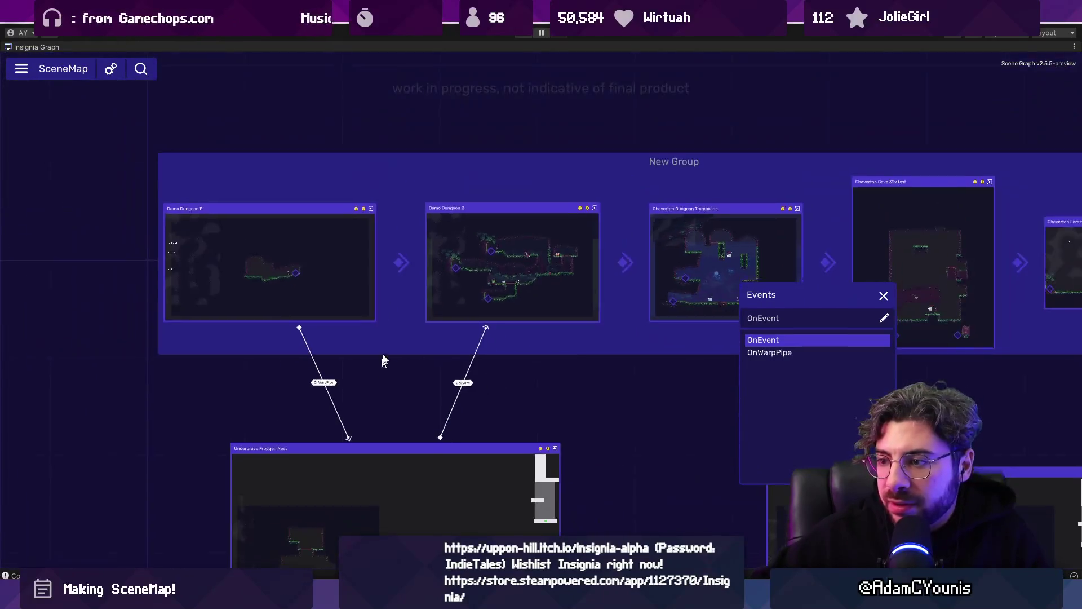
pyautogui.scroll(5, 380, 367)
pyautogui.moveTo(205, 253); pyautogui.dragTo(667, 211)
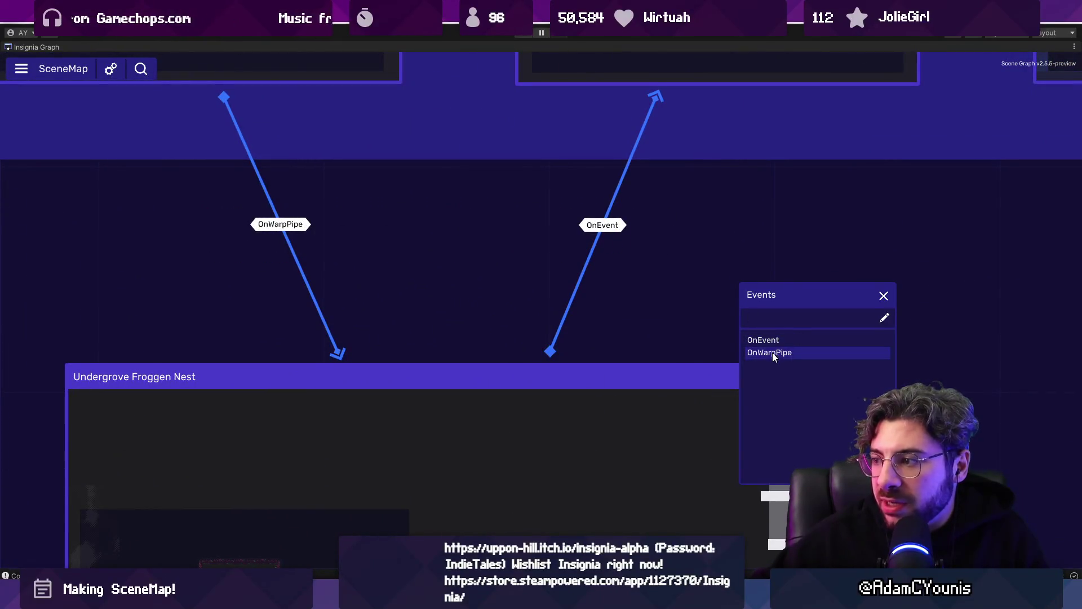
pyautogui.click(774, 354)
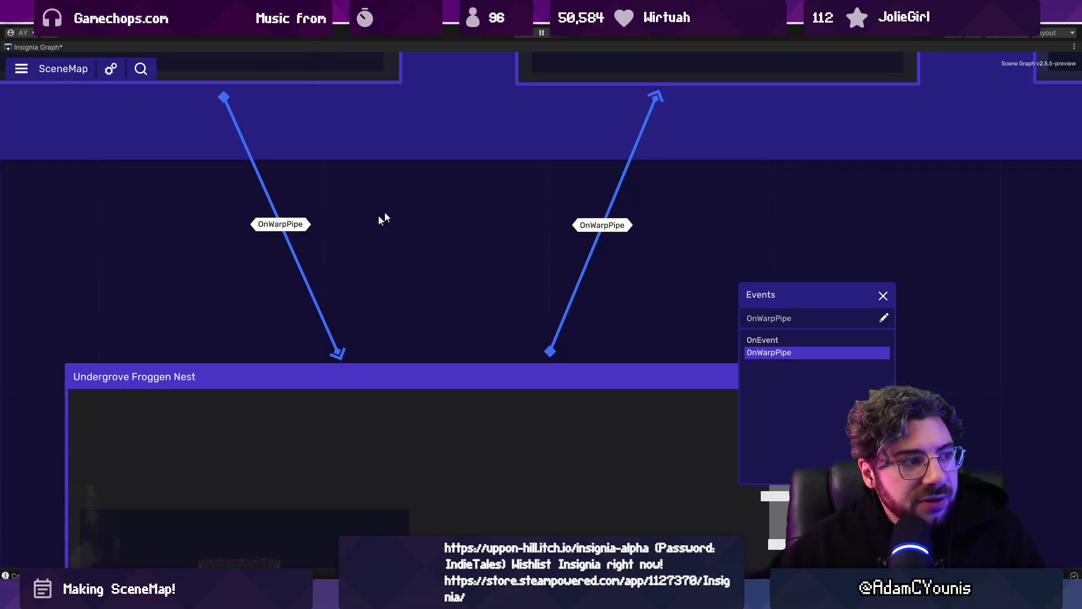
# - Reselect the two OnWarpPipe links and close the events list
pyautogui.scroll(-1, 408, 240)
pyautogui.moveTo(206, 214)
pyautogui.mouseDown()
pyautogui.moveTo(369, 262)
pyautogui.moveTo(784, 273)
pyautogui.mouseUp()
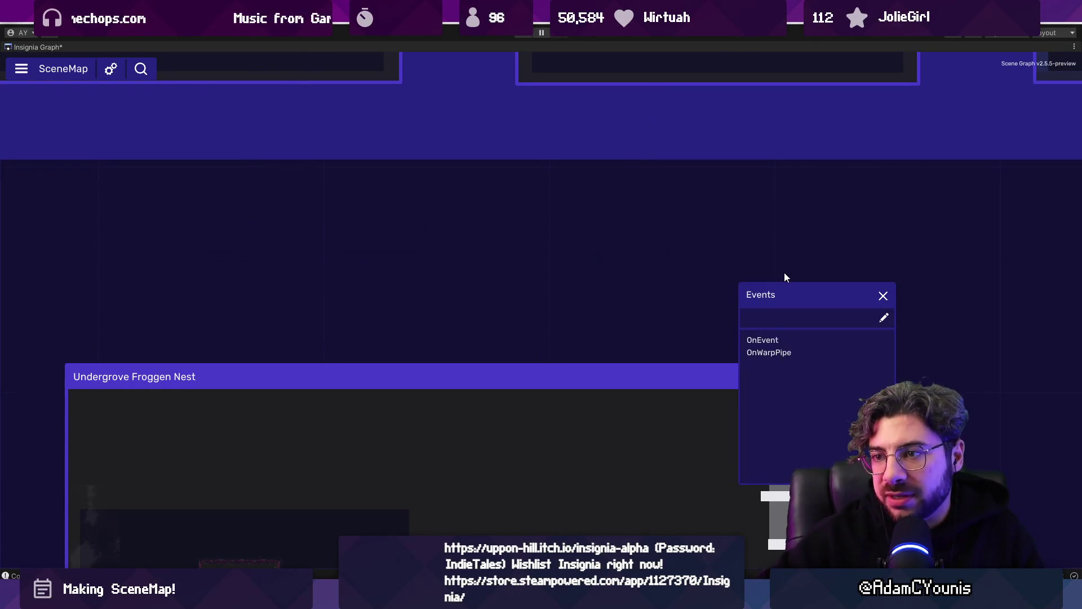
pyautogui.scroll(-3, 644, 194)
pyautogui.scroll(-2, 405, 215)
pyautogui.click(883, 295)
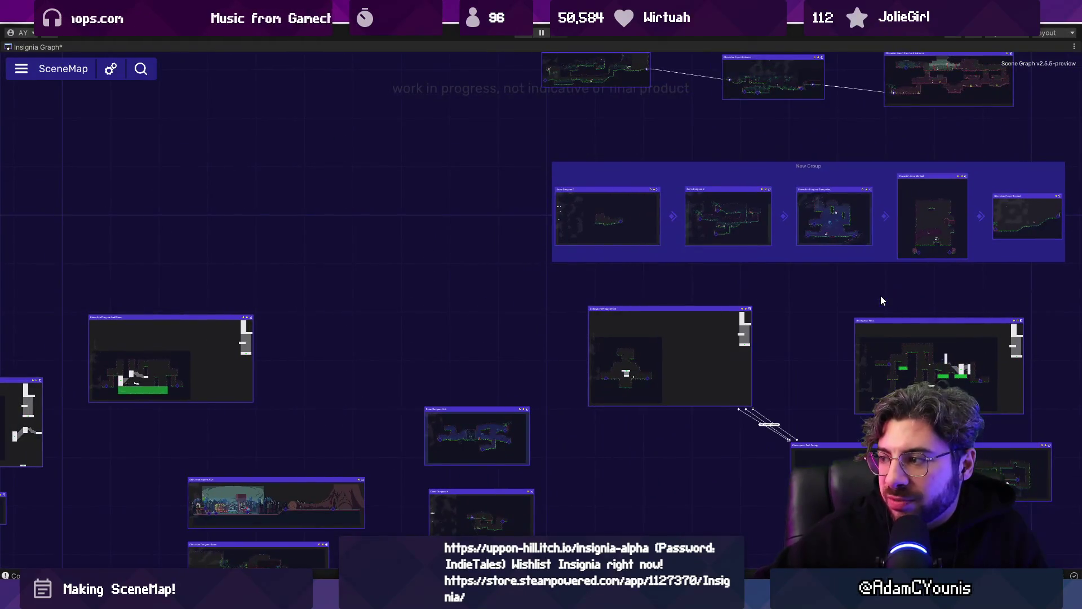
# - Pan across to the Chevara Region cluster and select the Ridgelands2 room node
pyautogui.scroll(-2, 392, 225)
pyautogui.moveTo(392, 225)
pyautogui.mouseDown()
pyautogui.moveTo(624, 300)
pyautogui.moveTo(697, 346)
pyautogui.mouseUp()
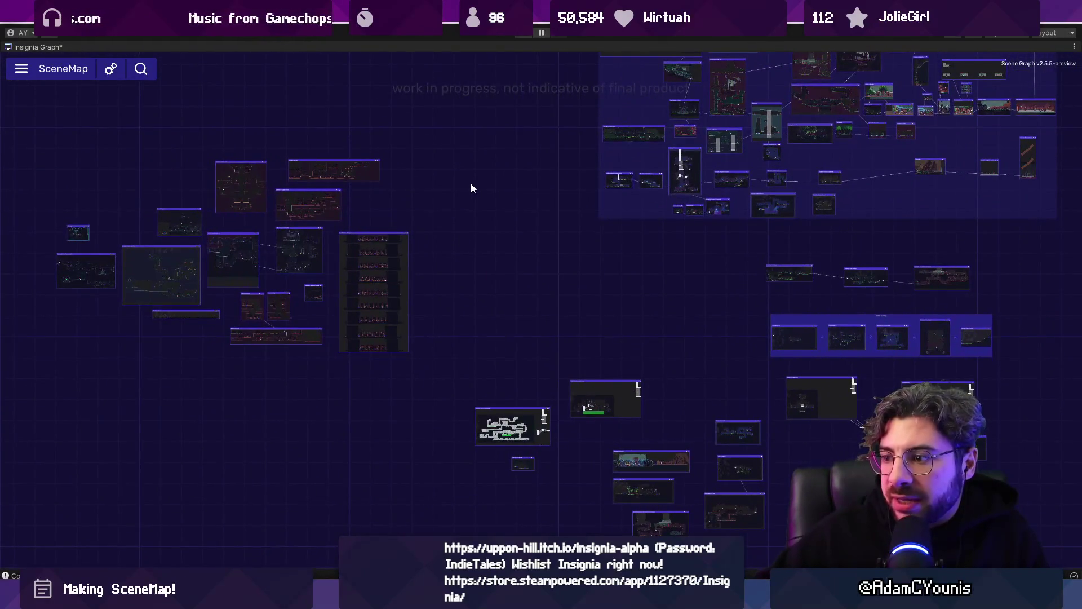
pyautogui.moveTo(536, 106)
pyautogui.mouseDown()
pyautogui.moveTo(442, 286)
pyautogui.moveTo(605, 410)
pyautogui.mouseUp()
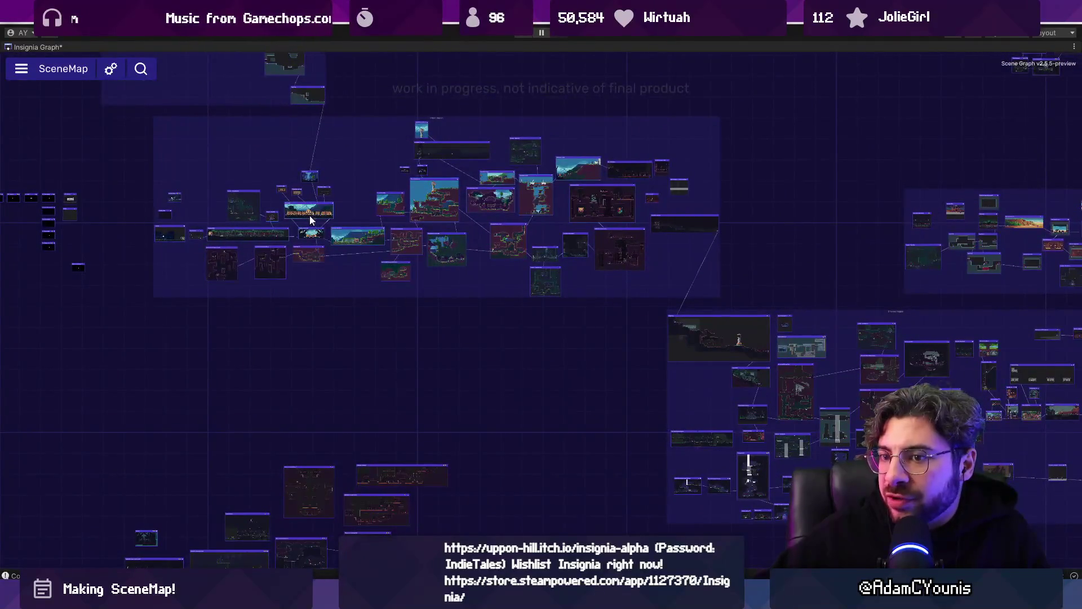
pyautogui.moveTo(87, 201); pyautogui.dragTo(208, 184)
pyautogui.moveTo(557, 399); pyautogui.dragTo(406, 200)
pyautogui.moveTo(592, 329)
pyautogui.mouseDown()
pyautogui.moveTo(457, 257)
pyautogui.moveTo(292, 225)
pyautogui.moveTo(305, 441)
pyautogui.mouseUp()
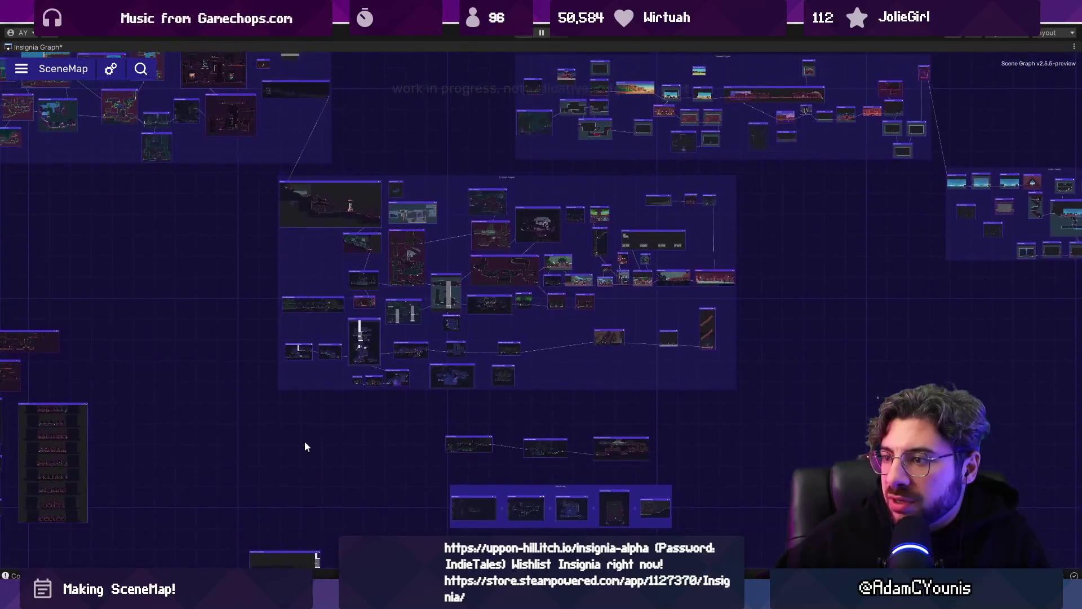
pyautogui.scroll(10, 339, 248)
pyautogui.click(428, 238)
pyautogui.scroll(5, 428, 238)
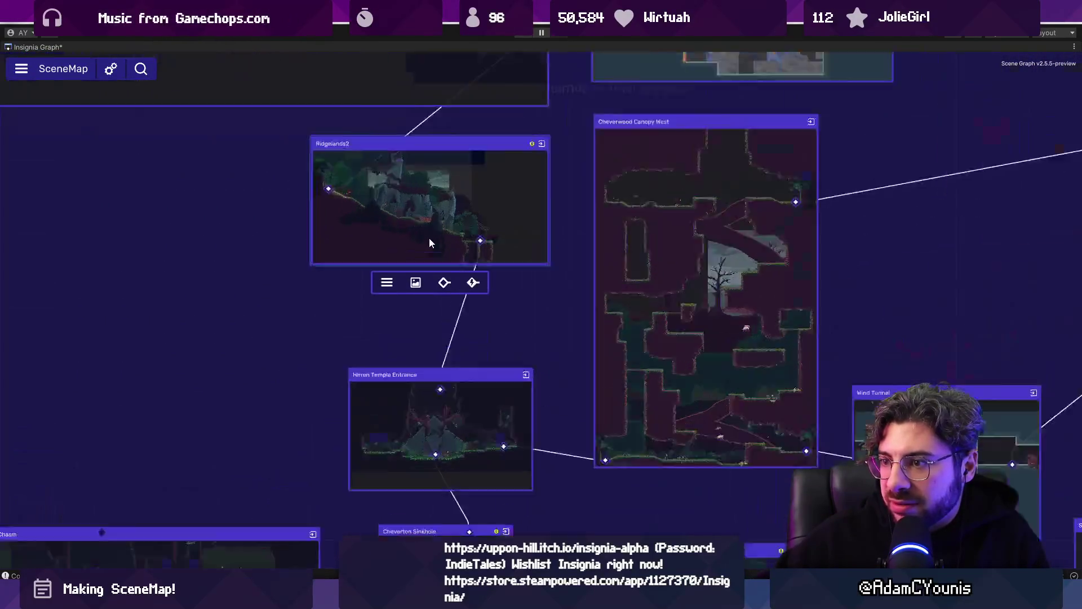
pyautogui.scroll(-8, 442, 298)
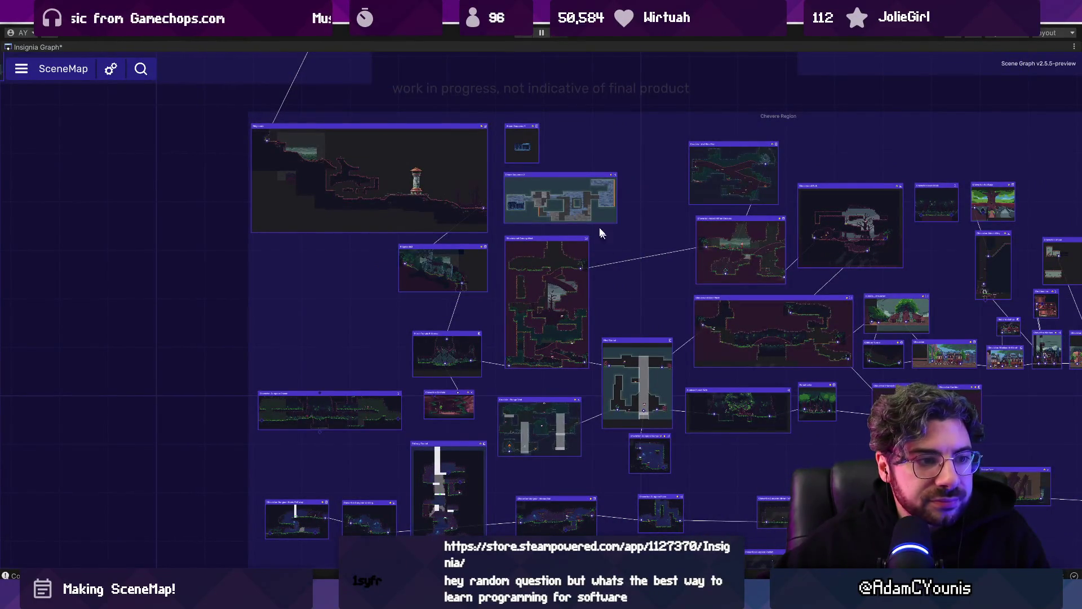
# - Select and inspect a region of room nodes, then restore the Insignia Graph to the docked layout
pyautogui.scroll(-2, 596, 187)
pyautogui.click(594, 183)
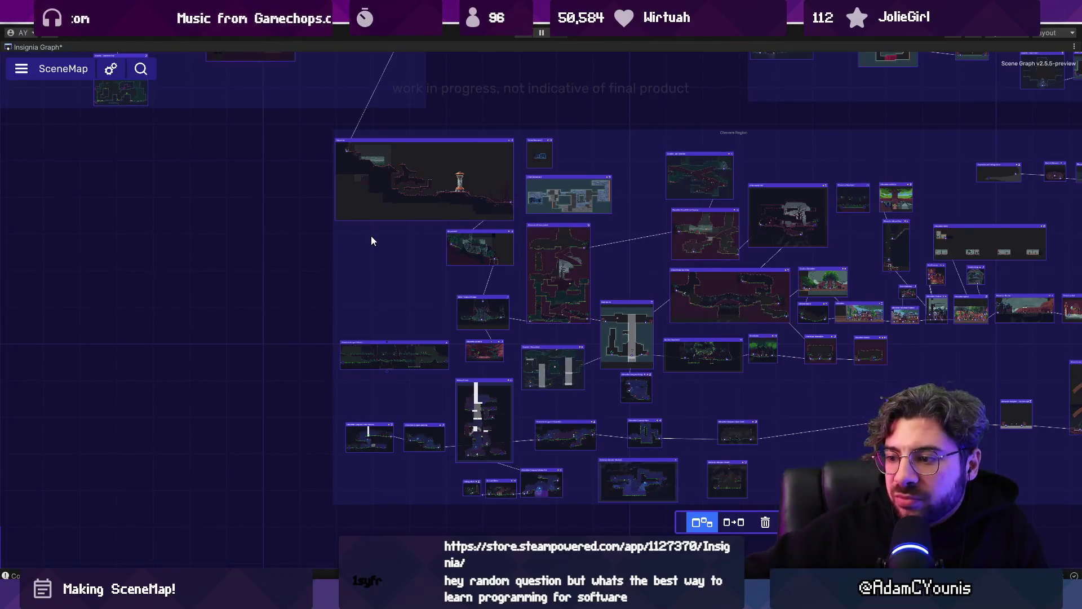
pyautogui.scroll(-4, 368, 219)
pyautogui.moveTo(445, 134); pyautogui.dragTo(604, 241)
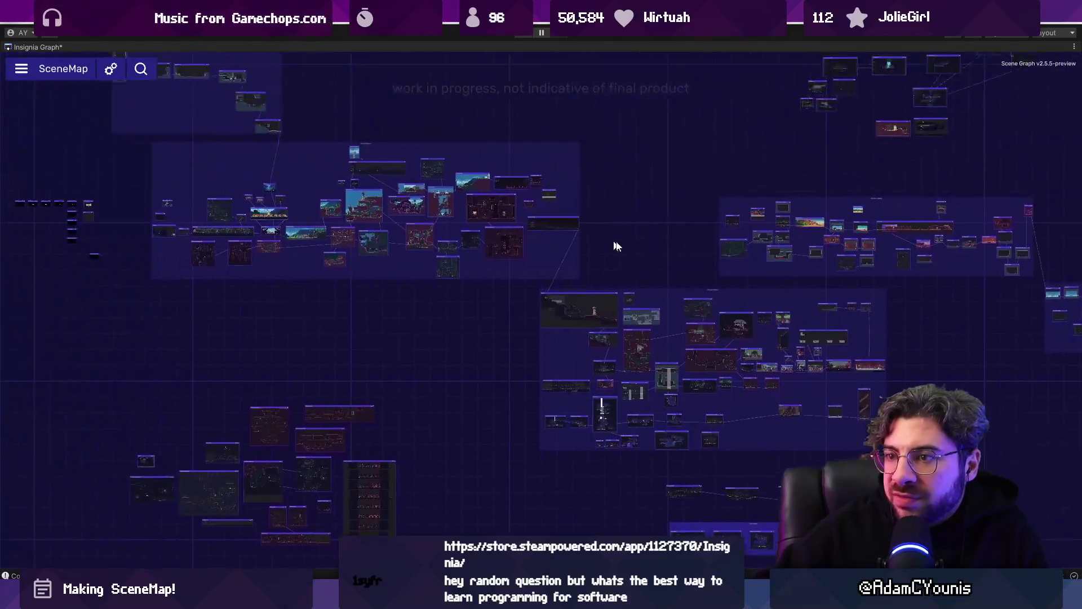
pyautogui.scroll(3, 417, 275)
pyautogui.scroll(3, 328, 261)
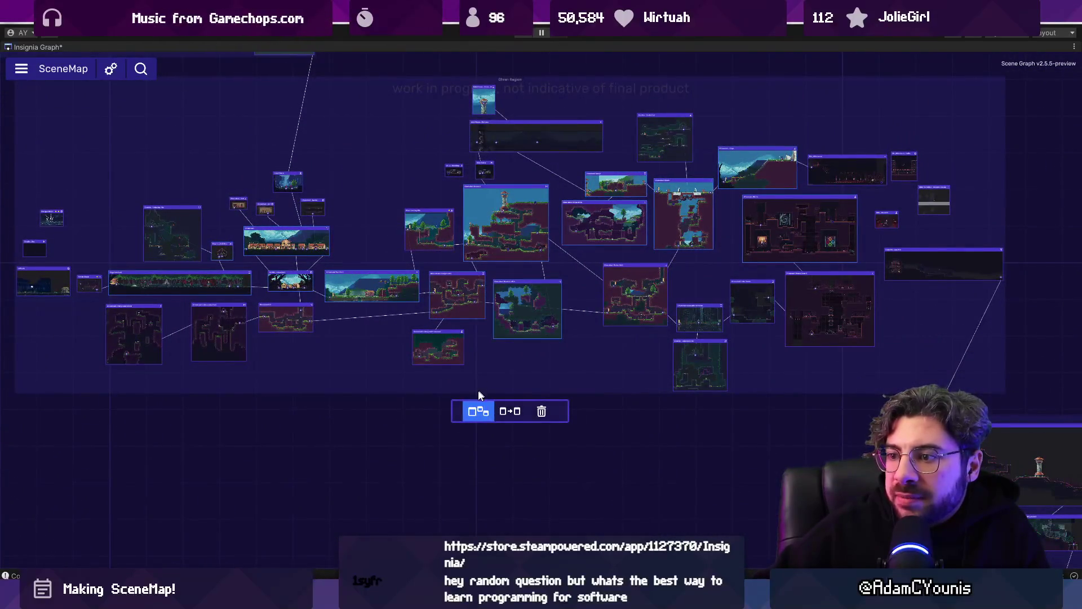
pyautogui.moveTo(462, 409); pyautogui.dragTo(456, 402)
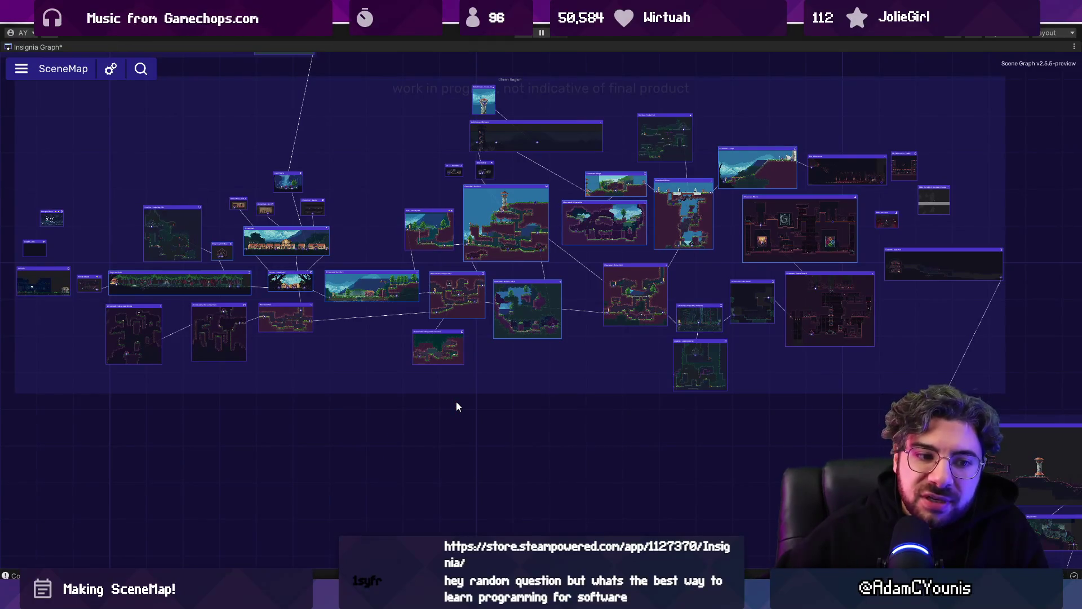
pyautogui.doubleClick(53, 47)
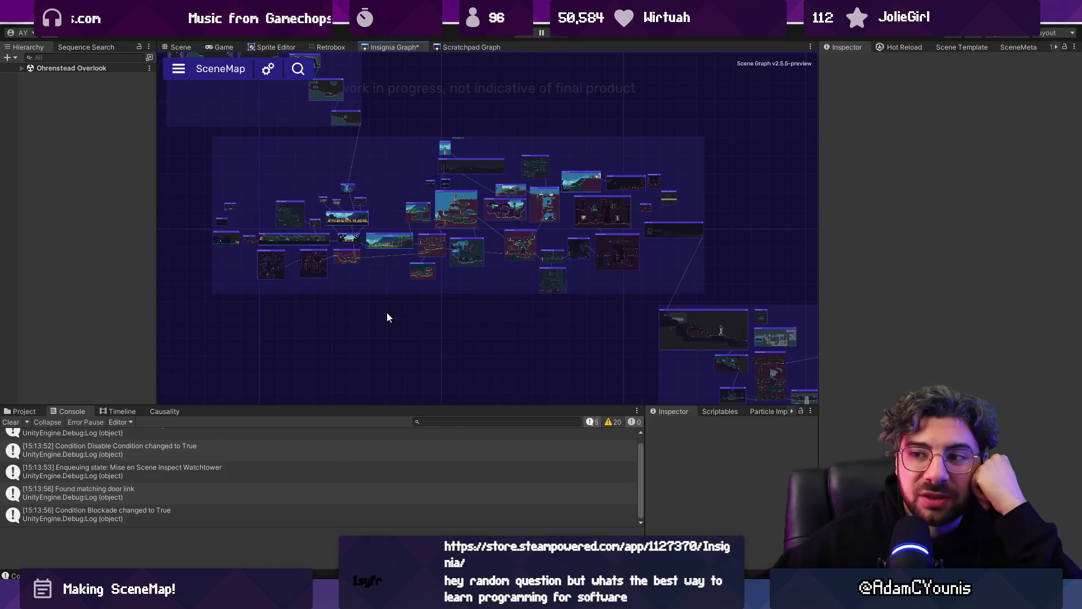
# - Resize the hierarchy and graph panels and clear the console log
pyautogui.scroll(2, 394, 312)
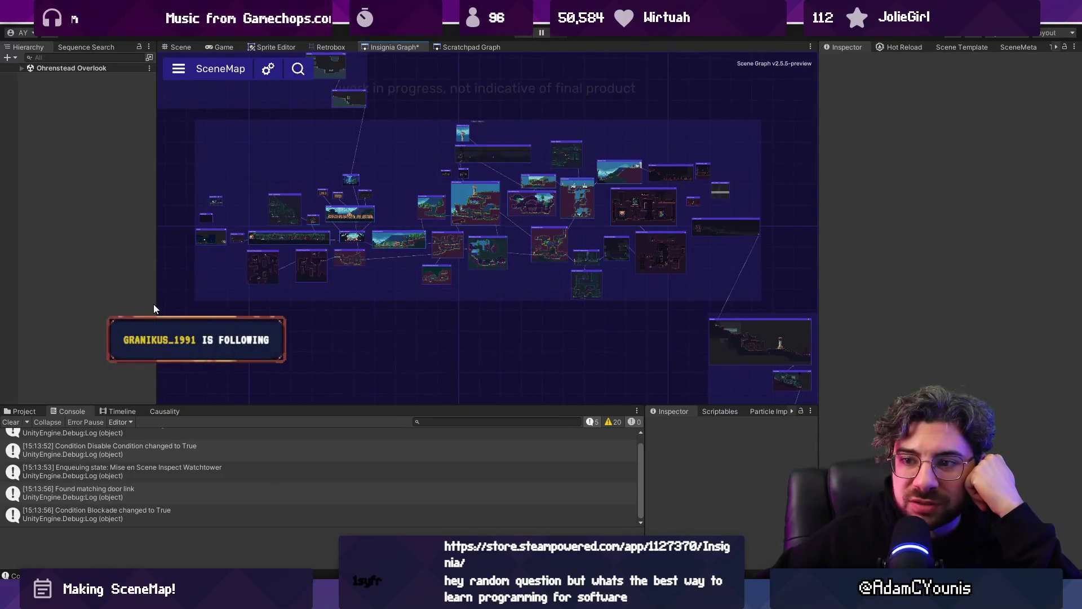
pyautogui.moveTo(156, 307); pyautogui.dragTo(172, 308)
pyautogui.moveTo(454, 322); pyautogui.dragTo(462, 346)
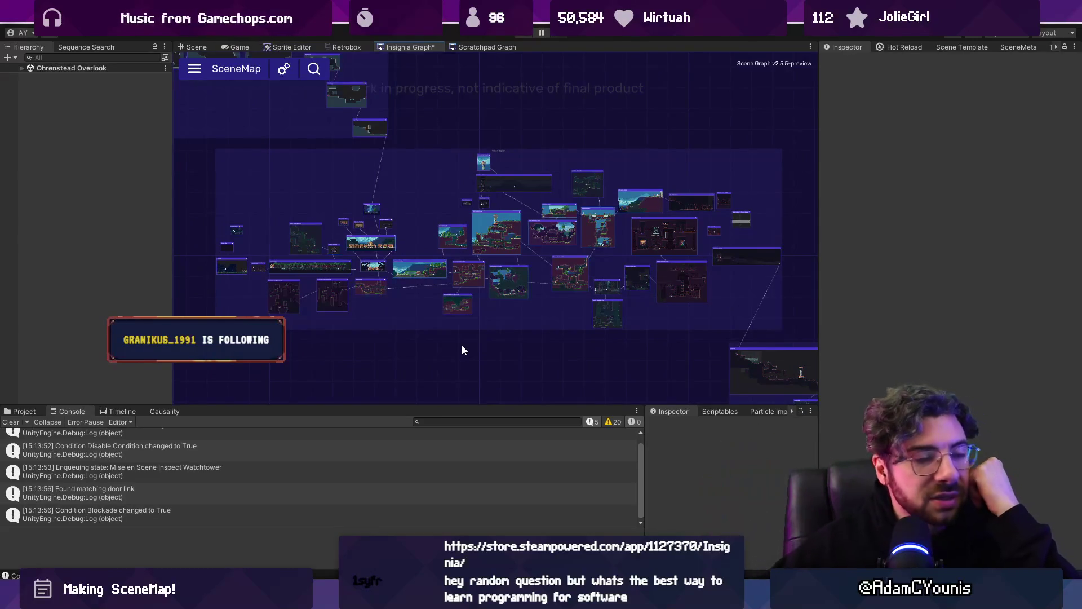
pyautogui.moveTo(461, 347); pyautogui.dragTo(489, 337)
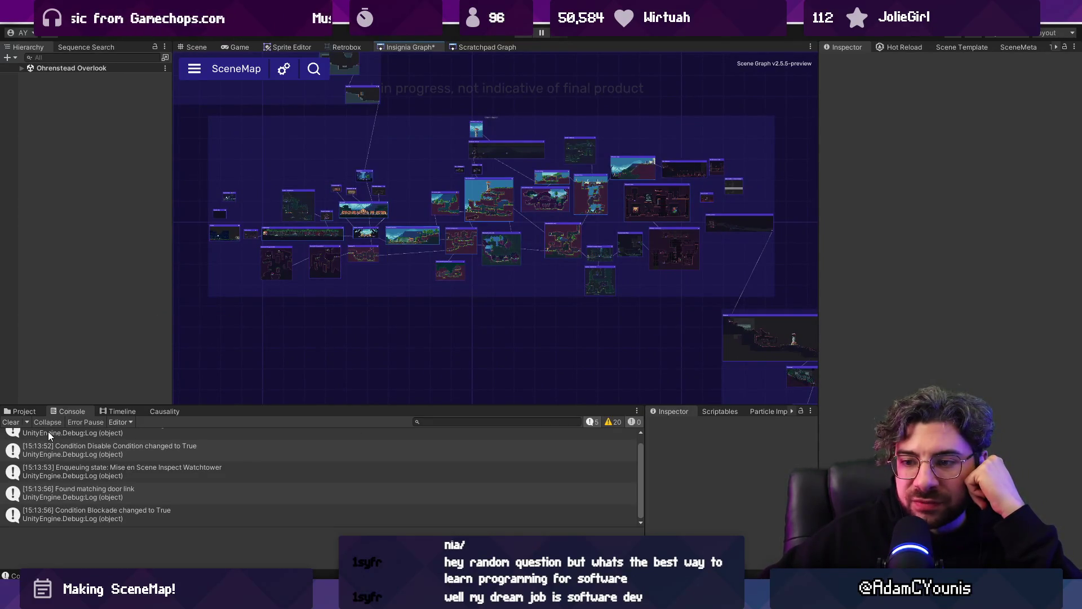
pyautogui.click(14, 423)
pyautogui.scroll(1, 454, 338)
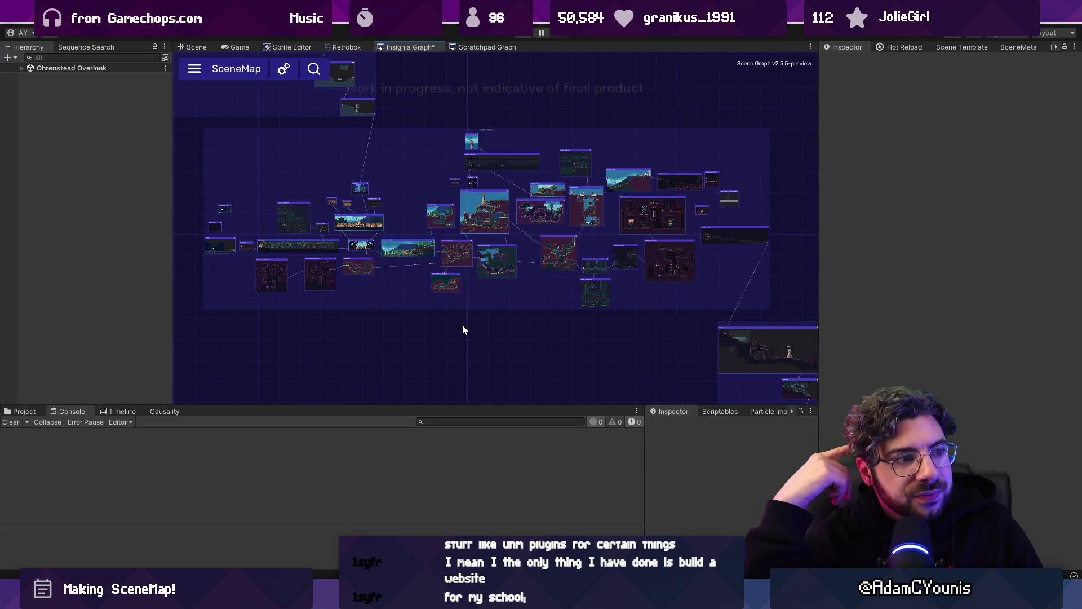
# - Widen the graph panel, expand Ohrenstead Overlook in the Hierarchy, and show the Scene view
pyautogui.scroll(1, 441, 308)
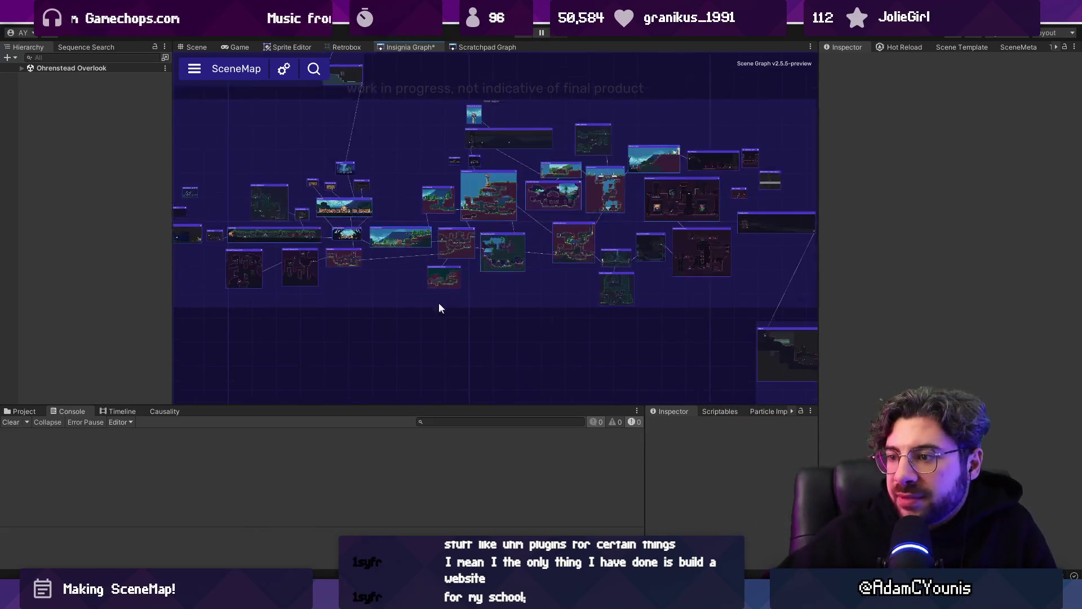
pyautogui.moveTo(825, 290)
pyautogui.mouseDown()
pyautogui.moveTo(838, 268)
pyautogui.moveTo(862, 271)
pyautogui.mouseUp()
pyautogui.scroll(1, 464, 274)
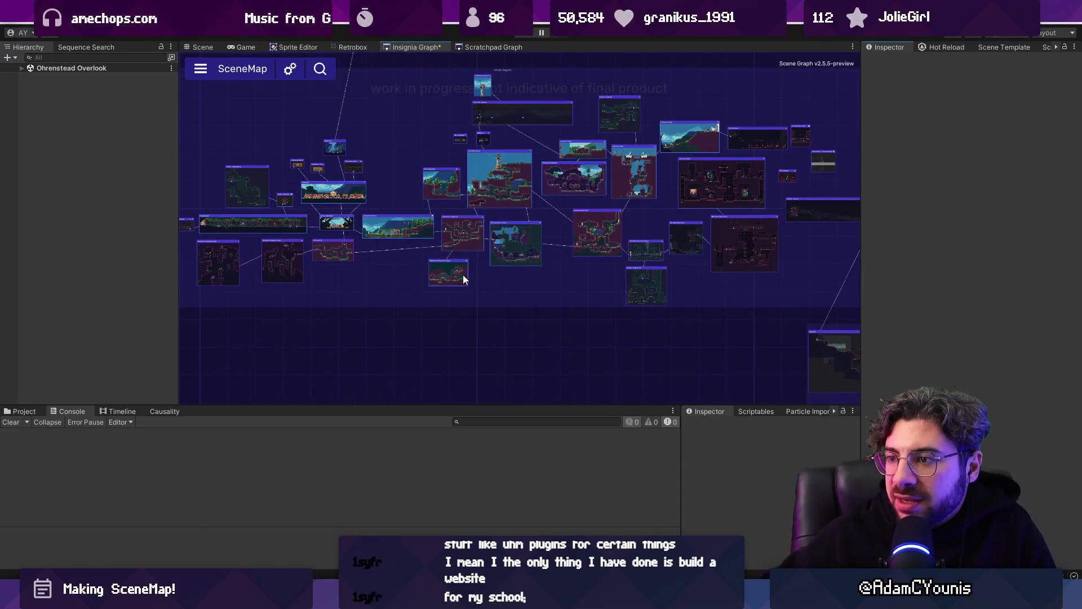
pyautogui.scroll(3, 417, 203)
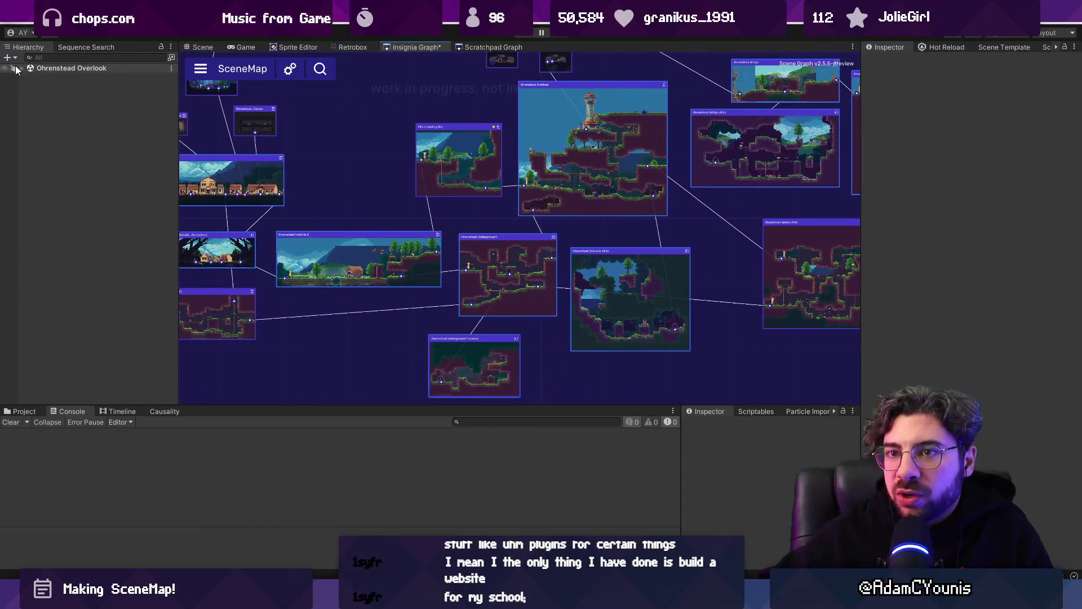
pyautogui.click(22, 68)
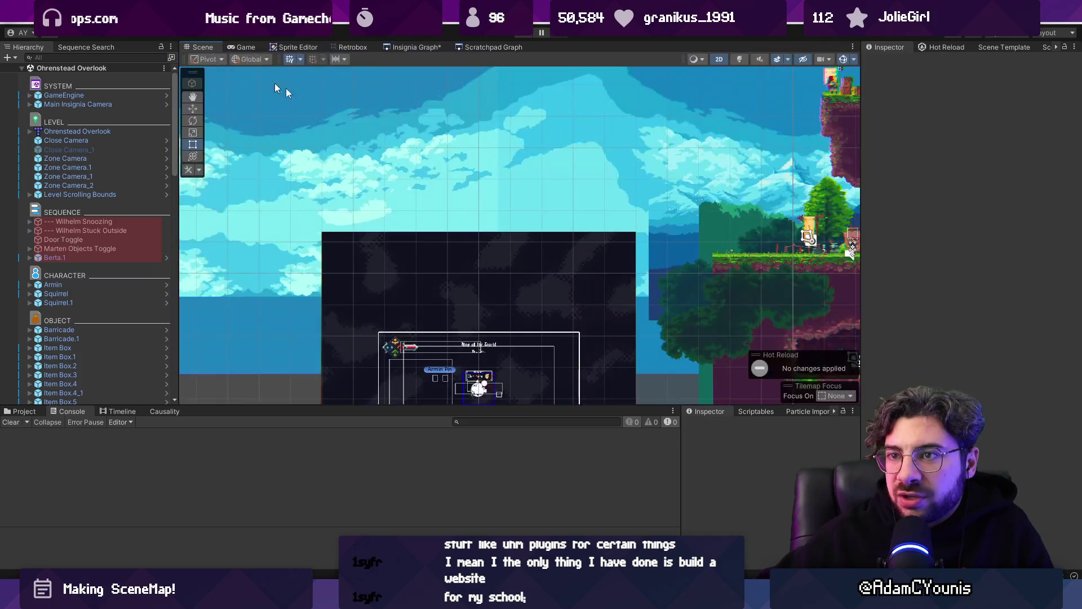
pyautogui.click(200, 47)
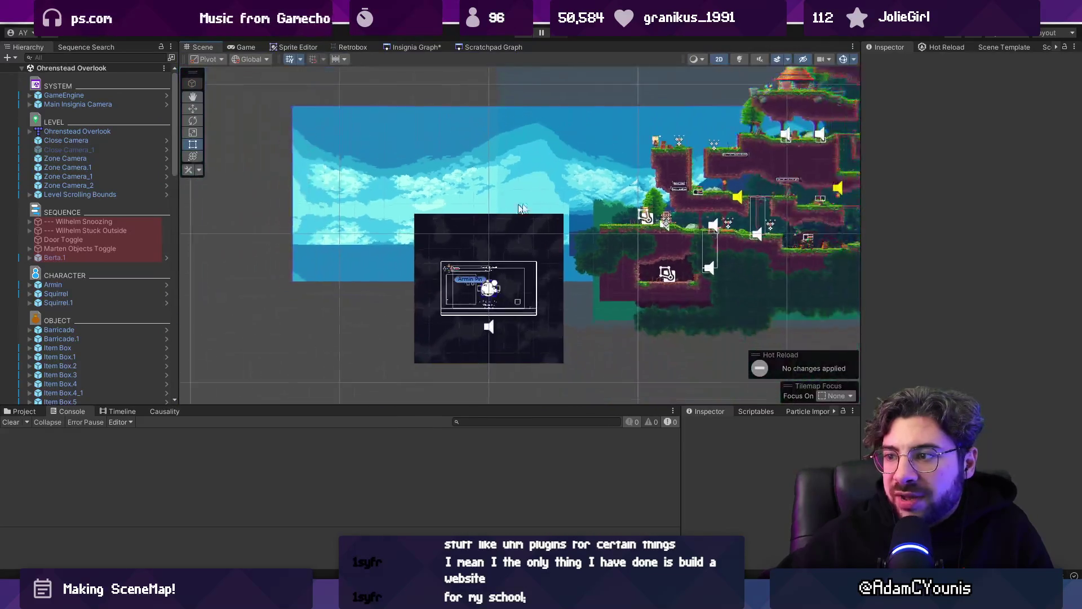
# - Switch to the Insignia Graph tab and zoom the SceneMap to see the room connections
pyautogui.scroll(5, 288, 242)
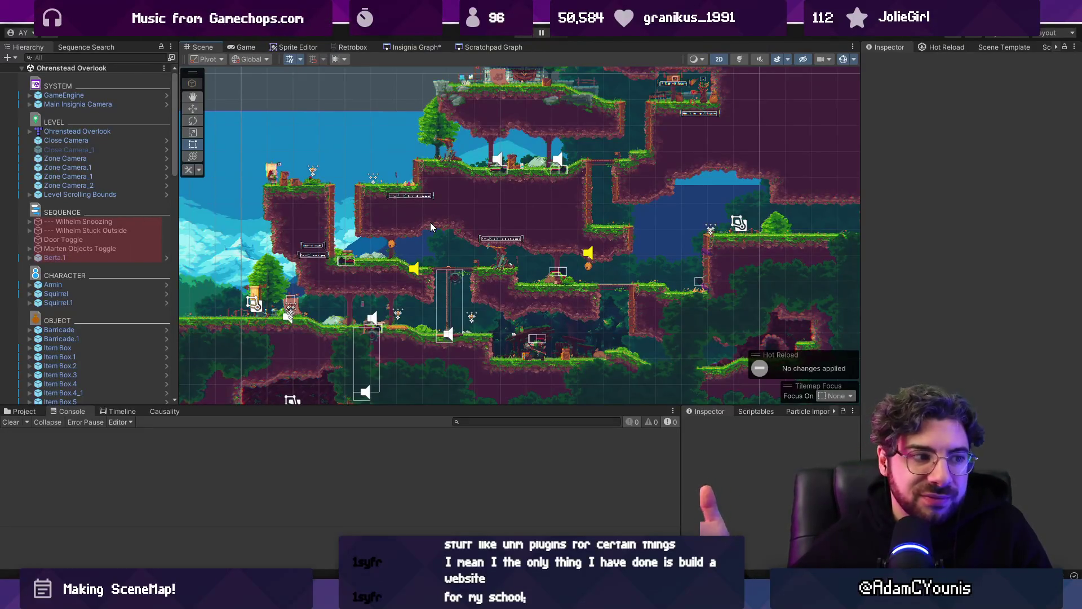
pyautogui.click(409, 50)
pyautogui.scroll(-5, 411, 134)
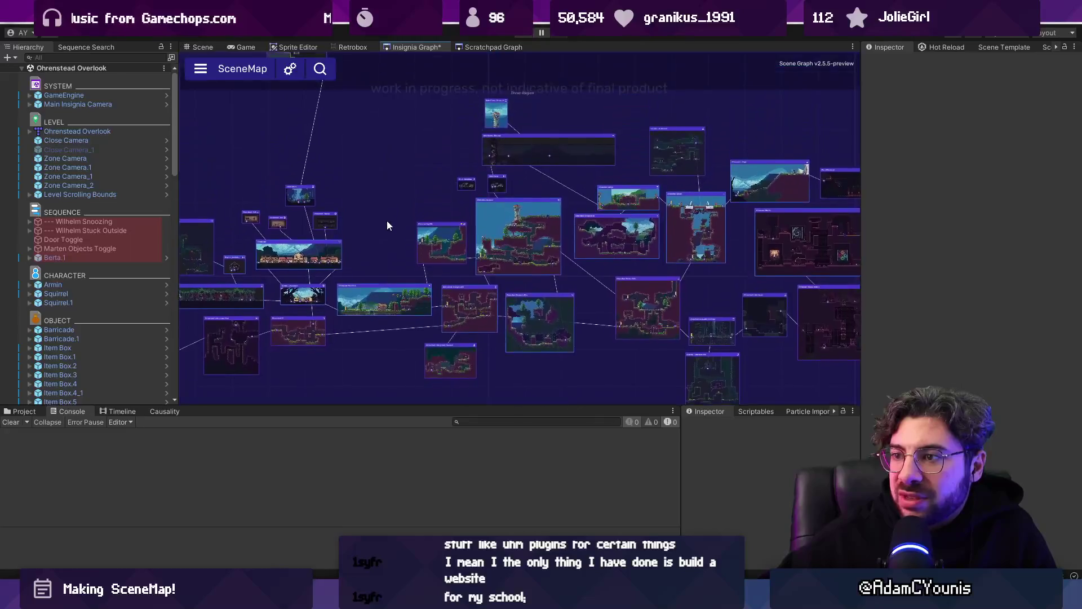
pyautogui.scroll(-5, 404, 181)
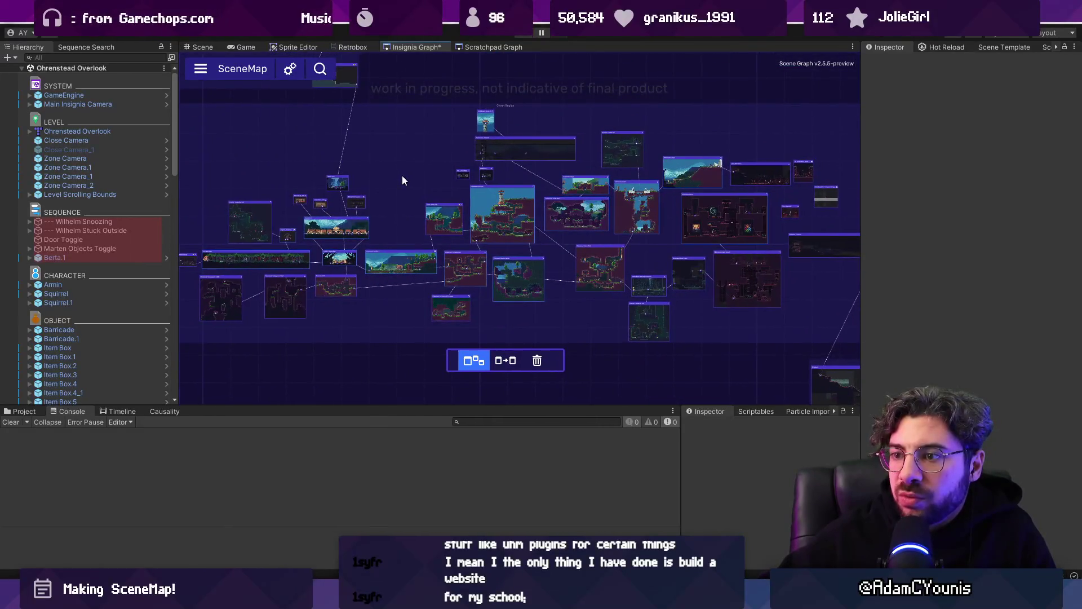
pyautogui.scroll(5, 419, 193)
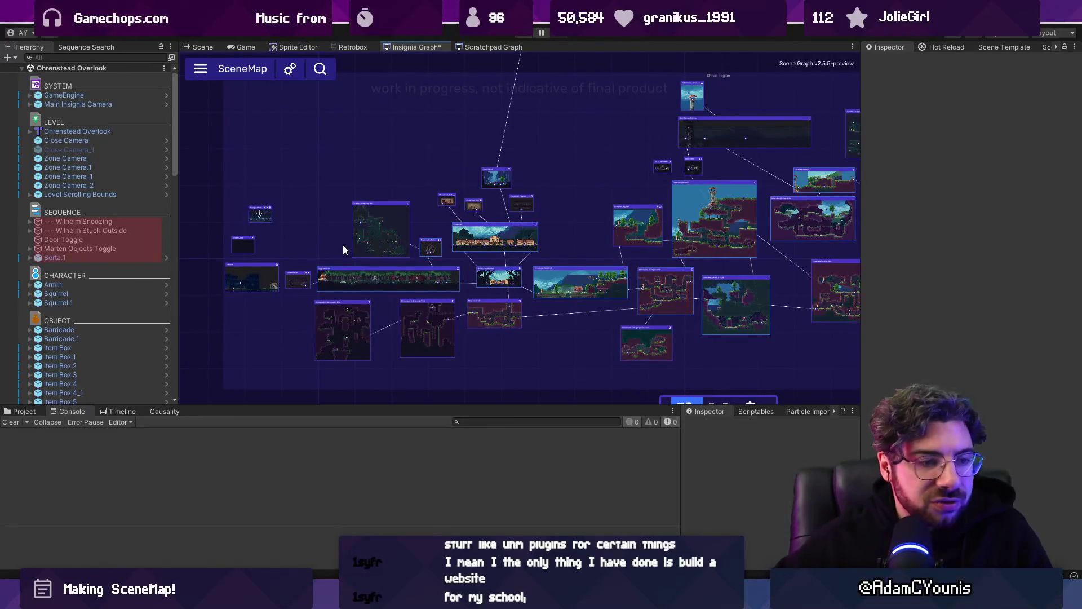
# - Glance at NodeView.cs in VS Code and another open program, then return to the Unity room graph
pyautogui.hotkey('alt', 'Tab')
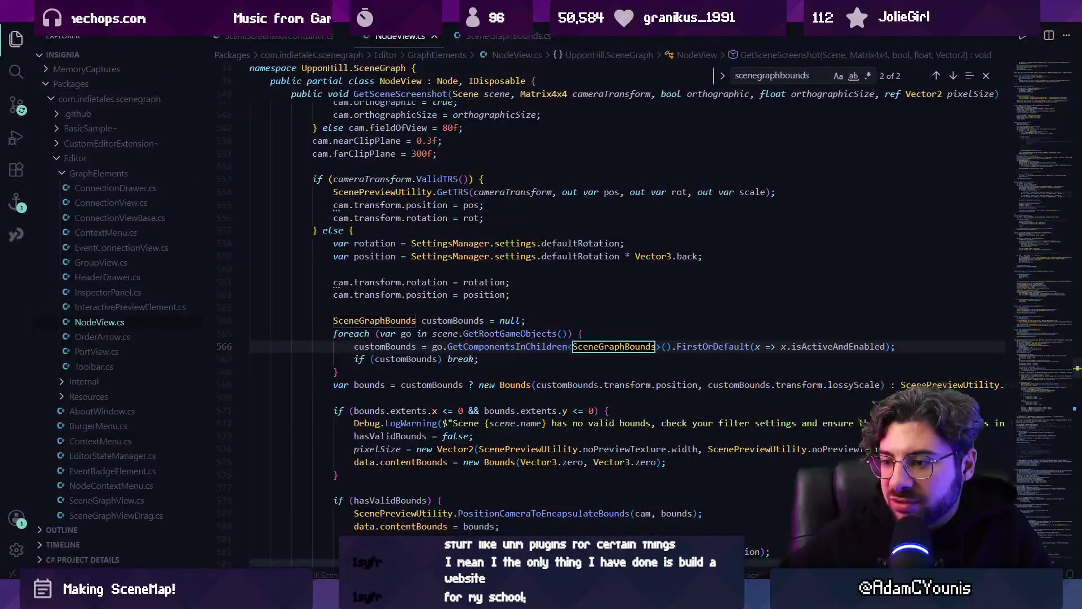
pyautogui.hotkey('alt', 'Tab')
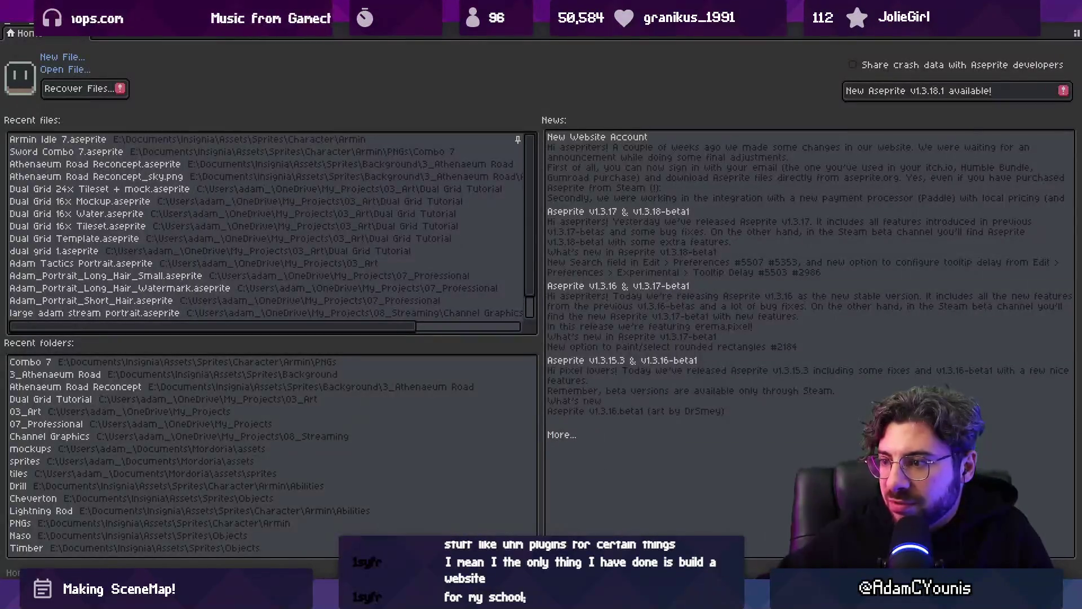
pyautogui.hotkey('alt', 'Tab')
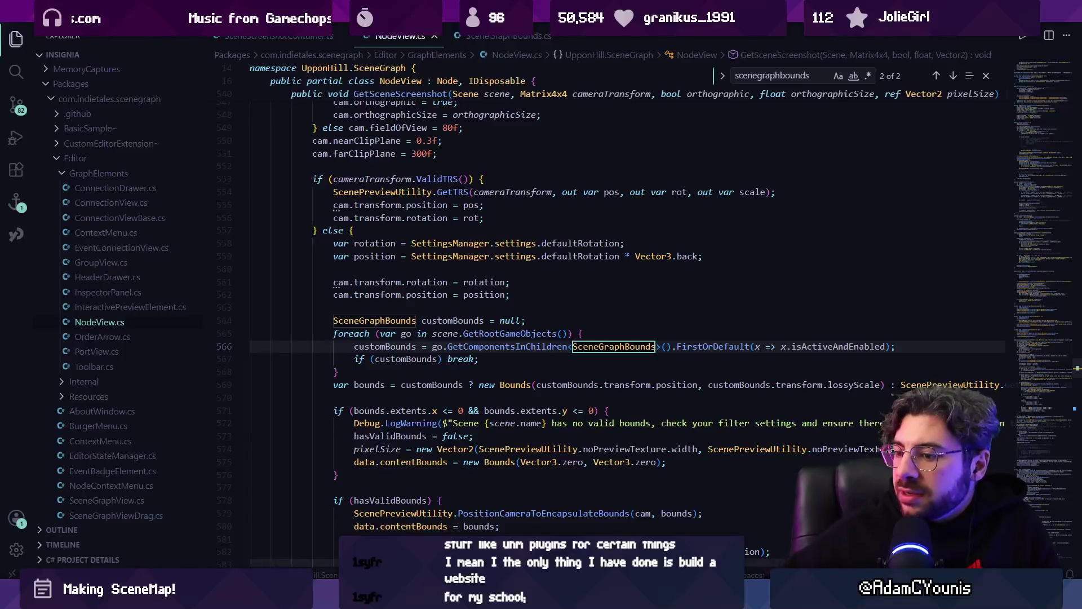
pyautogui.hotkey('alt', 'Tab')
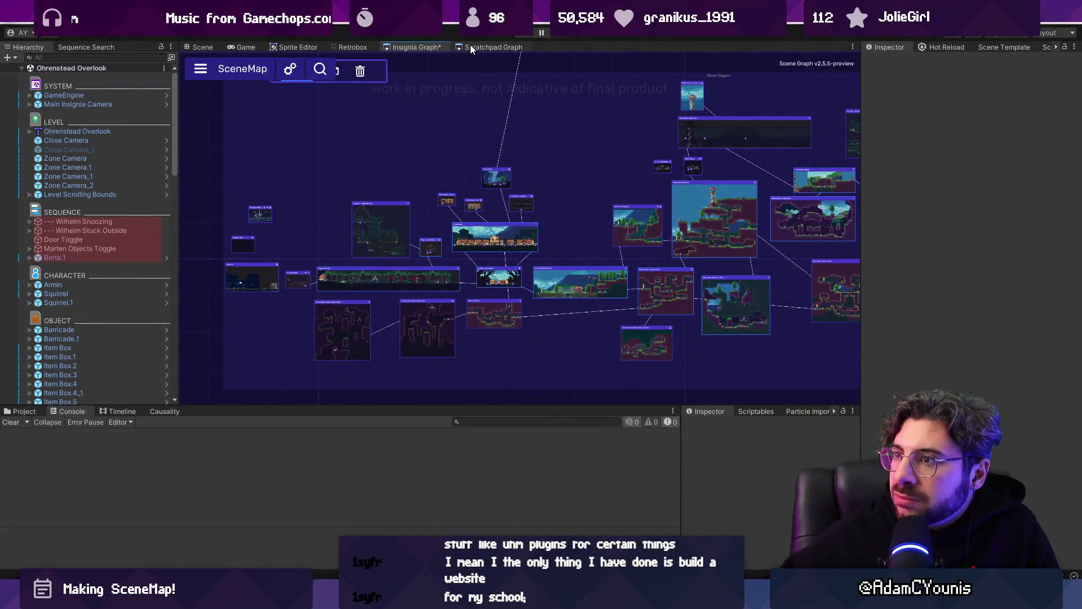
# - Peek at the scratchpad graph and the design mockups, then return to the Insignia room graph
pyautogui.click(471, 47)
pyautogui.click(403, 46)
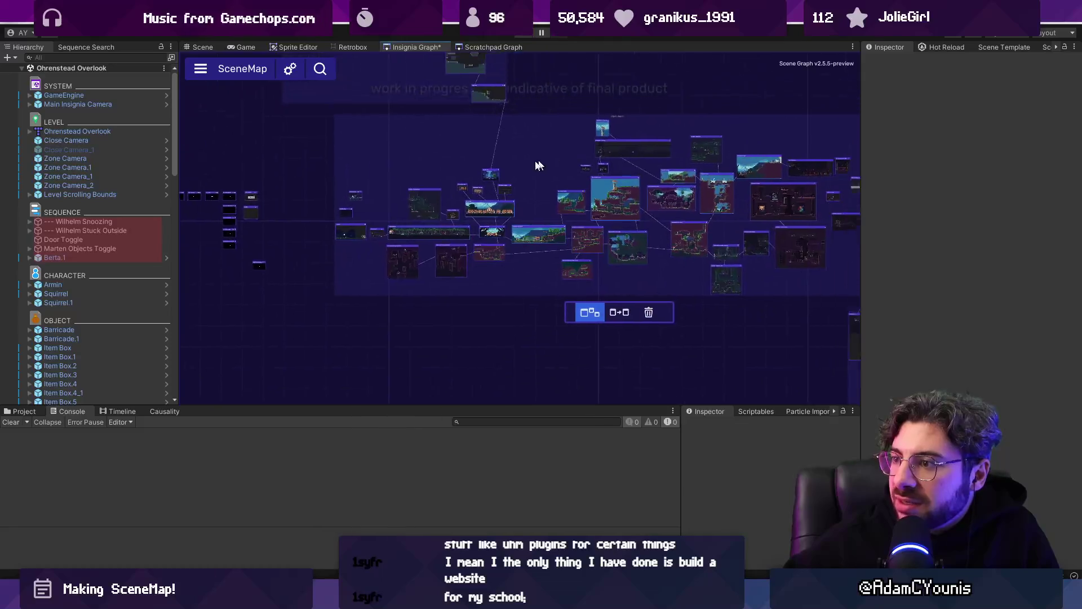
pyautogui.hotkey('alt', 'Tab')
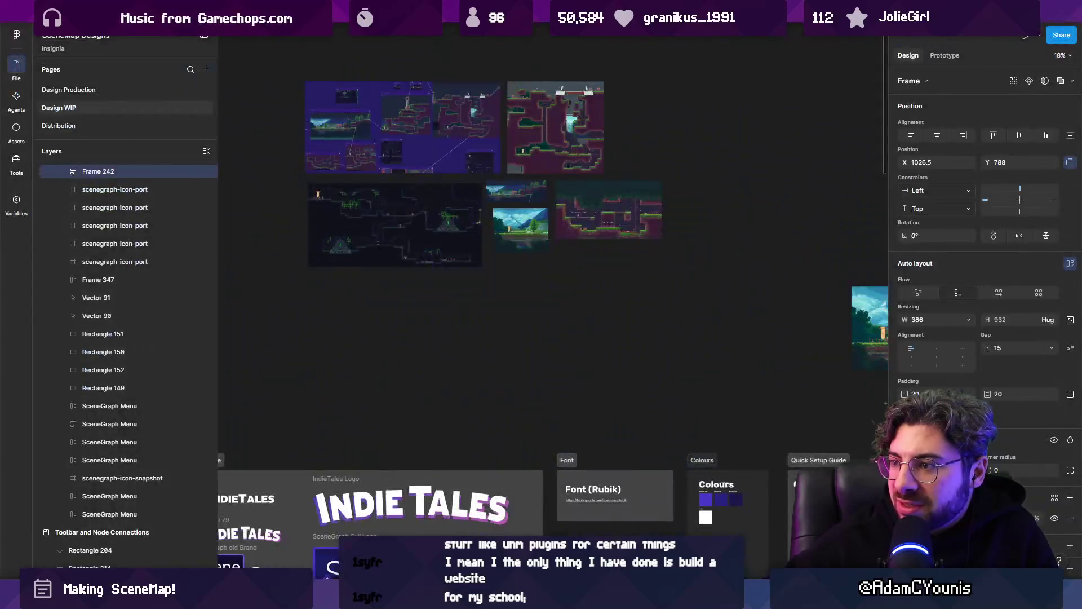
pyautogui.hotkey('alt', 'Tab')
# - Pan to the dungeon rooms and New Group, widen the graph, and move the Events panel over it
pyautogui.scroll(-5, 563, 130)
pyautogui.moveTo(563, 131); pyautogui.dragTo(455, 186)
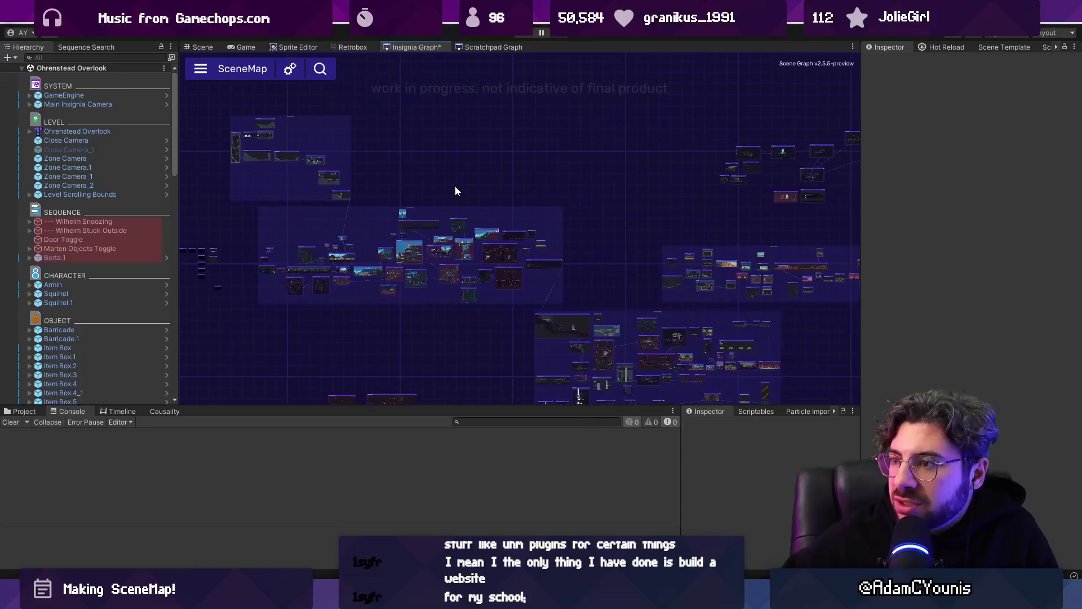
pyautogui.scroll(8, 503, 150)
pyautogui.moveTo(599, 307); pyautogui.dragTo(390, 256)
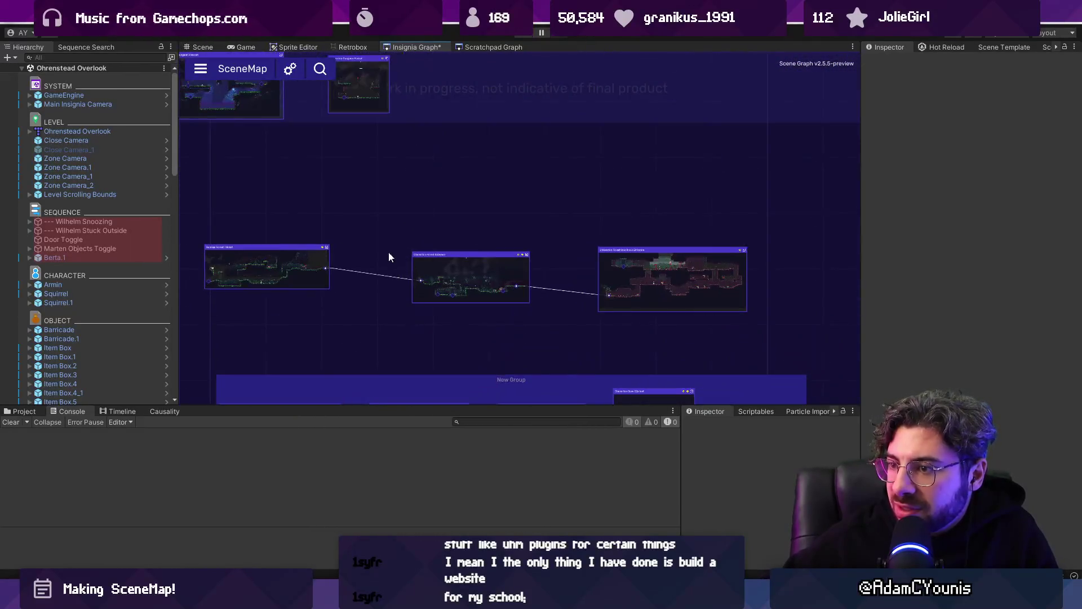
pyautogui.scroll(-2, 365, 297)
pyautogui.scroll(5, 418, 256)
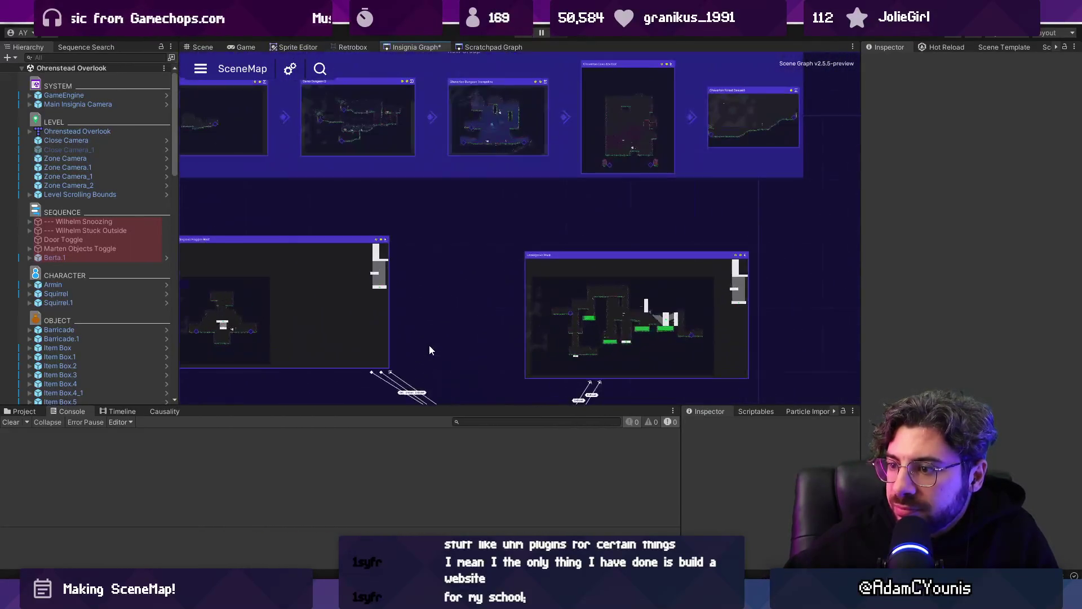
pyautogui.moveTo(861, 136); pyautogui.dragTo(1073, 136)
pyautogui.moveTo(970, 293)
pyautogui.mouseDown()
pyautogui.moveTo(812, 177)
pyautogui.moveTo(912, 241)
pyautogui.moveTo(841, 113)
pyautogui.mouseUp()
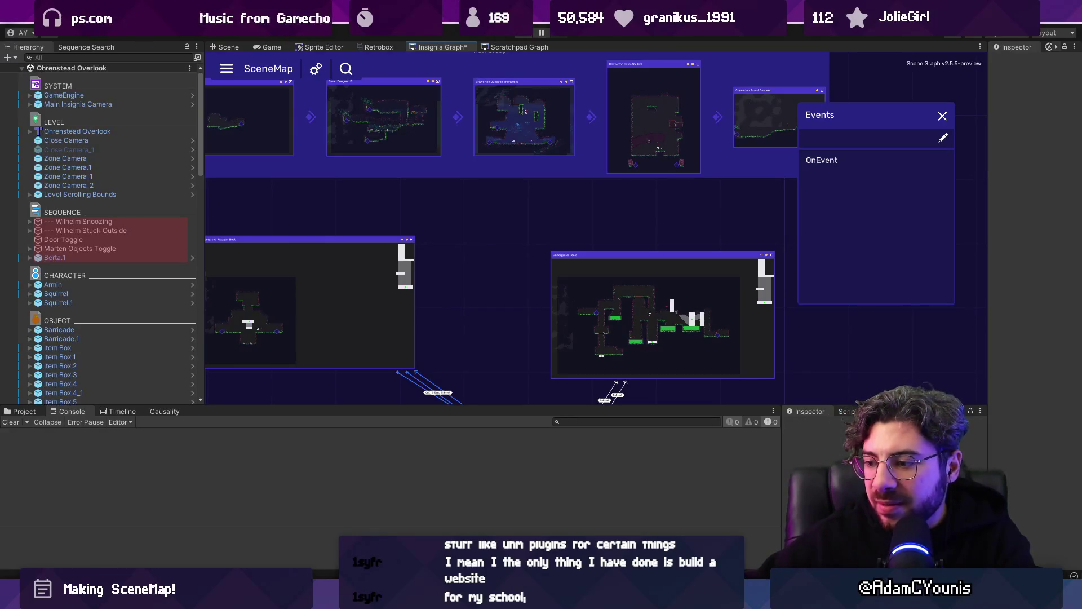
# - Go to Figma's SceneMap Designs file, zoom out, then open the Scene Graph Planning board
pyautogui.click(505, 598)
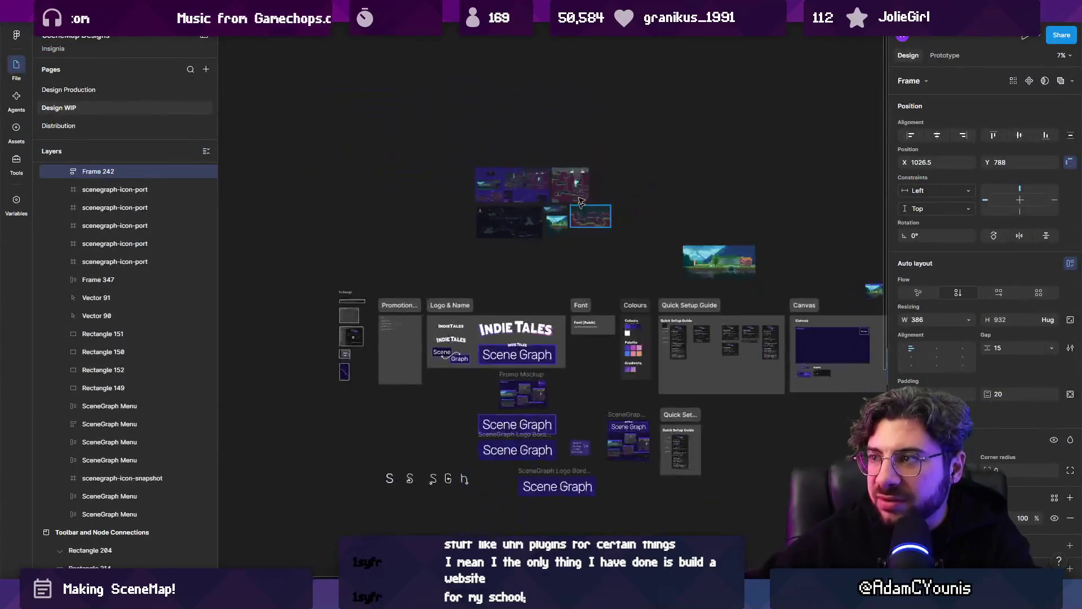
pyautogui.scroll(-3, 338, 282)
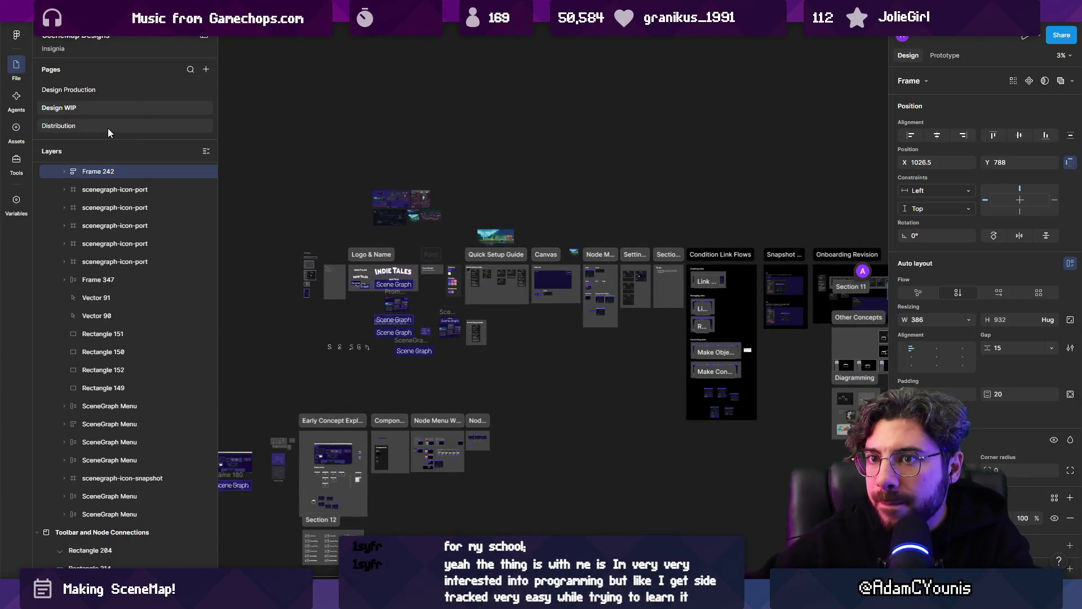
pyautogui.moveTo(347, 12)
pyautogui.click(575, 12)
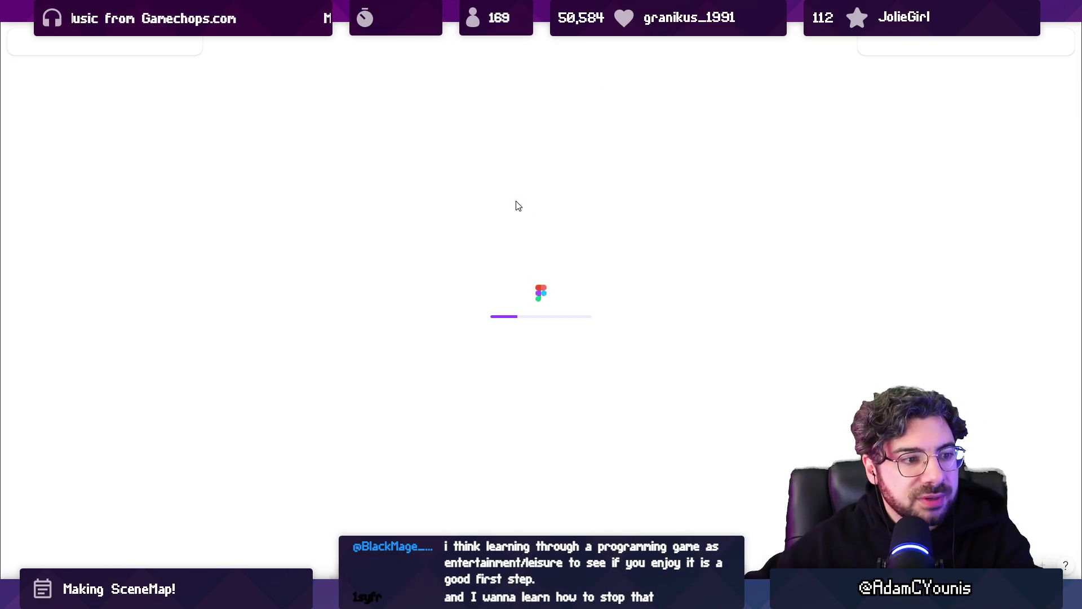
# - Check the board's page list, then select the SceneGraph Bugs list
pyautogui.scroll(-5, 496, 248)
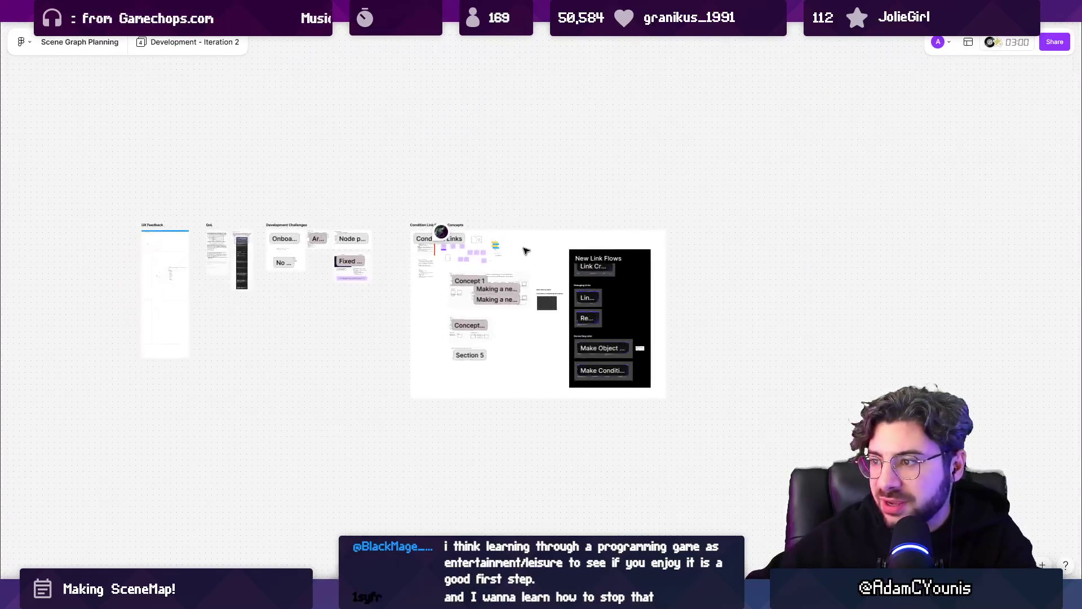
pyautogui.click(194, 42)
pyautogui.click(522, 393)
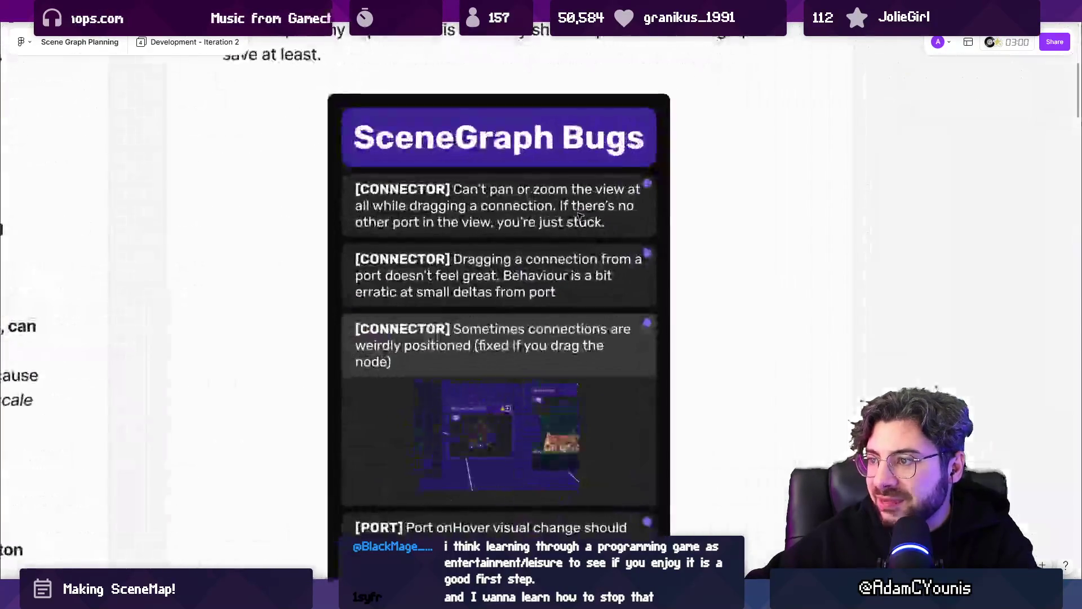
pyautogui.click(531, 215)
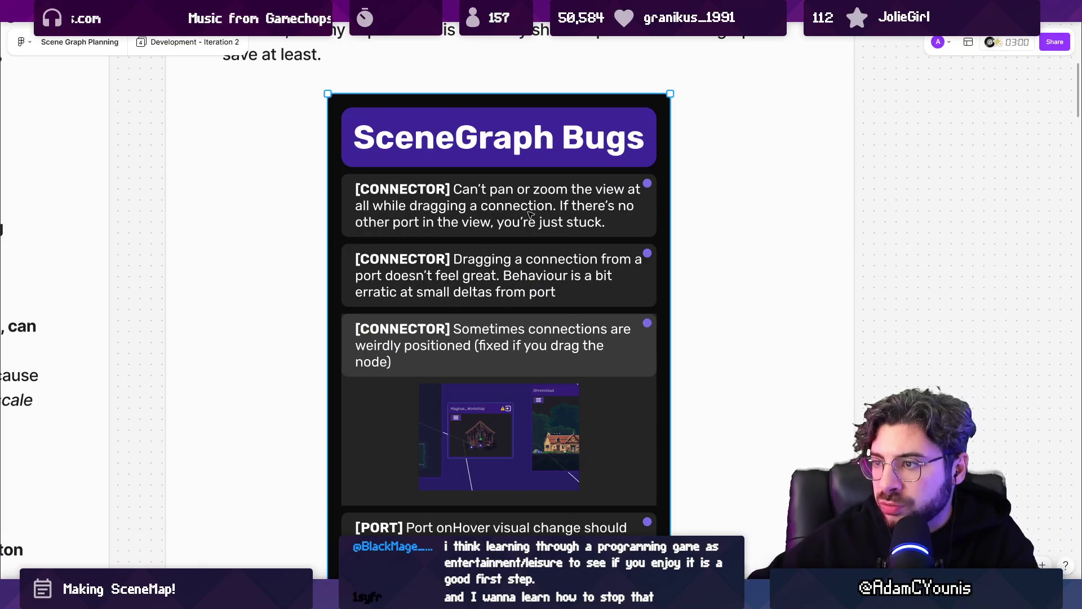
pyautogui.scroll(-2, 530, 214)
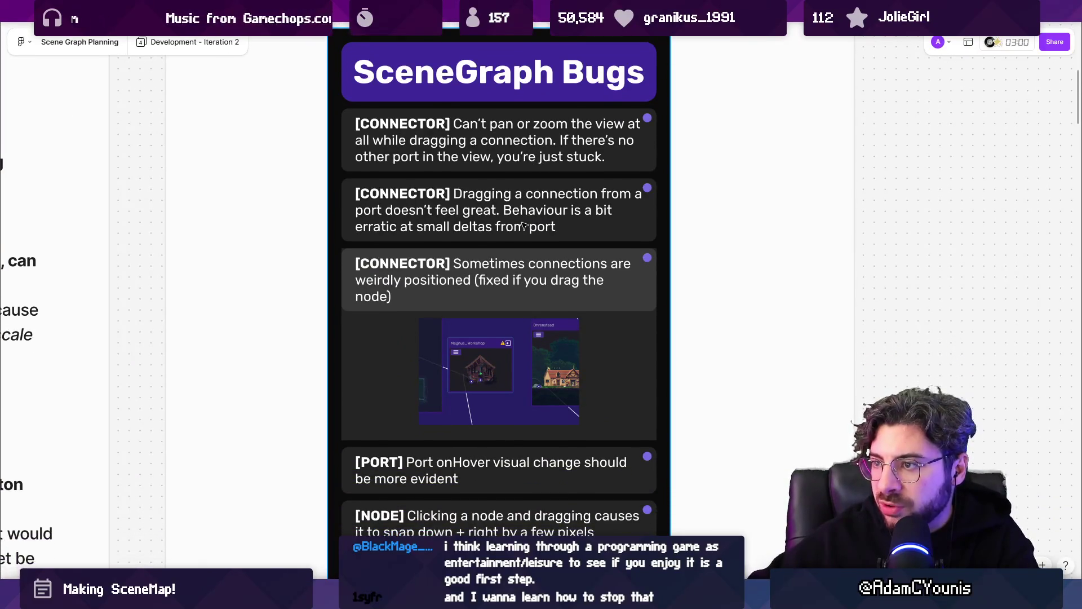
# - Strike through the three connector bugs as fixed
pyautogui.doubleClick(523, 212)
pyautogui.click(583, 221)
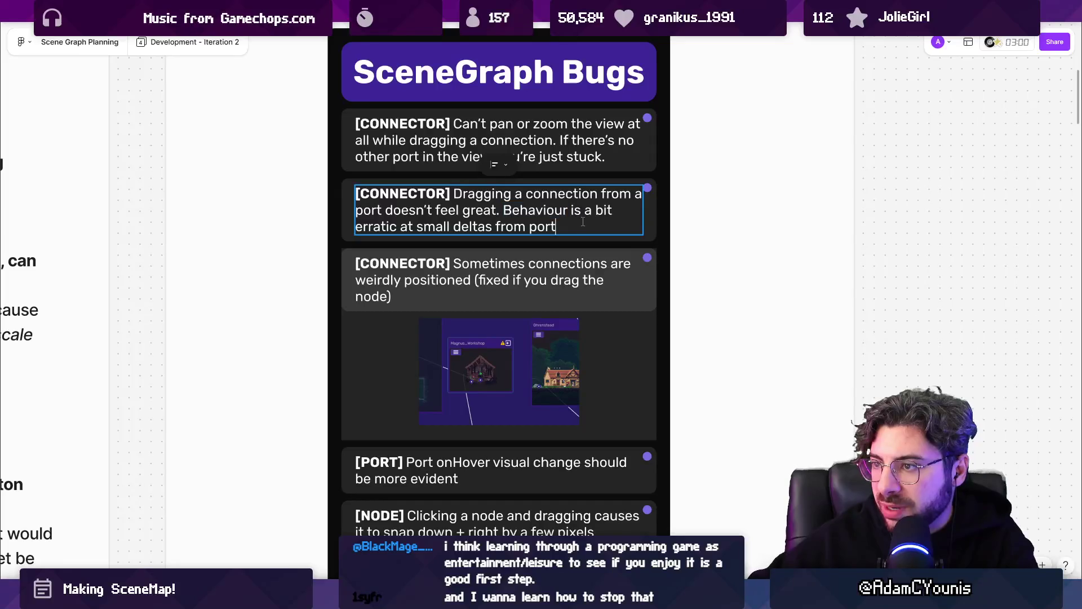
pyautogui.tripleClick(582, 160)
pyautogui.hotkey('ctrl', 'shift', 'x')
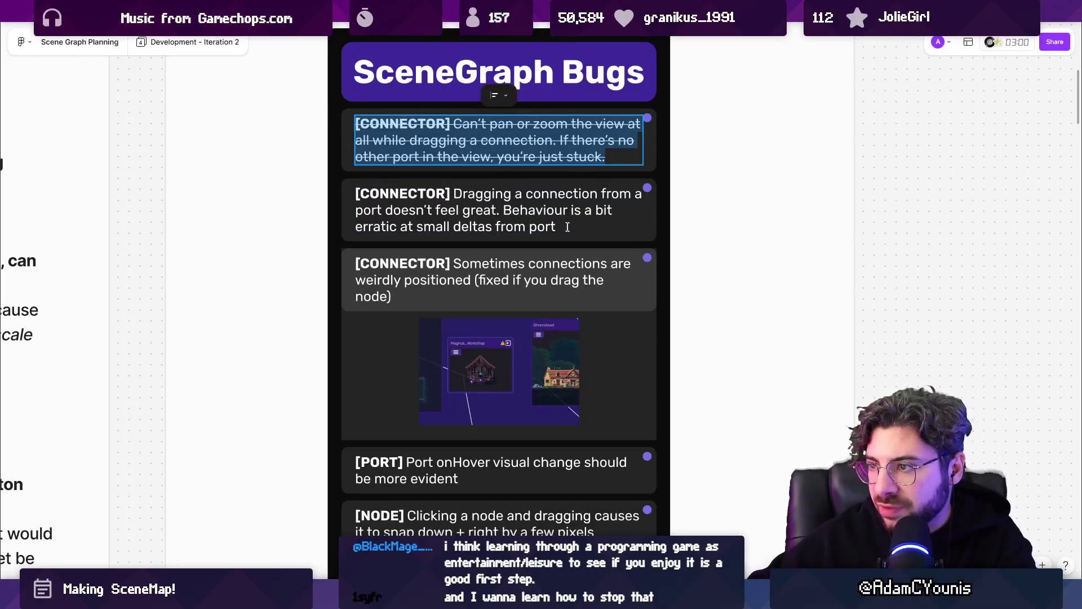
pyautogui.tripleClick(567, 226)
pyautogui.hotkey('ctrl', 'shift', 'x')
pyautogui.scroll(-3, 400, 234)
pyautogui.click(389, 222)
pyautogui.tripleClick(389, 223)
pyautogui.hotkey('ctrl', 'shift', 'x')
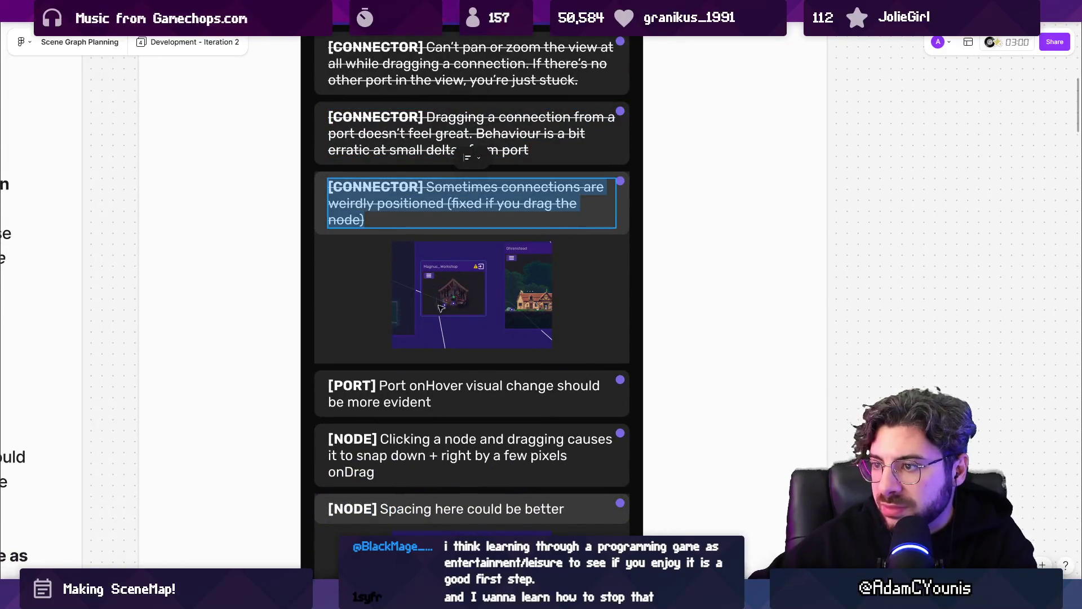
# - Strike through the port hover, node snapping and node spacing bugs
pyautogui.scroll(-3, 304, 192)
pyautogui.tripleClick(350, 232)
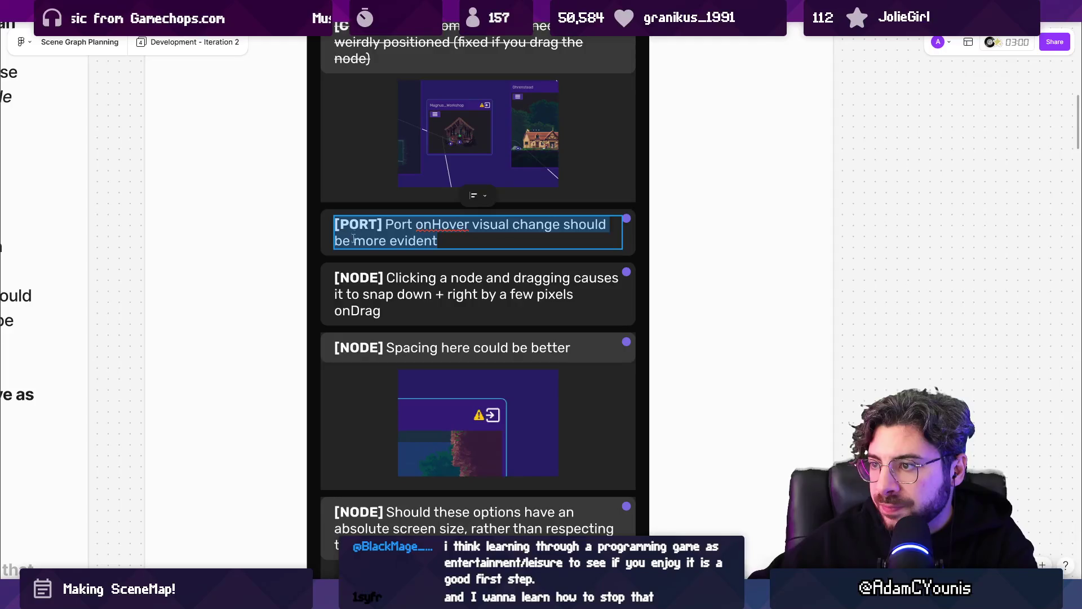
pyautogui.hotkey('ctrl', 'shift', 'x')
pyautogui.tripleClick(343, 276)
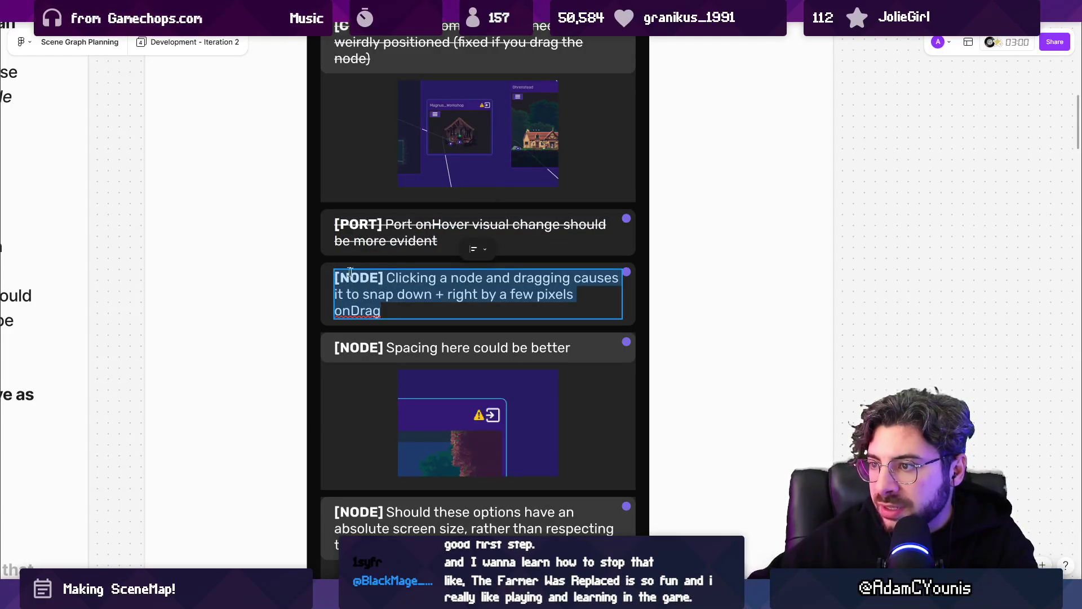
pyautogui.scroll(-4, 420, 267)
pyautogui.hotkey('ctrl', 'shift', 'x')
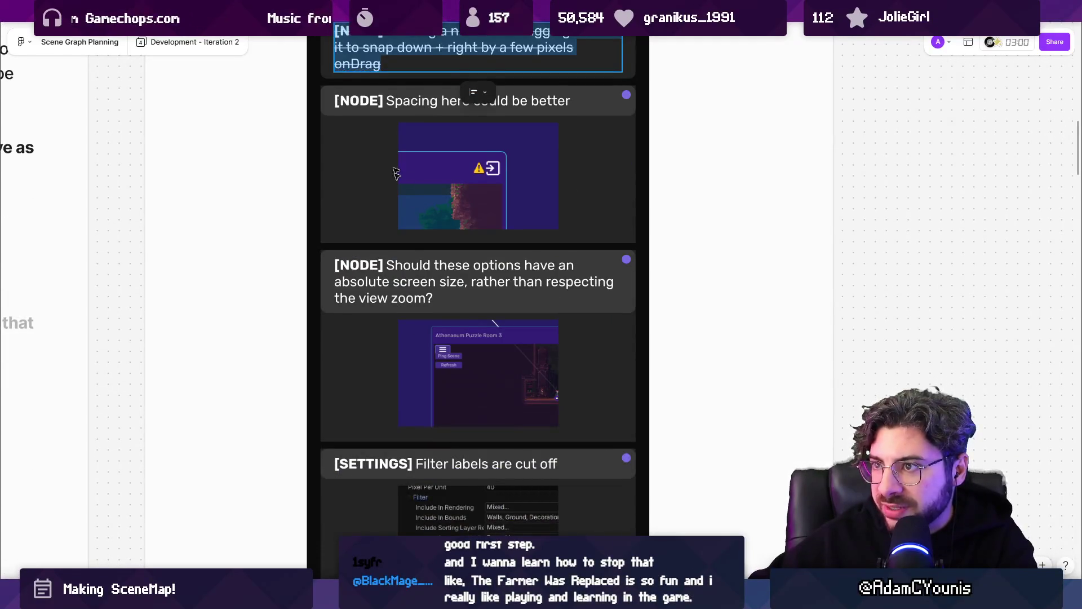
pyautogui.scroll(1, 420, 267)
pyautogui.doubleClick(411, 128)
pyautogui.tripleClick(411, 128)
pyautogui.hotkey('ctrl', 'shift', 'x')
# - Strike through the absolute screen size question and the filter labels bug, leaving settings feedback unchanged
pyautogui.click(445, 325)
pyautogui.moveTo(445, 325); pyautogui.dragTo(318, 283)
pyautogui.hotkey('ctrl', 'shift', 'x')
pyautogui.scroll(-3, 442, 257)
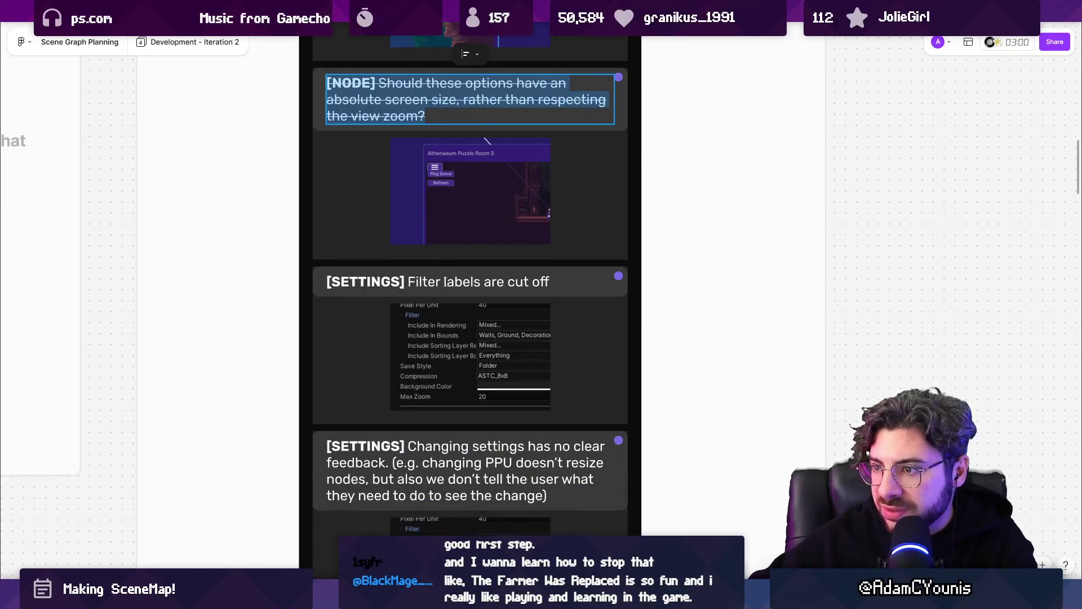
pyautogui.tripleClick(445, 282)
pyautogui.hotkey('ctrl', 'shift', 'x')
pyautogui.scroll(-4, 445, 282)
pyautogui.click(562, 251)
pyautogui.hotkey('shift', 'Up')
pyautogui.hotkey('shift', 'Up')
pyautogui.hotkey('shift', 'Up')
pyautogui.press('Escape')
# - Strike through the node wording complaint card
pyautogui.scroll(-1, 437, 301)
pyautogui.click(397, 358)
pyautogui.scroll(-1, 397, 358)
pyautogui.press('Return')
pyautogui.hotkey('ctrl', 'shift', 'x')
pyautogui.scroll(-6, 390, 266)
pyautogui.scroll(3, 390, 266)
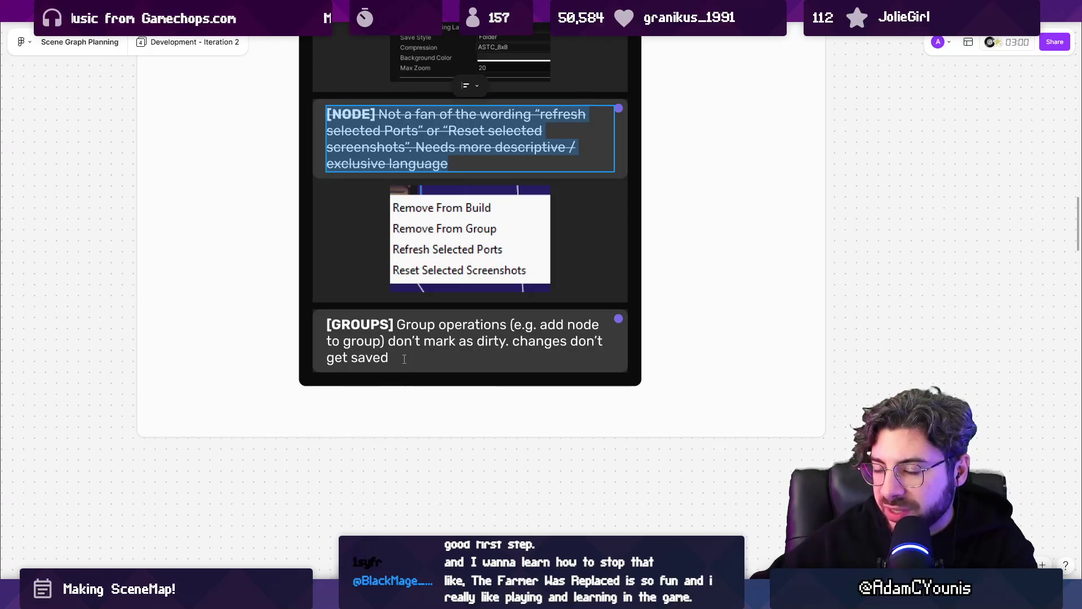
# - Strike through the GROUPS dirty-state bug card
pyautogui.click(403, 360)
pyautogui.click(403, 360)
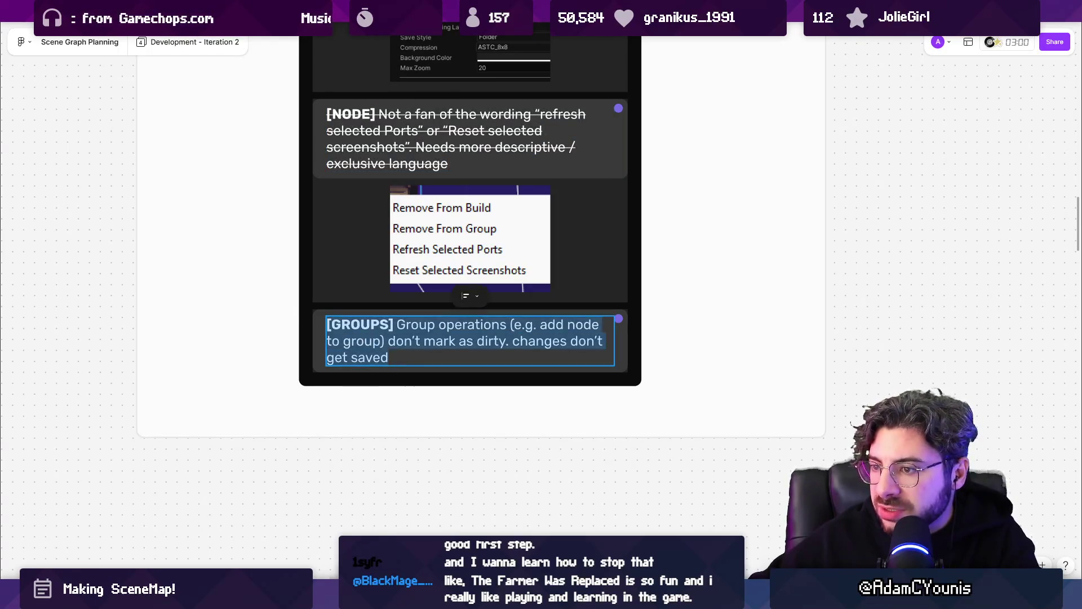
pyautogui.hotkey('ctrl', 'shift', 'x')
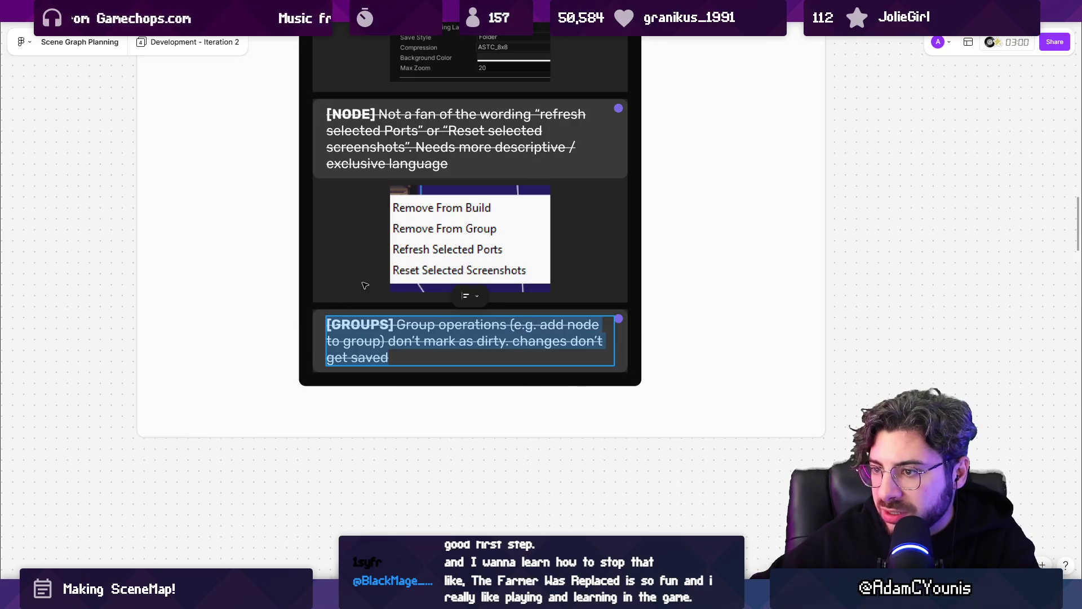
pyautogui.press('Escape')
pyautogui.press('Escape')
# - Select the whole column of bug cards and delete it
pyautogui.hotkey('shift', '2')
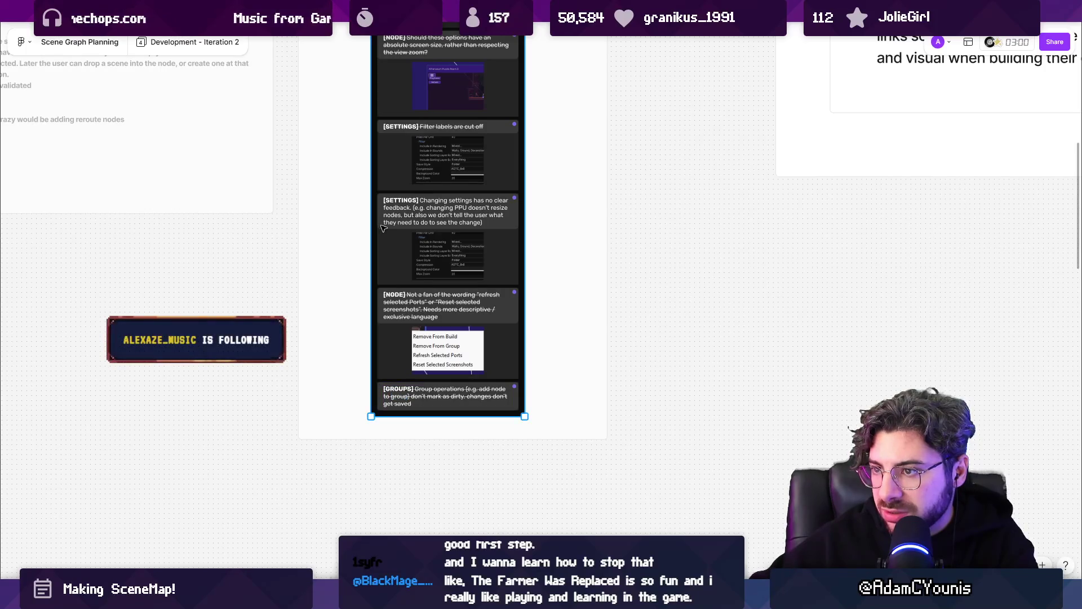
pyautogui.scroll(5, 387, 223)
pyautogui.press('Delete')
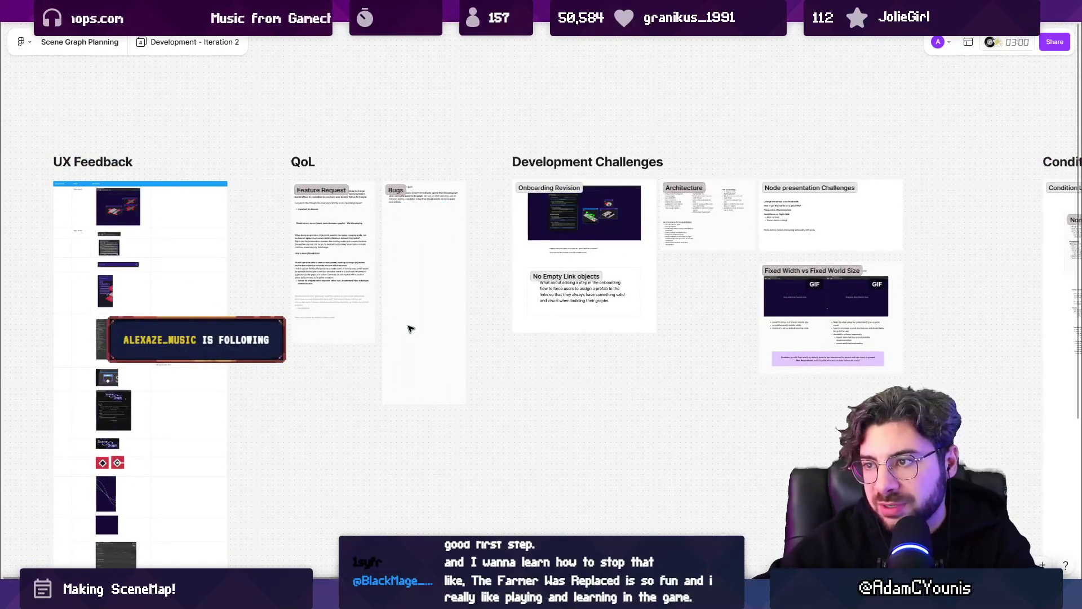
# - Start editing the Bugs notes and add a new bullet below the first
pyautogui.click(409, 328)
pyautogui.hotkey('shift', '2')
pyautogui.doubleClick(430, 162)
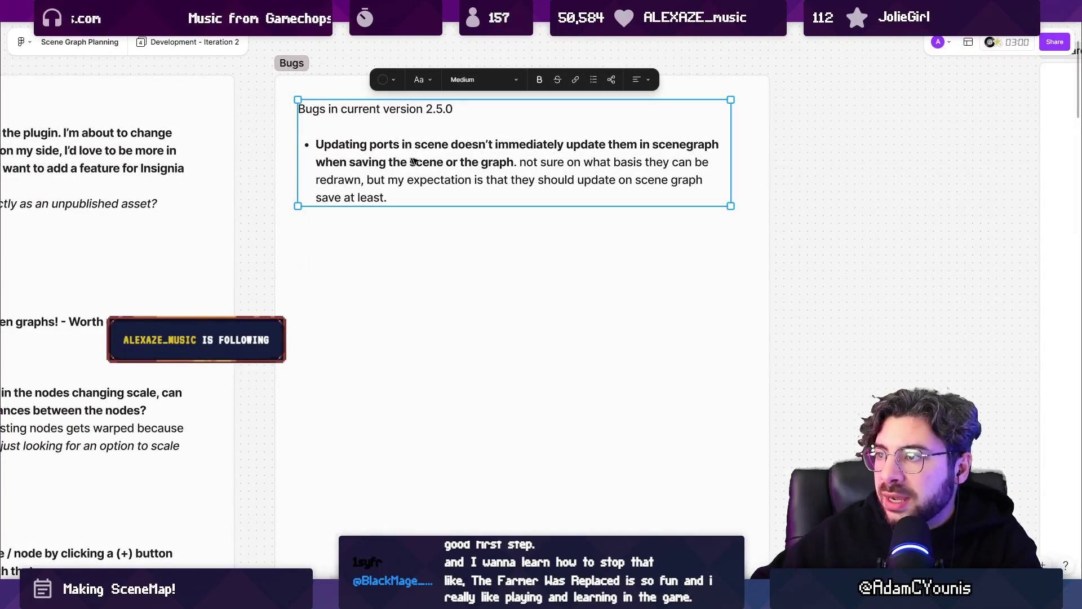
pyautogui.hotkey('ctrl', 'End')
pyautogui.hotkey('shift', 'Up')
pyautogui.hotkey('shift', 'Up')
pyautogui.hotkey('shift', 'Up')
pyautogui.hotkey('shift', 'Left')
pyautogui.hotkey('shift', 'Left')
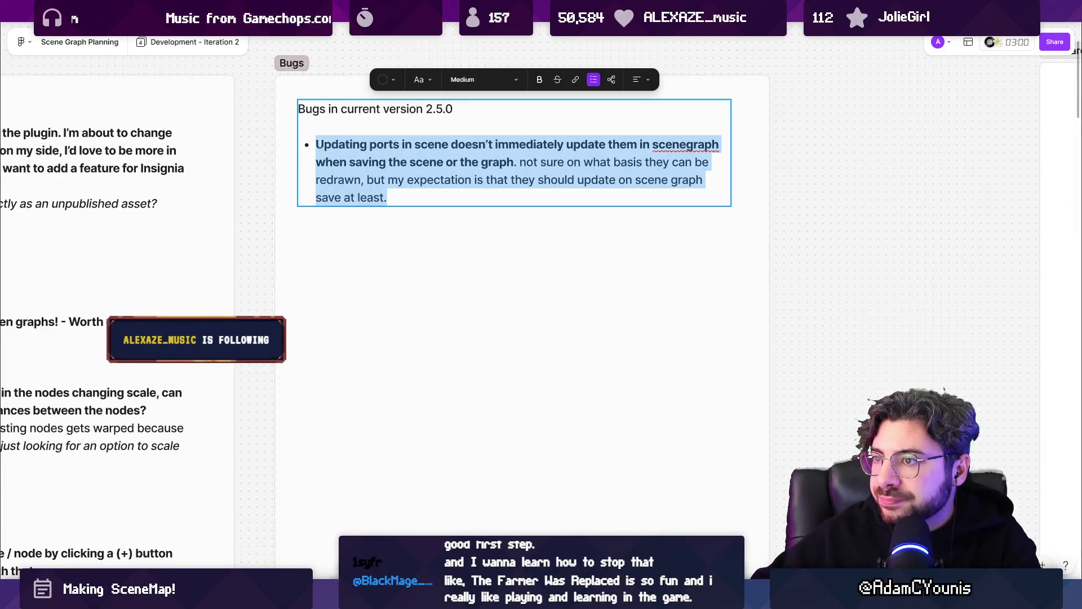
pyautogui.click(417, 207)
pyautogui.press('Return')
pyautogui.press('BackSpace')
pyautogui.write(']')
pyautogui.press('Return')
# - Close the accidental blank file and write the bullet 'stronger feedback for when a preview should update'
pyautogui.hotkey('ctrl', 'n')
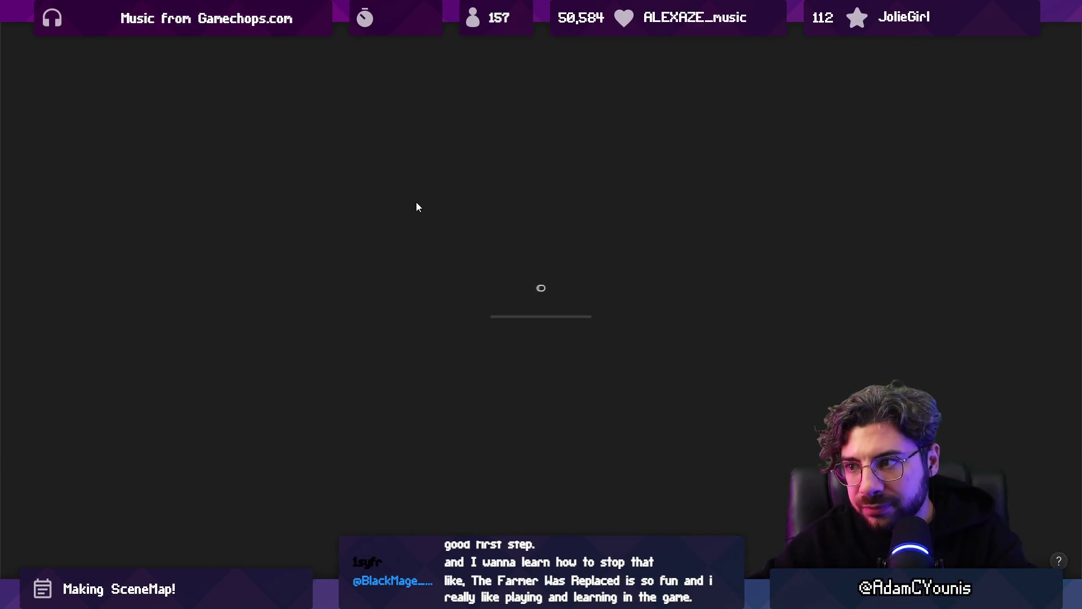
pyautogui.hotkey('ctrl', 'w')
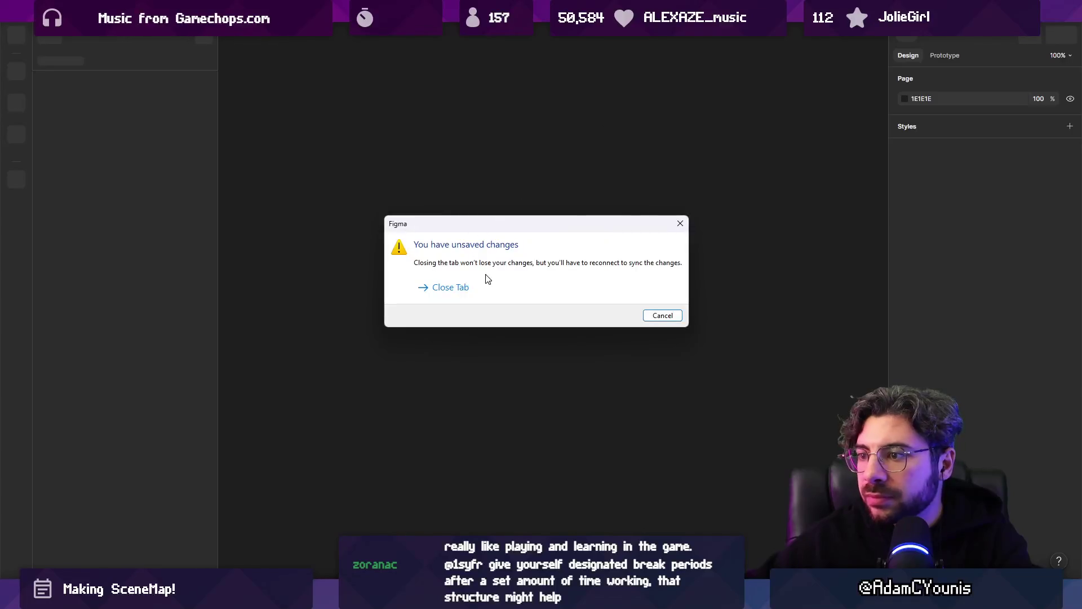
pyautogui.click(455, 288)
pyautogui.press('BackSpace')
pyautogui.press('BackSpace')
pyautogui.write('stronger feedback for ')
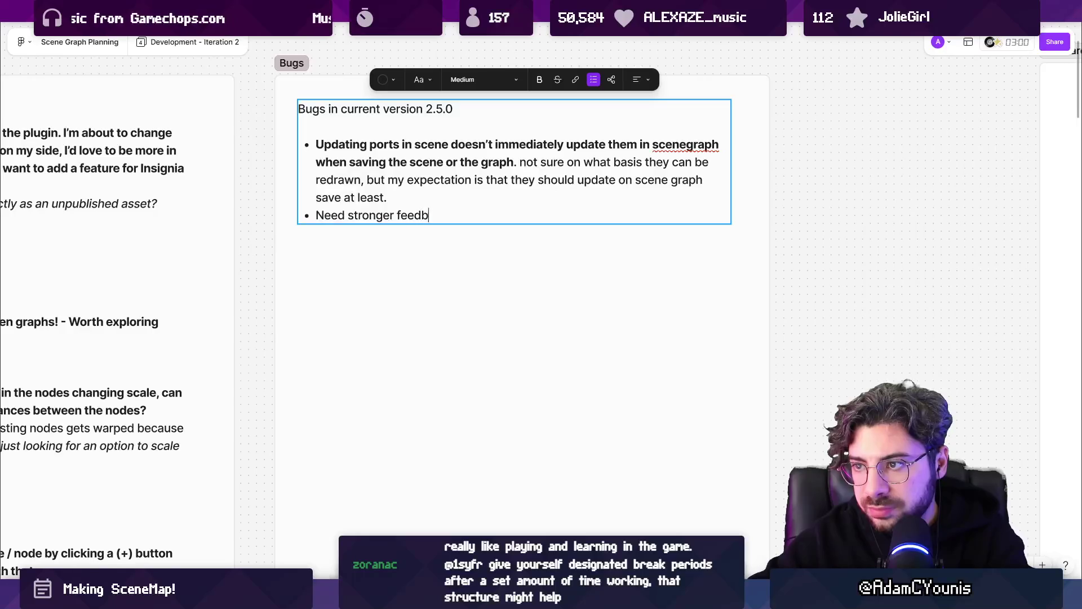
pyautogui.write('when a previous')
pyautogui.press('BackSpace')
pyautogui.press('BackSpace')
pyautogui.write('ew should update')
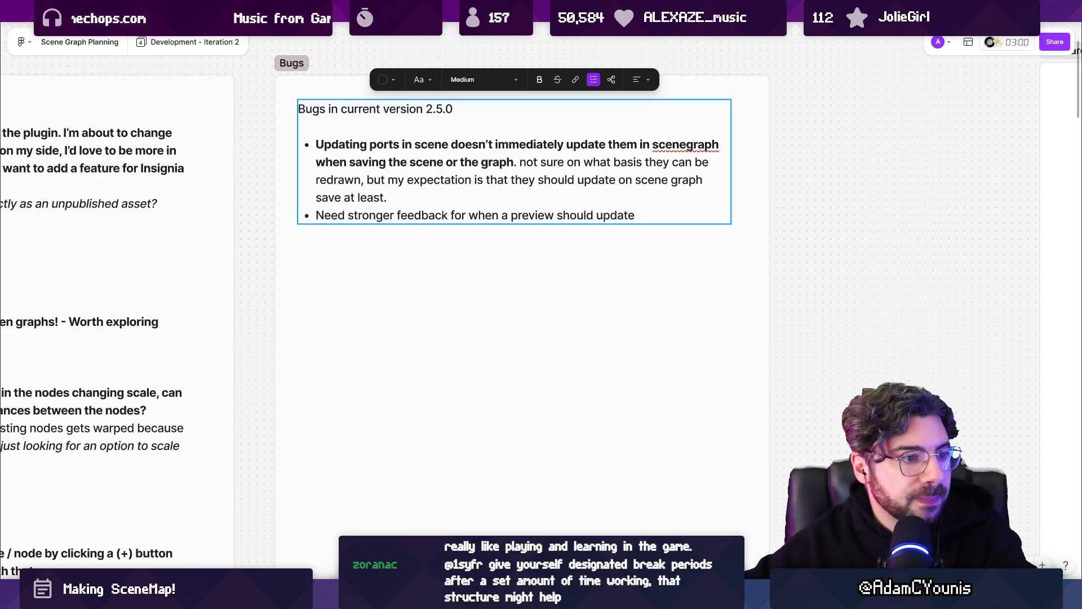
# - Start a third bullet beginning with 'Needs'
pyautogui.press('Return')
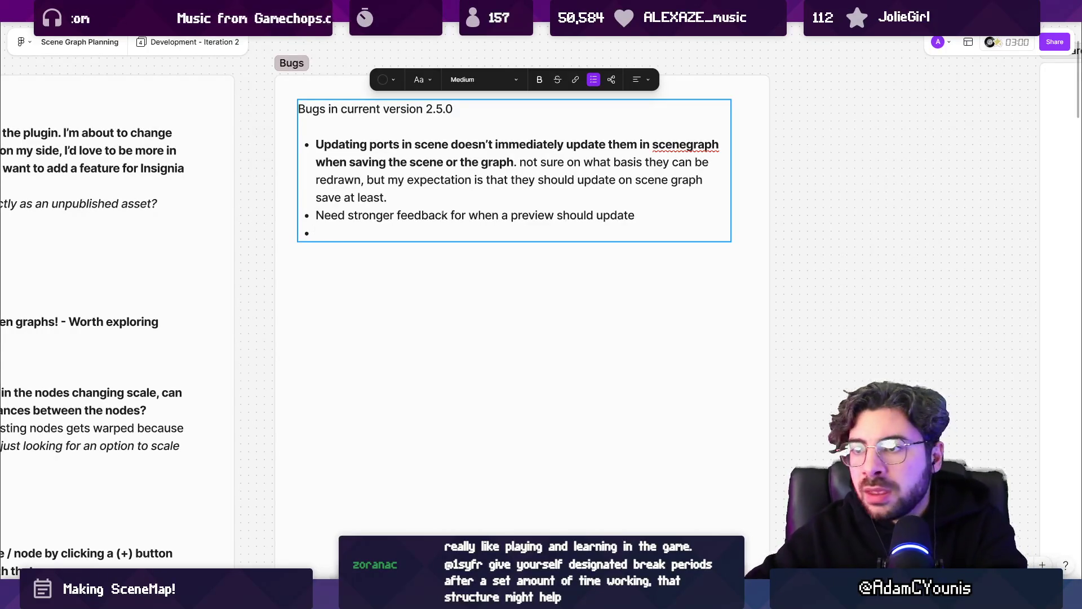
pyautogui.write('Nee')
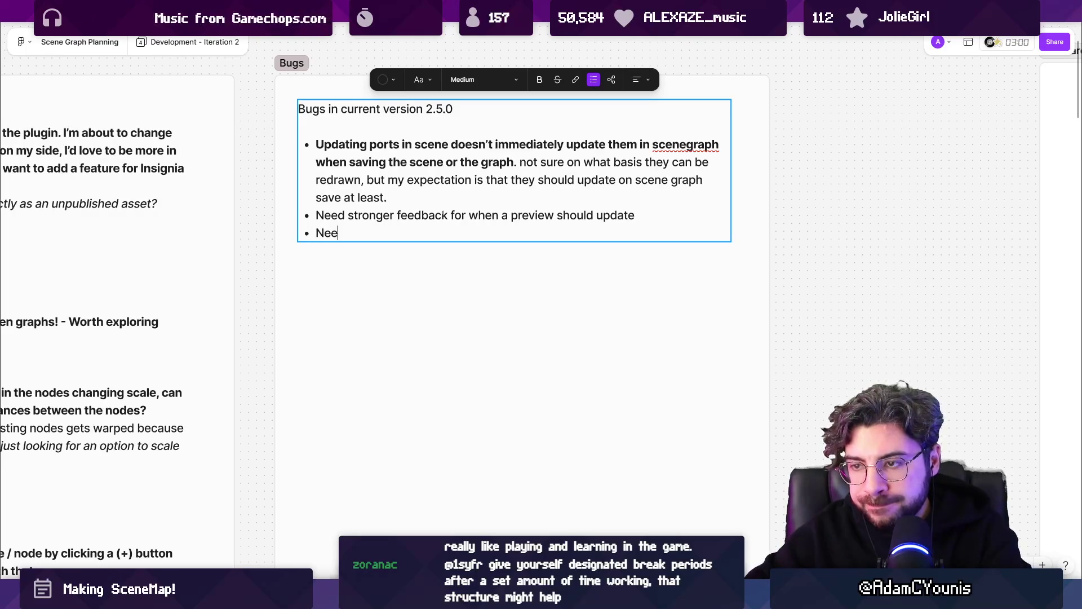
pyautogui.press('BackSpace')
pyautogui.press('BackSpace')
pyautogui.write('Woiu')
pyautogui.write('eeds')
# - Delete the version number 2.5.0 from the Bugs heading
pyautogui.click(299, 127)
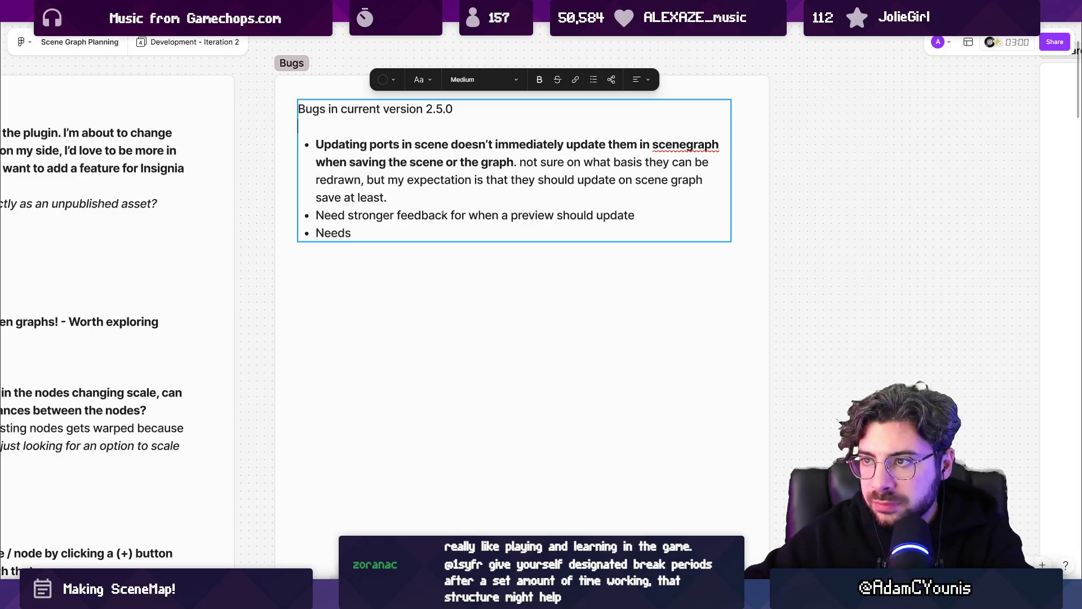
pyautogui.hotkey('ctrl', 'shift', 'Left')
pyautogui.press('BackSpace')
# - Write the third bullet: Inspector Panel can go out of frame after maximised-to-windowed switching
pyautogui.click(354, 233)
pyautogui.hotkey('alt', 'Tab')
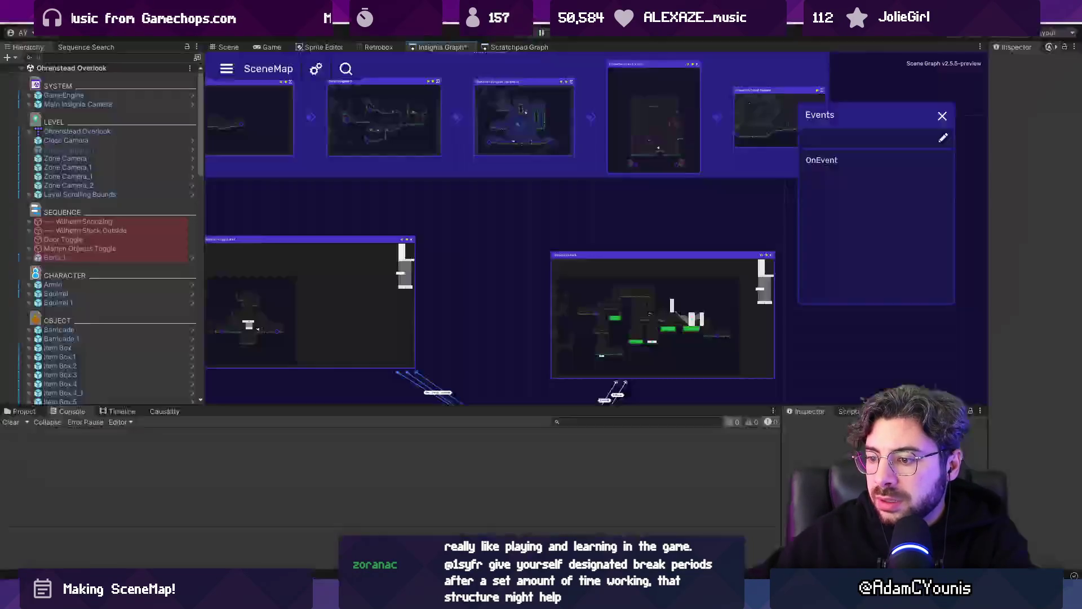
pyautogui.hotkey('alt', 'Tab')
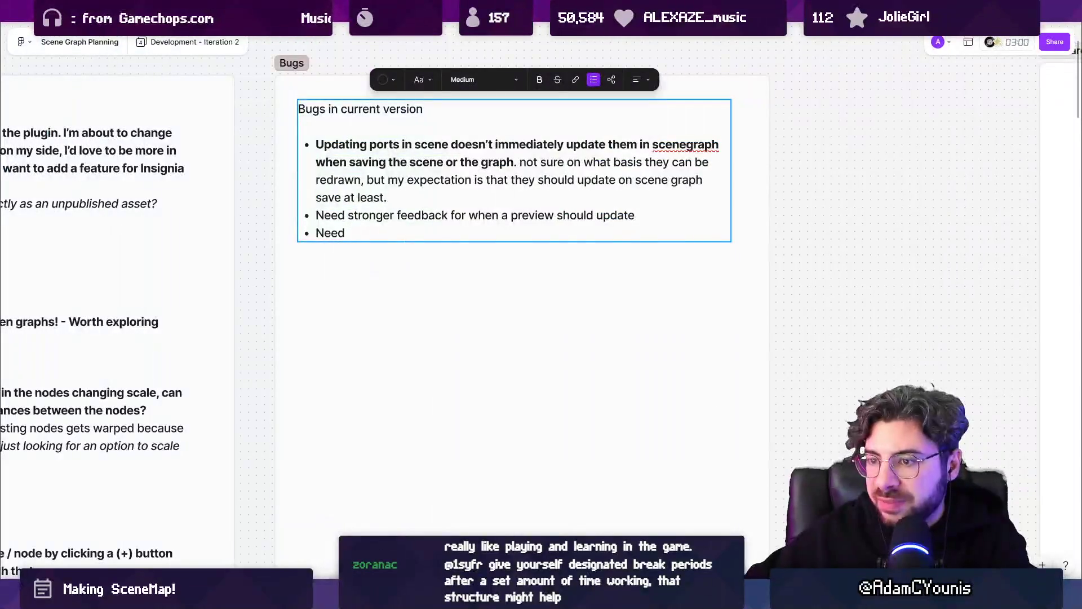
pyautogui.hotkey('ctrl', 'shift', 'Left')
pyautogui.write('Inspector ')
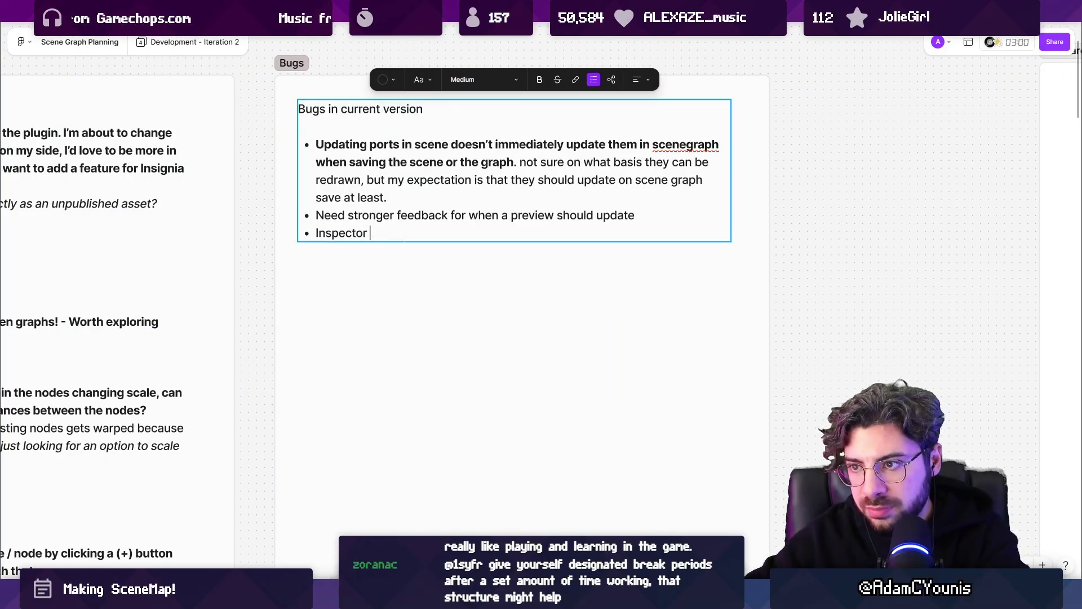
pyautogui.write('Panel can go out of frame if you start in maz')
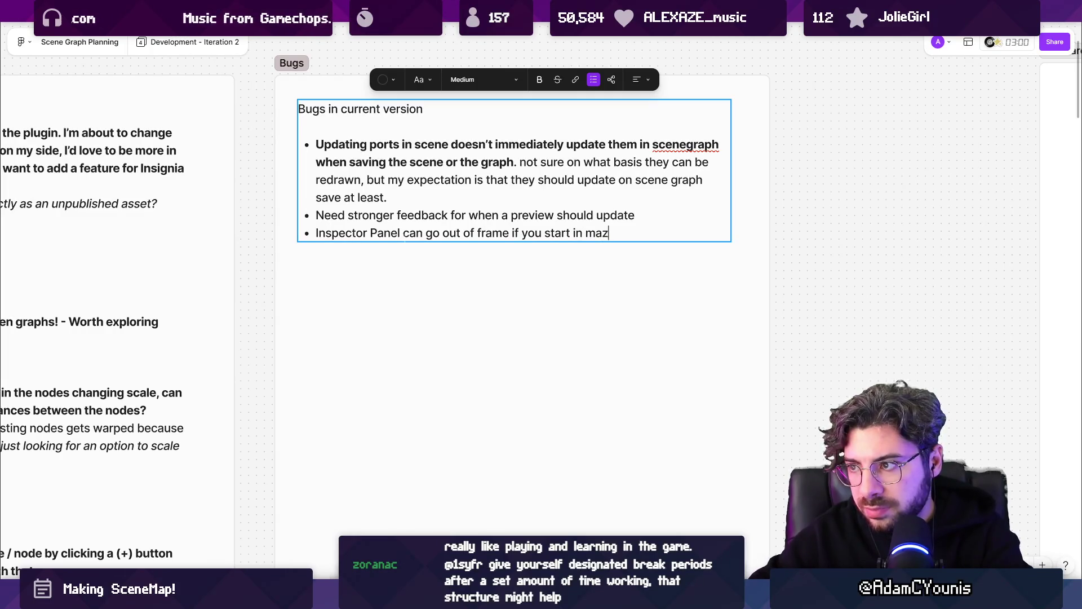
pyautogui.press('BackSpace')
pyautogui.write('ximi')
pyautogui.write('mode, close')
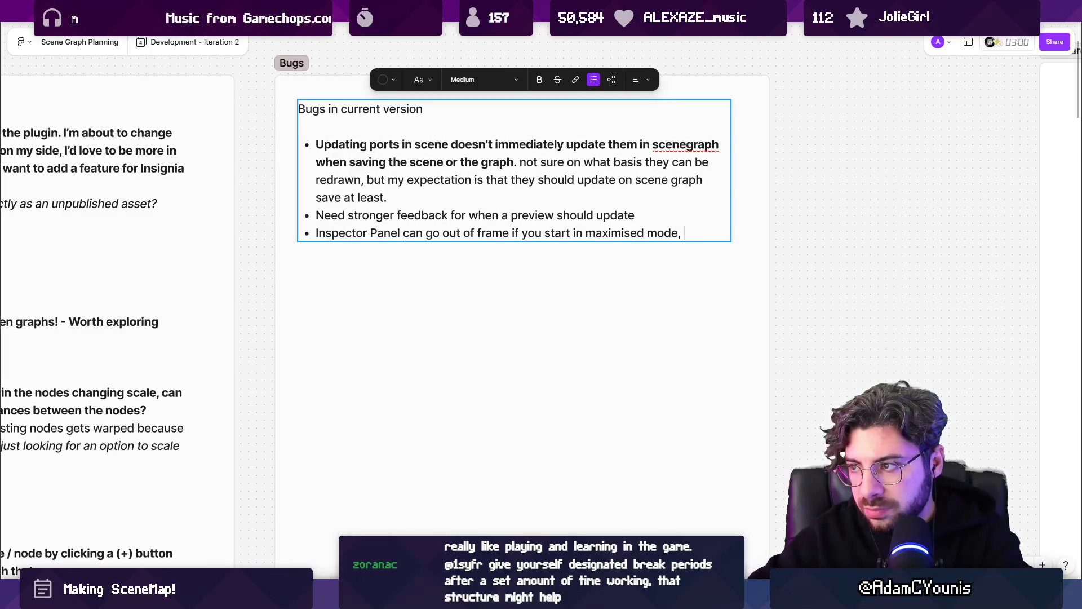
pyautogui.write('the pa')
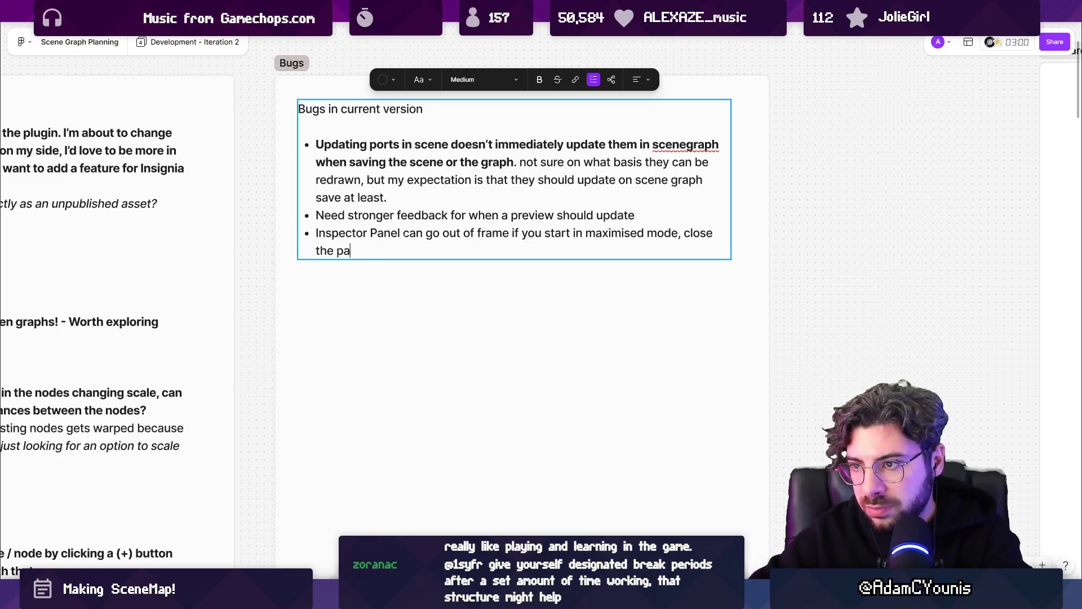
pyautogui.write('nel, goi to ')
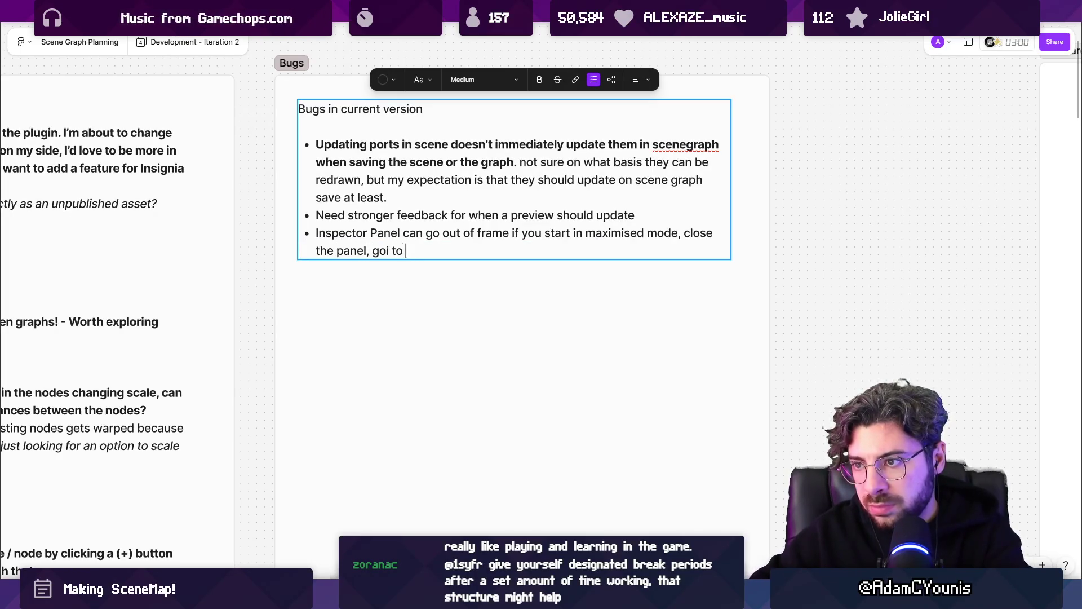
pyautogui.press('BackSpace')
pyautogui.press('BackSpace')
pyautogui.press('BackSpace')
pyautogui.press('BackSpace')
pyautogui.press('BackSpace')
pyautogui.write(' to minimised')
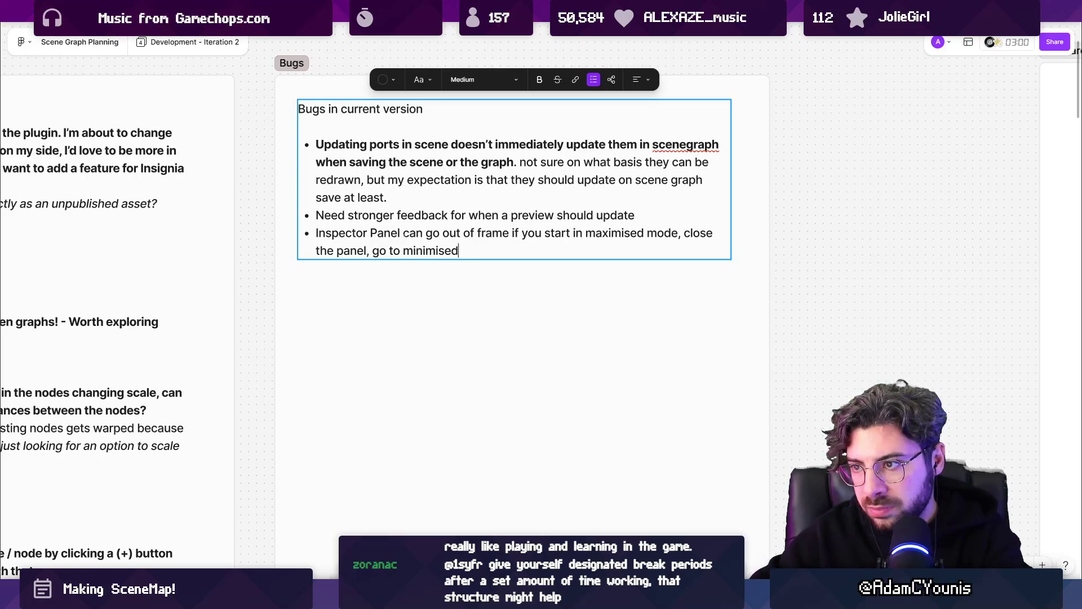
pyautogui.hotkey('ctrl', 'BackSpace')
pyautogui.write('a windfow')
pyautogui.press('BackSpace')
pyautogui.press('BackSpace')
pyautogui.press('BackSpace')
pyautogui.write('we')
pyautogui.press('BackSpace')
pyautogui.press('BackSpace')
pyautogui.write('owed ')
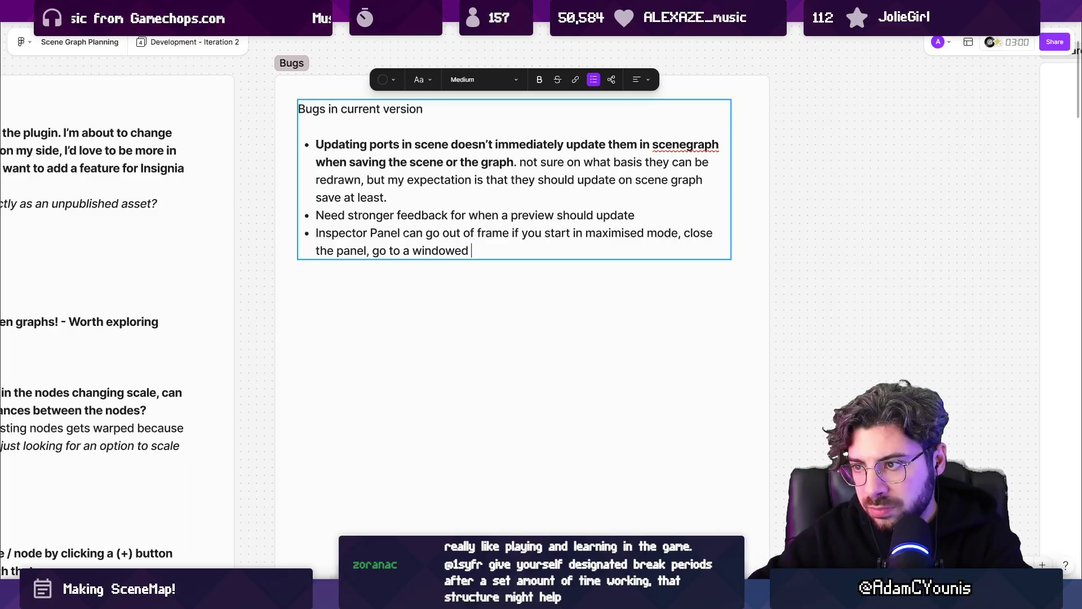
pyautogui.write('mode and then open the panel.')
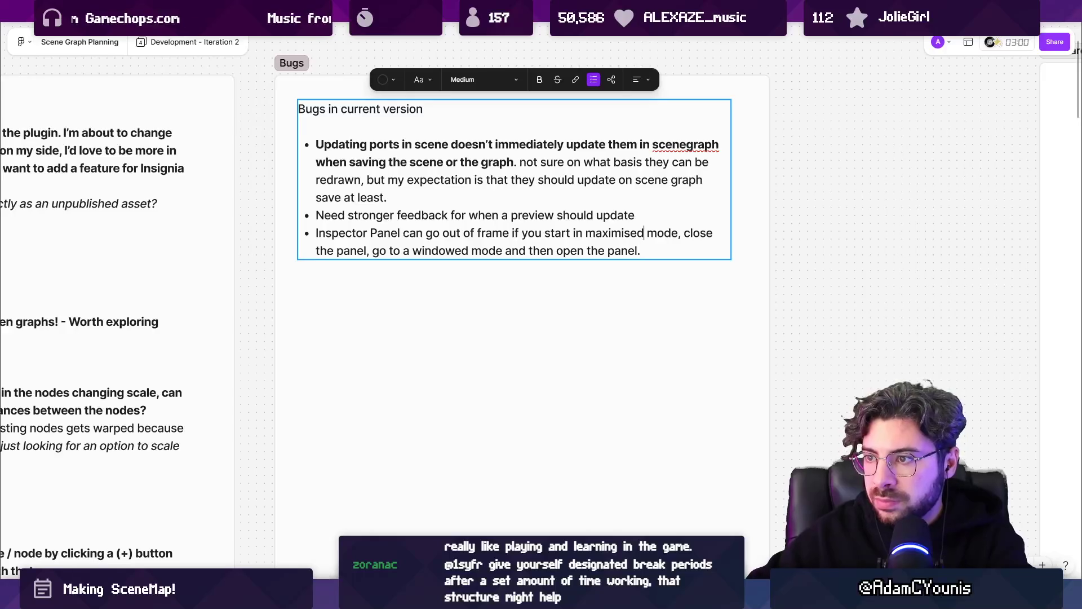
# - Replace 'go' with 'instantiate' in that bullet and finish editing the Bugs notes
pyautogui.doubleClick(432, 233)
pyautogui.doubleClick(413, 233)
pyautogui.doubleClick(433, 232)
pyautogui.write('instantiate')
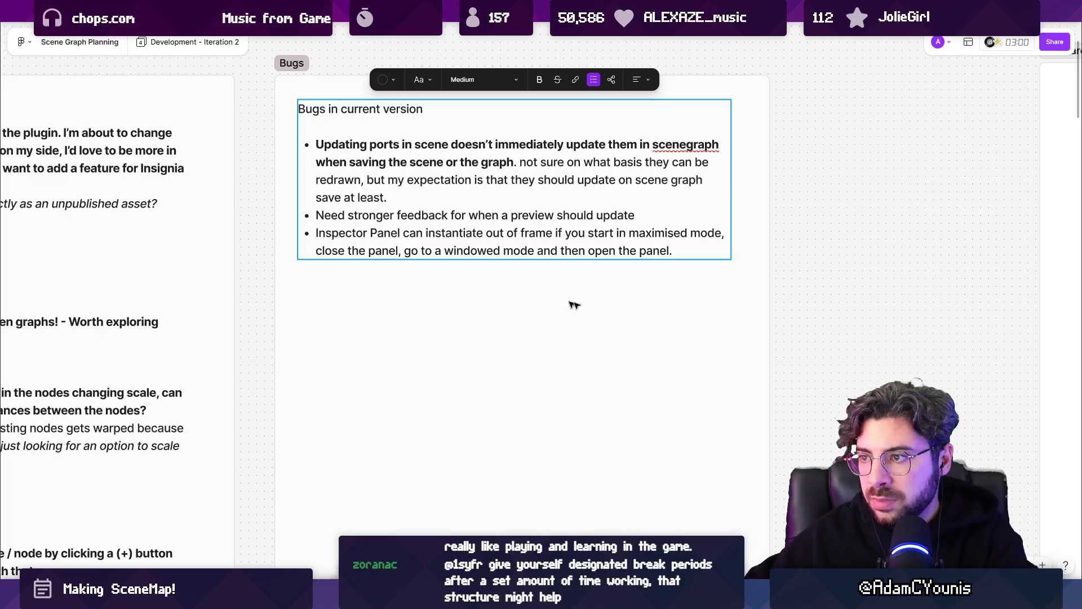
pyautogui.scroll(-5, 575, 301)
pyautogui.click(575, 126)
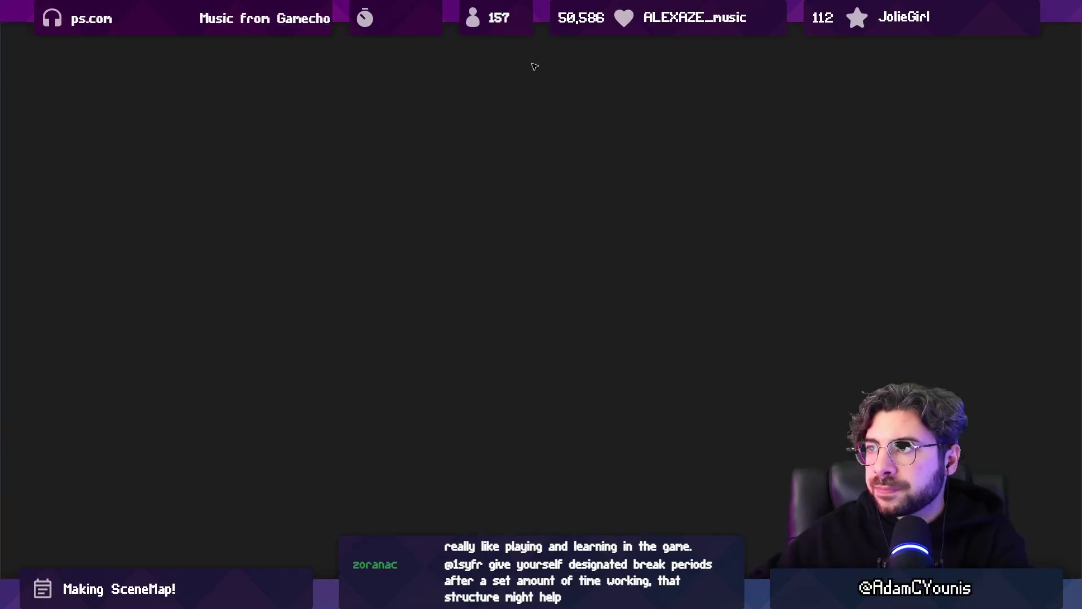
# - Nudge the Insignia story map view on the Chapter 4 – Ustawicke page
pyautogui.scroll(-3, 563, 310)
pyautogui.scroll(2, 428, 191)
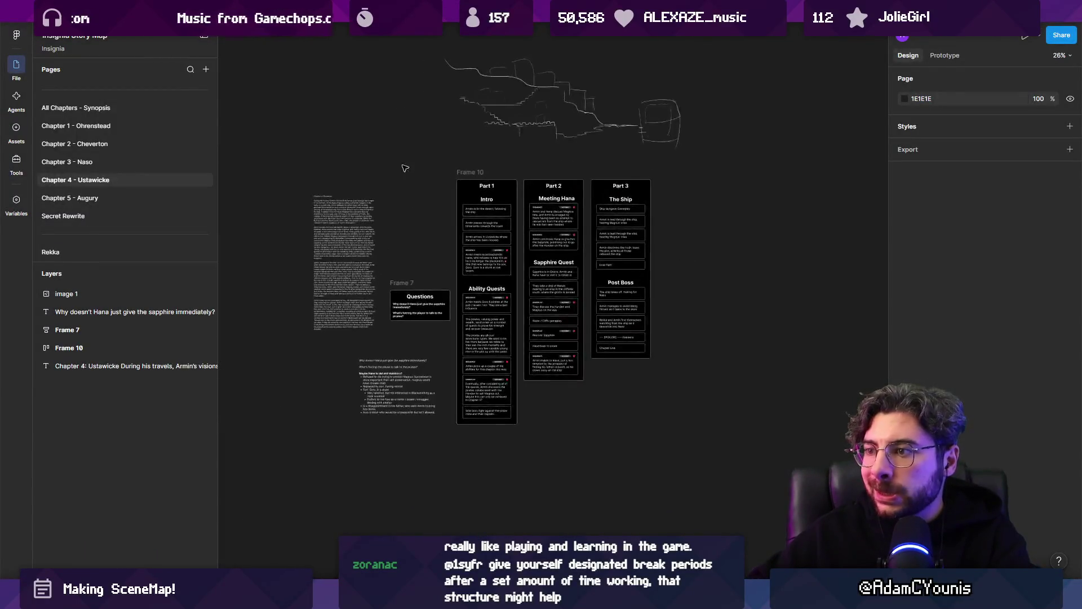
pyautogui.moveTo(405, 168); pyautogui.dragTo(423, 193)
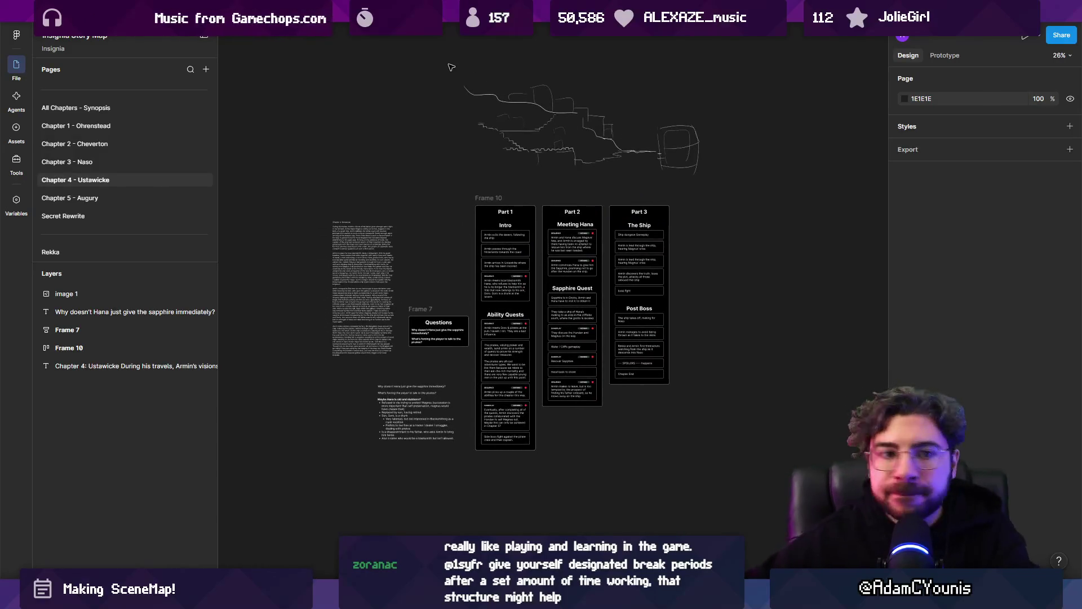
pyautogui.moveTo(248, 12)
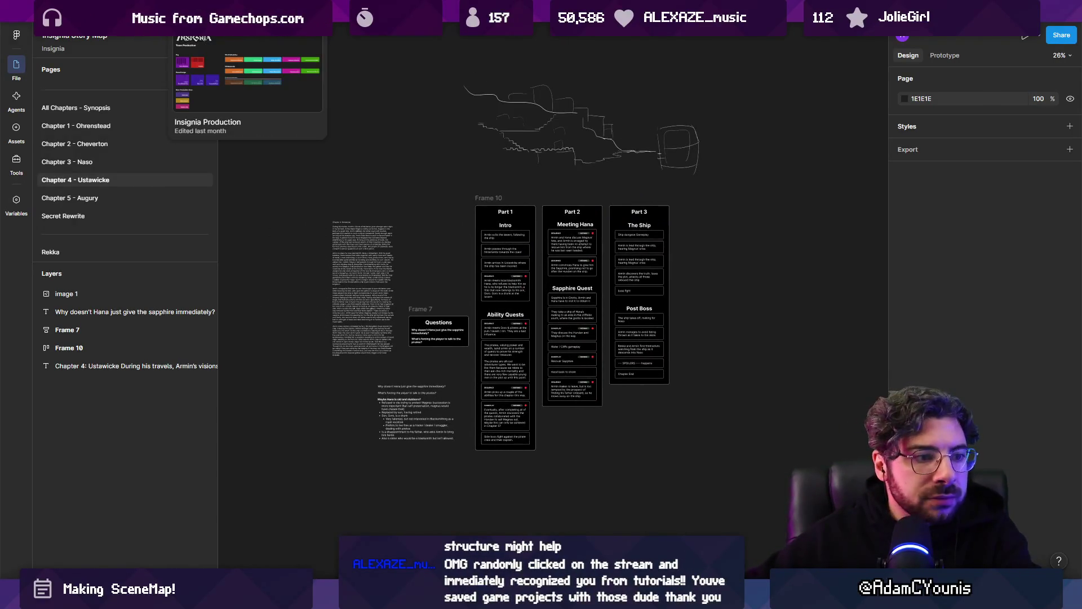